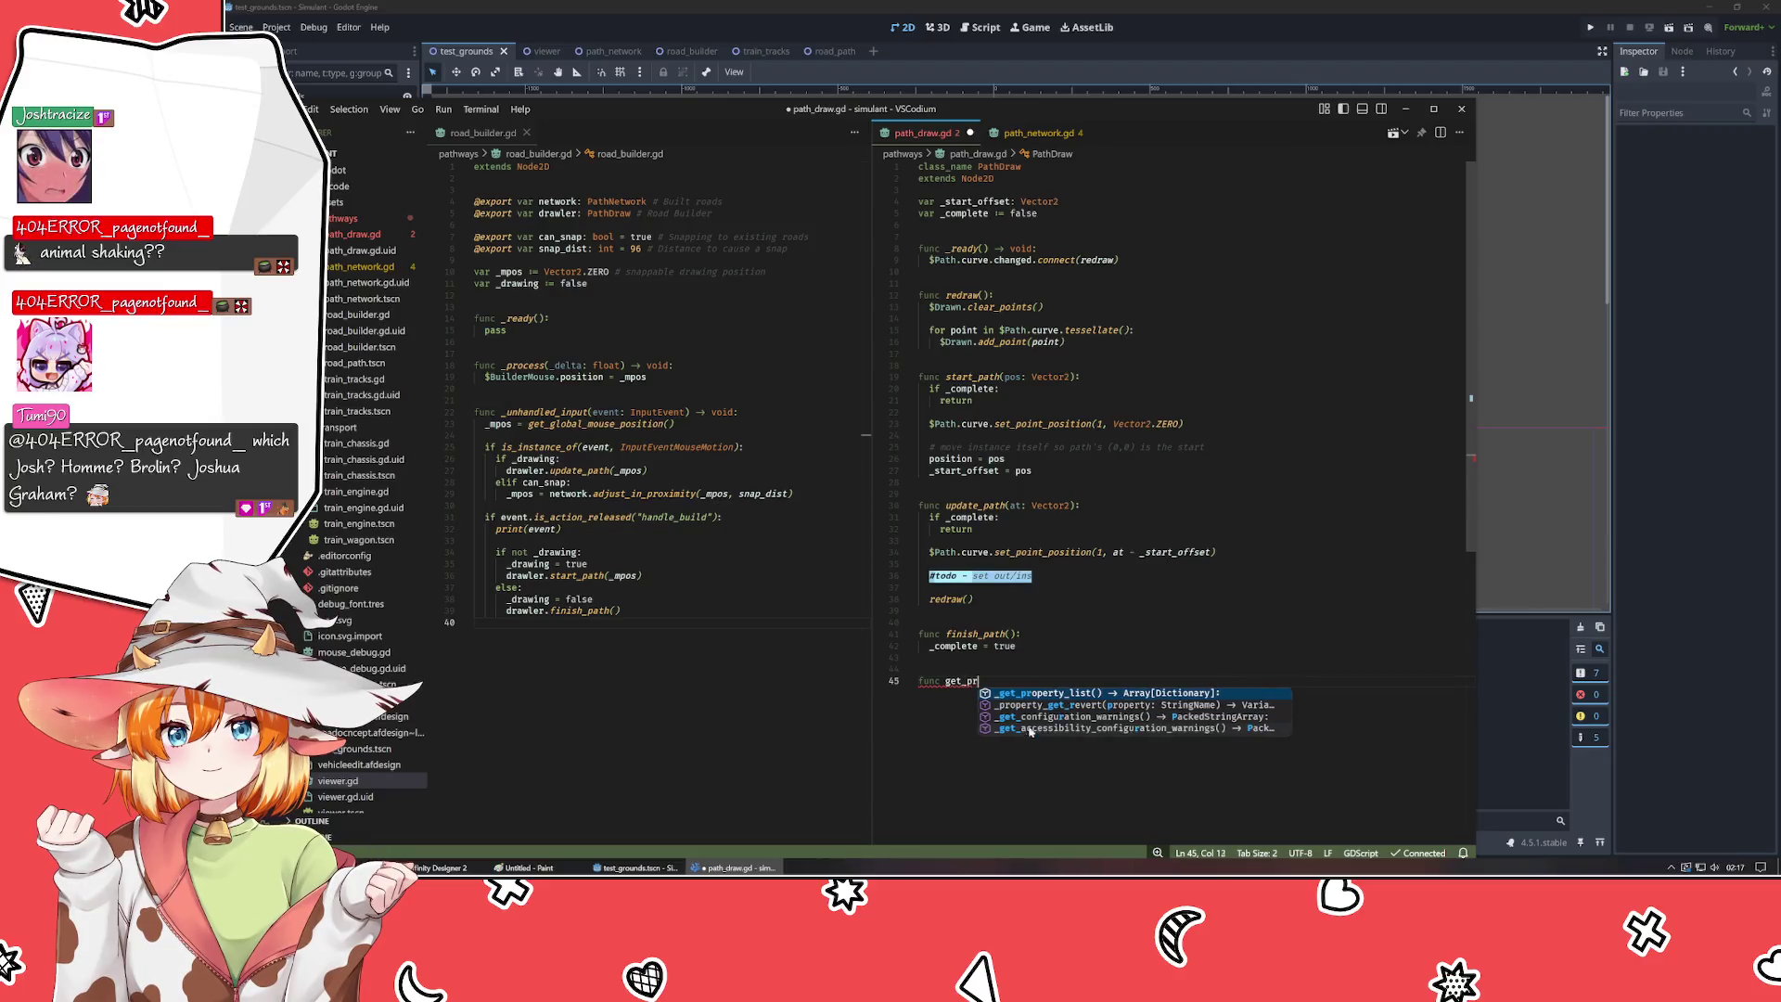
- Write get_proximity(point: Vector2) -> Vector2 on line 45 with a body of return Vector2.INF
{"action": "type", "text": "oximity("}
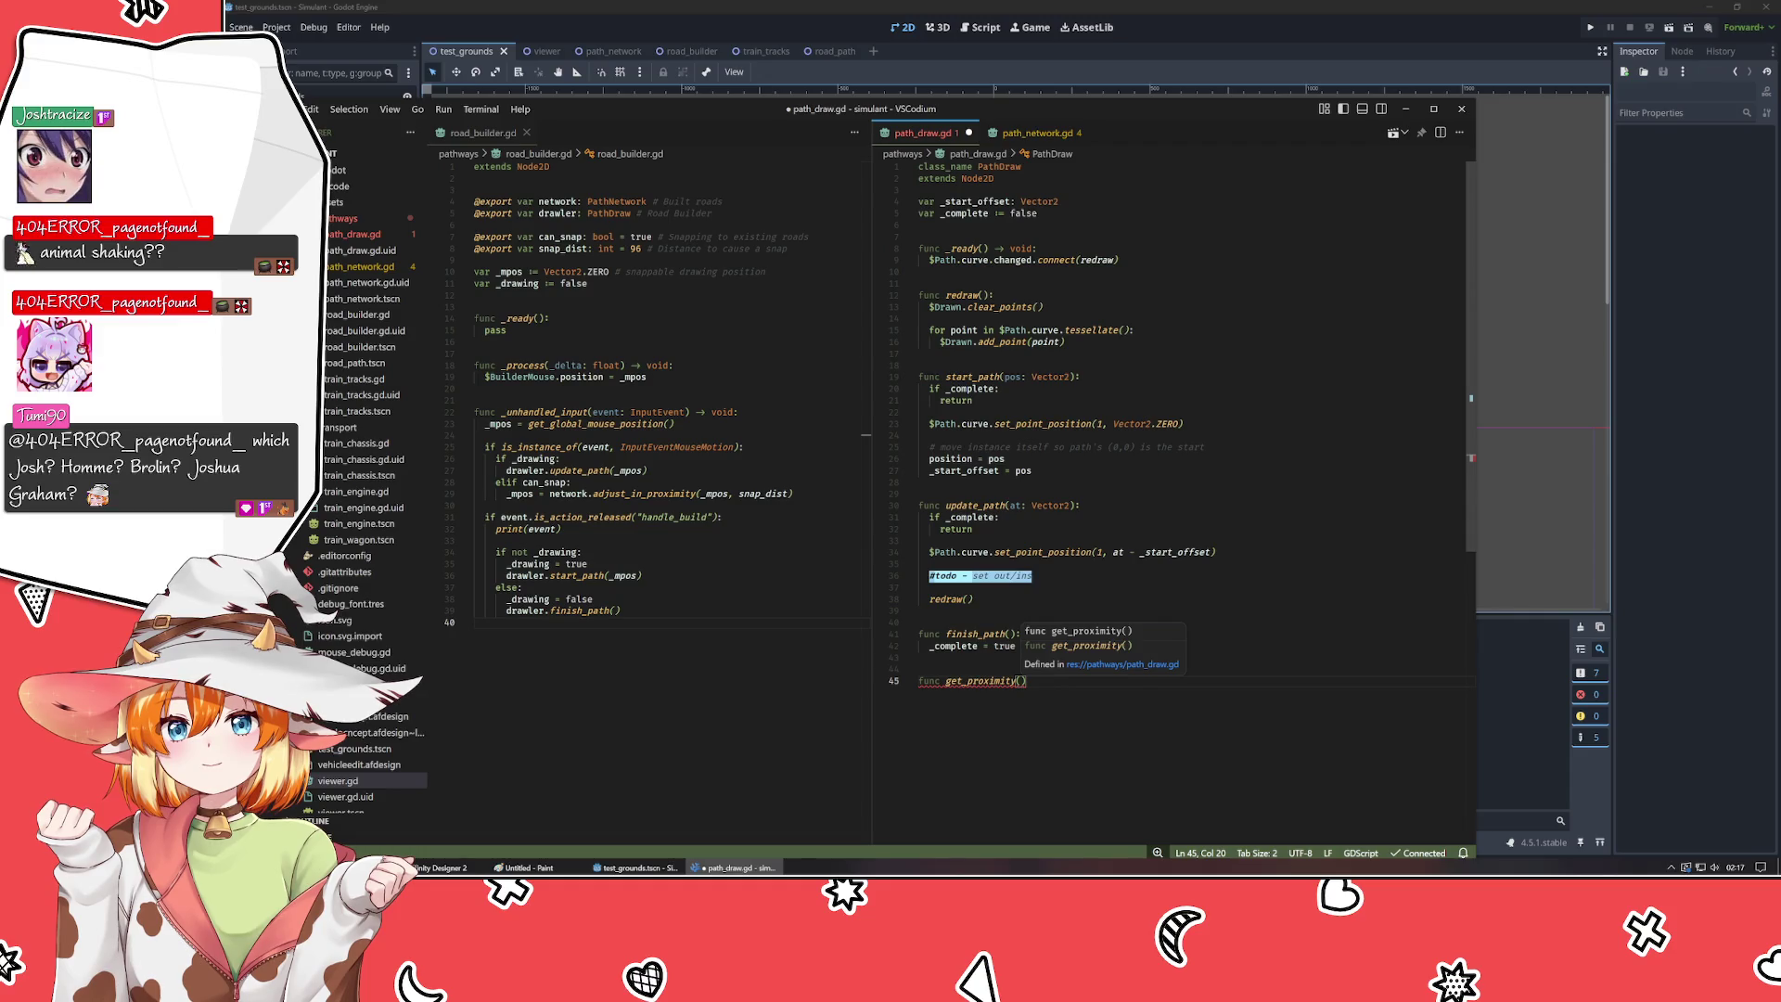
{"action": "type", "text": "point: Vec"}
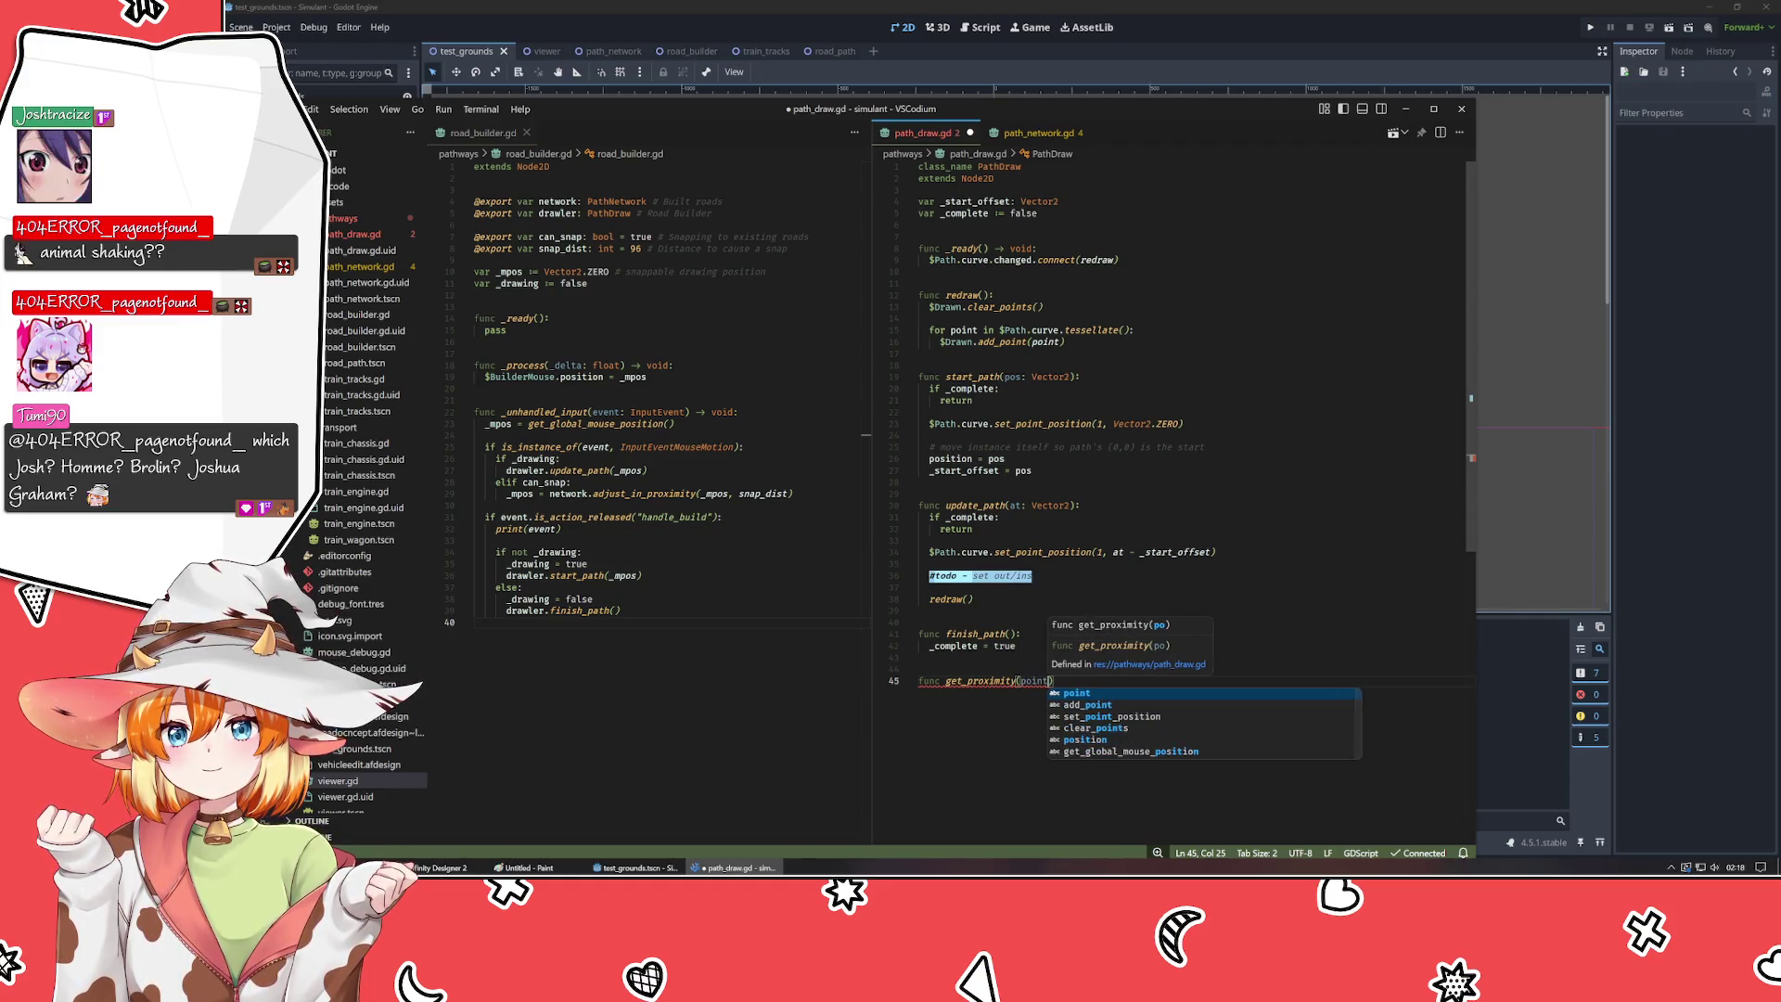
{"action": "type", "text": "tor2)"}
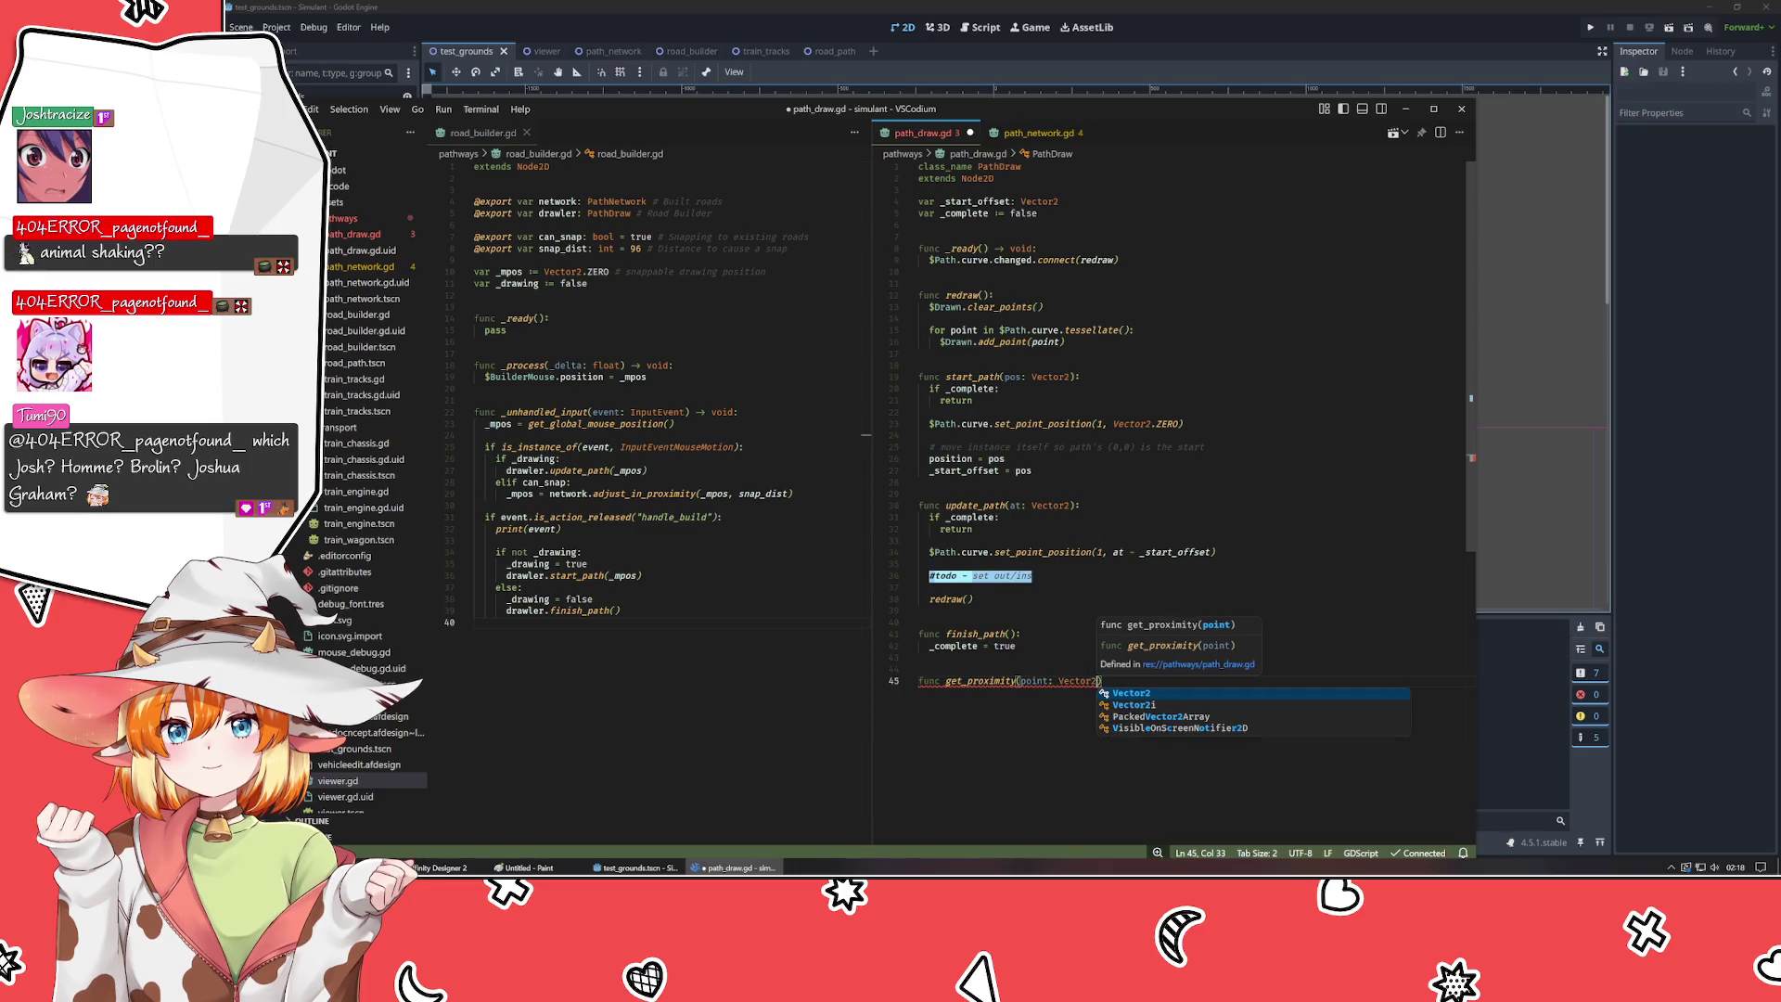
{"action": "key", "text": "Escape"}
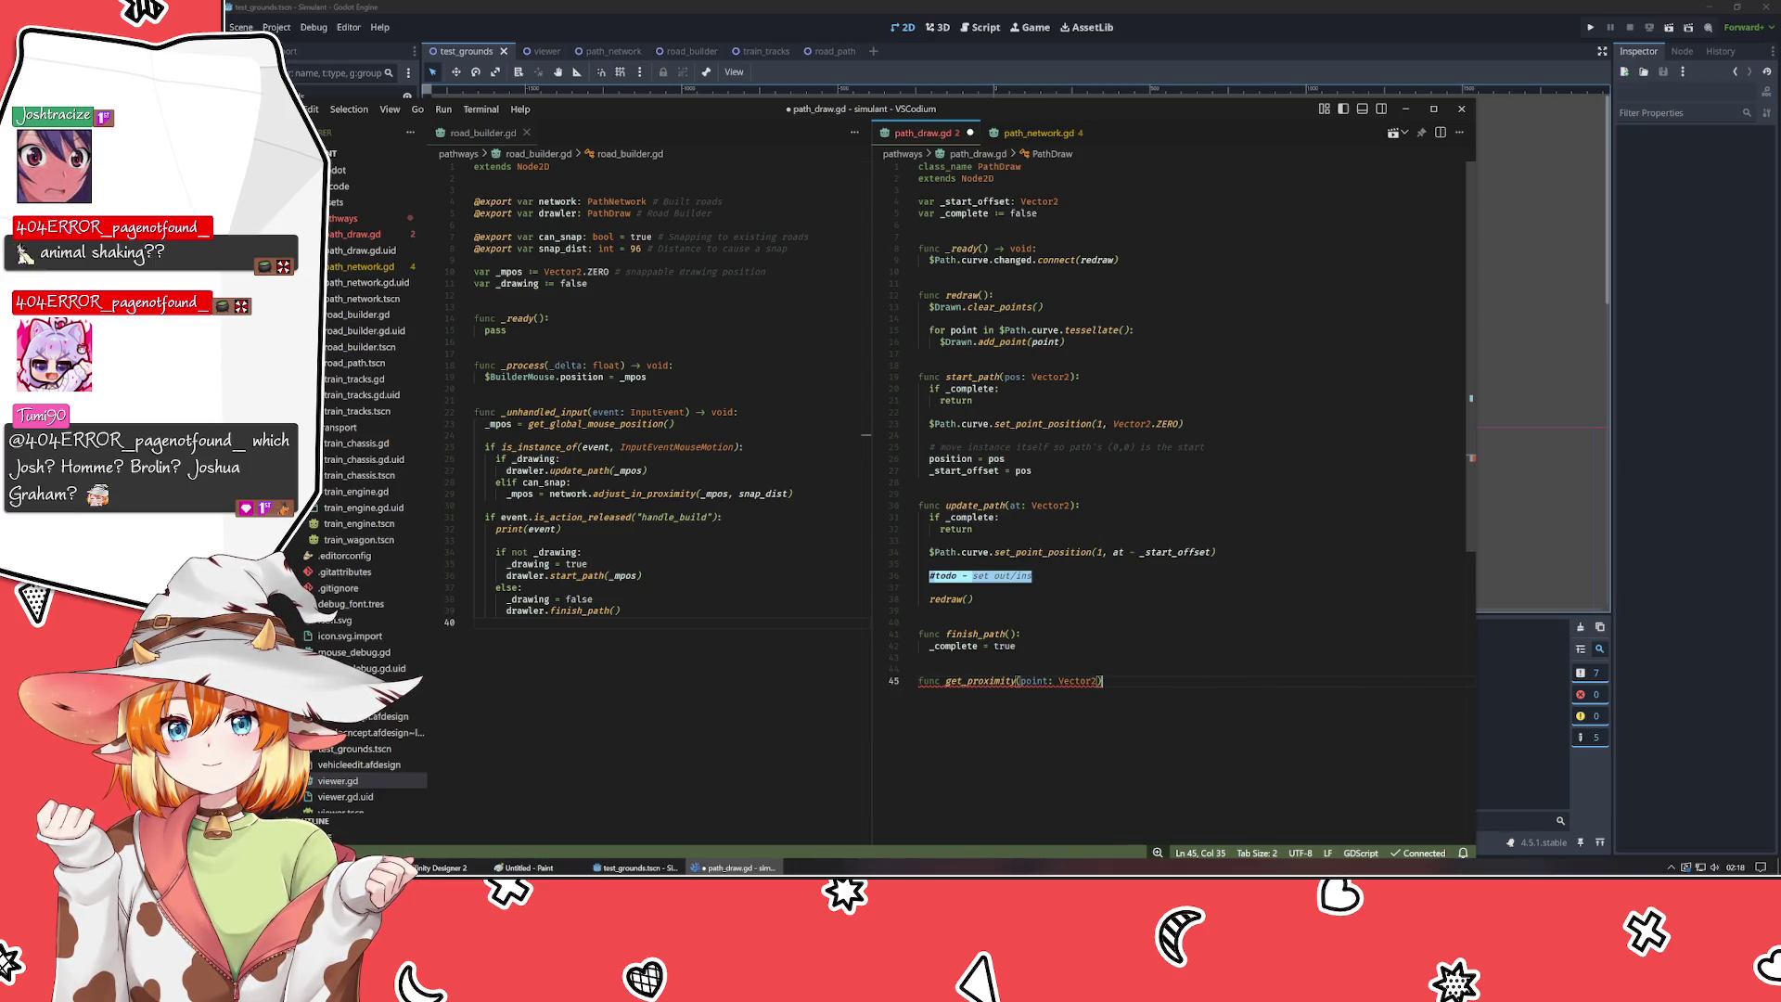
{"action": "type", "text": "-> "}
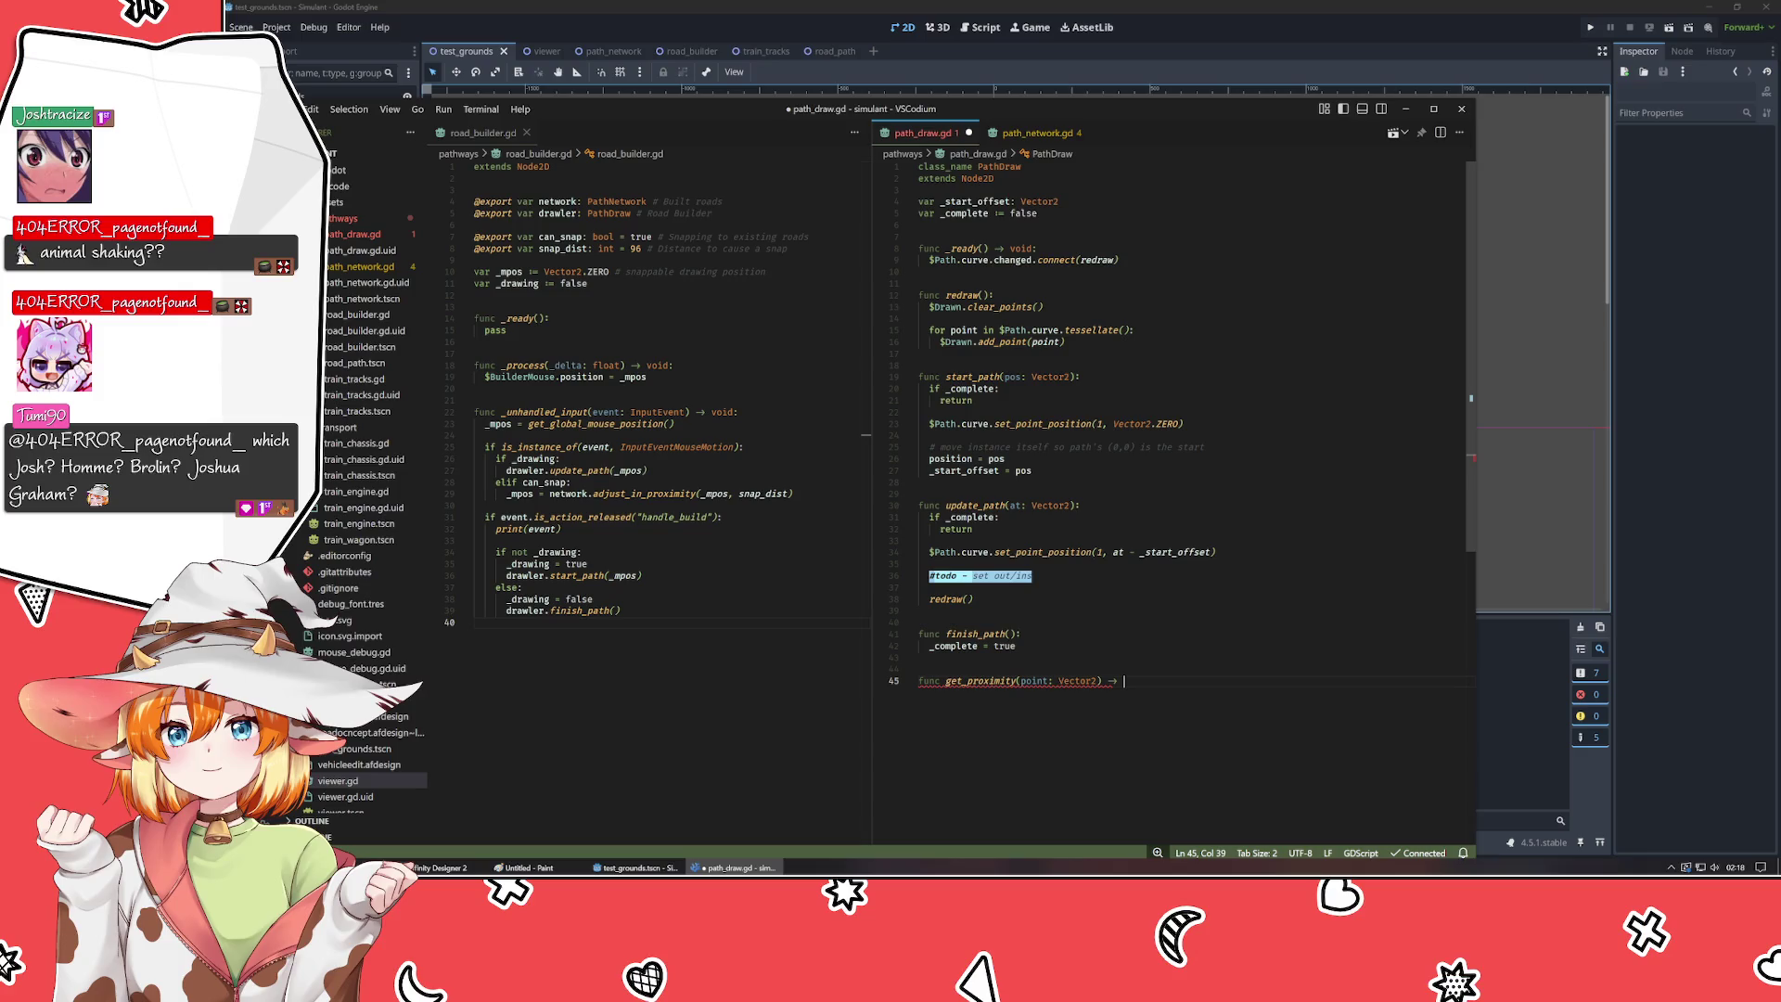
{"action": "type", "text": "Vector2"}
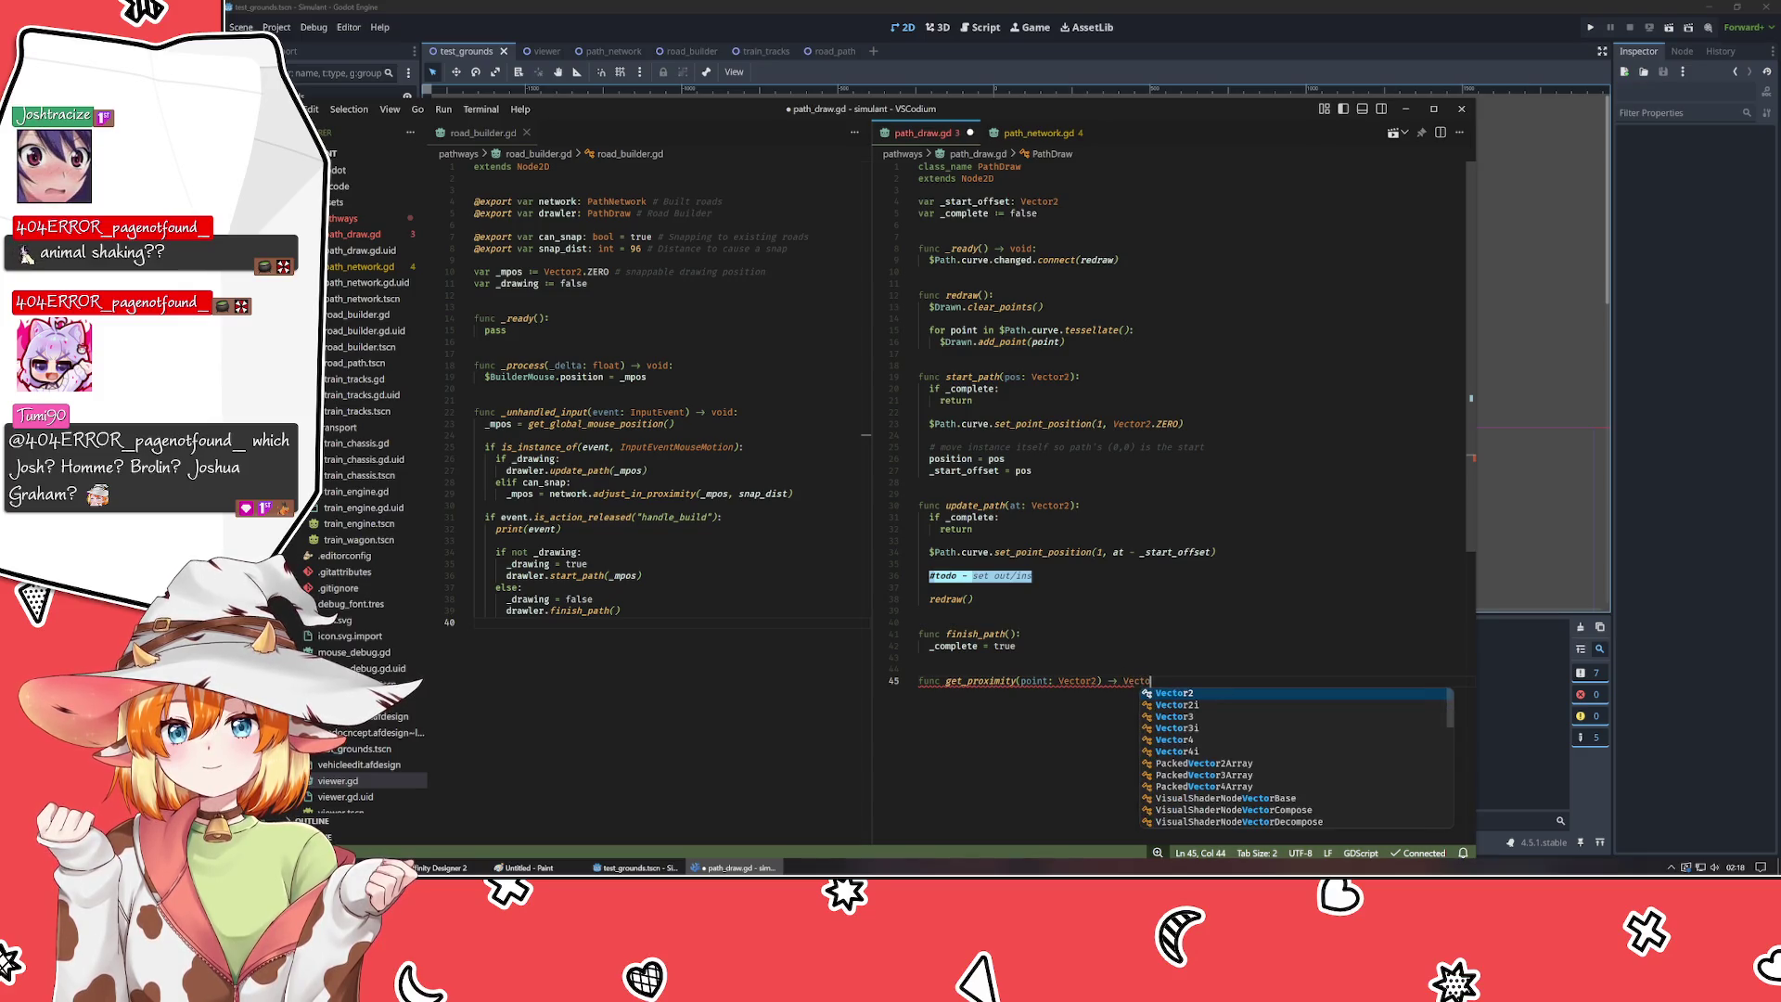
{"action": "type", "text": ":"}
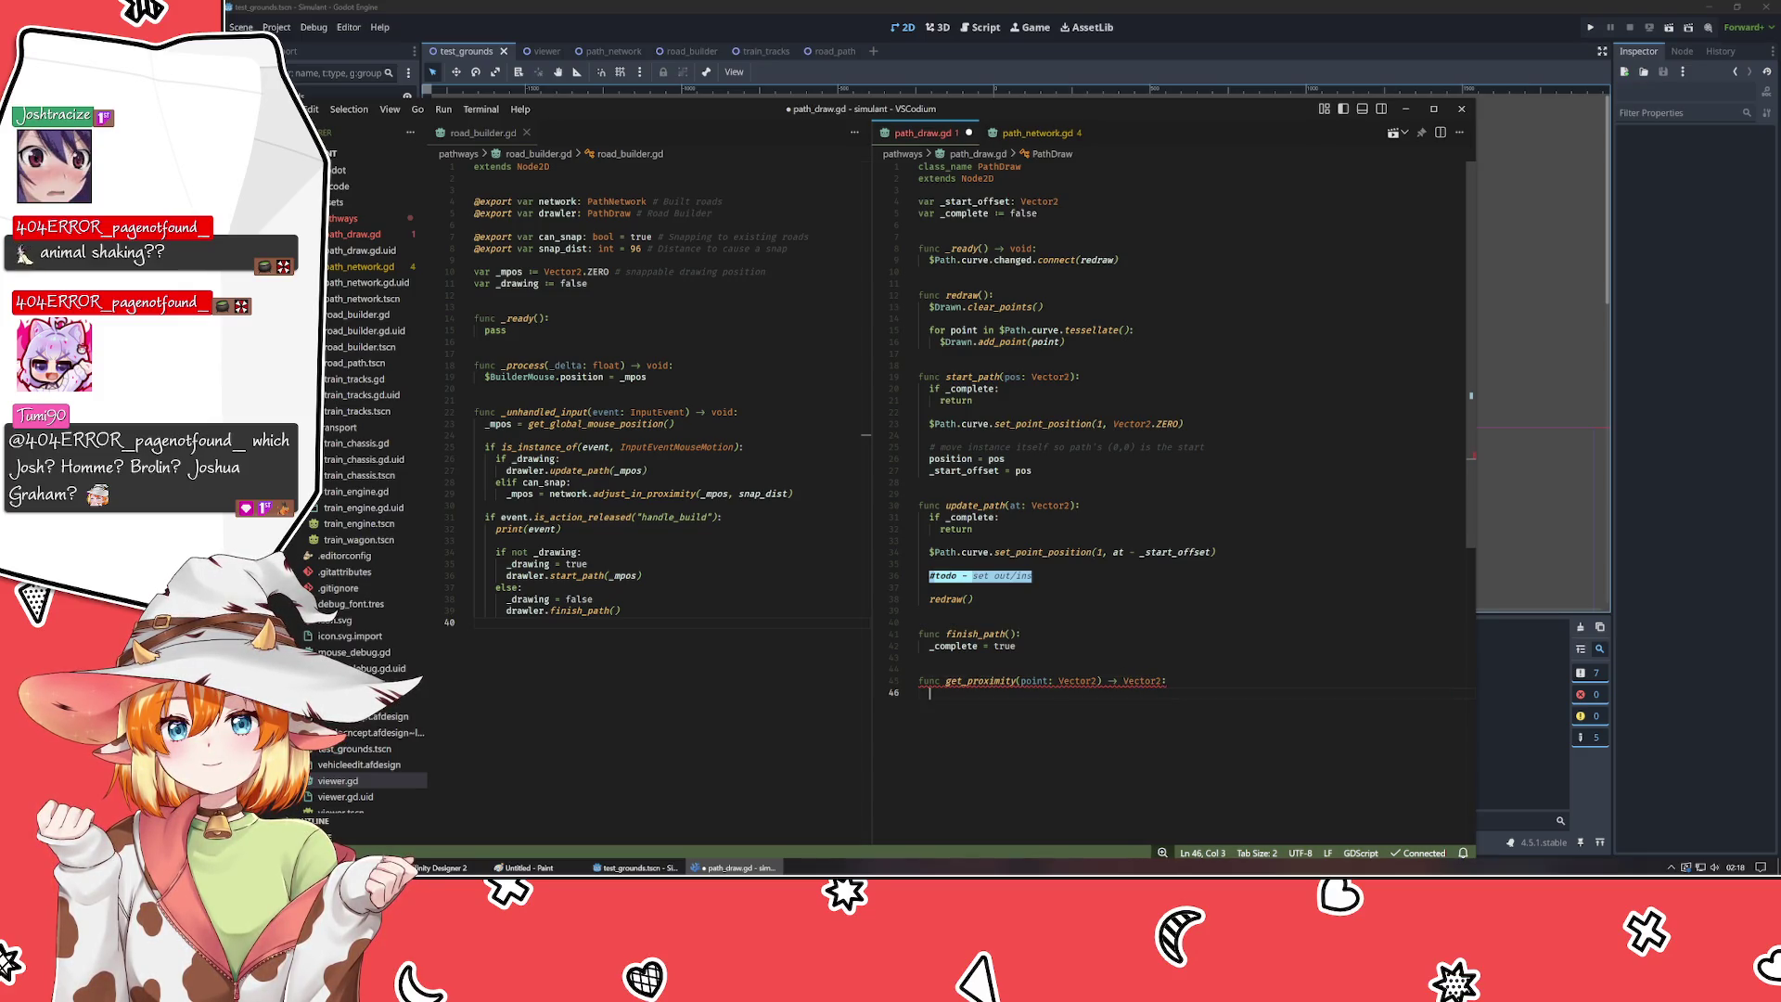
{"action": "key", "text": "Return"}
{"action": "key", "text": "Return"}
{"action": "key", "text": "Return"}
{"action": "type", "text": "return"}
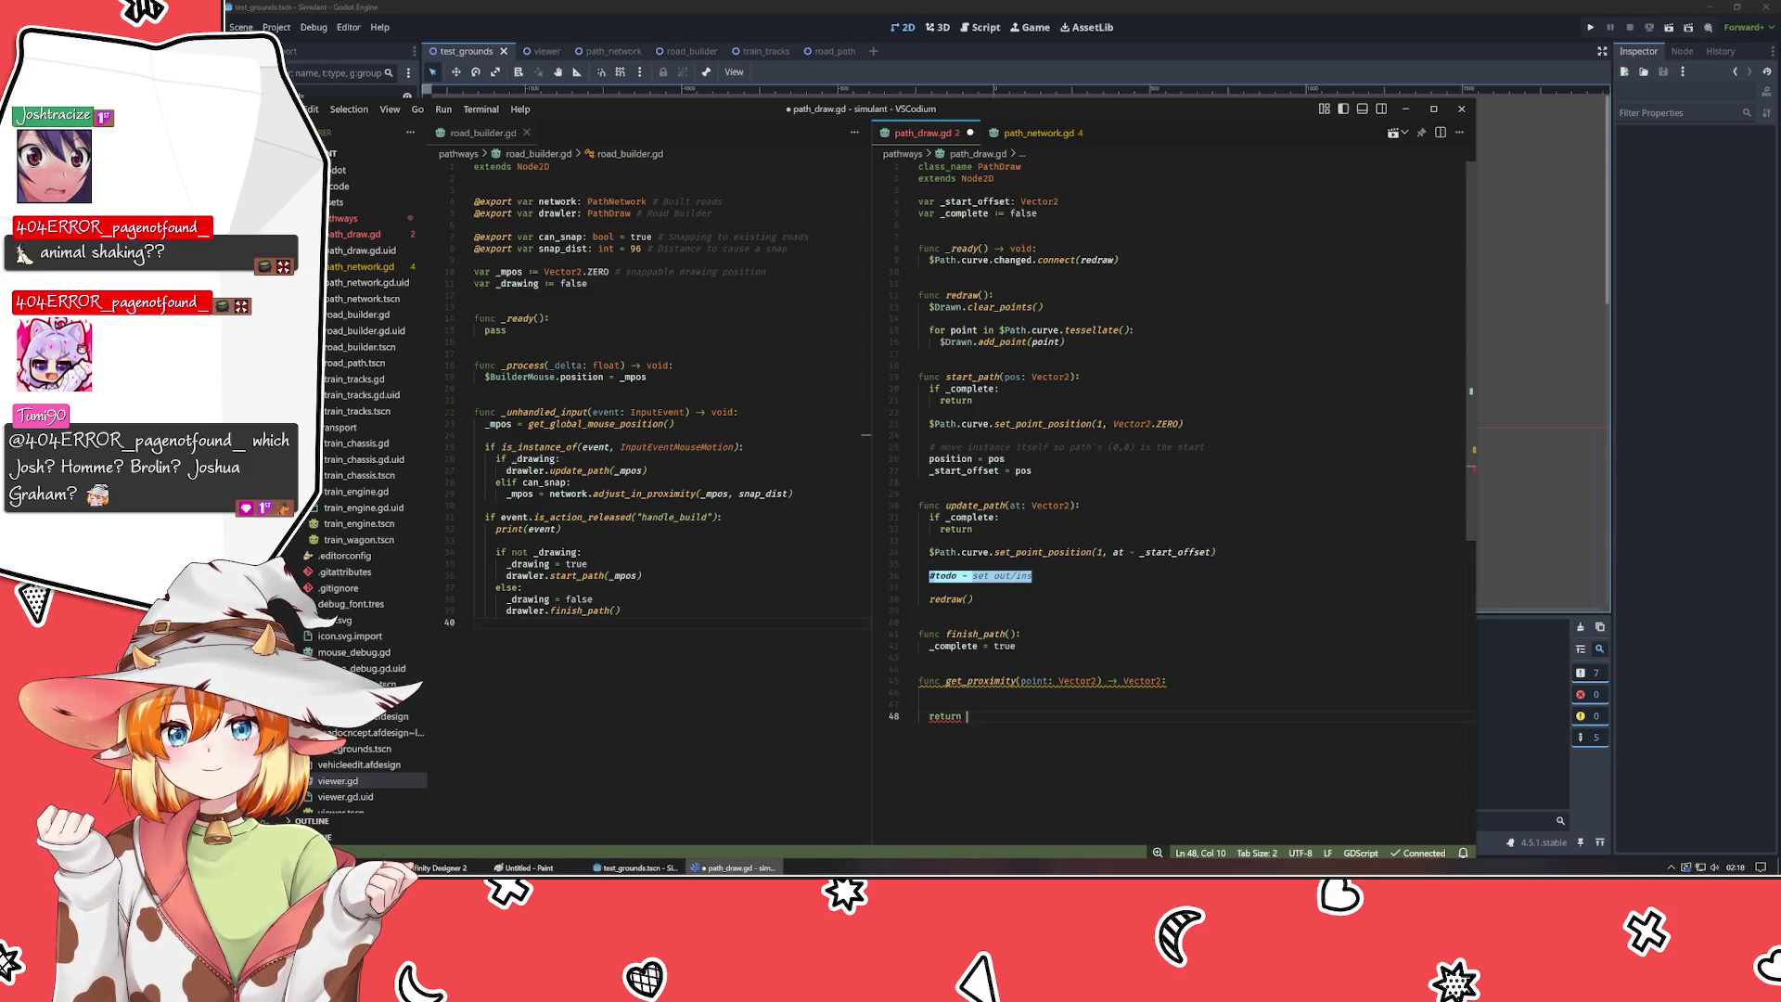
{"action": "type", "text": "Vector2.INF"}
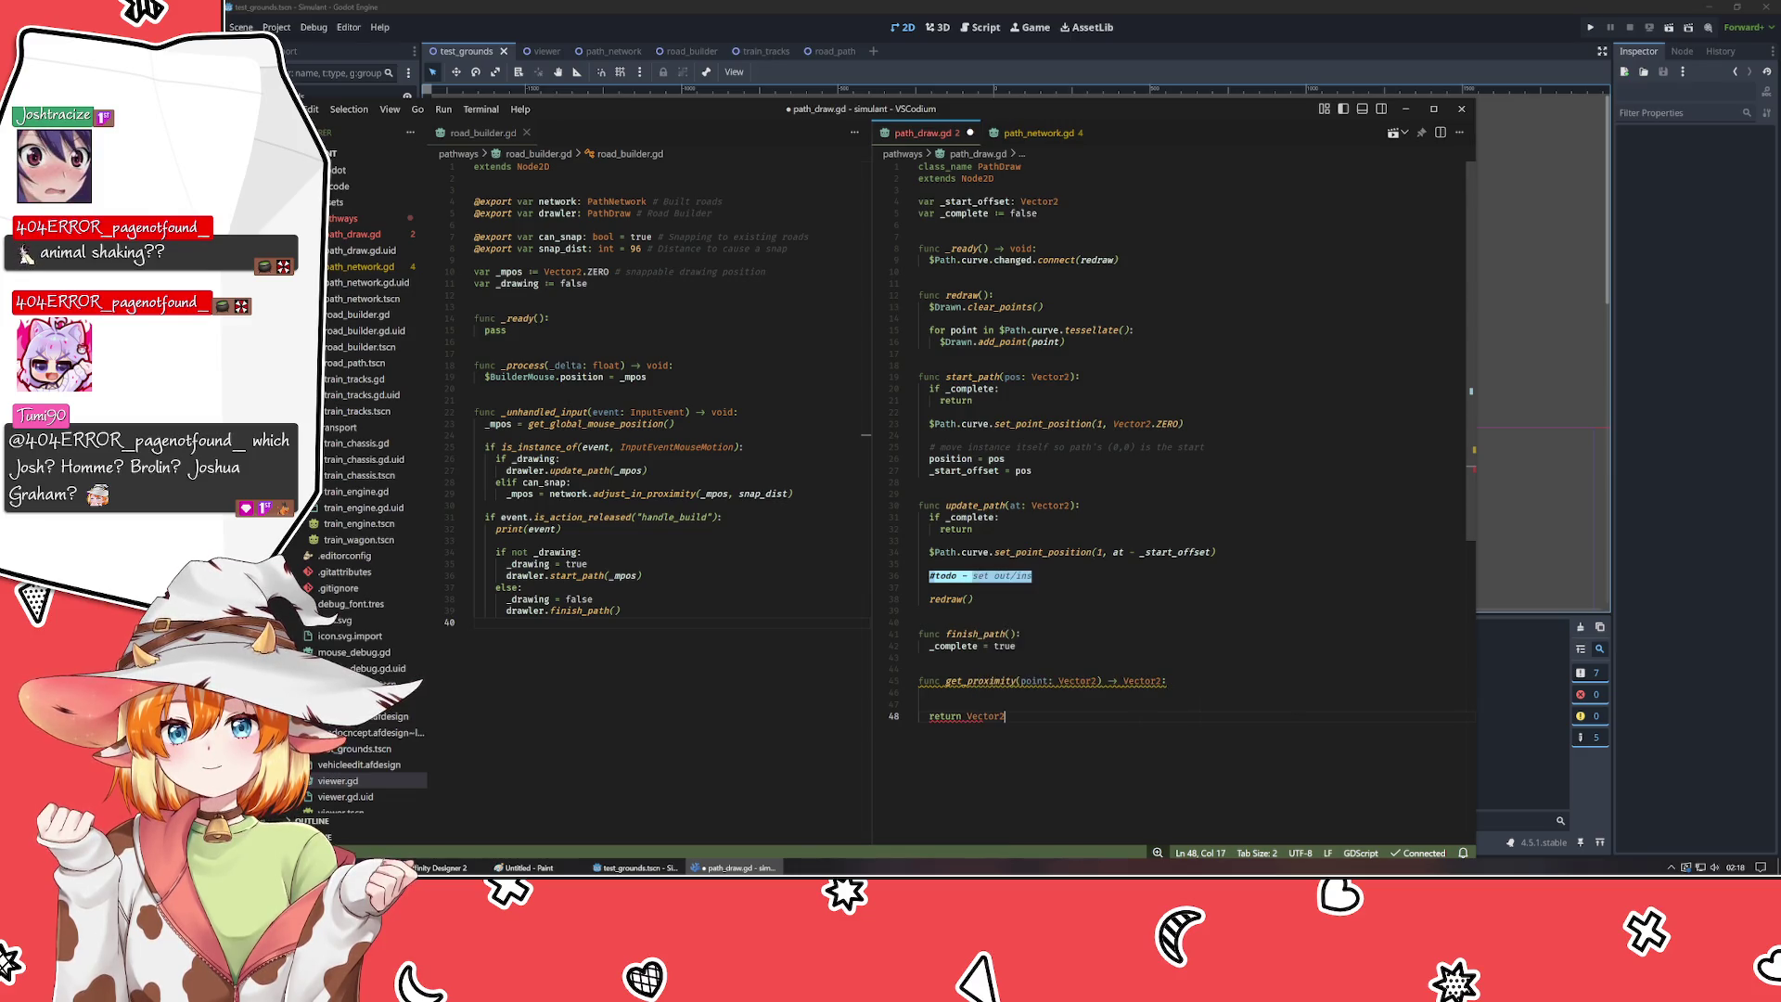
{"action": "left_click", "coordinate": [930, 693]}
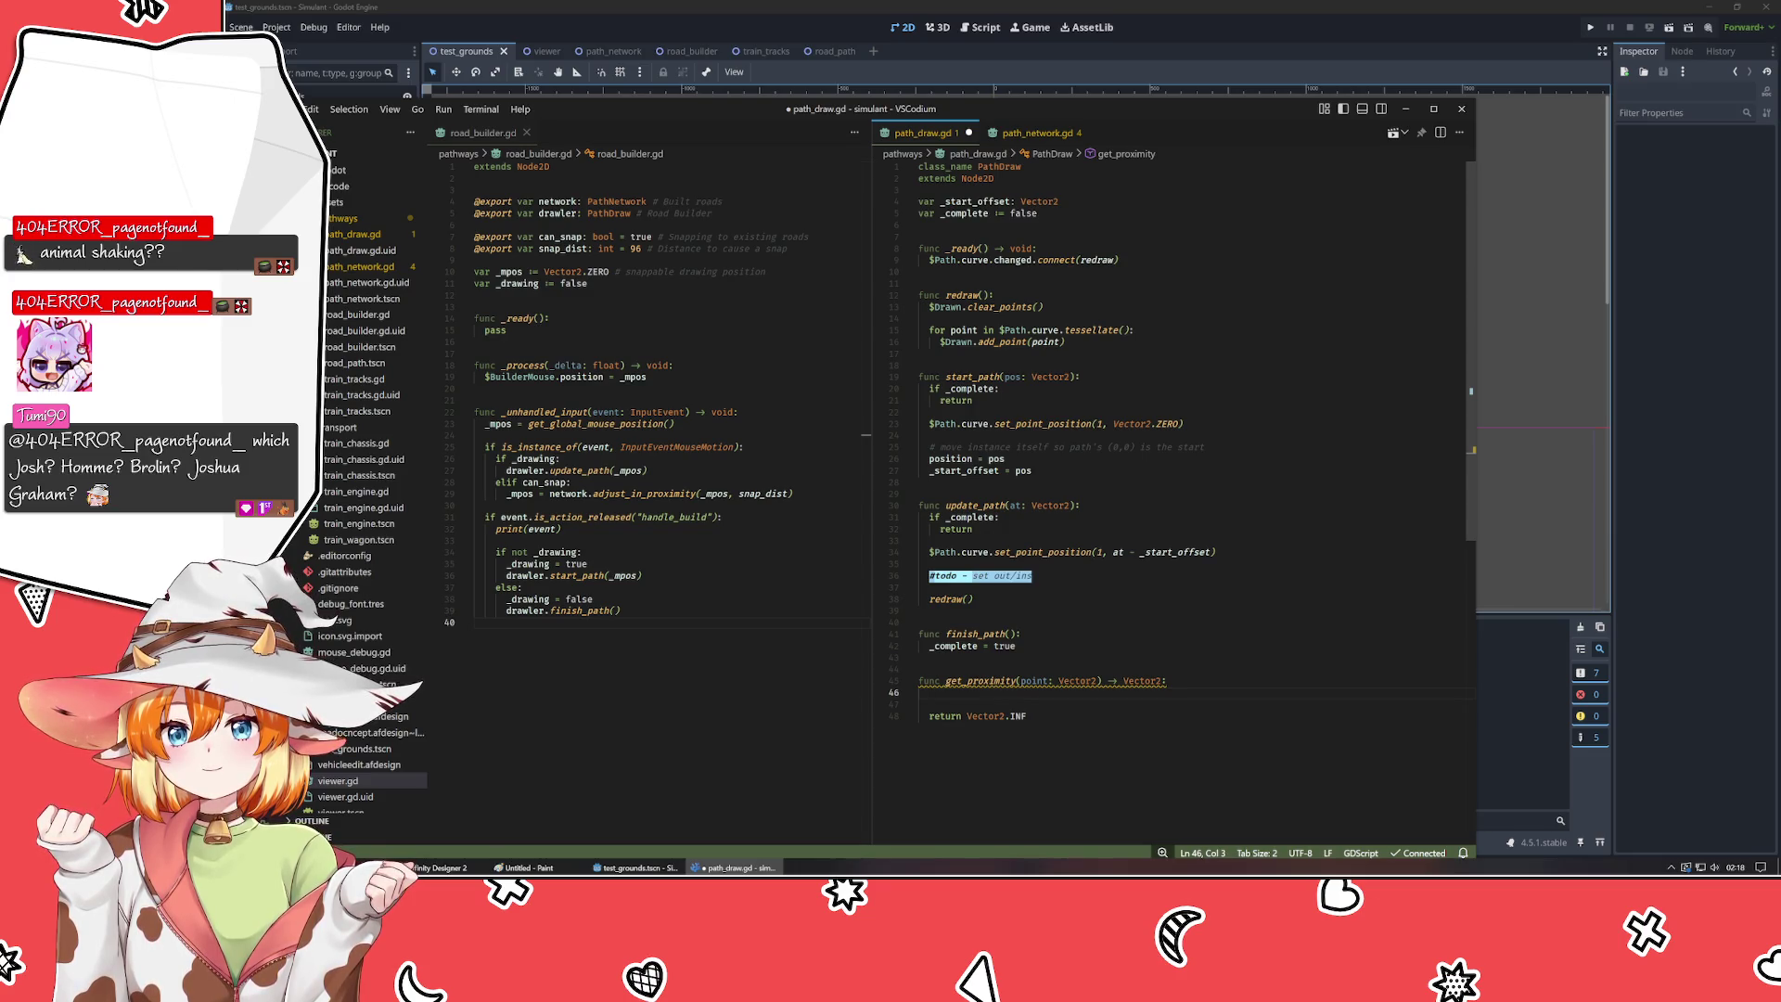
- Start an 'if' on line 46, then erase it so the line stays blank
{"action": "type", "text": "if"}
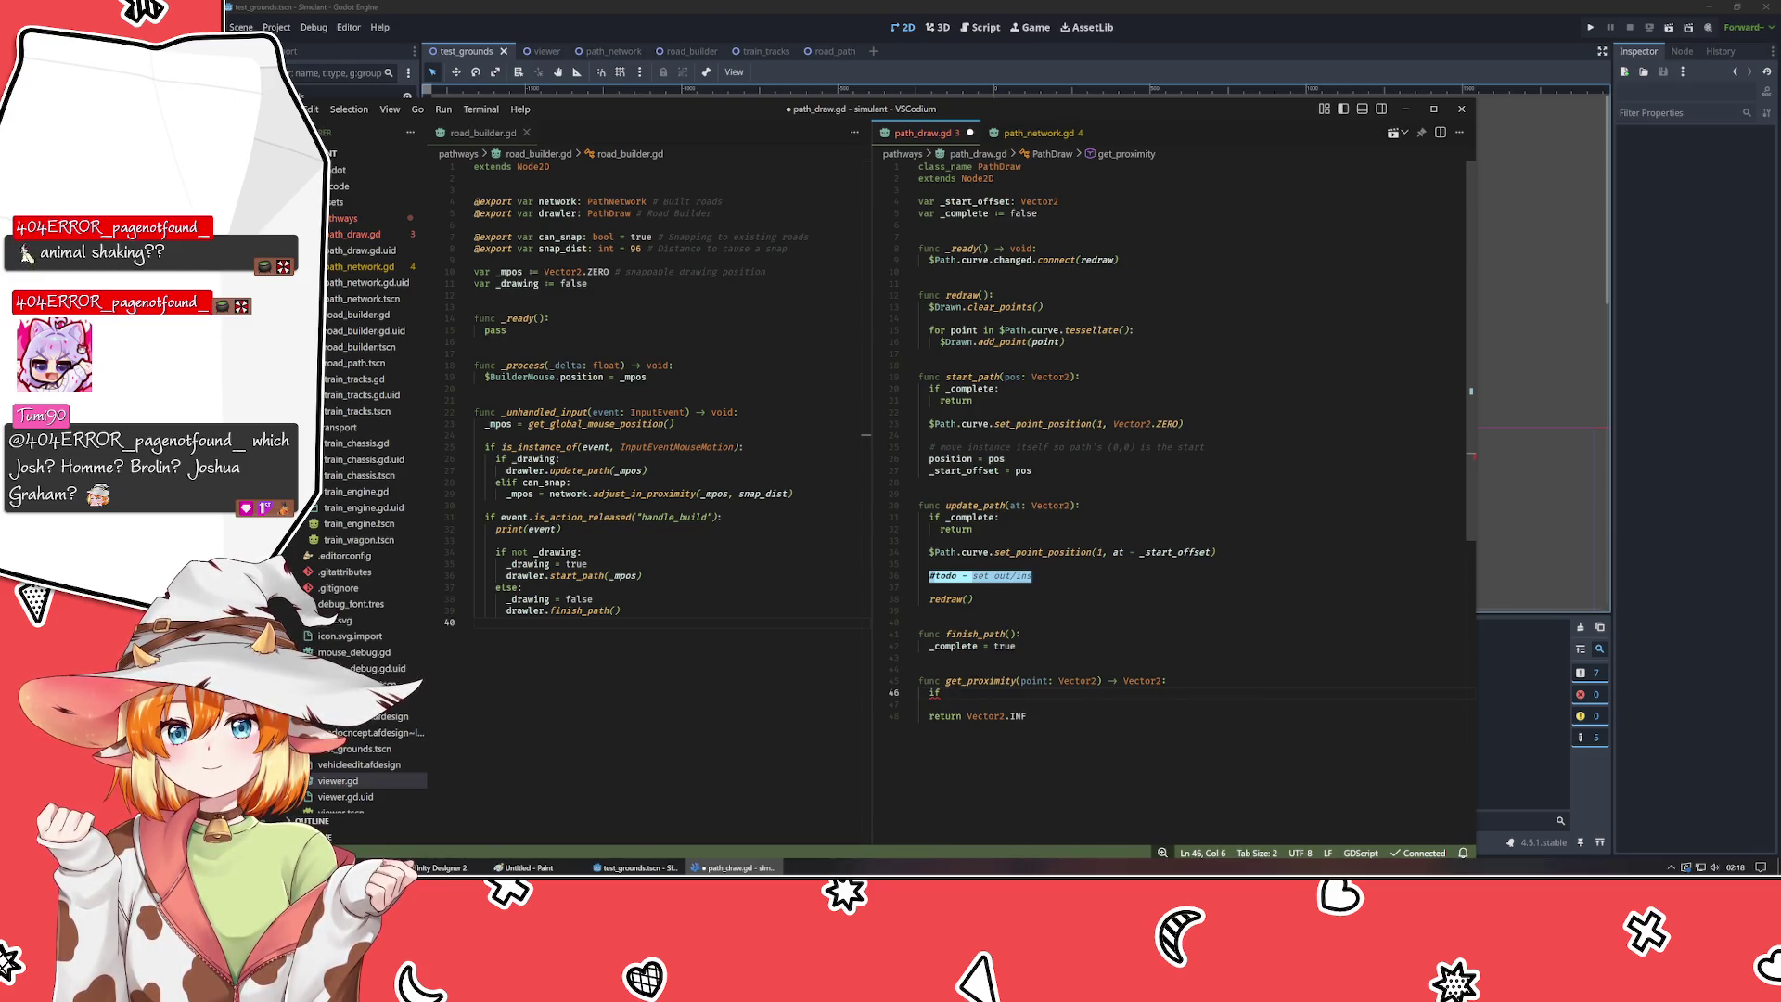
{"action": "key", "text": "BackSpace"}
{"action": "key", "text": "BackSpace"}
{"action": "key", "text": "BackSpace"}
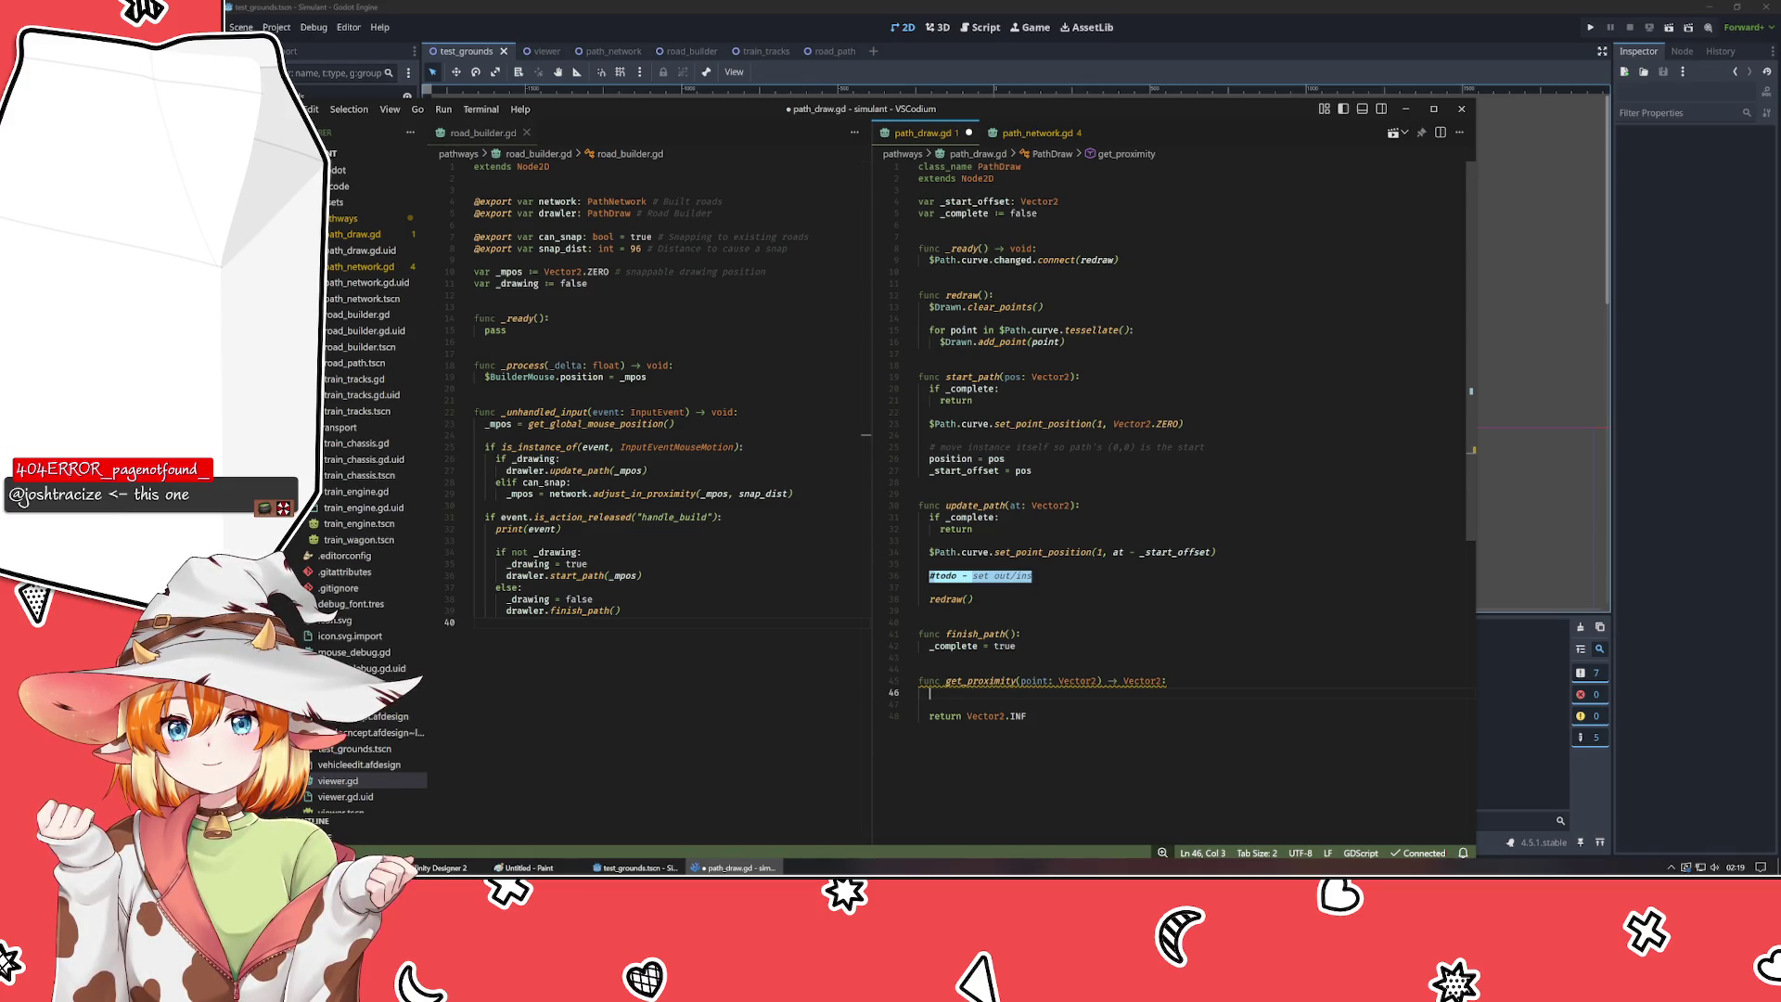
- Add 'if not _complete:' on line 46 with return Vector2.INF indented beneath it
{"action": "key", "text": "BackSpace"}
{"action": "type", "text": "if not"}
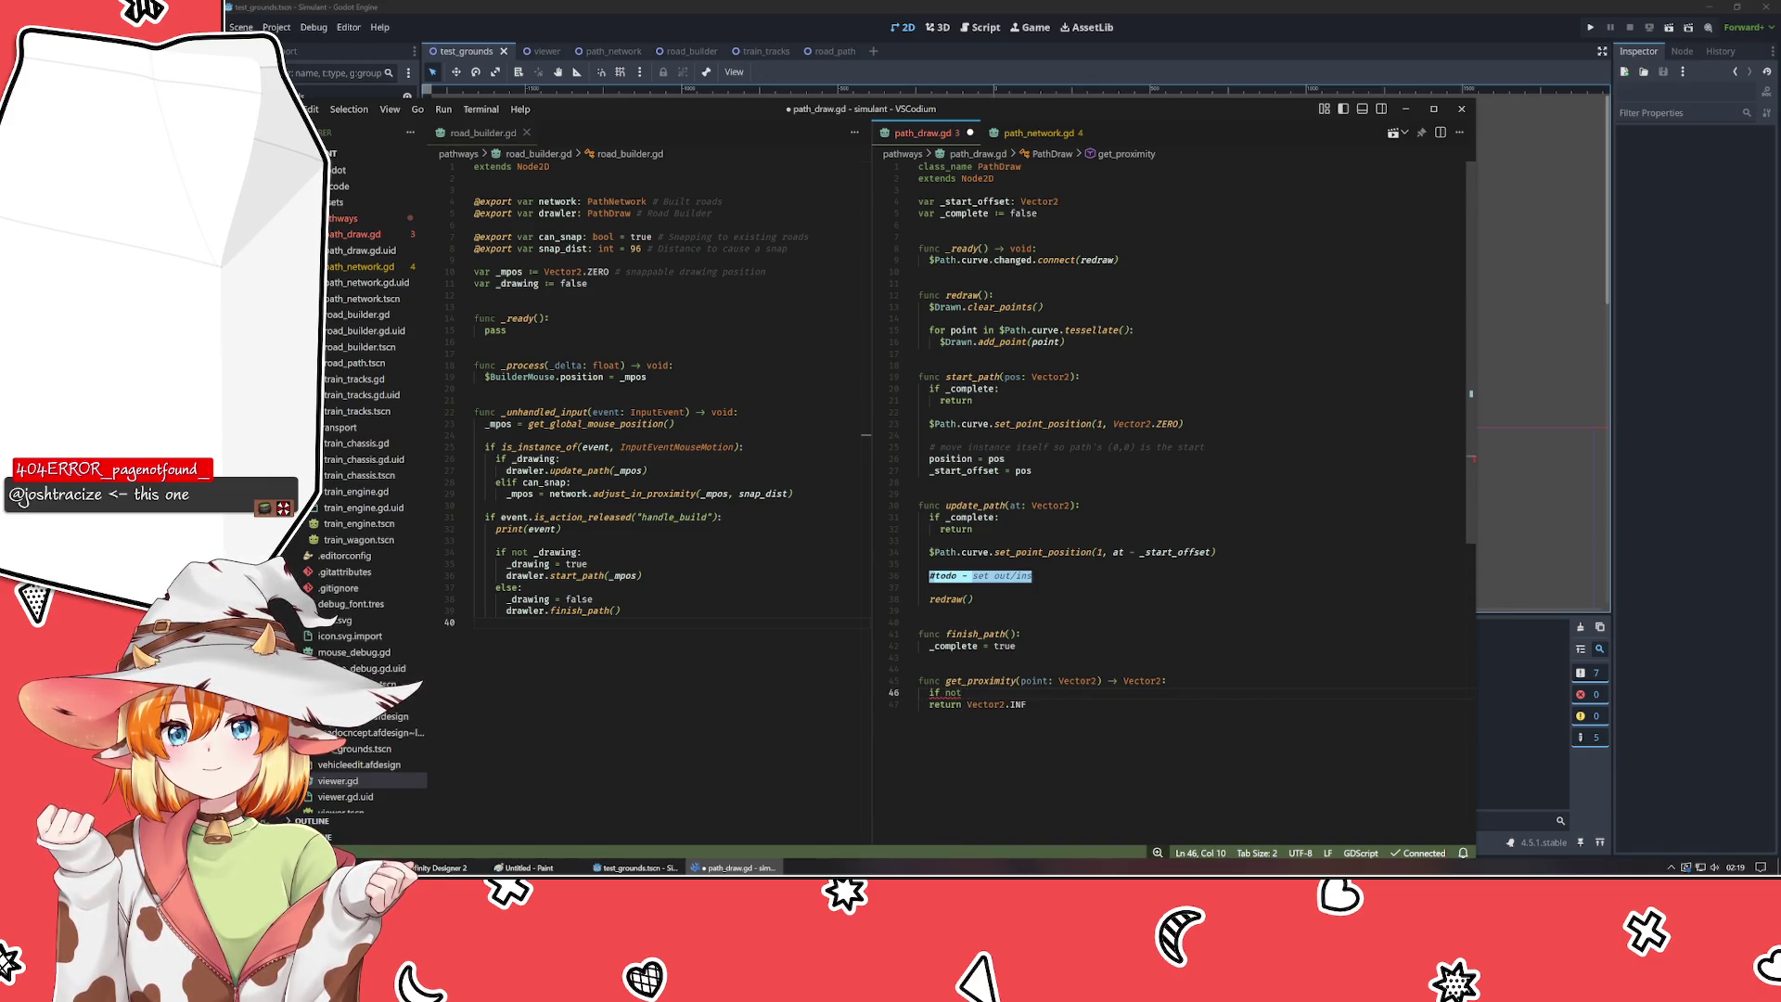
{"action": "type", "text": " _complete:"}
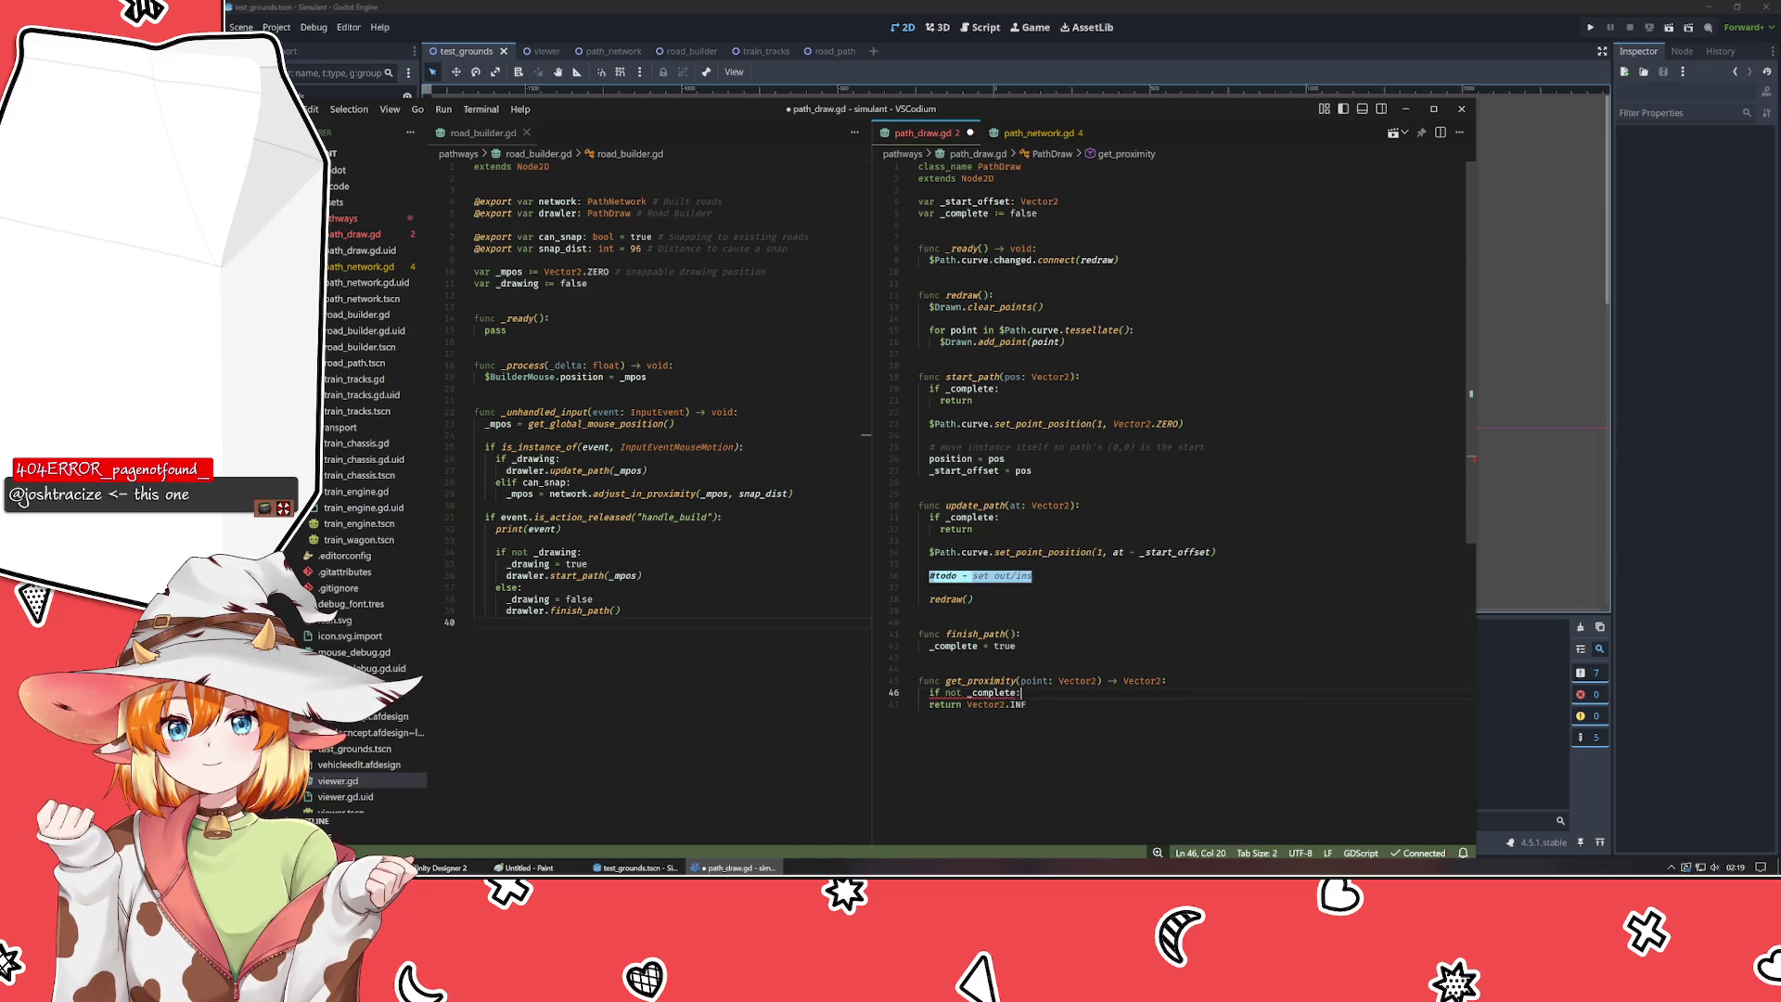
{"action": "key", "text": "Down"}
{"action": "key", "text": "Home"}
{"action": "key", "text": "Tab"}
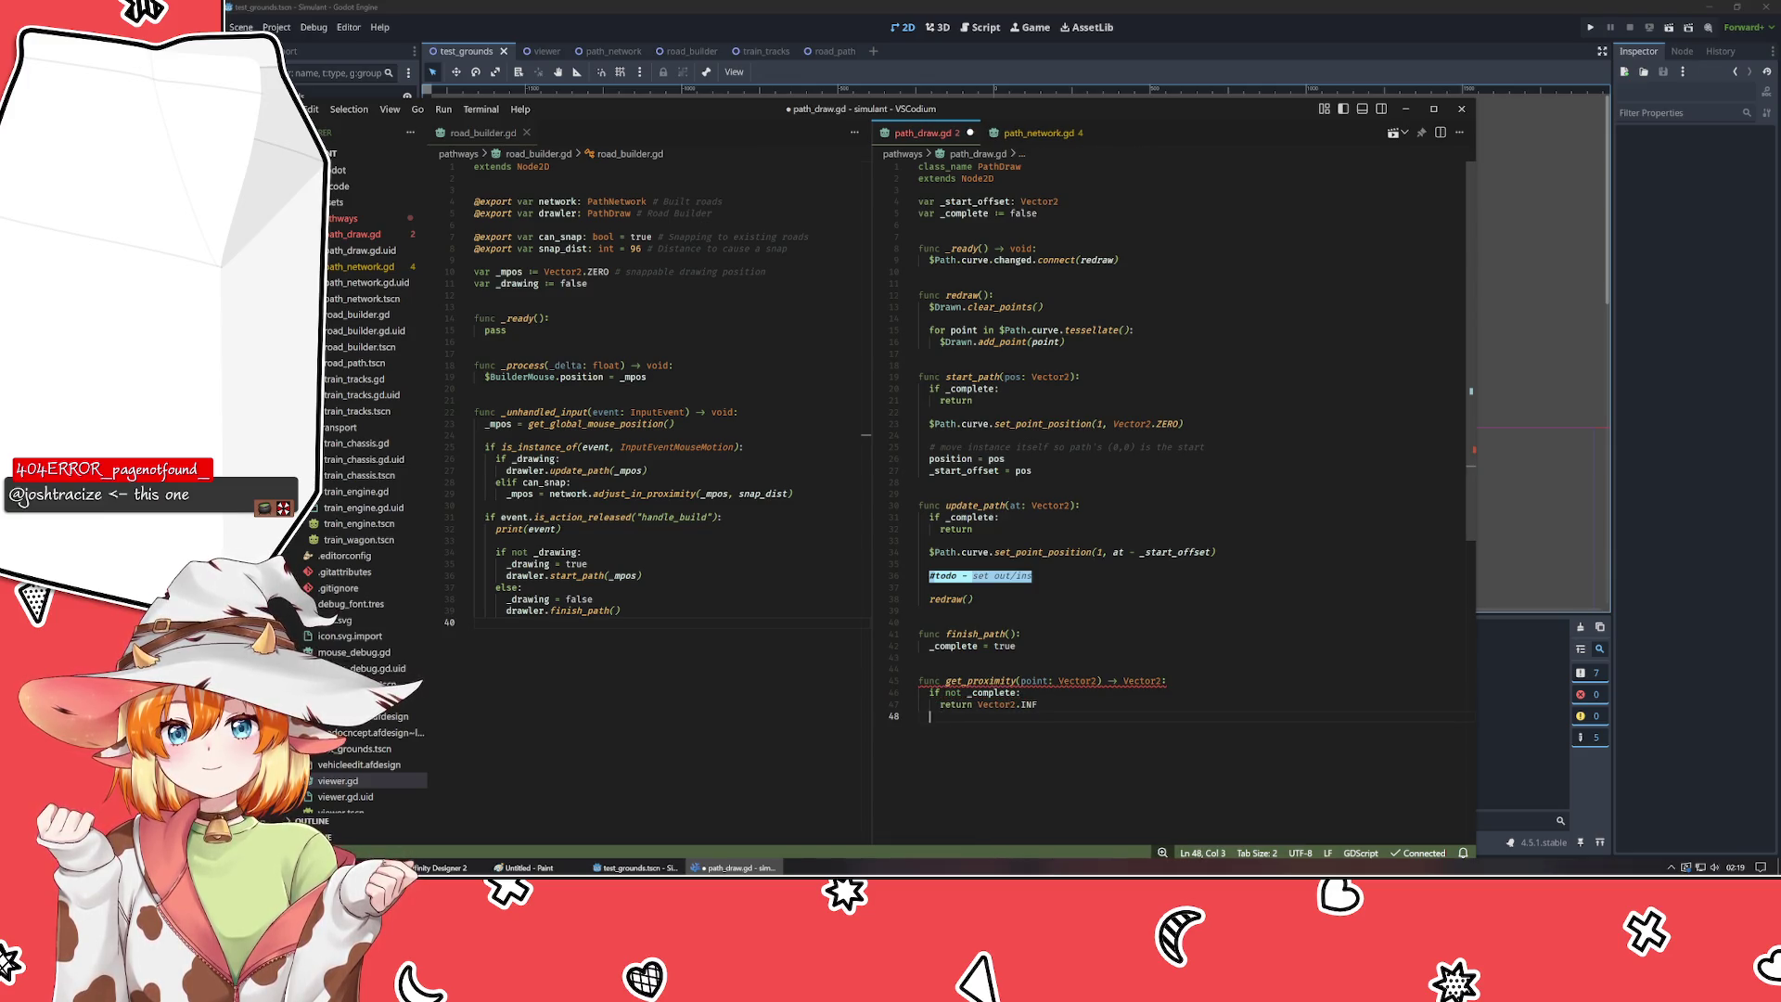
{"action": "key", "text": "End"}
{"action": "key", "text": "Return"}
{"action": "key", "text": "Return"}
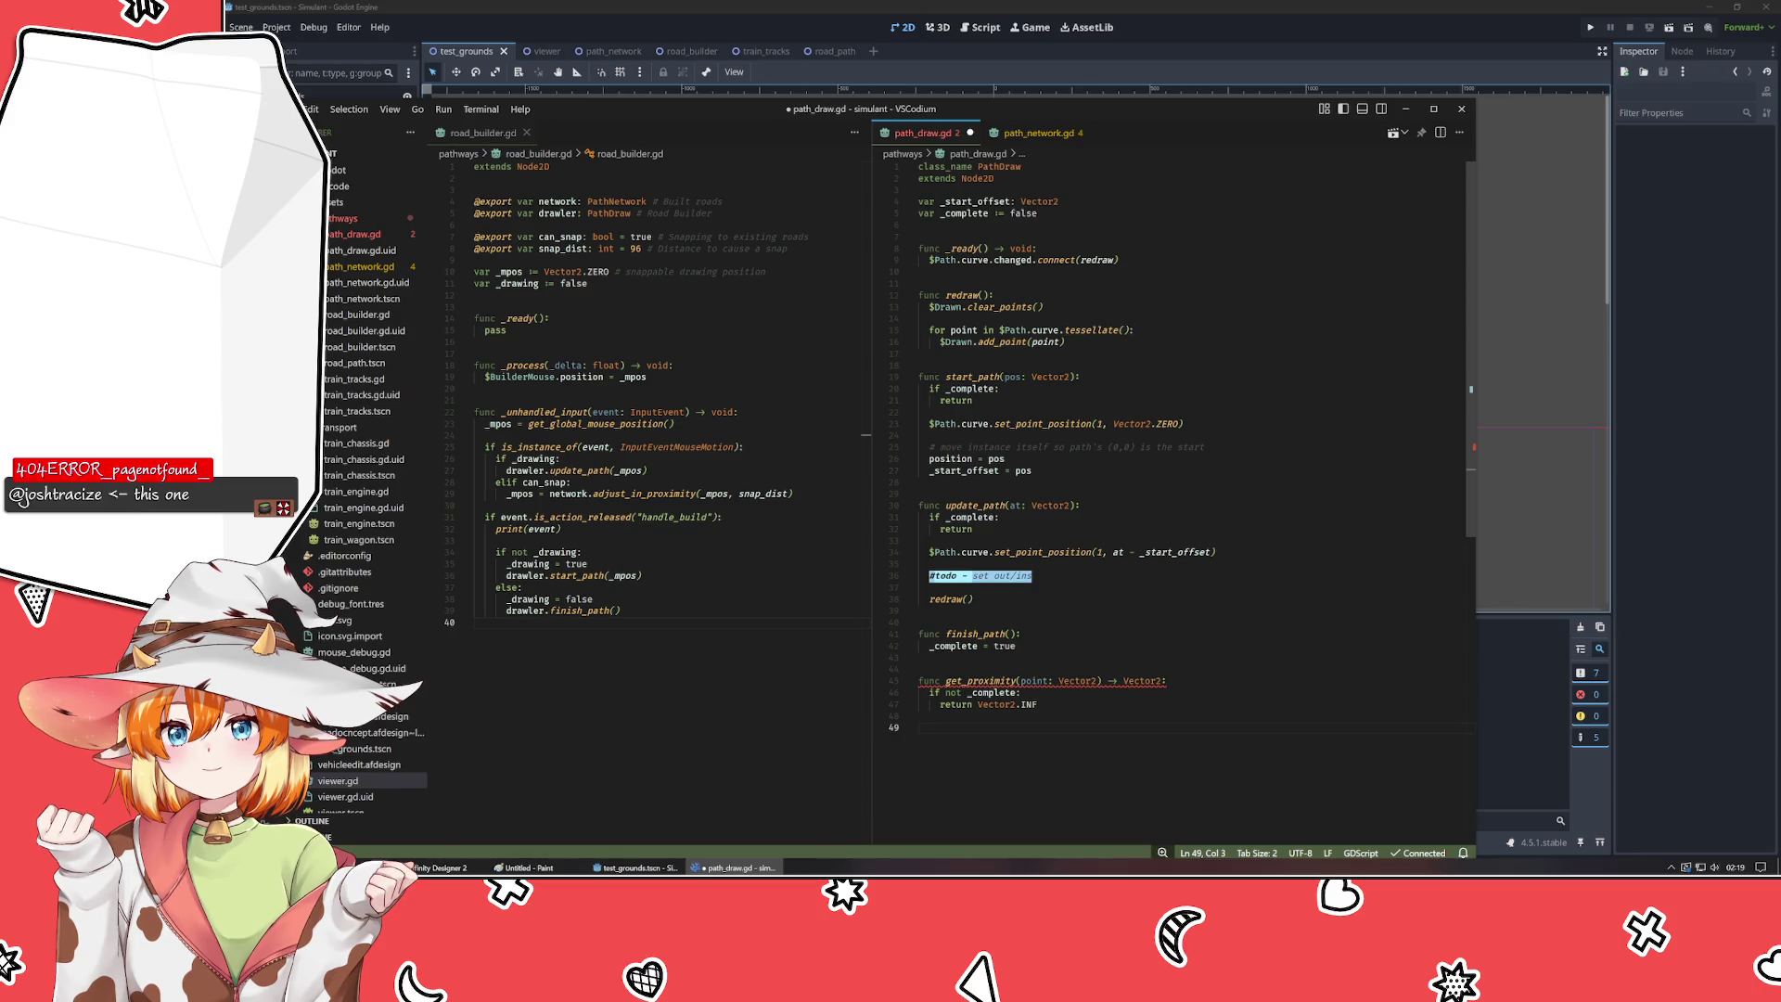
- Begin the final line as 'return $Path.curve.'
{"action": "type", "text": "re"}
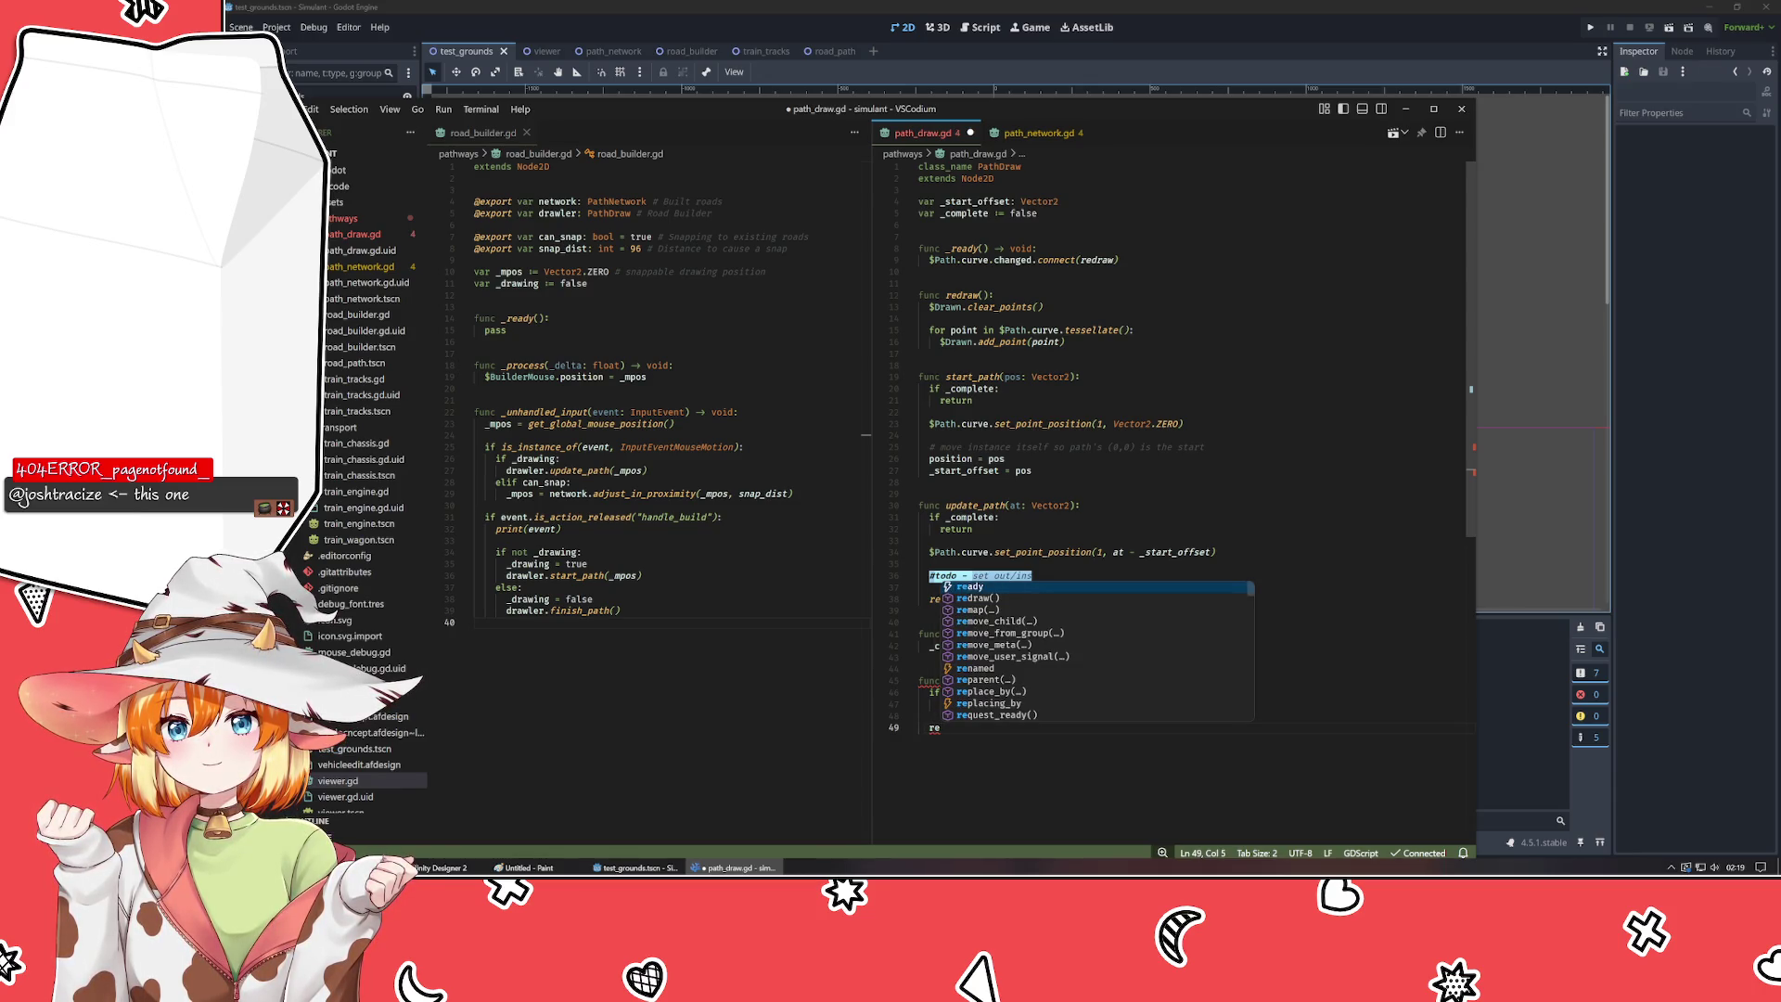
{"action": "type", "text": "turn "}
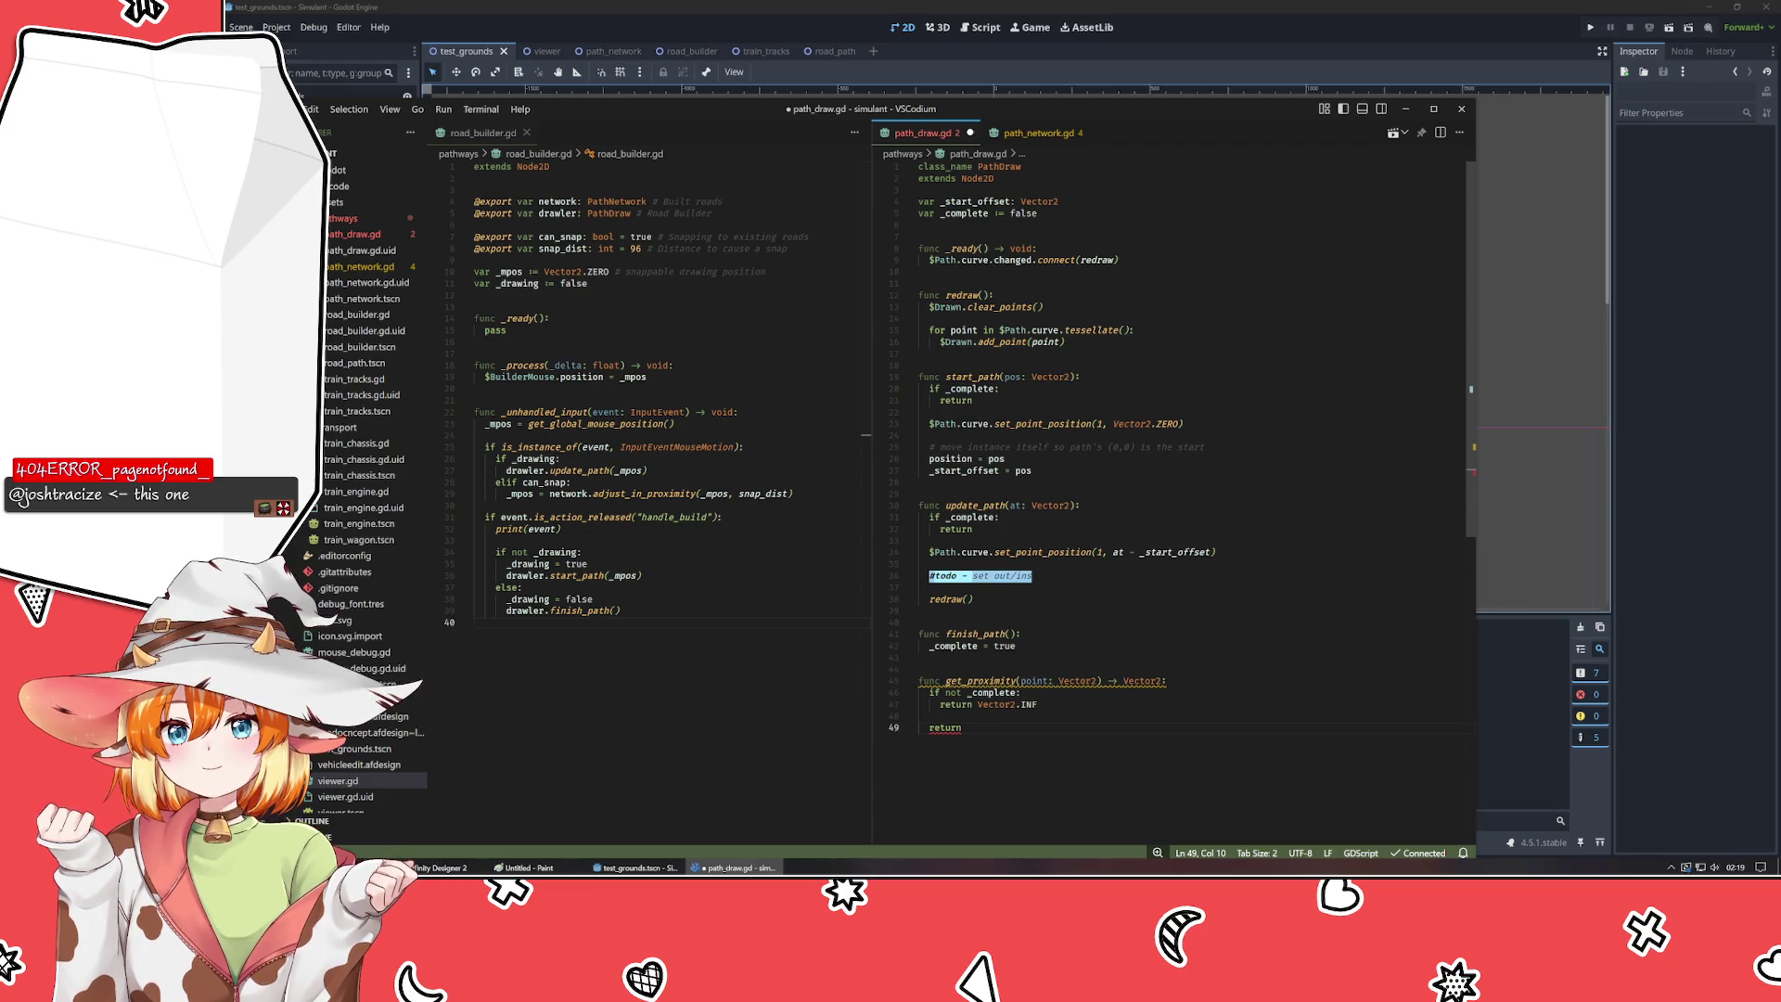
{"action": "type", "text": "$Path.cu"}
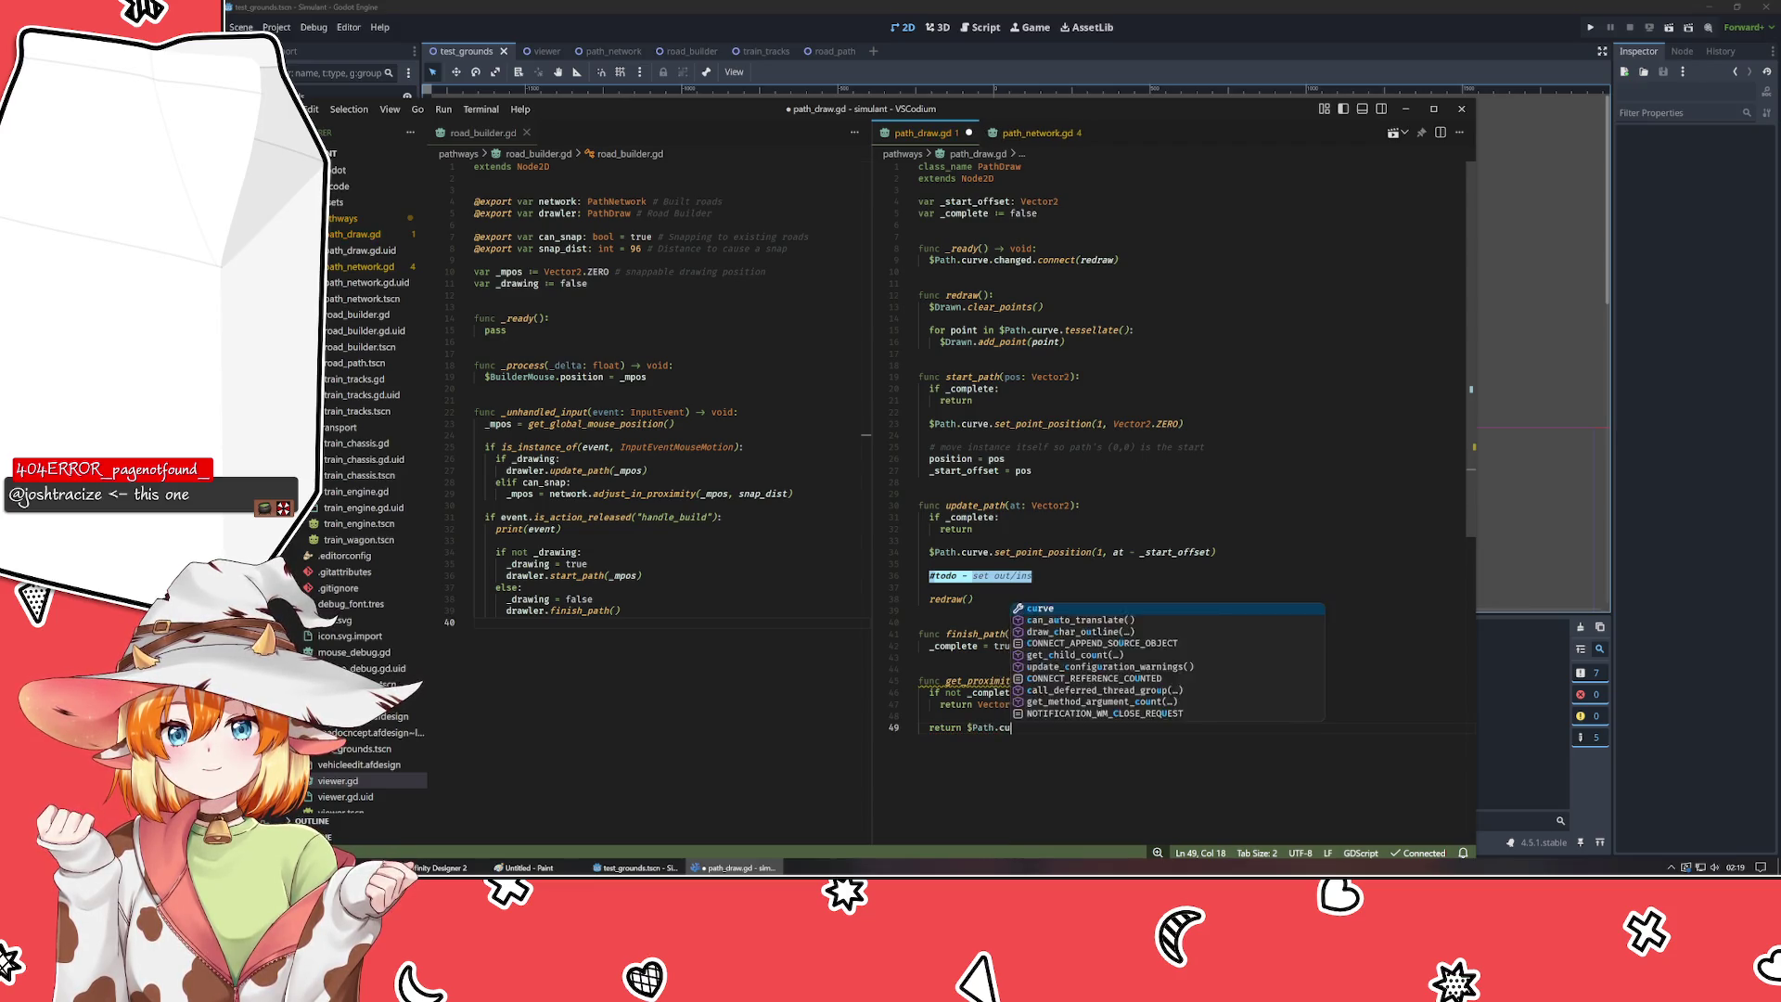
{"action": "type", "text": "rve"}
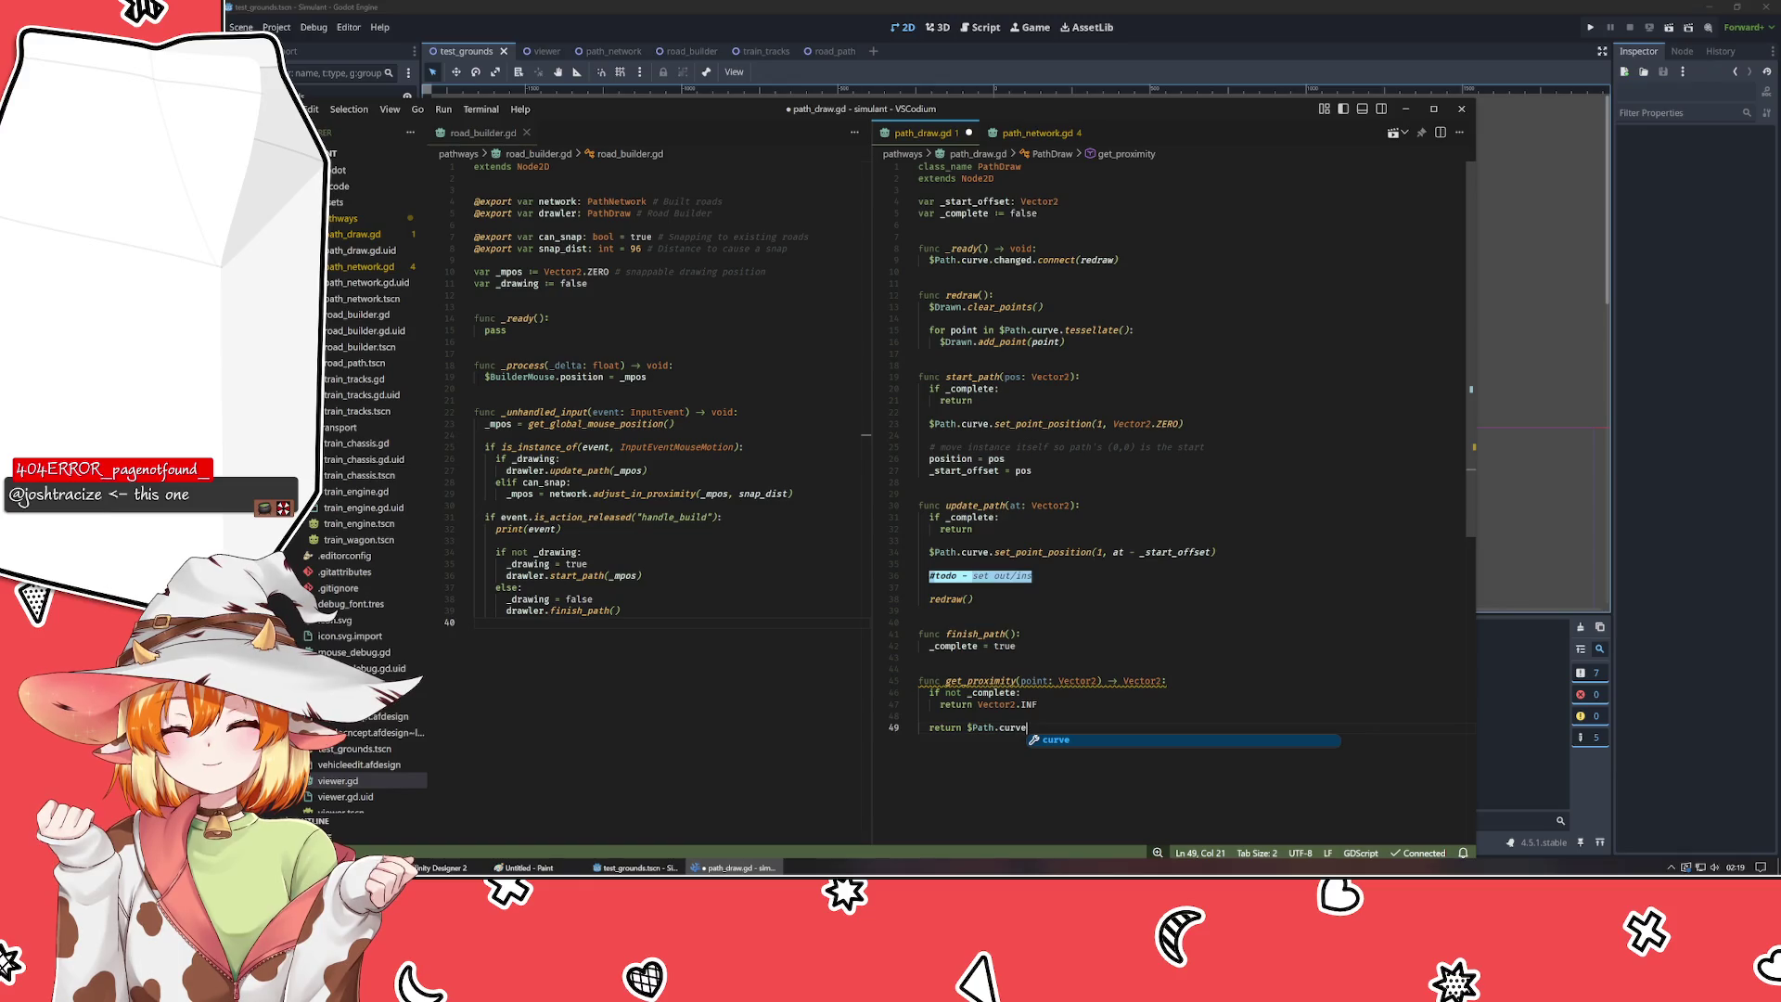
{"action": "type", "text": "."}
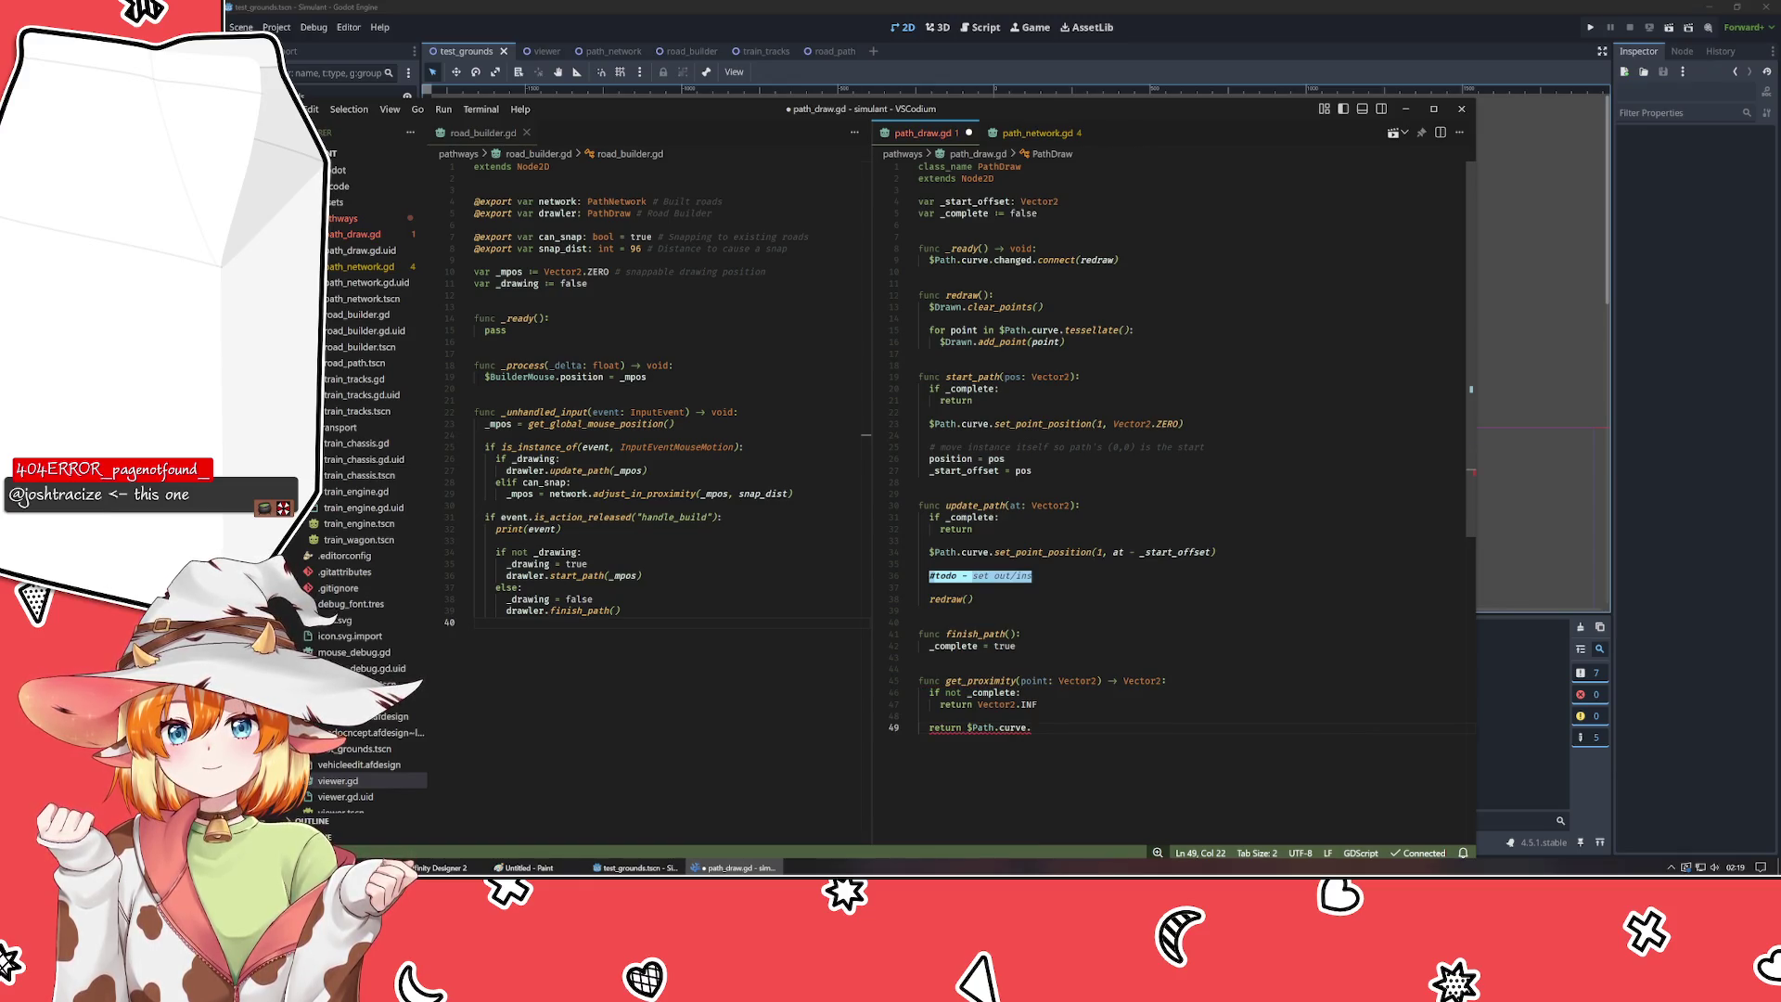
{"action": "type", "text": "get_cl"}
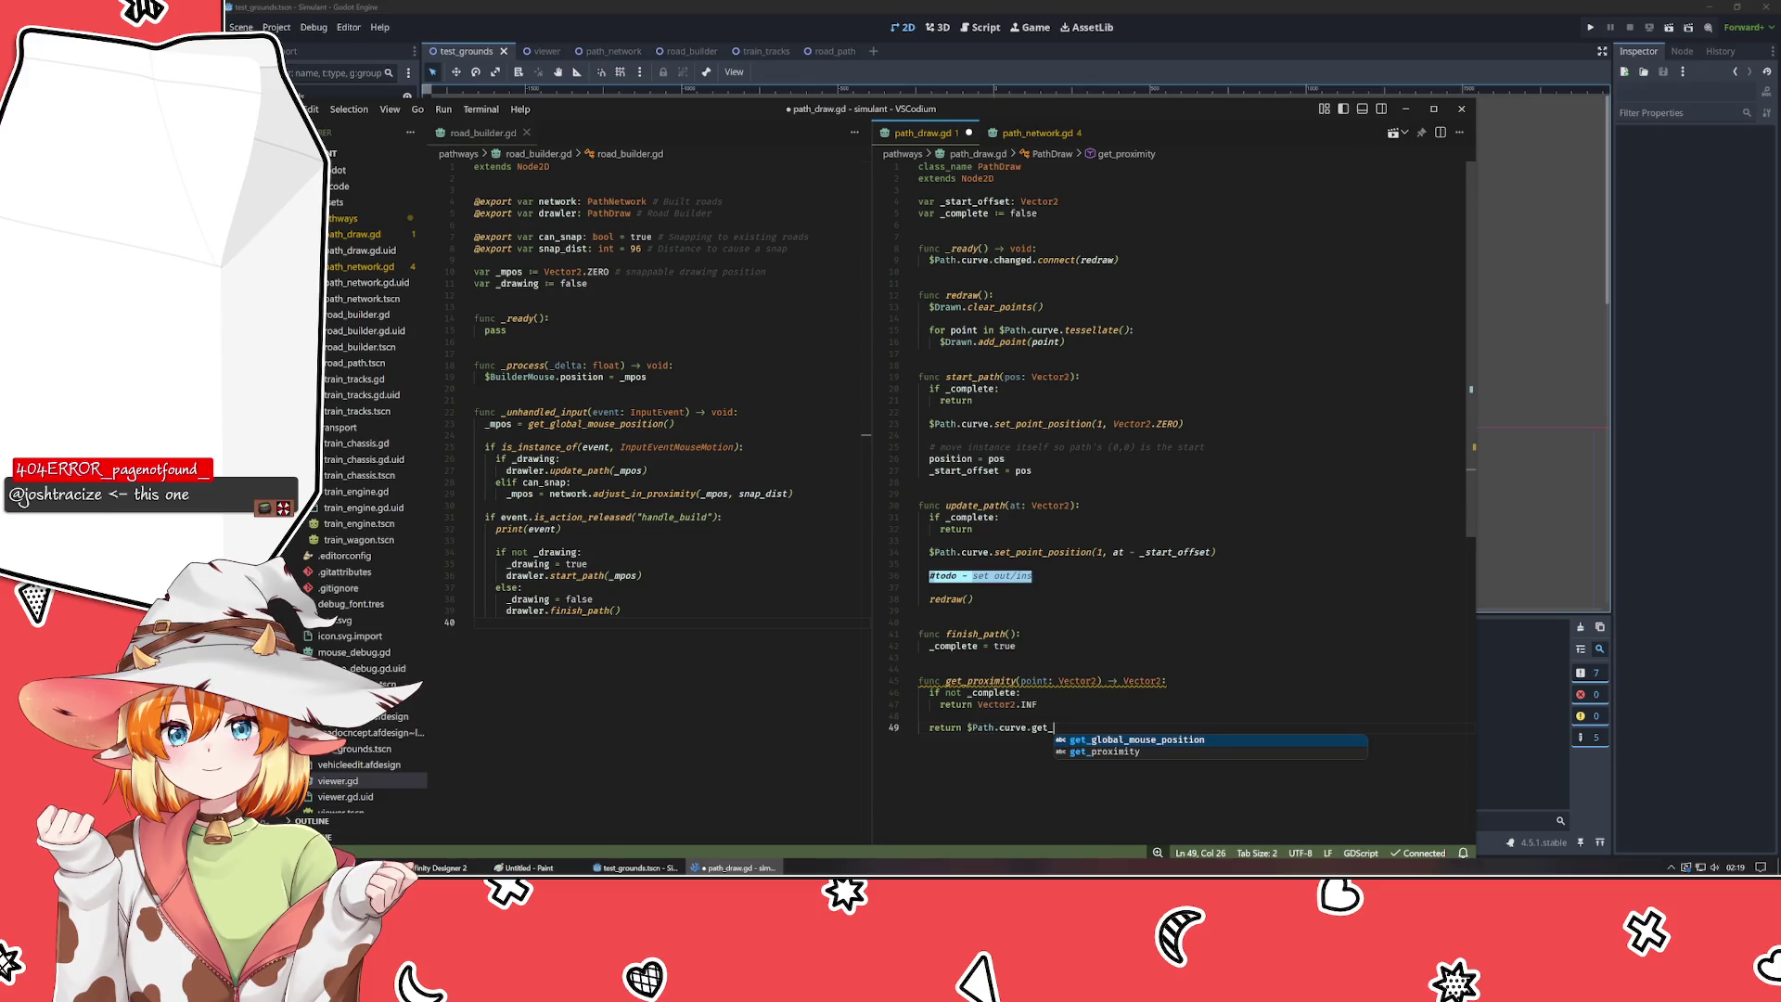
{"action": "key", "text": "BackSpace"}
{"action": "key", "text": "BackSpace"}
{"action": "key", "text": "BackSpace"}
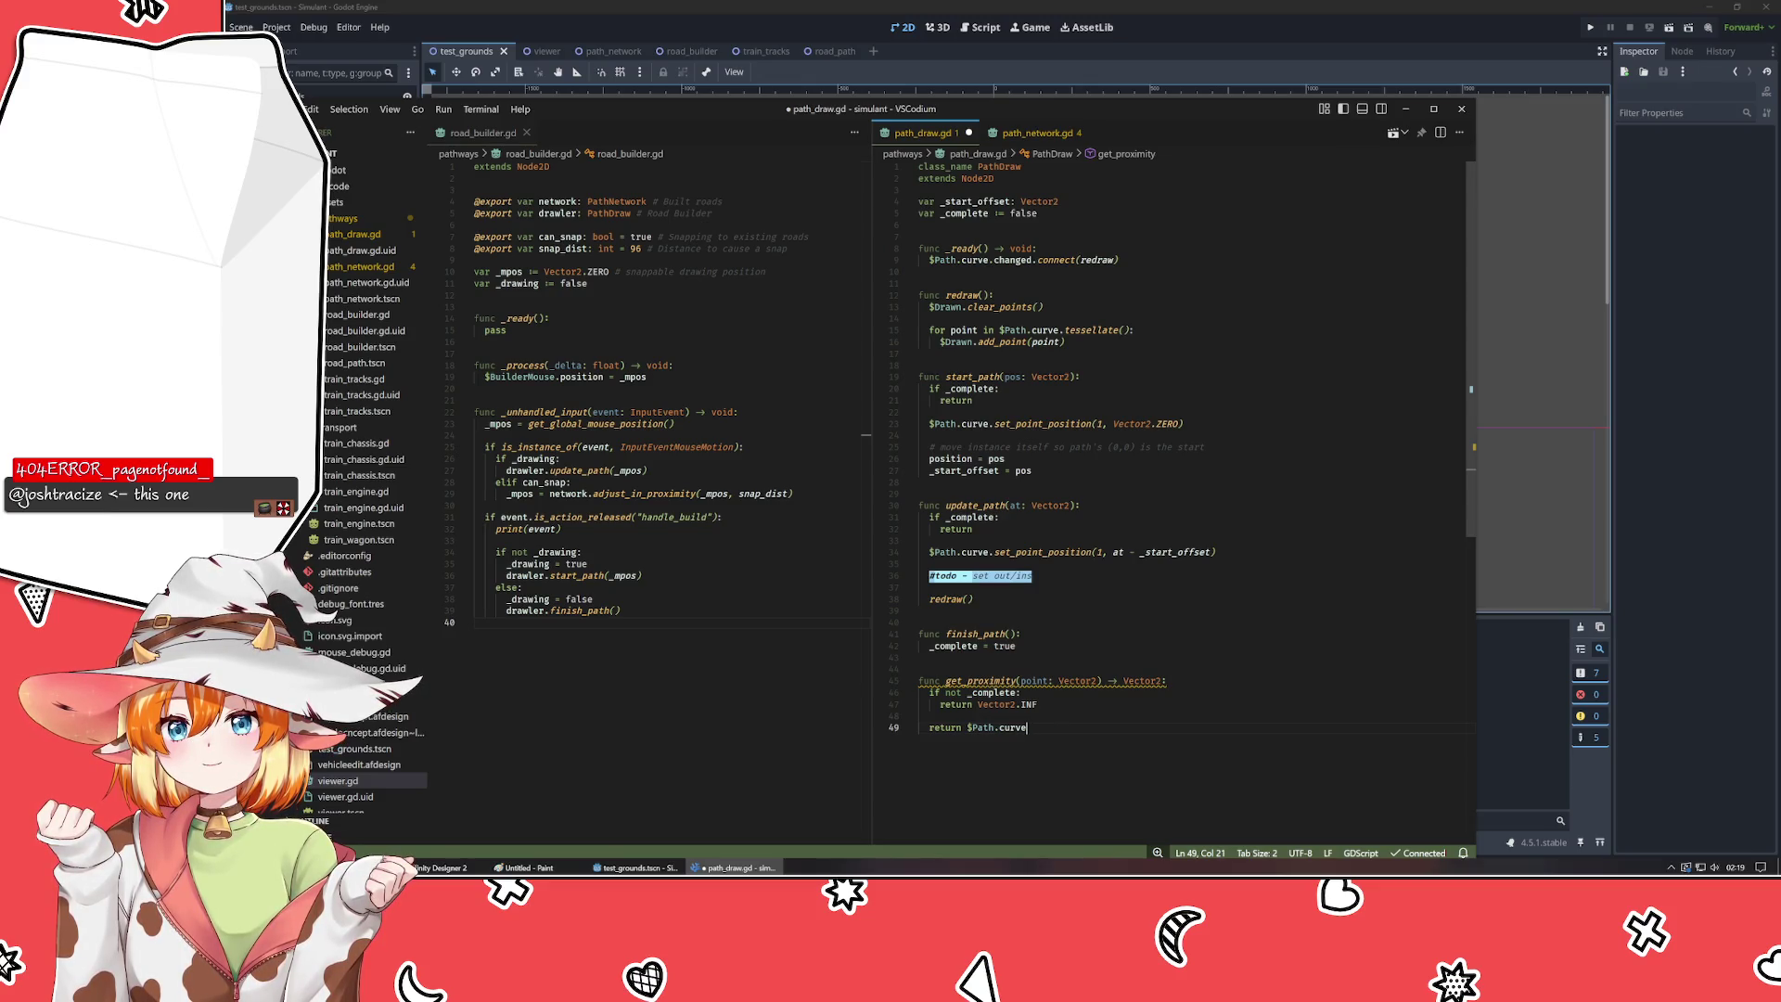
{"action": "type", "text": "."}
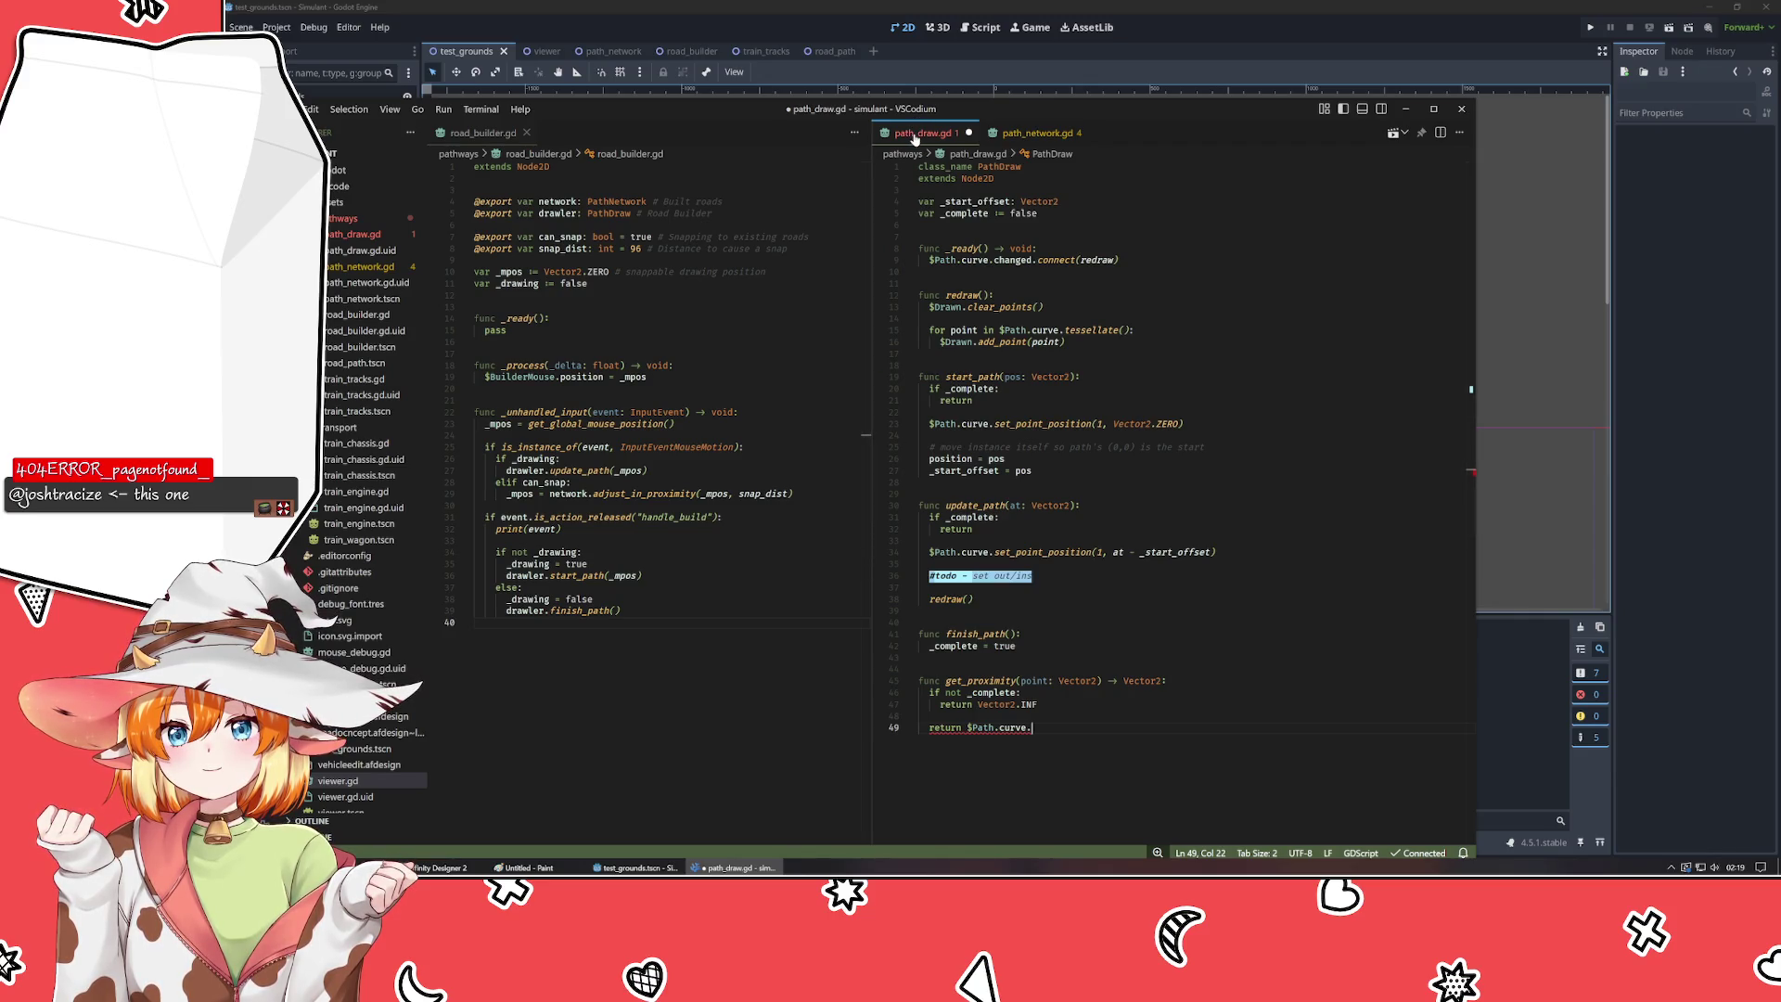
- Open the Curve2D class reference and move it into the left editor group
{"action": "right_click", "coordinate": [915, 137]}
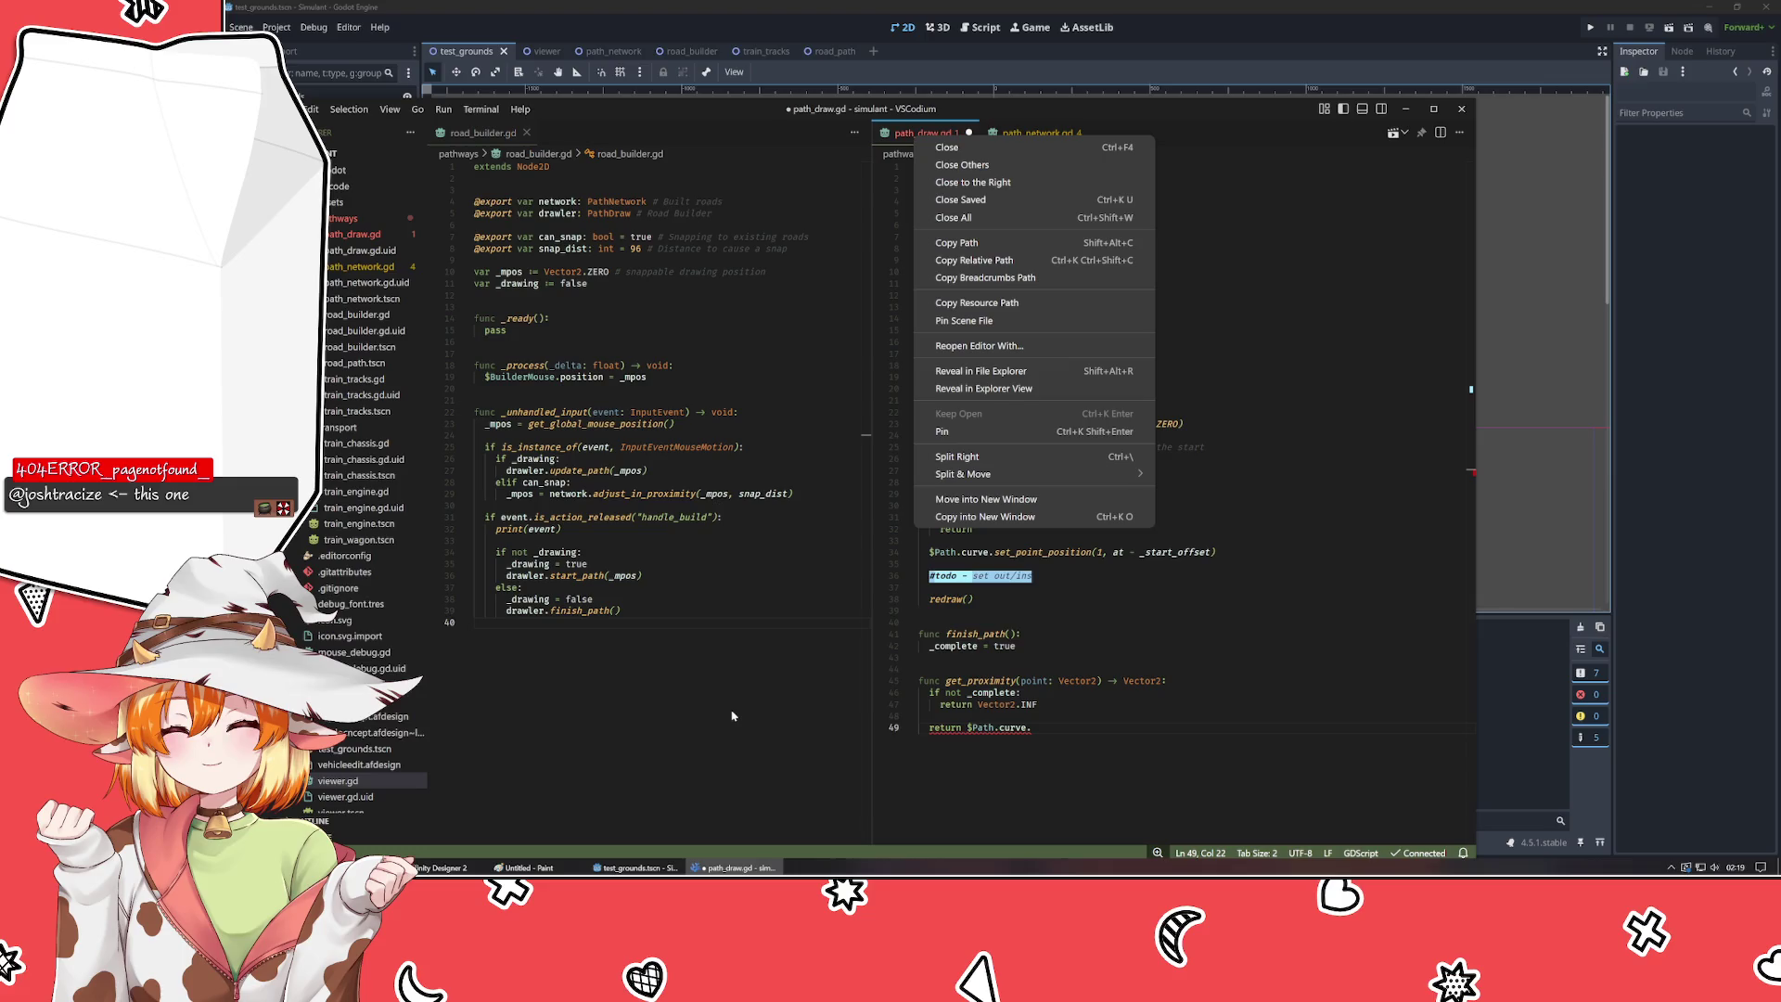
{"action": "key", "text": "Escape"}
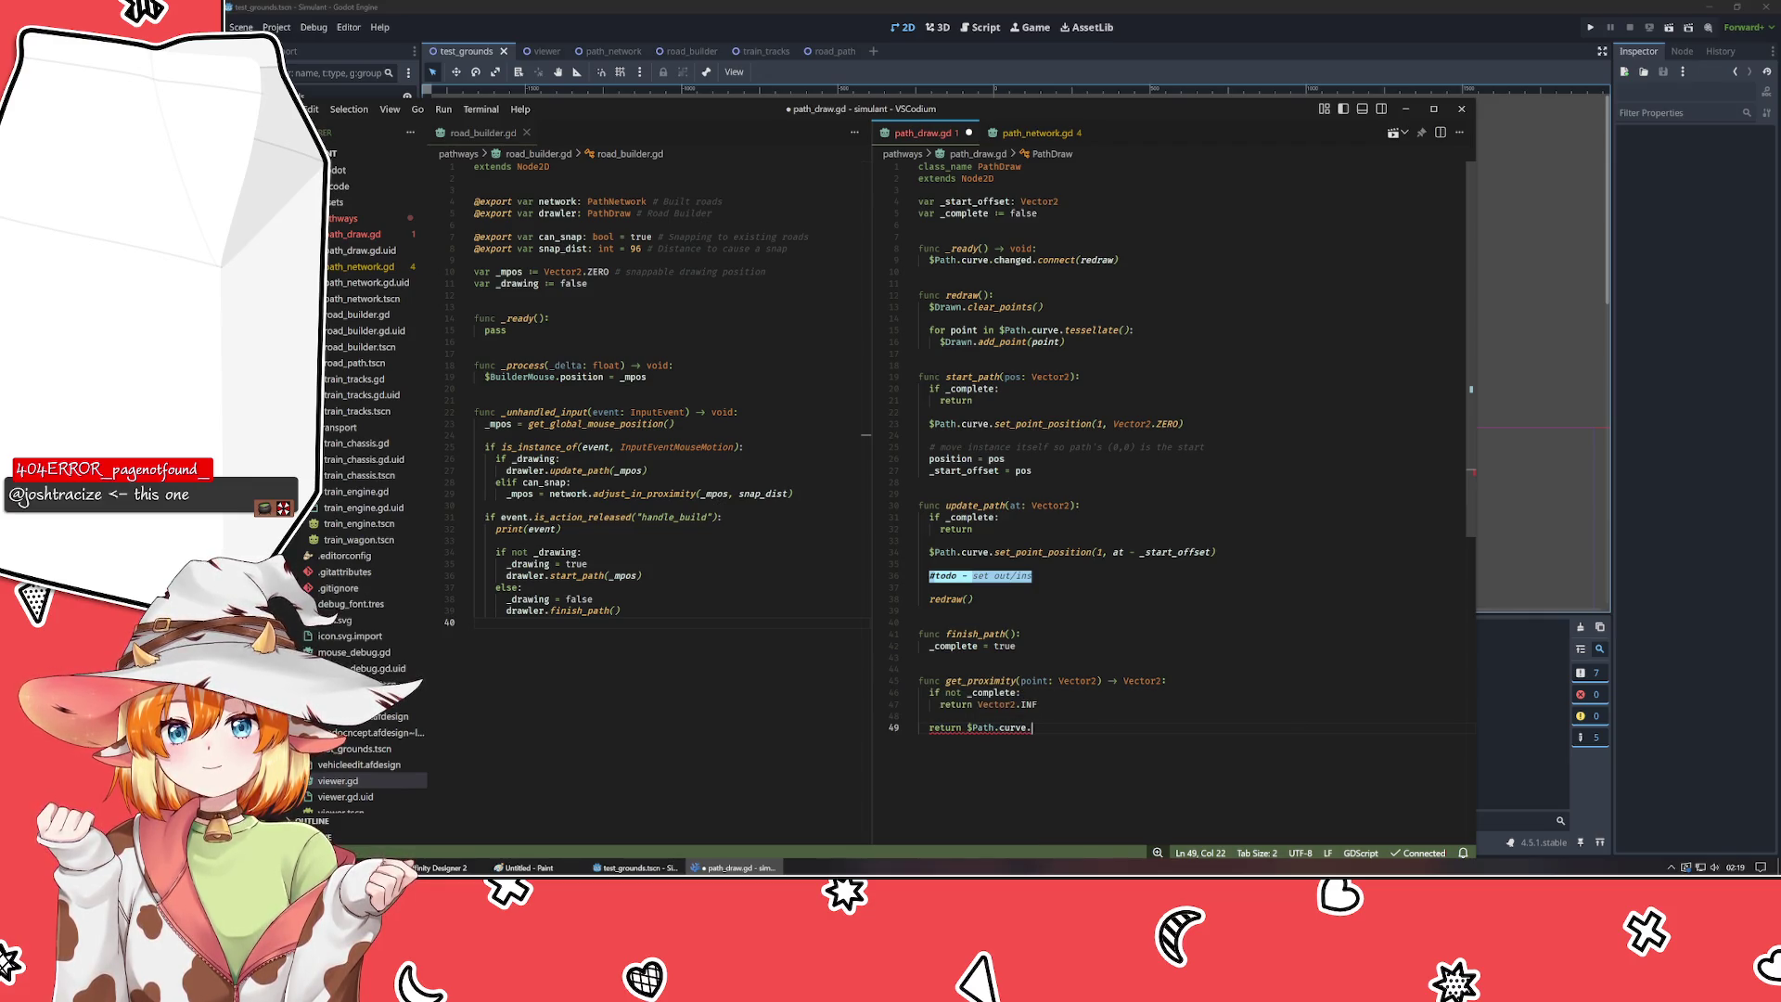
{"action": "left_click", "coordinate": [930, 716]}
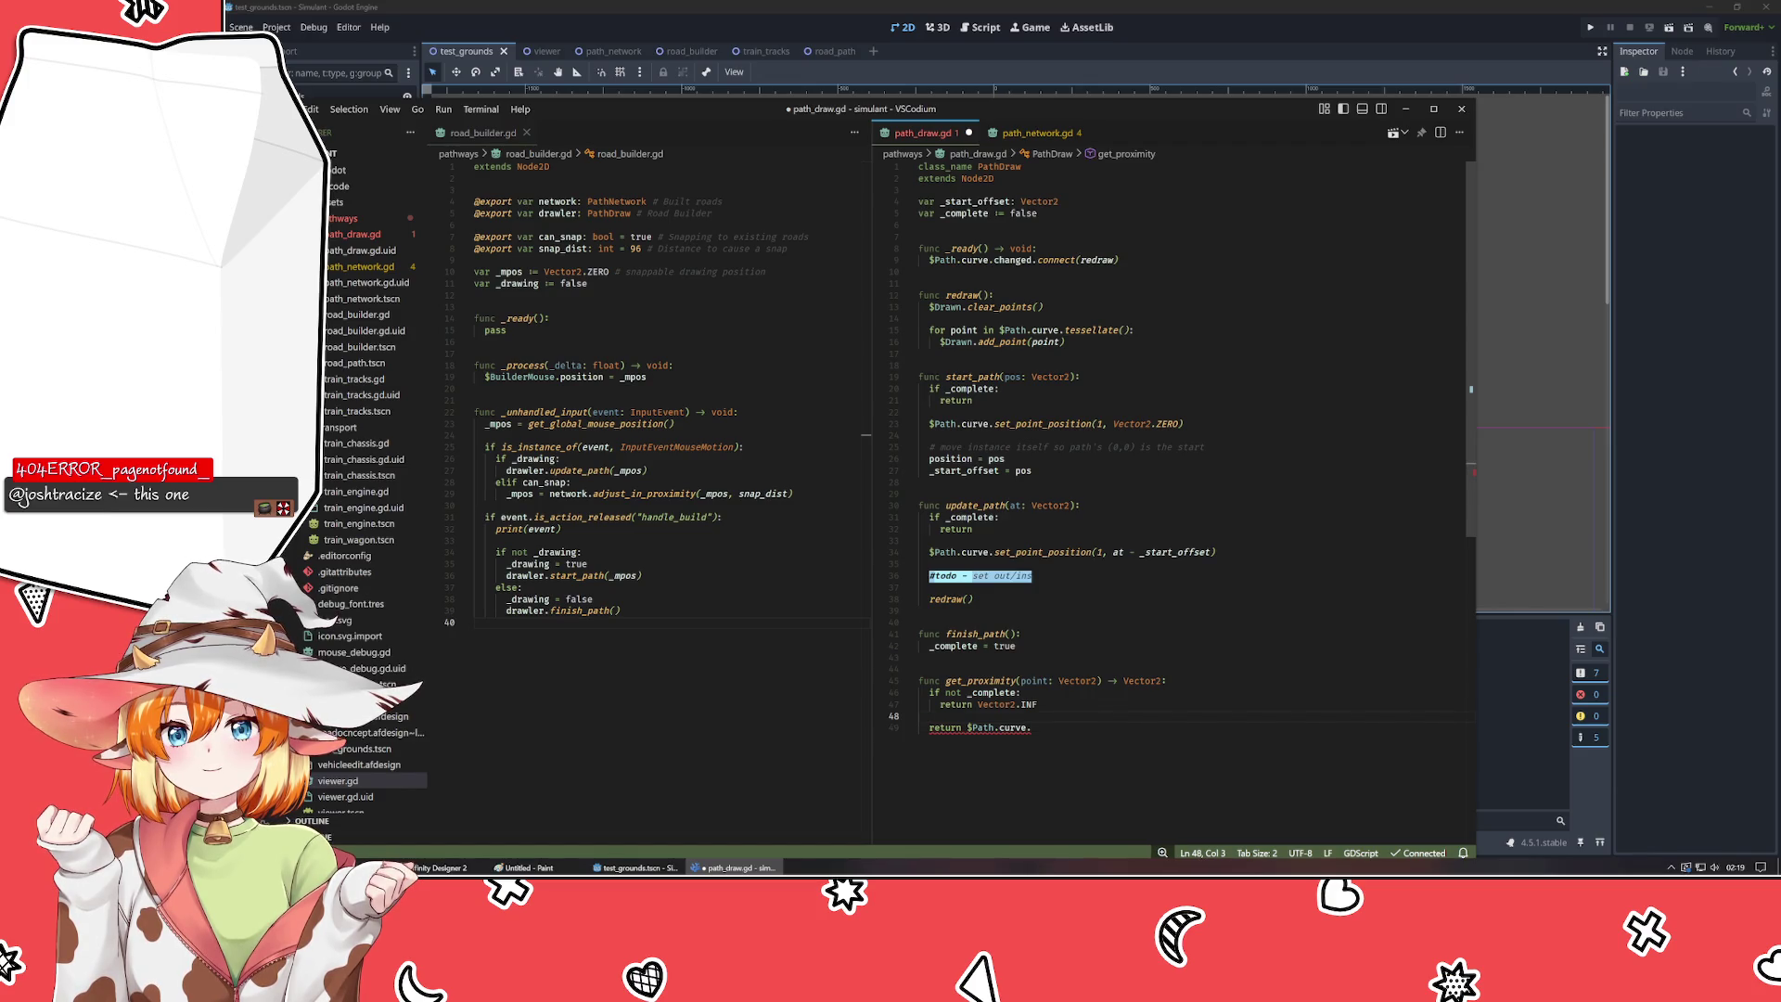
{"action": "type", "text": "Curve2"}
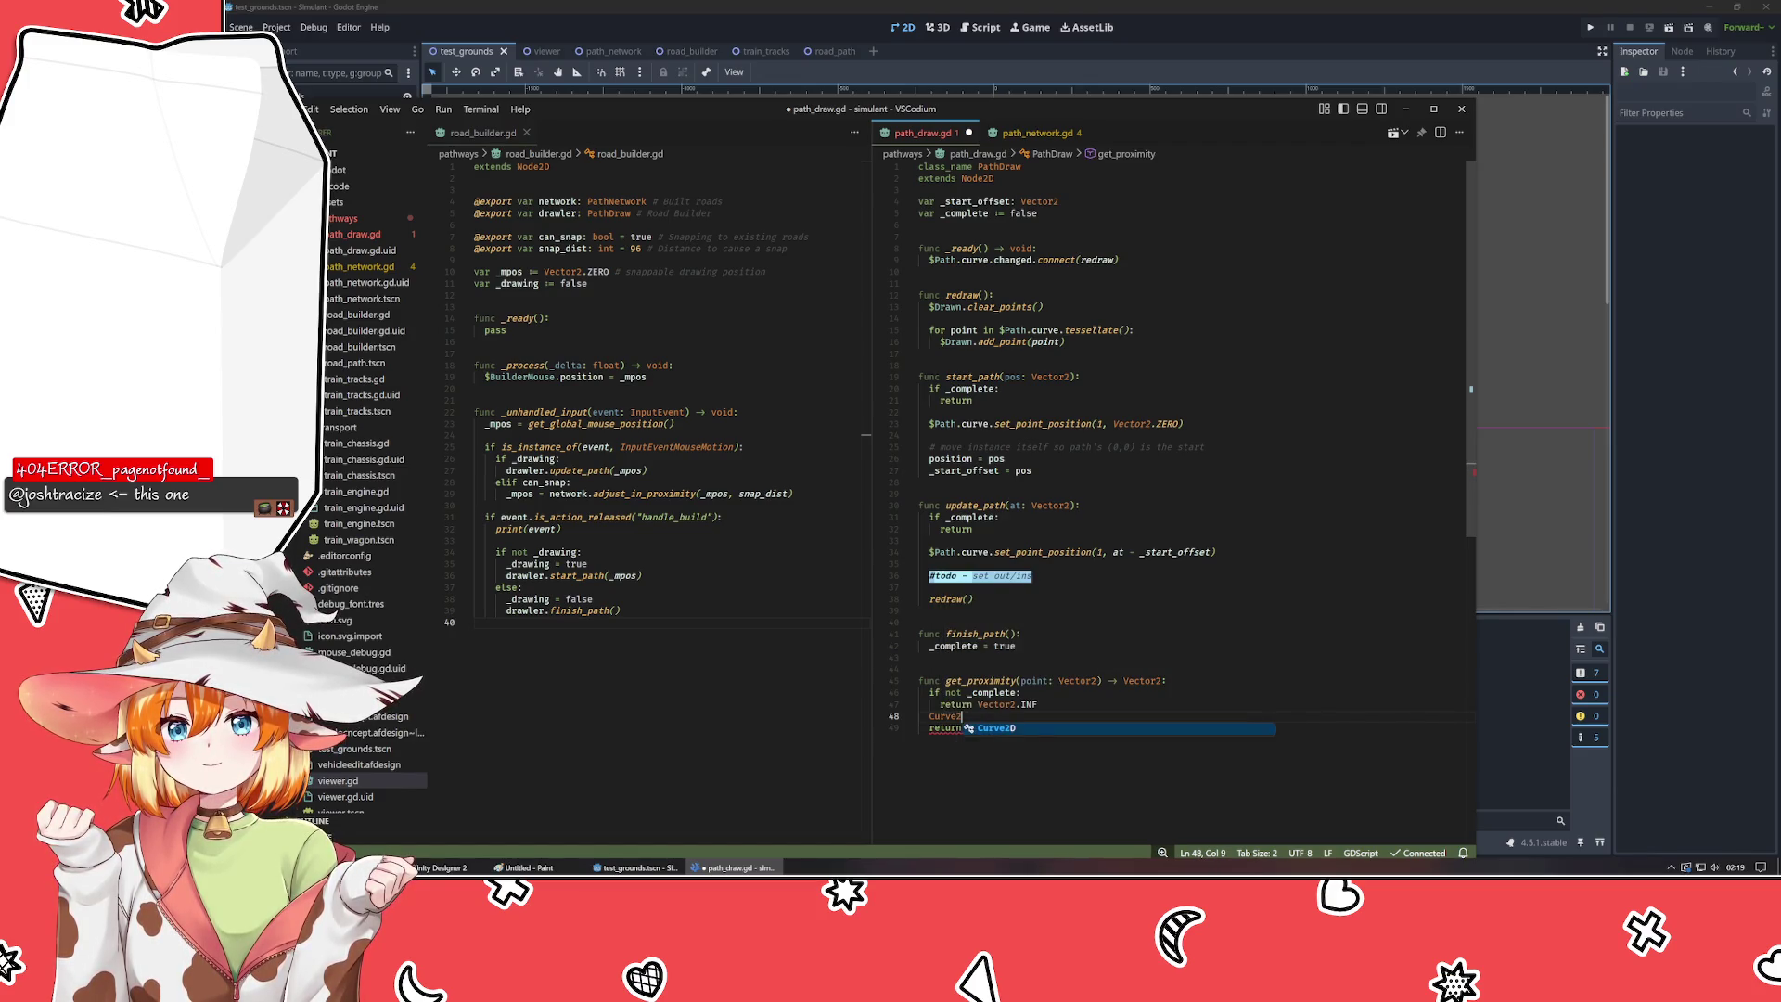
{"action": "type", "text": "D"}
{"action": "left_click", "coordinate": [946, 718], "text": "ctrl"}
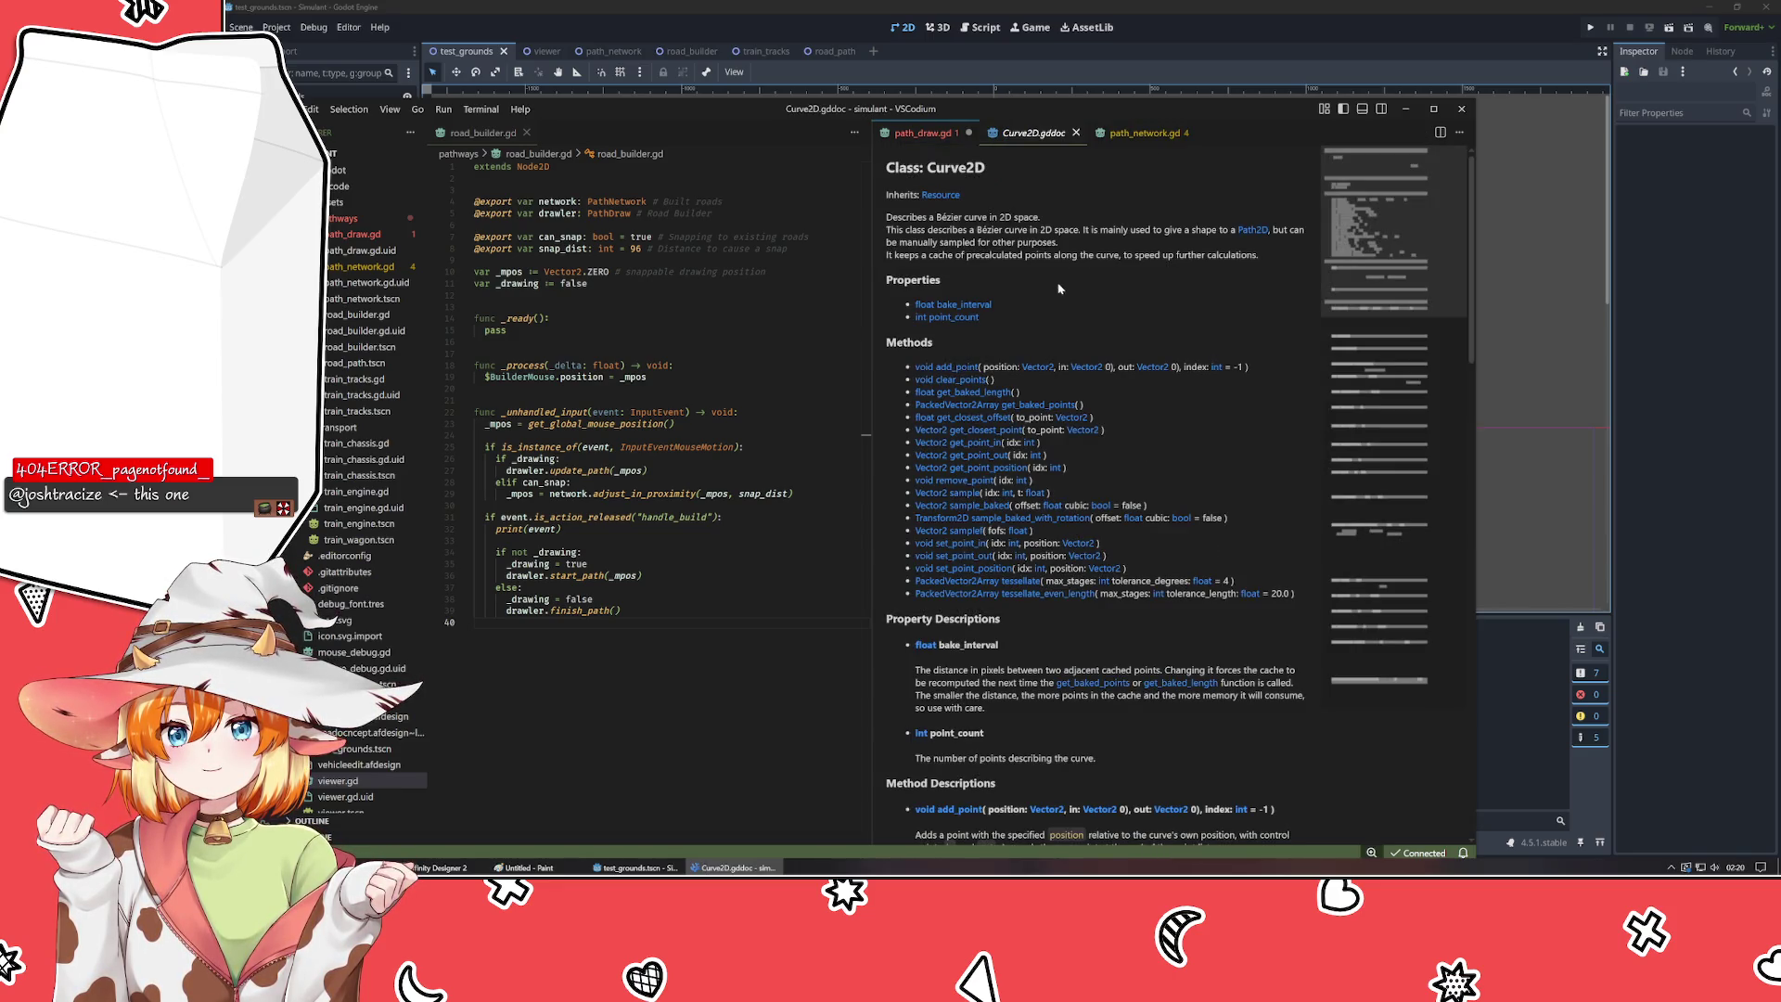
{"action": "mouse_move", "coordinate": [1037, 135]}
{"action": "left_mouse_down"}
{"action": "mouse_move", "coordinate": [1043, 148]}
{"action": "mouse_move", "coordinate": [928, 200]}
{"action": "mouse_move", "coordinate": [844, 162]}
{"action": "left_mouse_up"}
{"action": "left_click", "coordinate": [913, 140]}
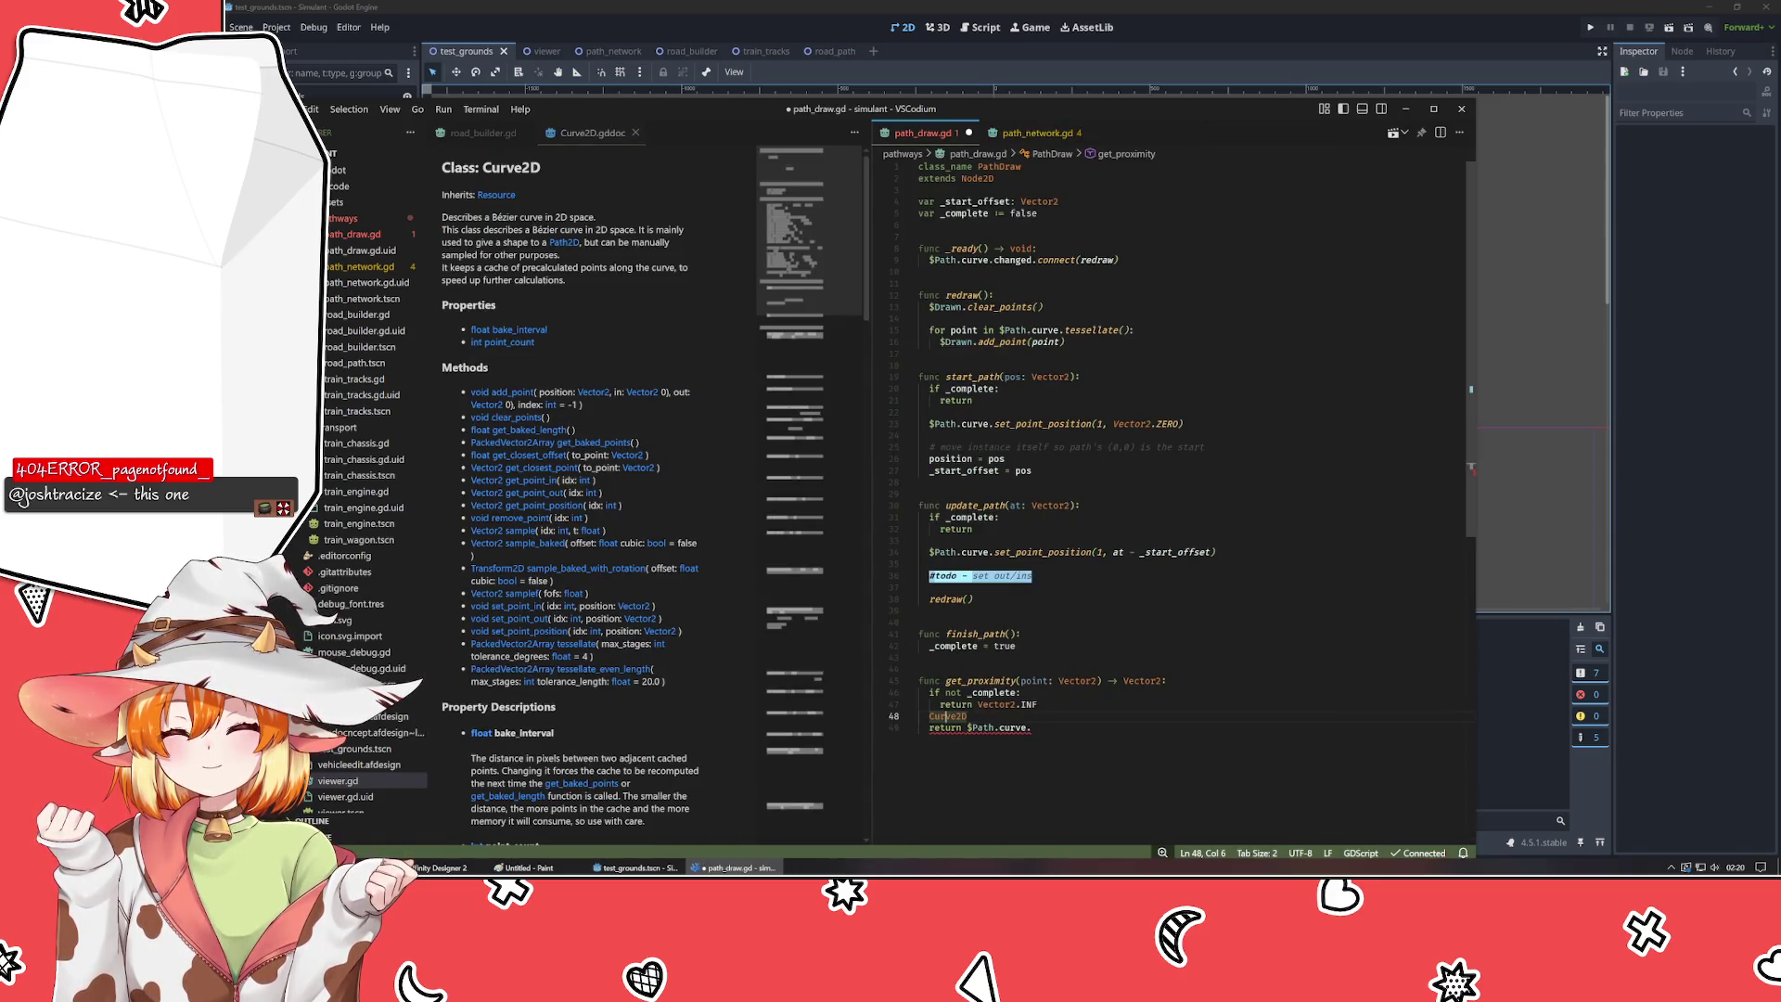
- Remove the stray Curve2D word, complete 'return $Path.curve.get_closest_point(point)', then close the reference
{"action": "type", "text": "ve2D"}
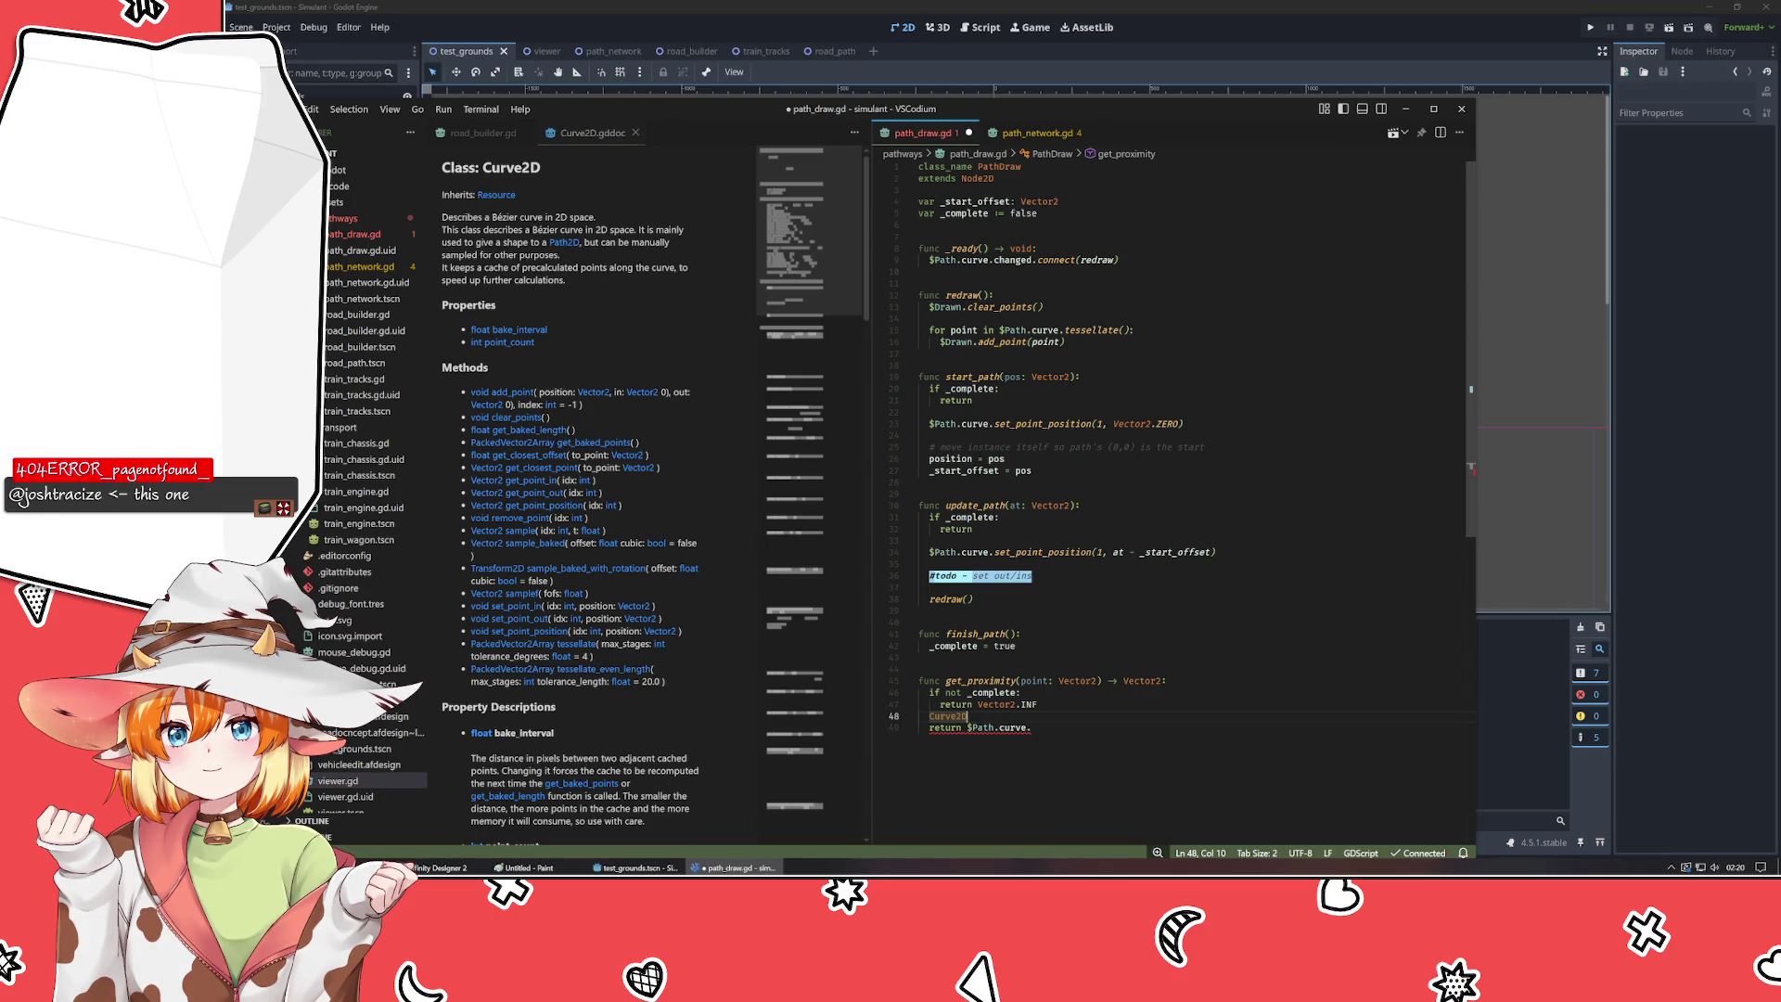
{"action": "scroll", "coordinate": [1169, 464], "scroll_direction": "down", "scroll_amount": 2}
{"action": "key", "text": "ctrl+BackSpace"}
{"action": "key", "text": "Down"}
{"action": "key", "text": "End"}
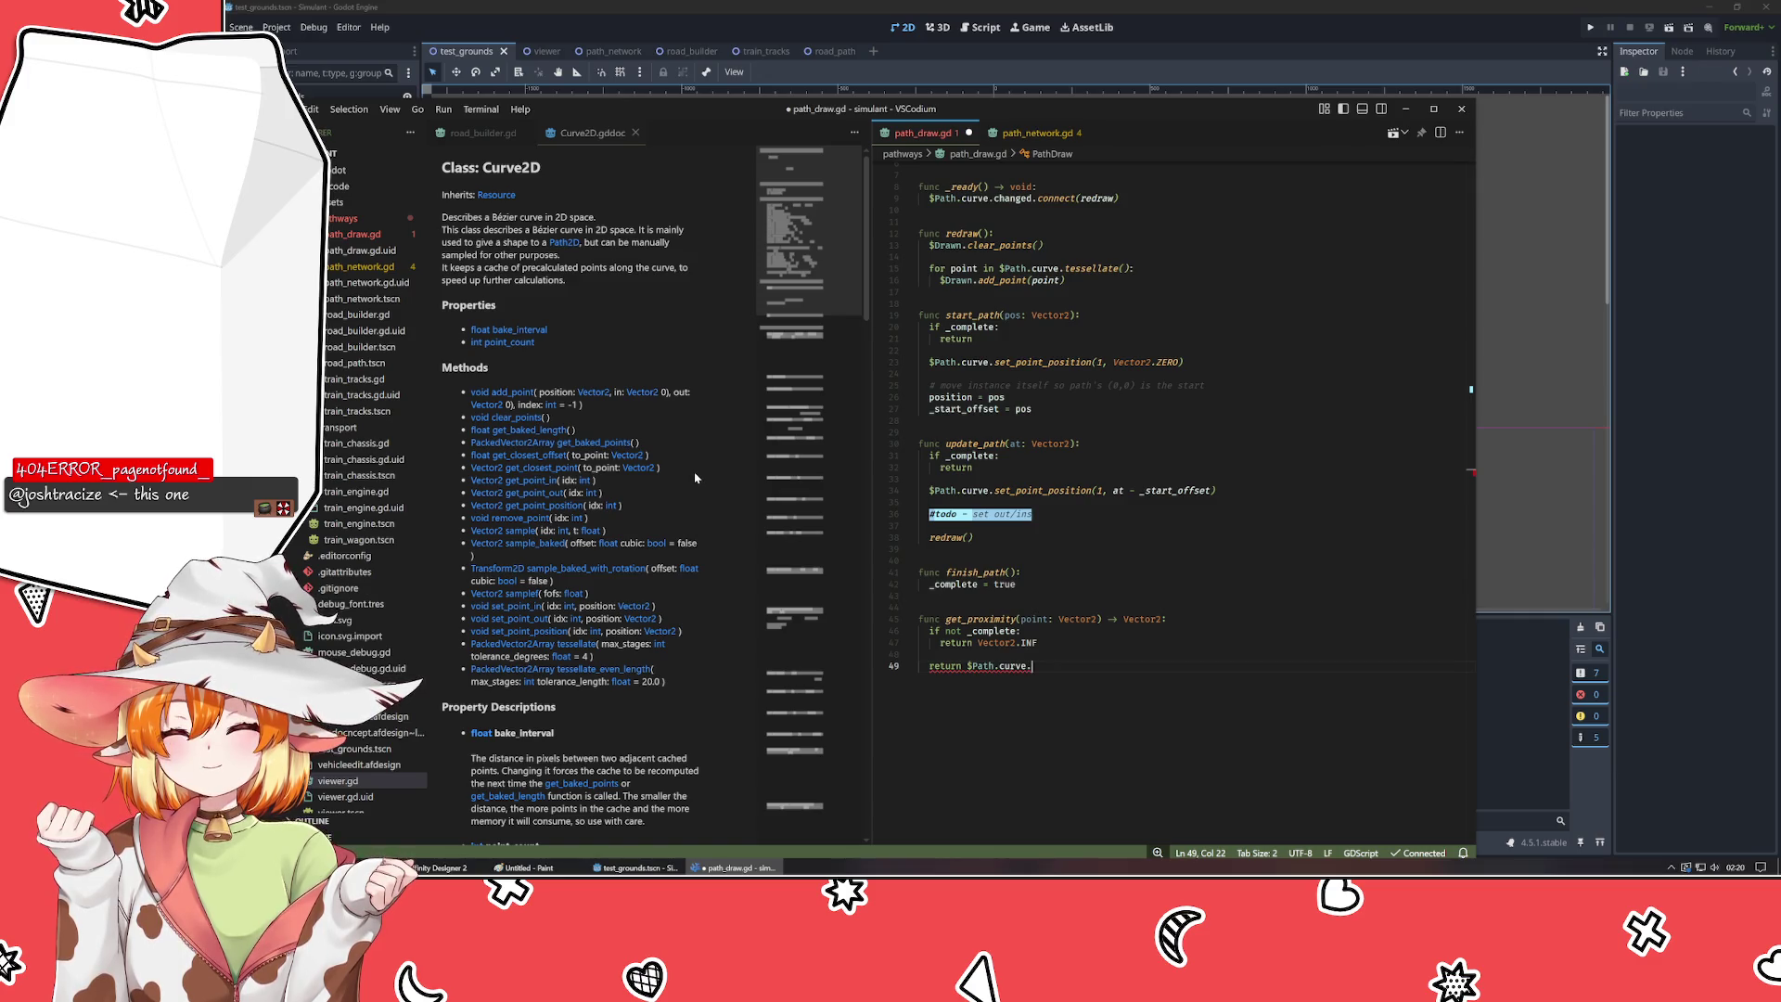
{"action": "type", "text": "get"}
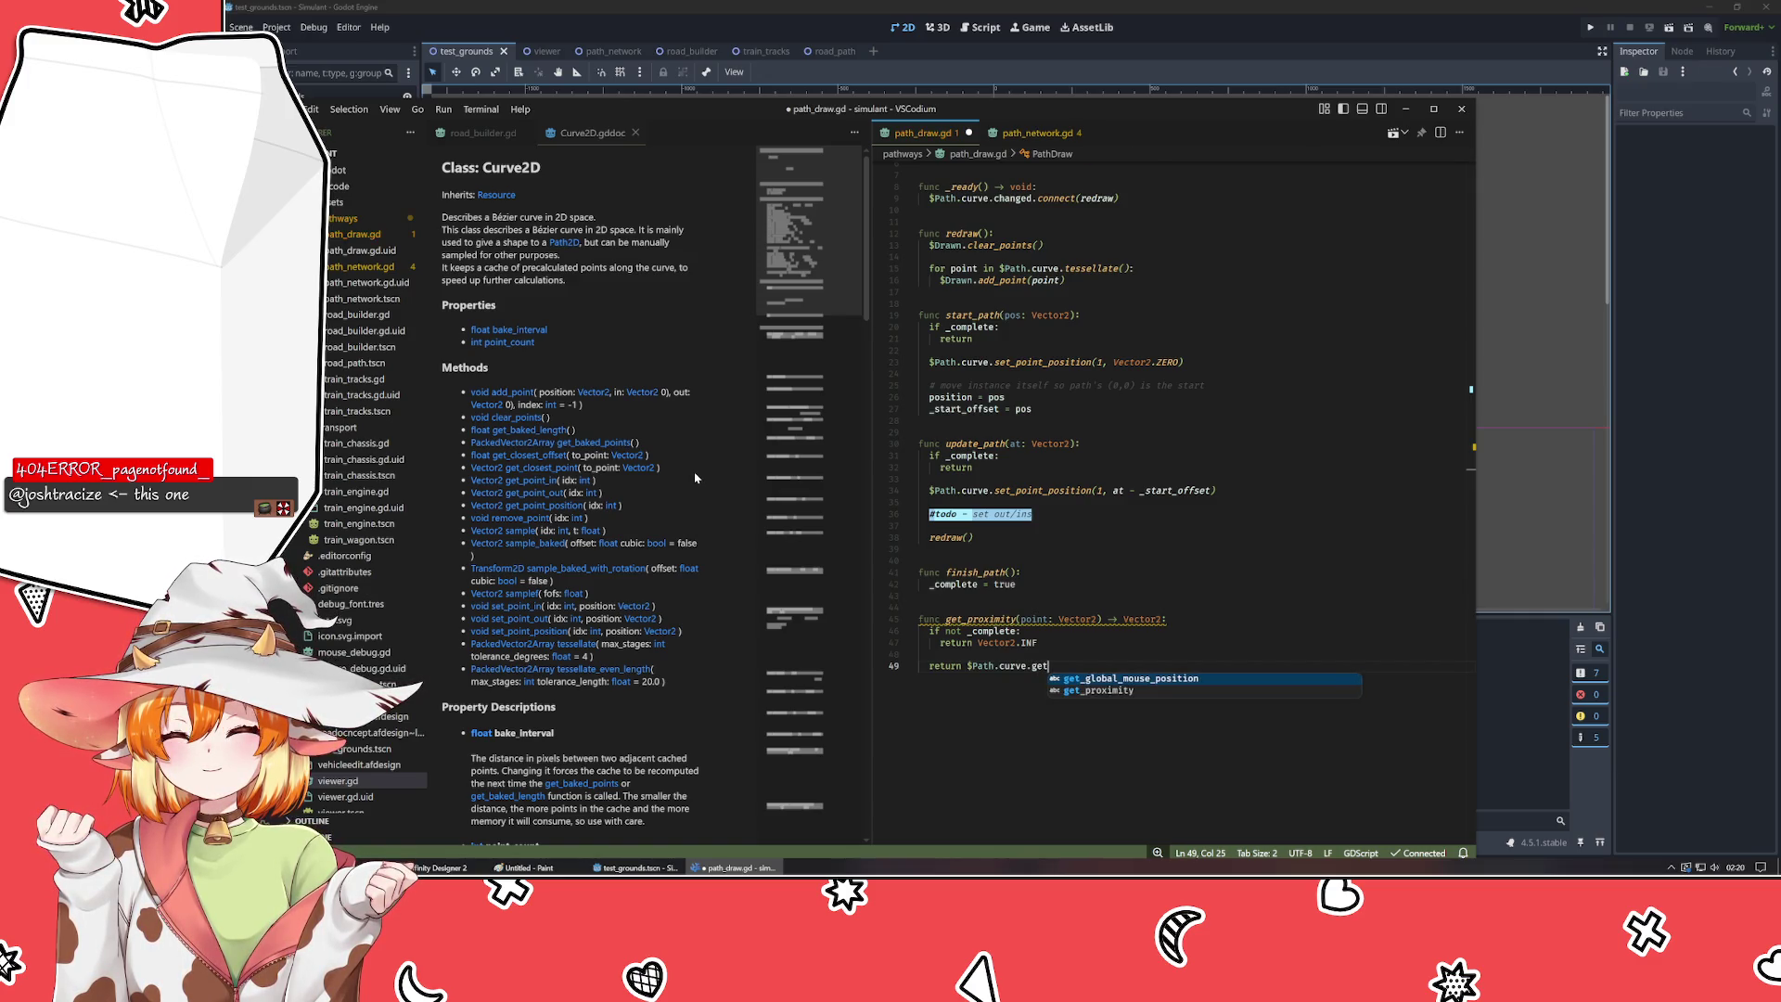
{"action": "type", "text": "_cl"}
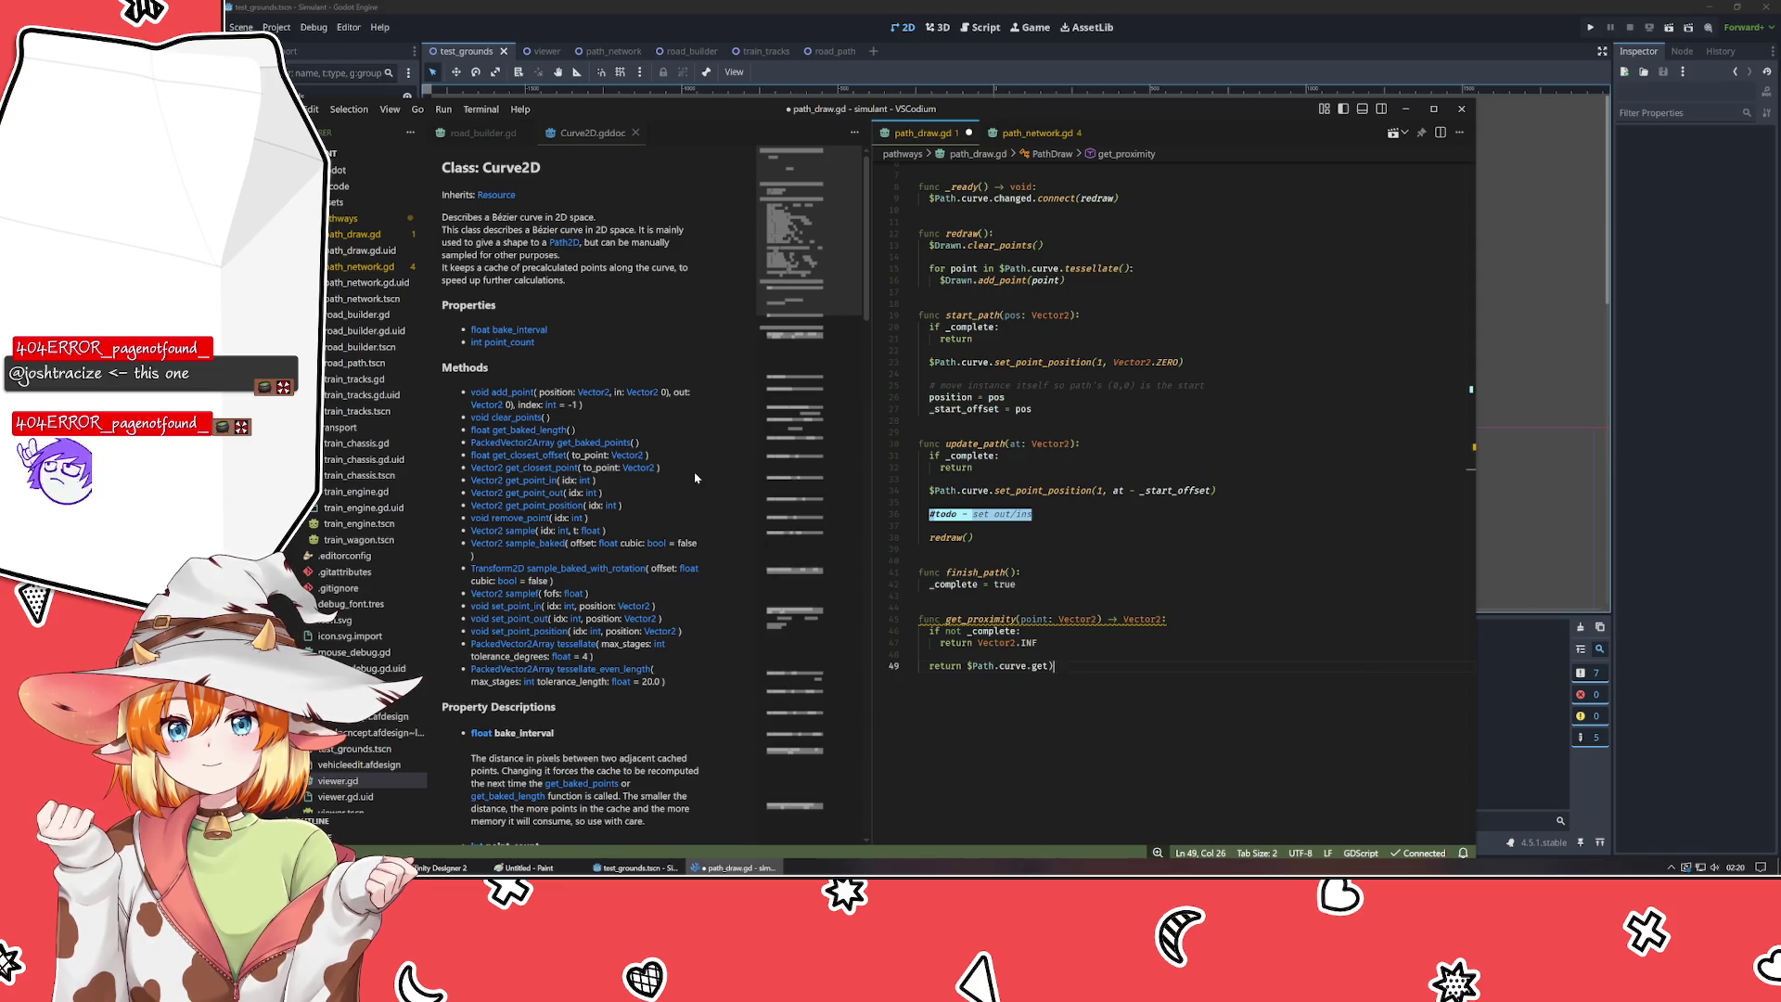
{"action": "type", "text": "osest"}
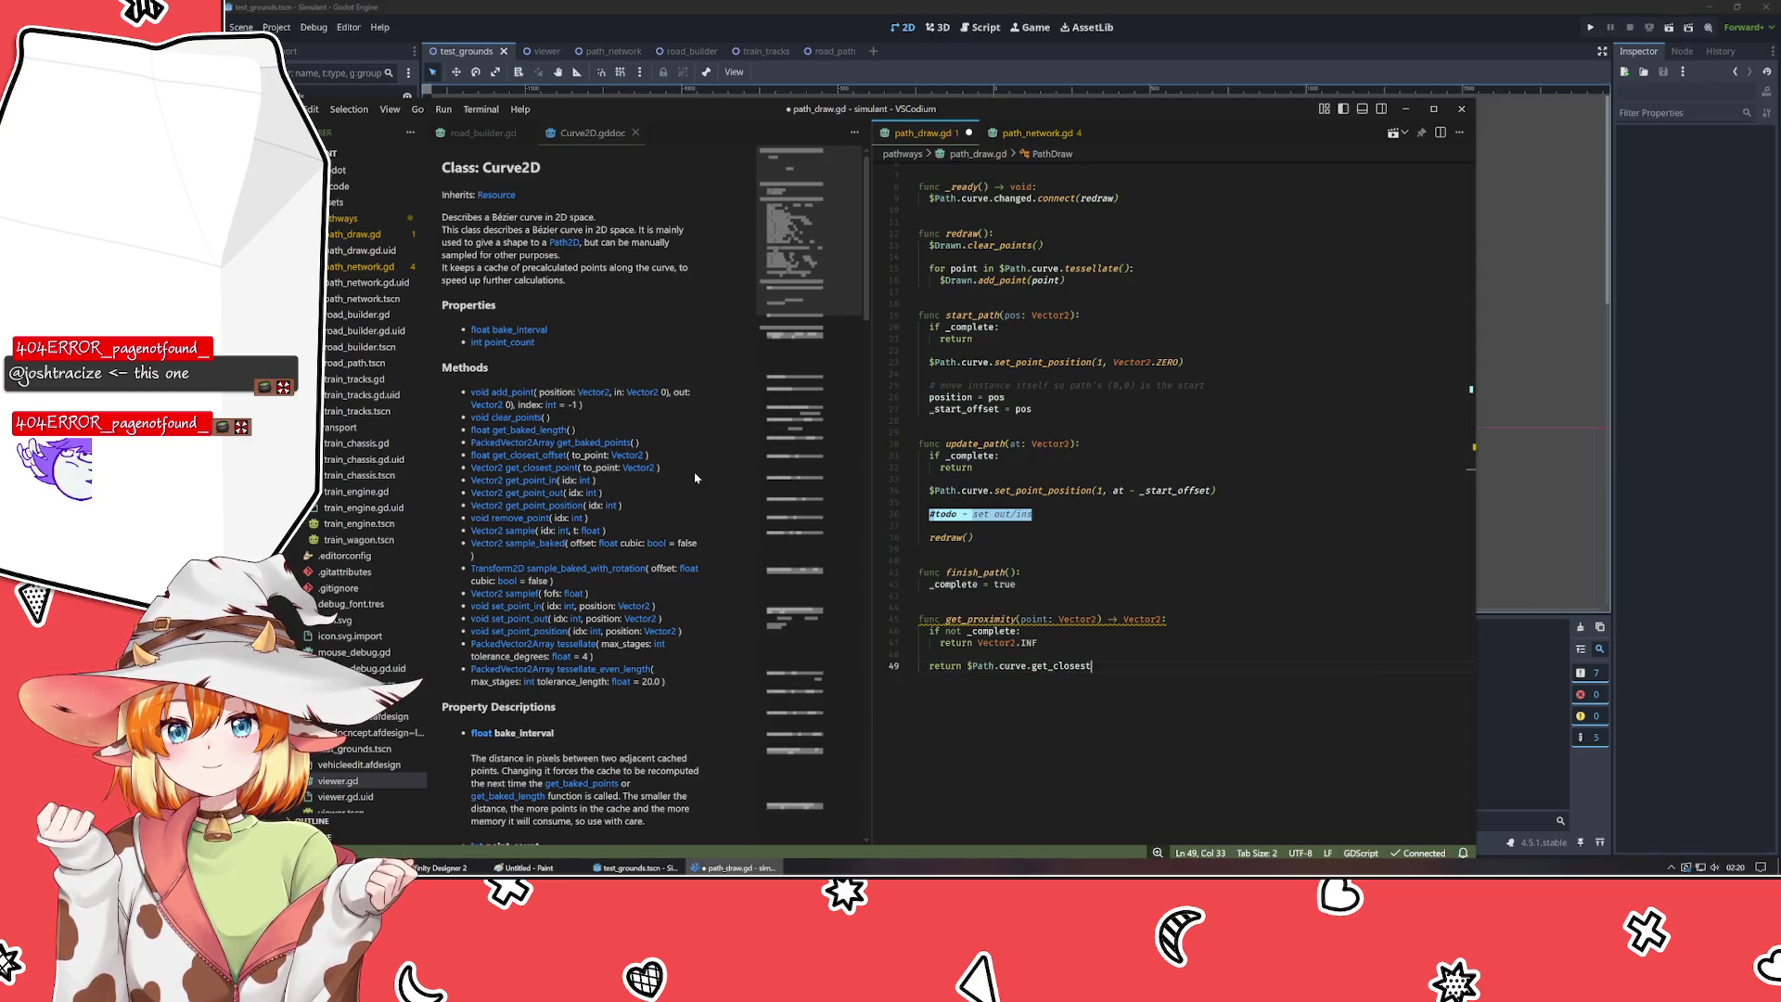
{"action": "type", "text": "_point("}
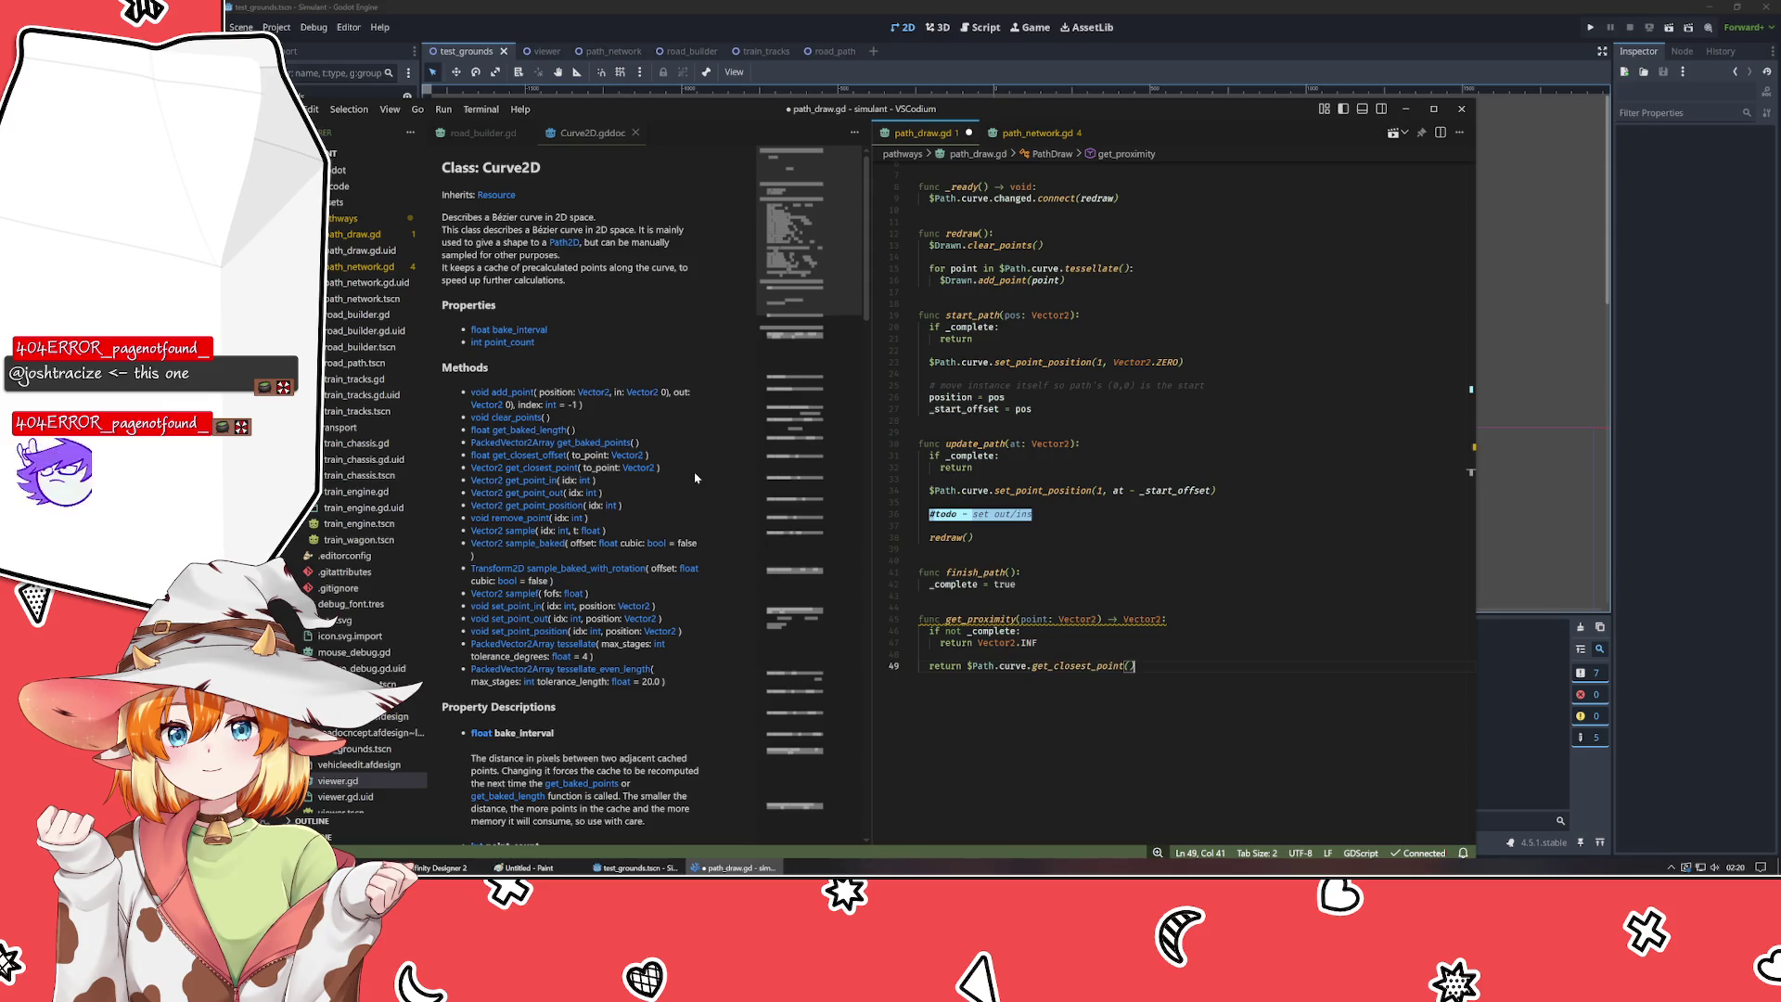
{"action": "type", "text": "point"}
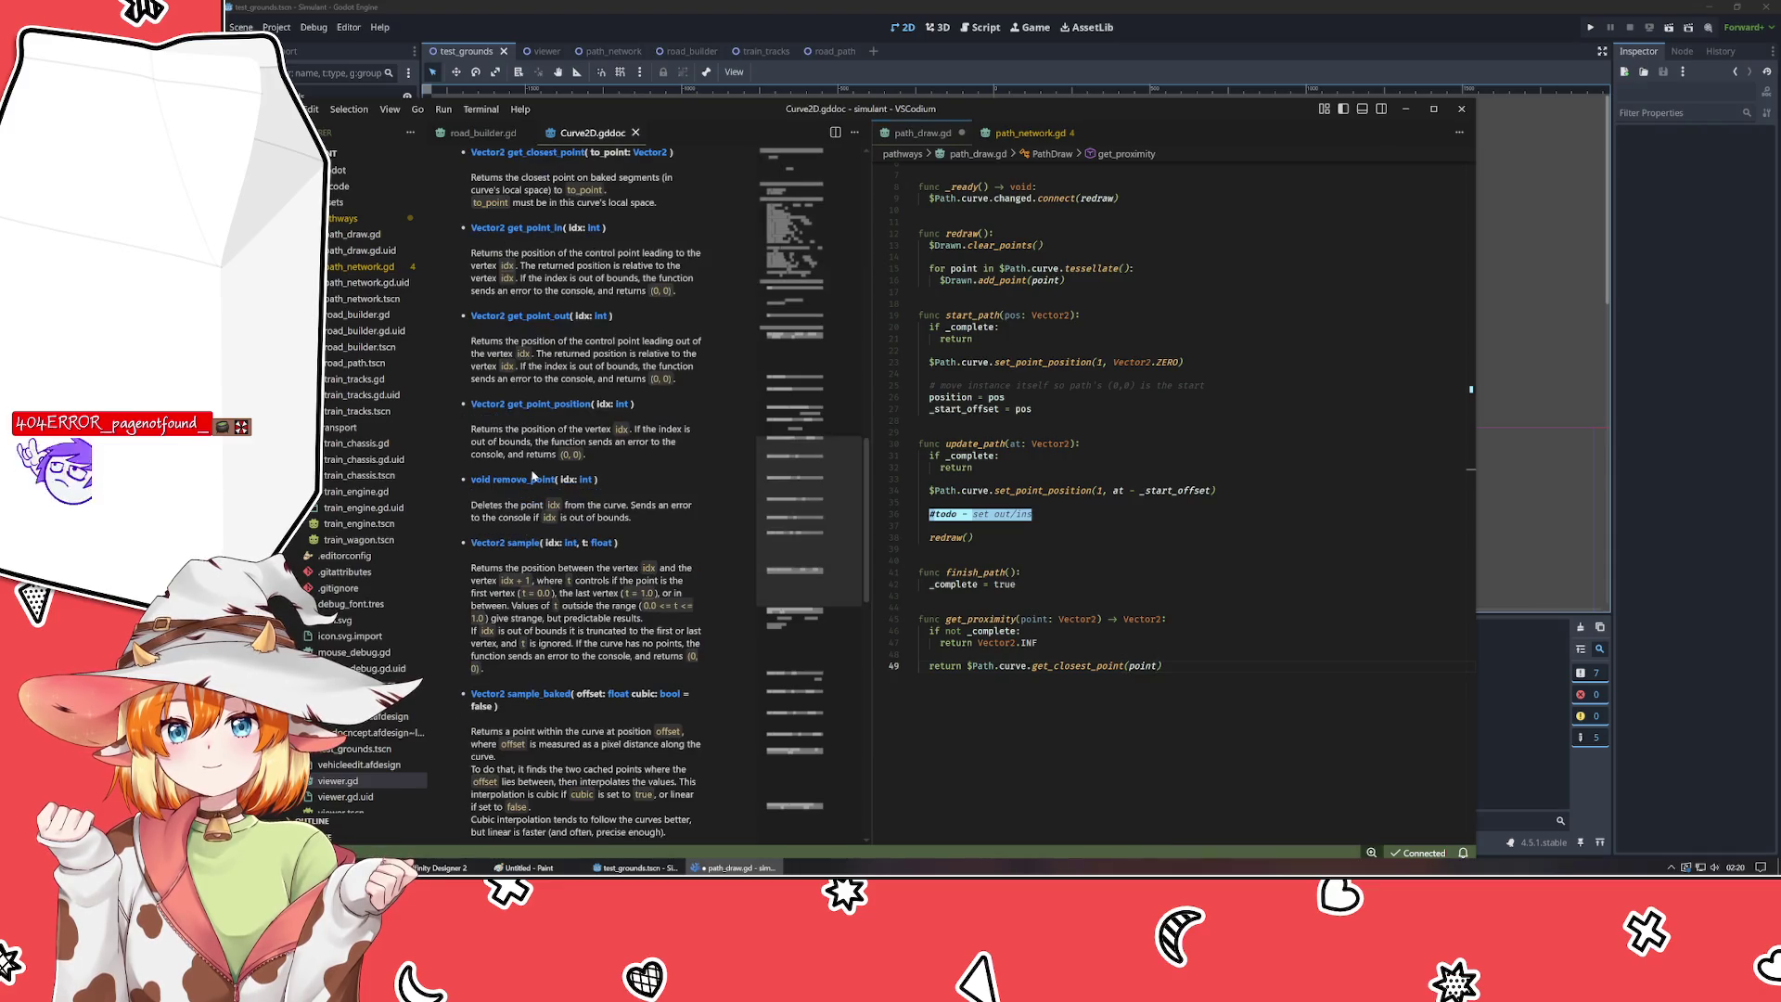
{"action": "left_click", "coordinate": [531, 482]}
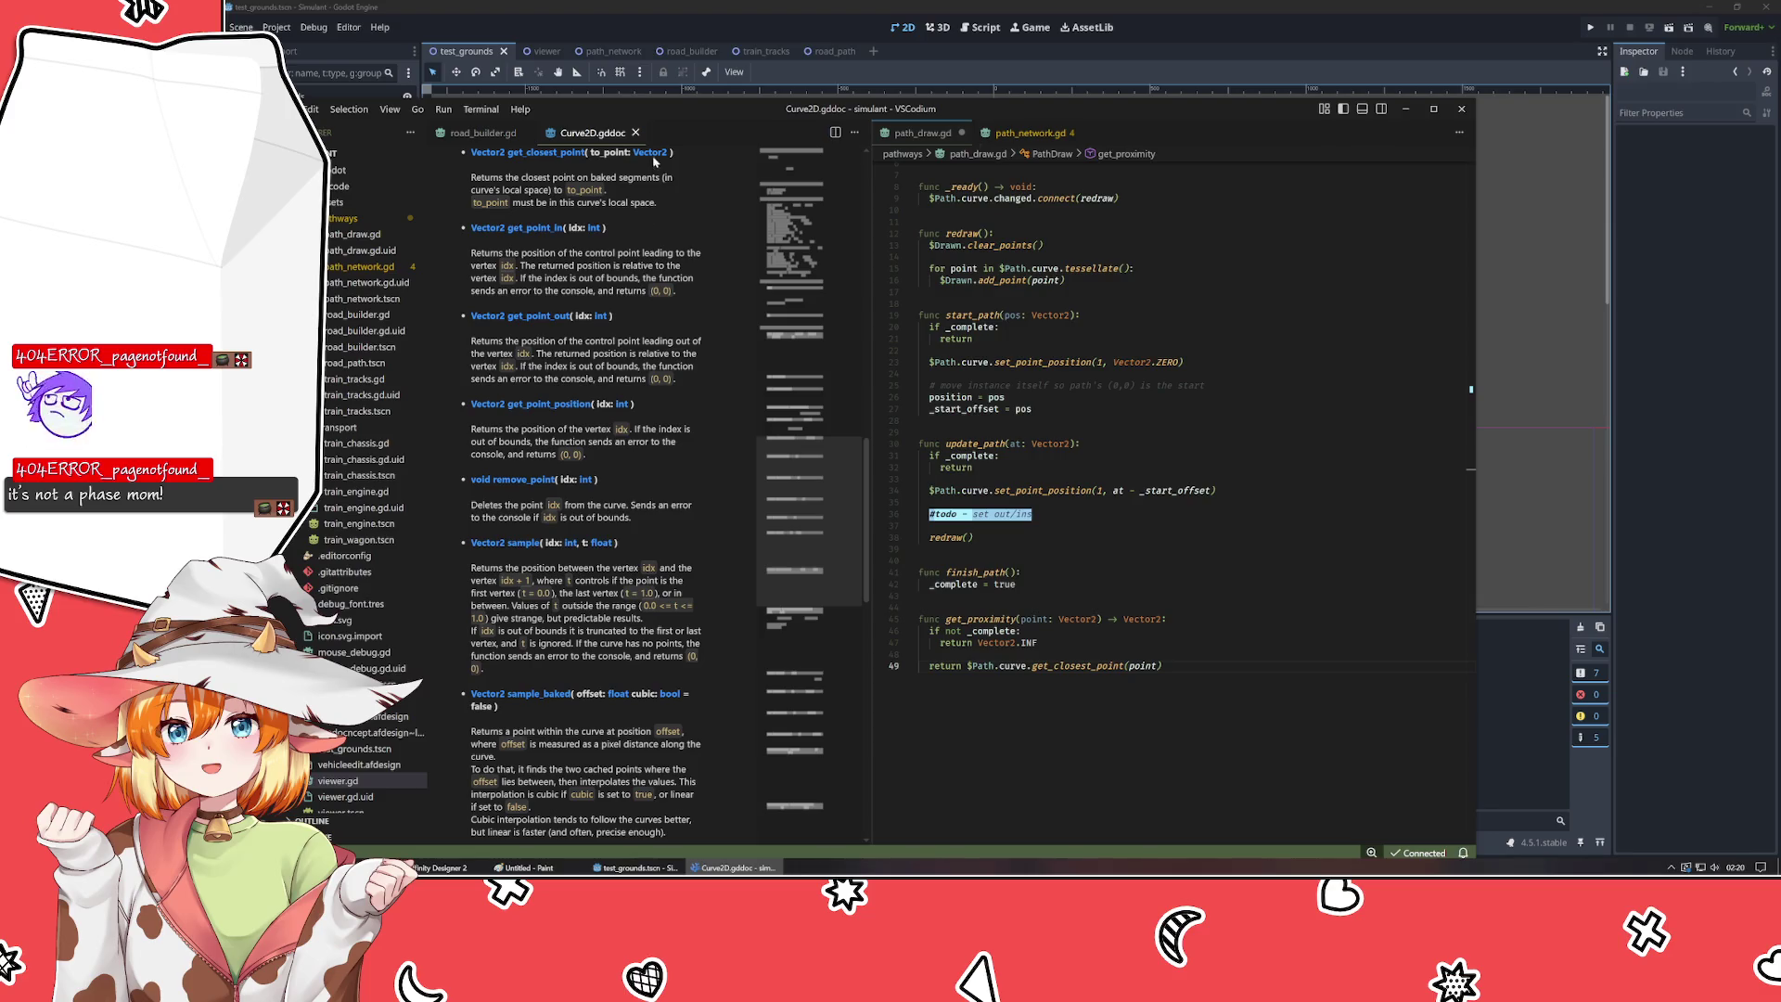
{"action": "left_click", "coordinate": [635, 132]}
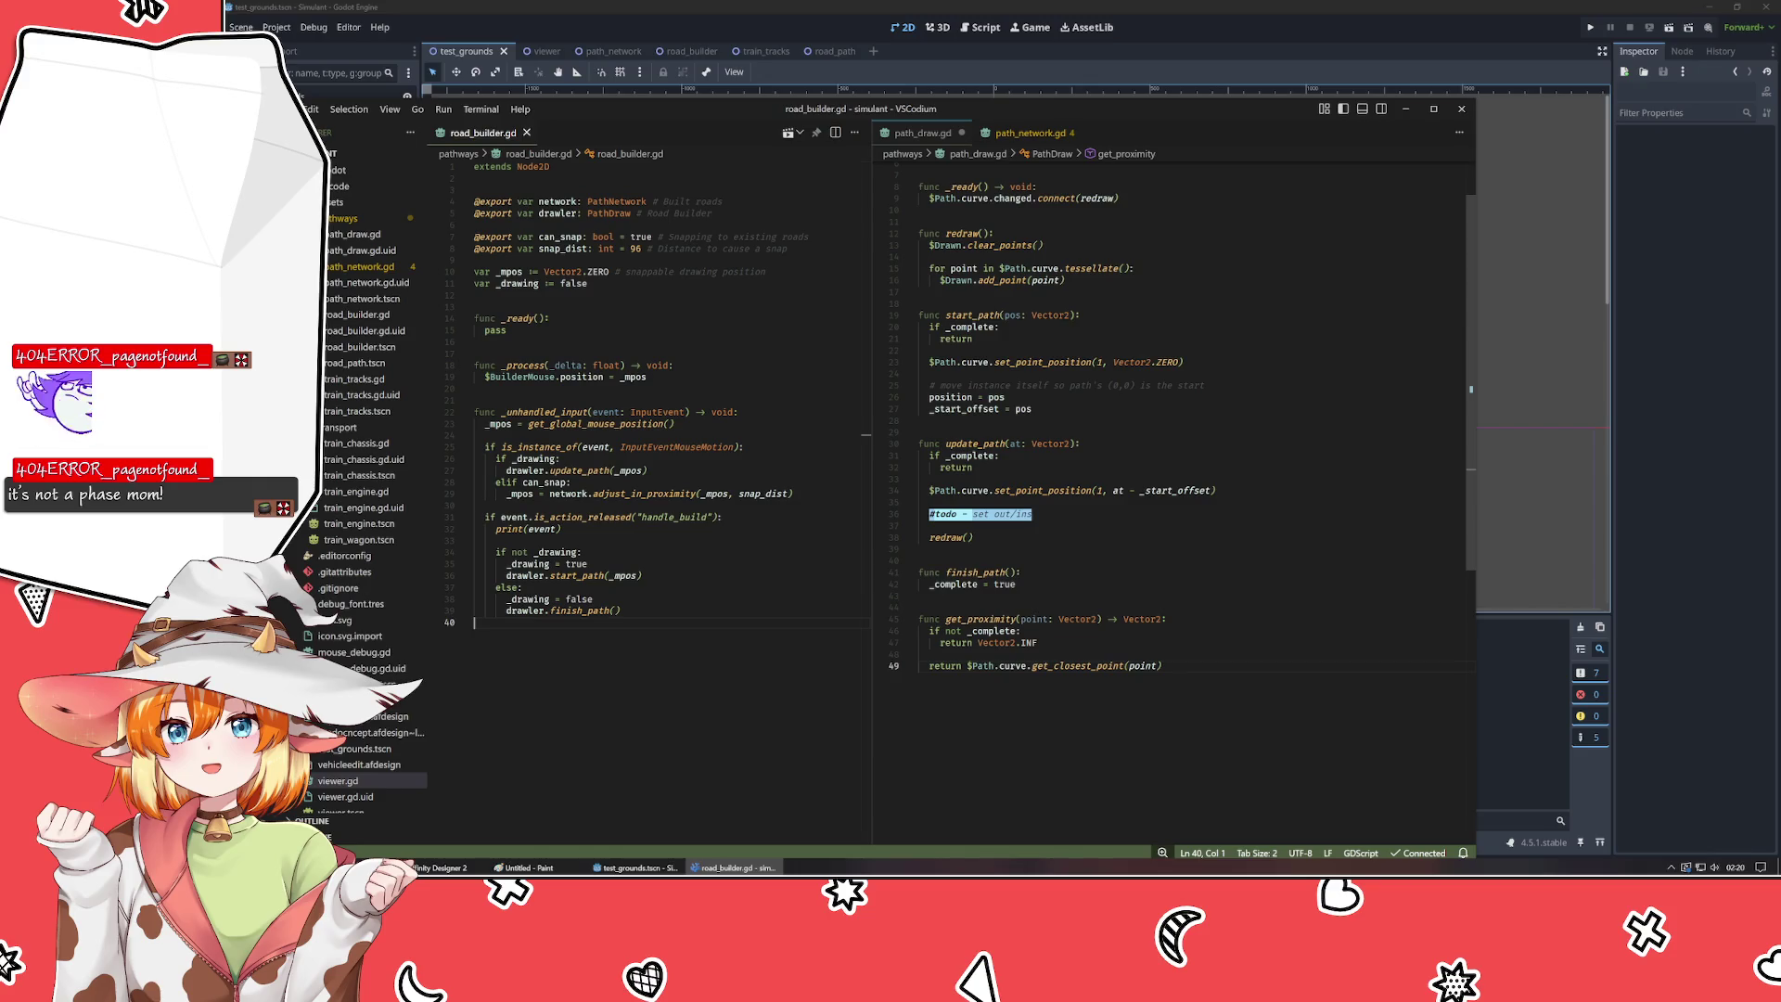
- Change the return to get_closest_point(point - global_position) + global_position and save path_draw.gd
{"action": "left_click", "coordinate": [1162, 666]}
{"action": "type", "text": "- "}
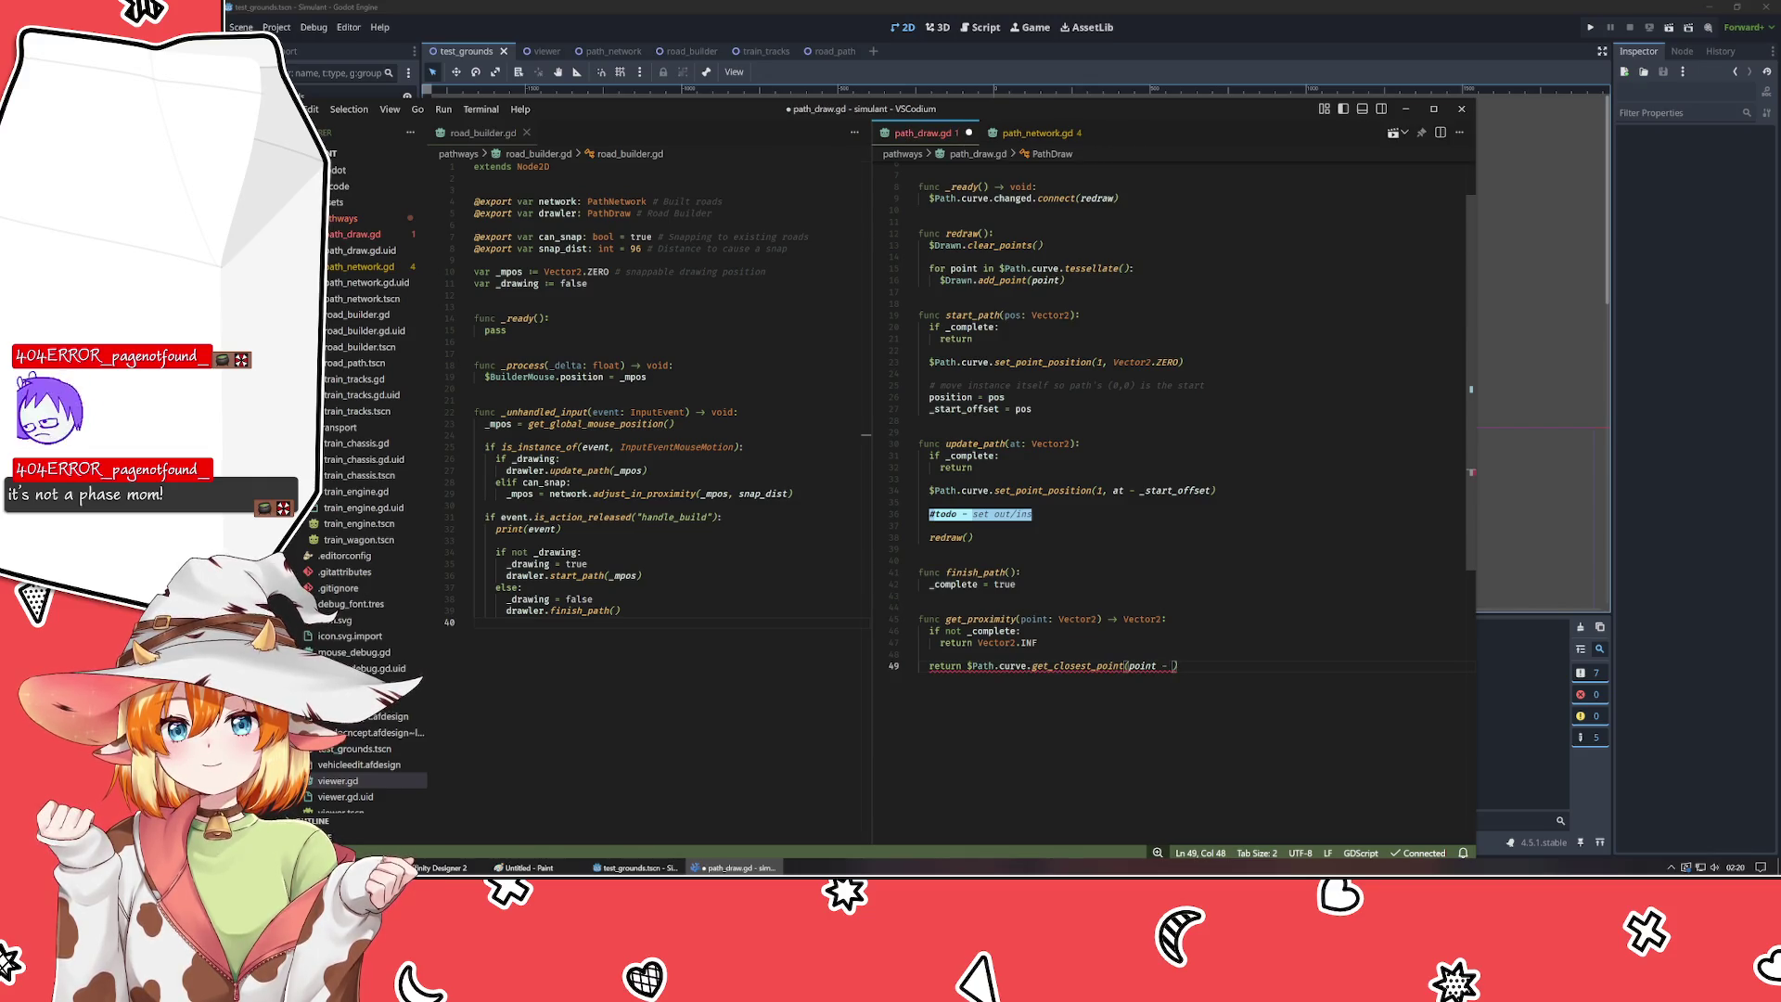
{"action": "type", "text": "global_position"}
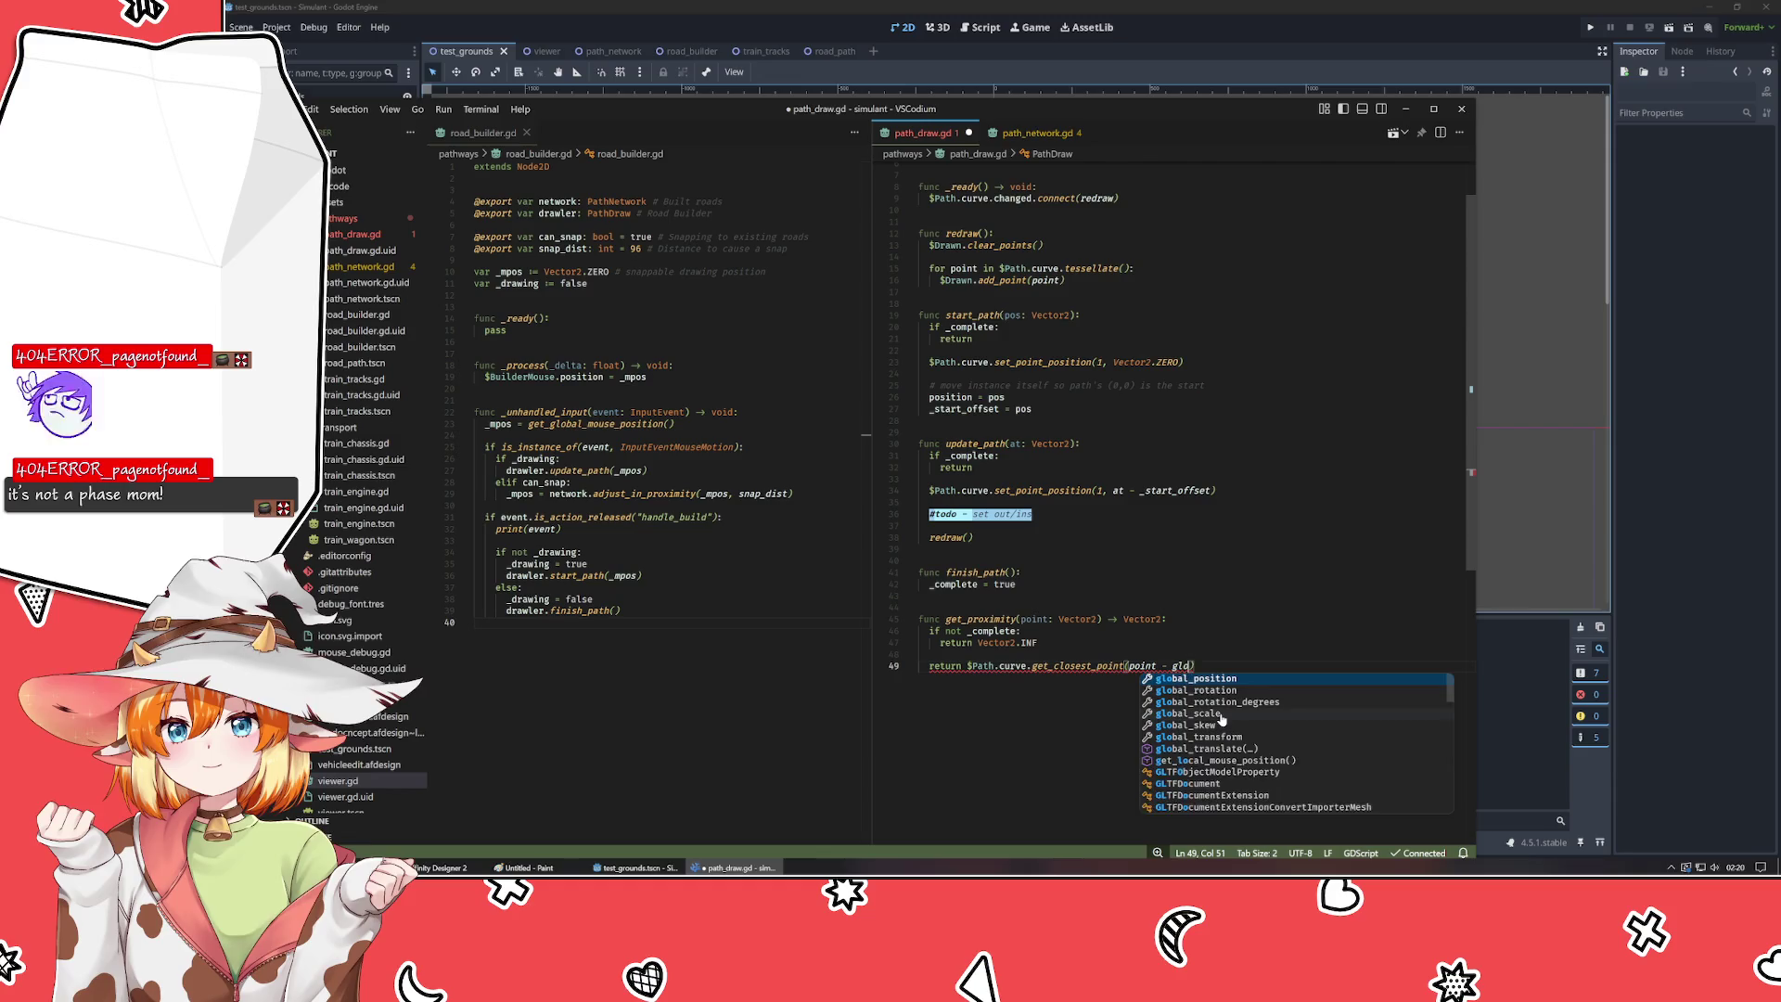
{"action": "type", "text": ") + "}
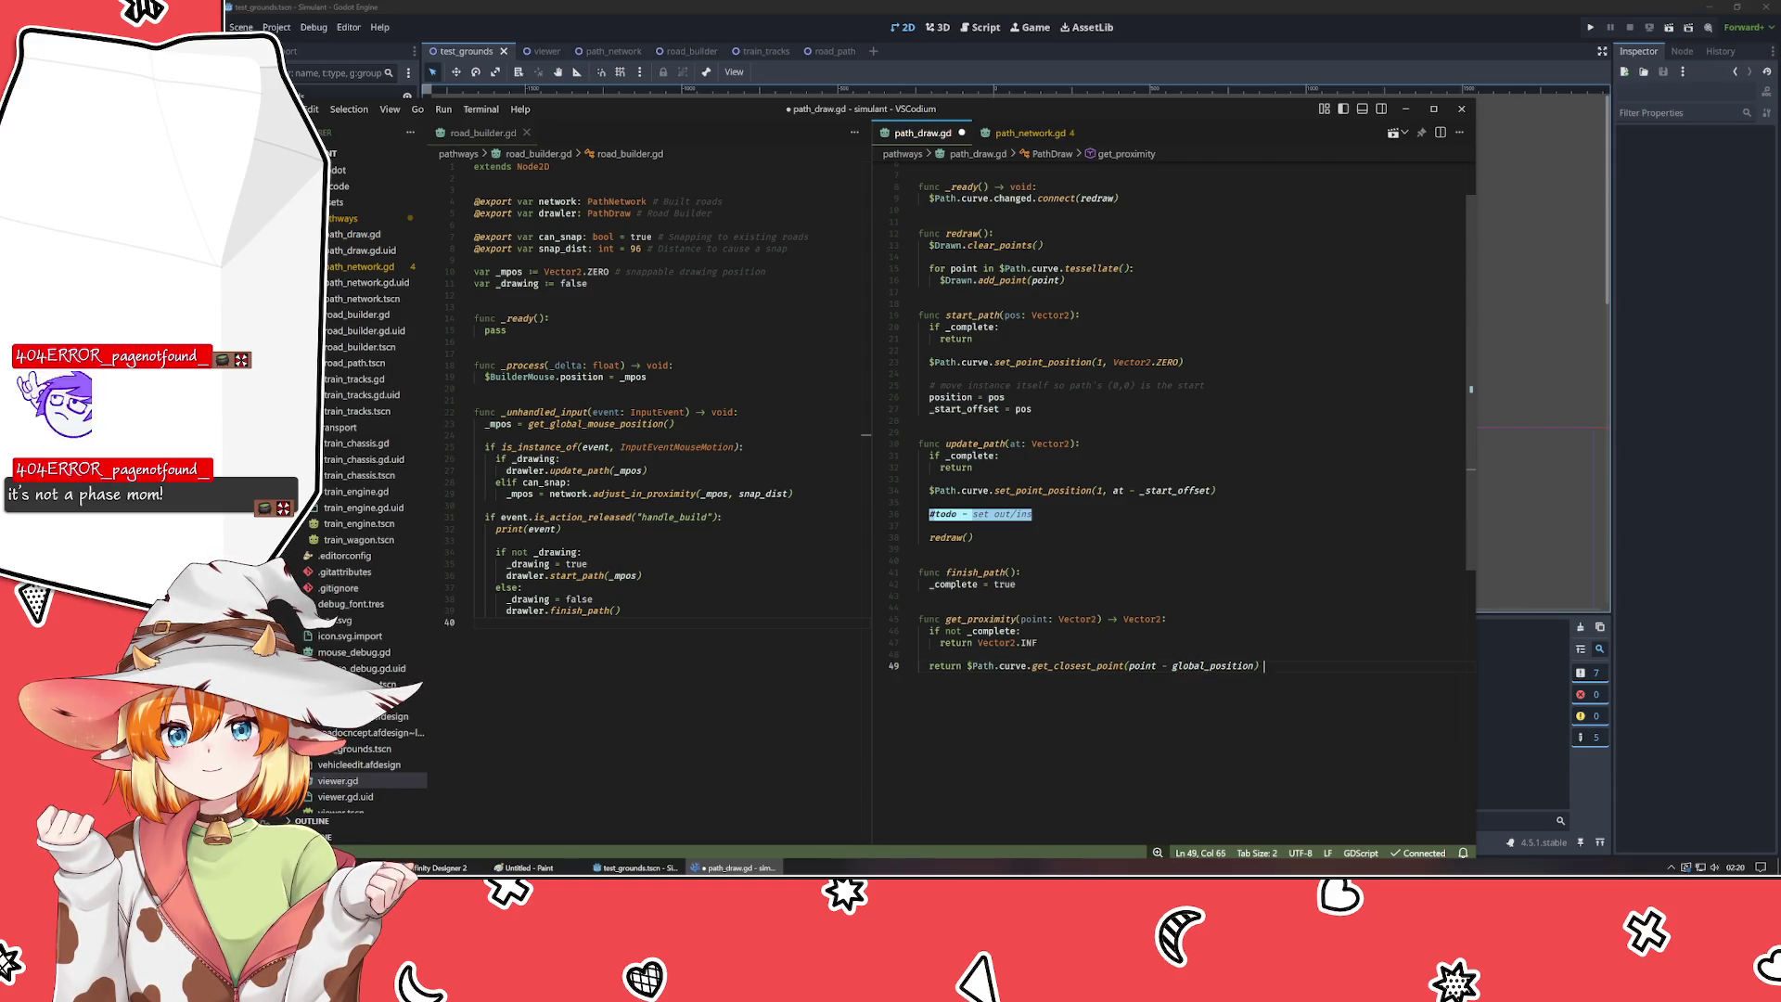
{"action": "type", "text": "global_position"}
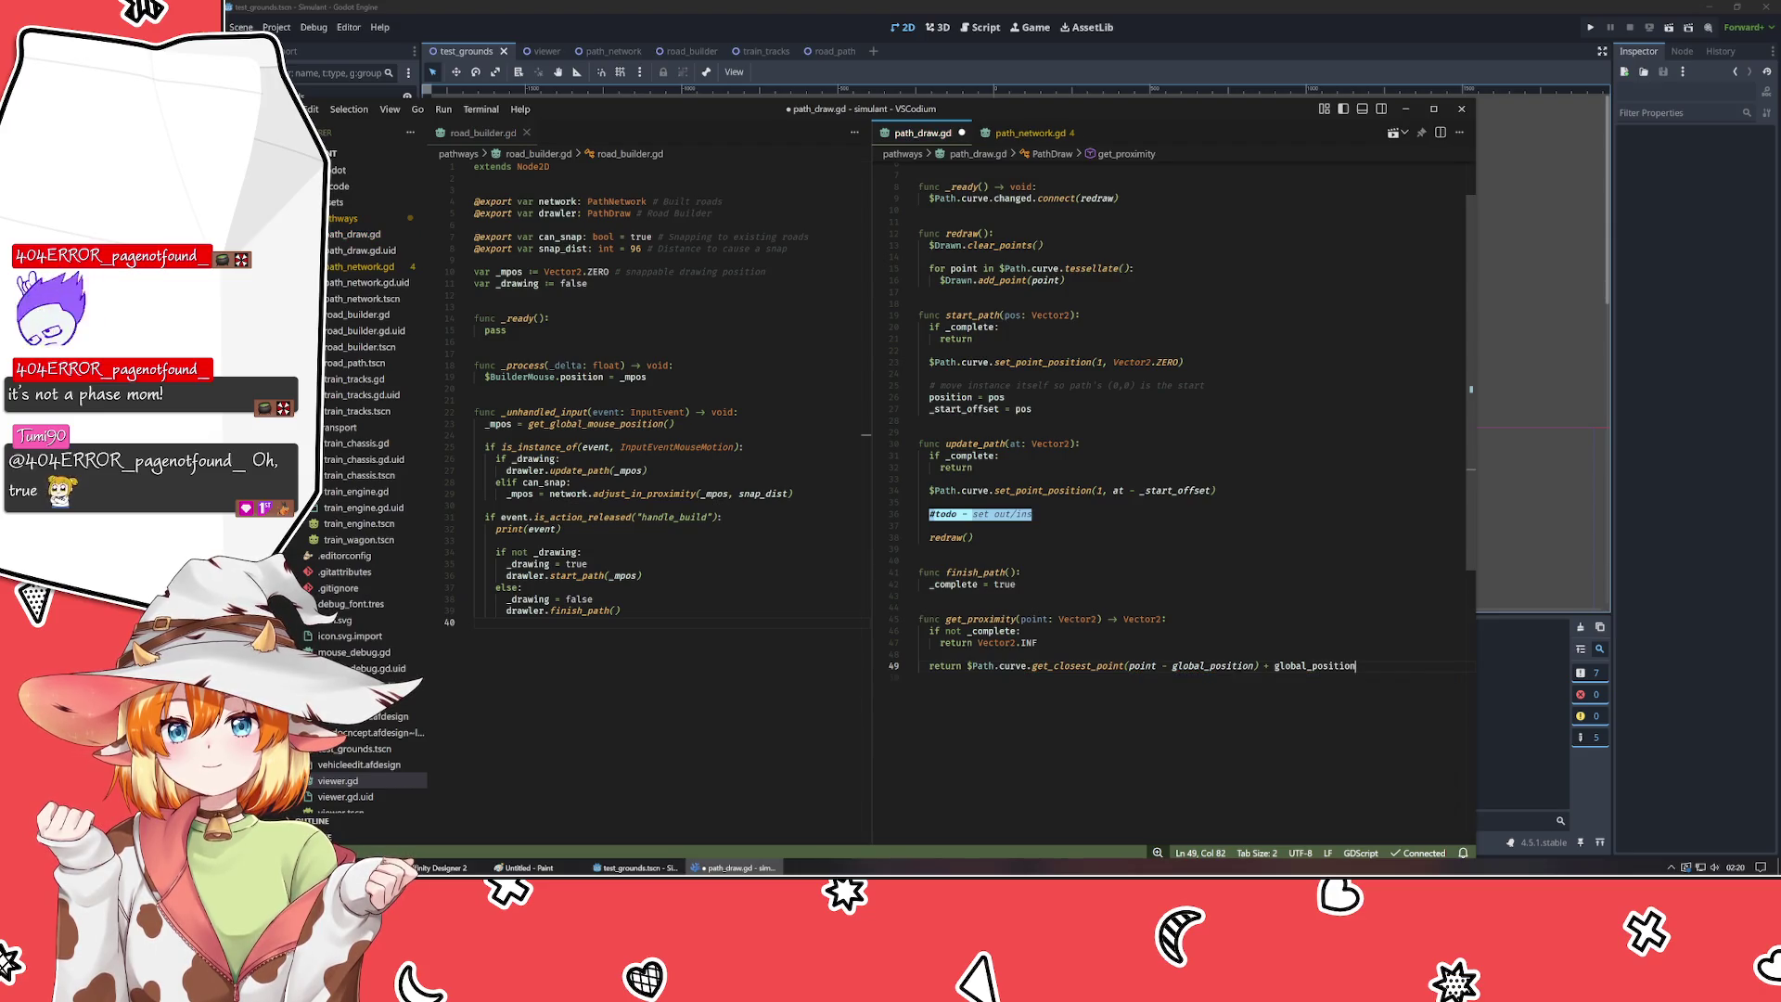
{"action": "key", "text": "ctrl+s"}
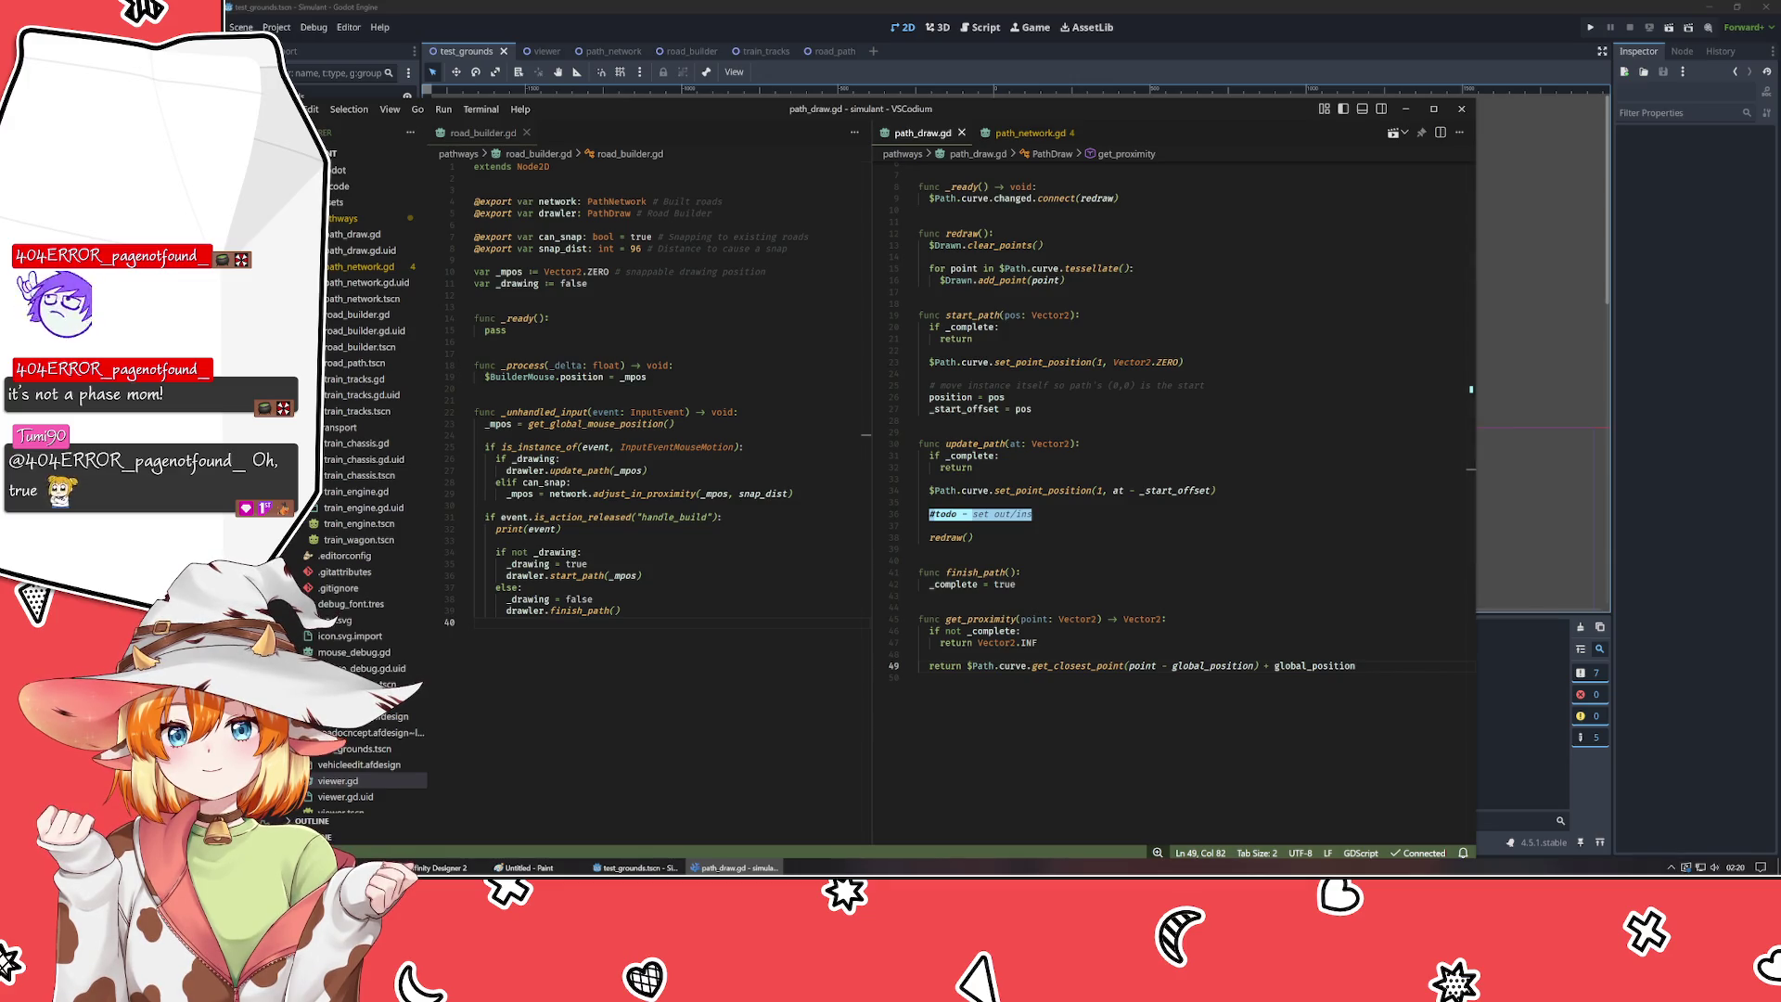
{"action": "key", "text": "alt+Tab"}
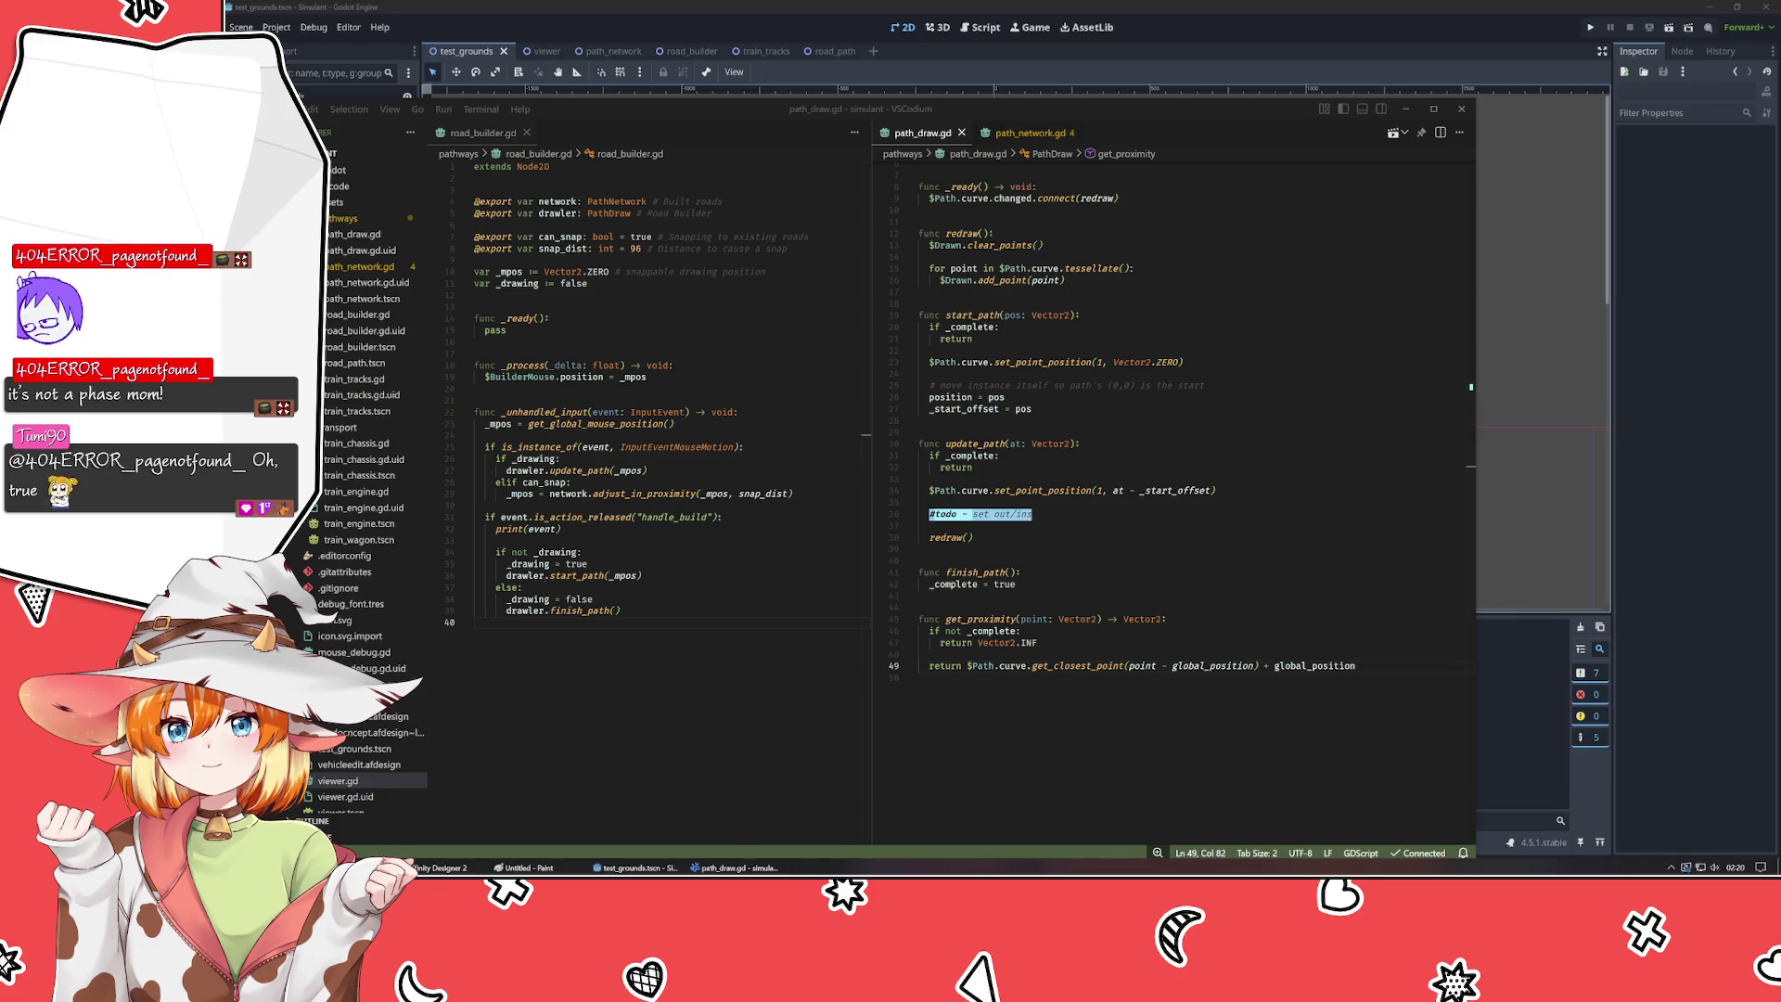
{"action": "left_click", "coordinate": [919, 678]}
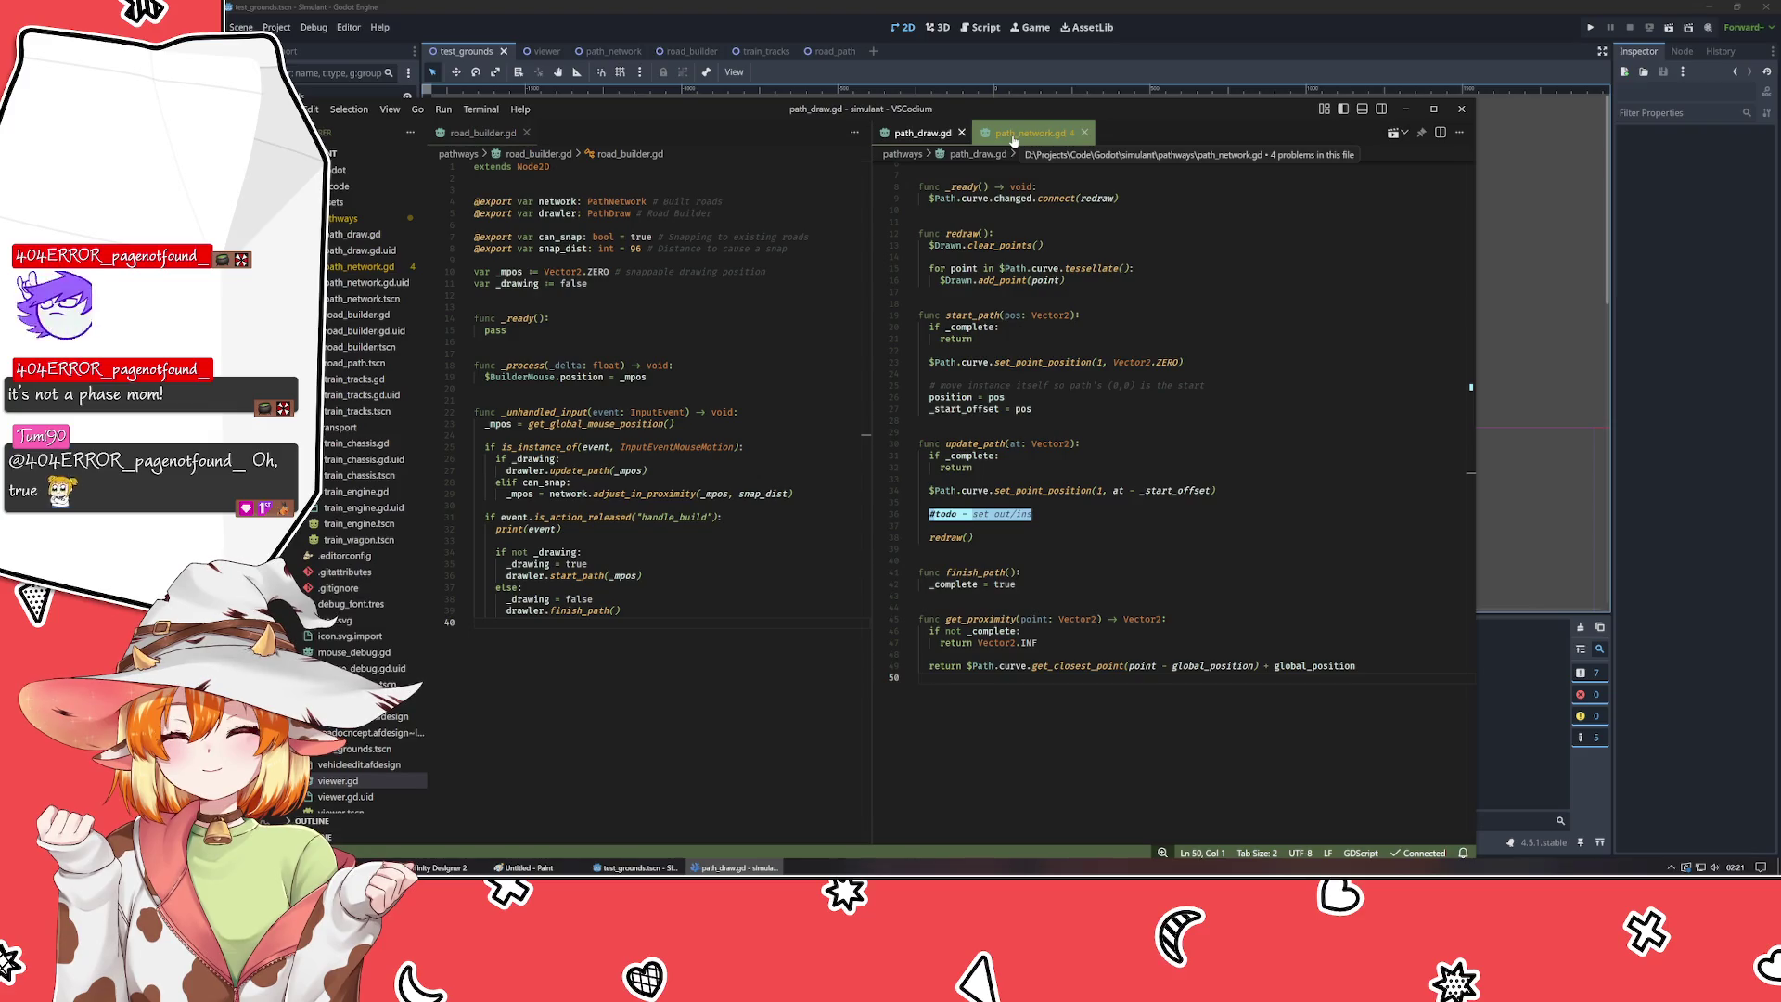
- Bring the Curve2D.gddoc tab back in the left group and go to get_closest_point
{"action": "left_click", "coordinate": [492, 132]}
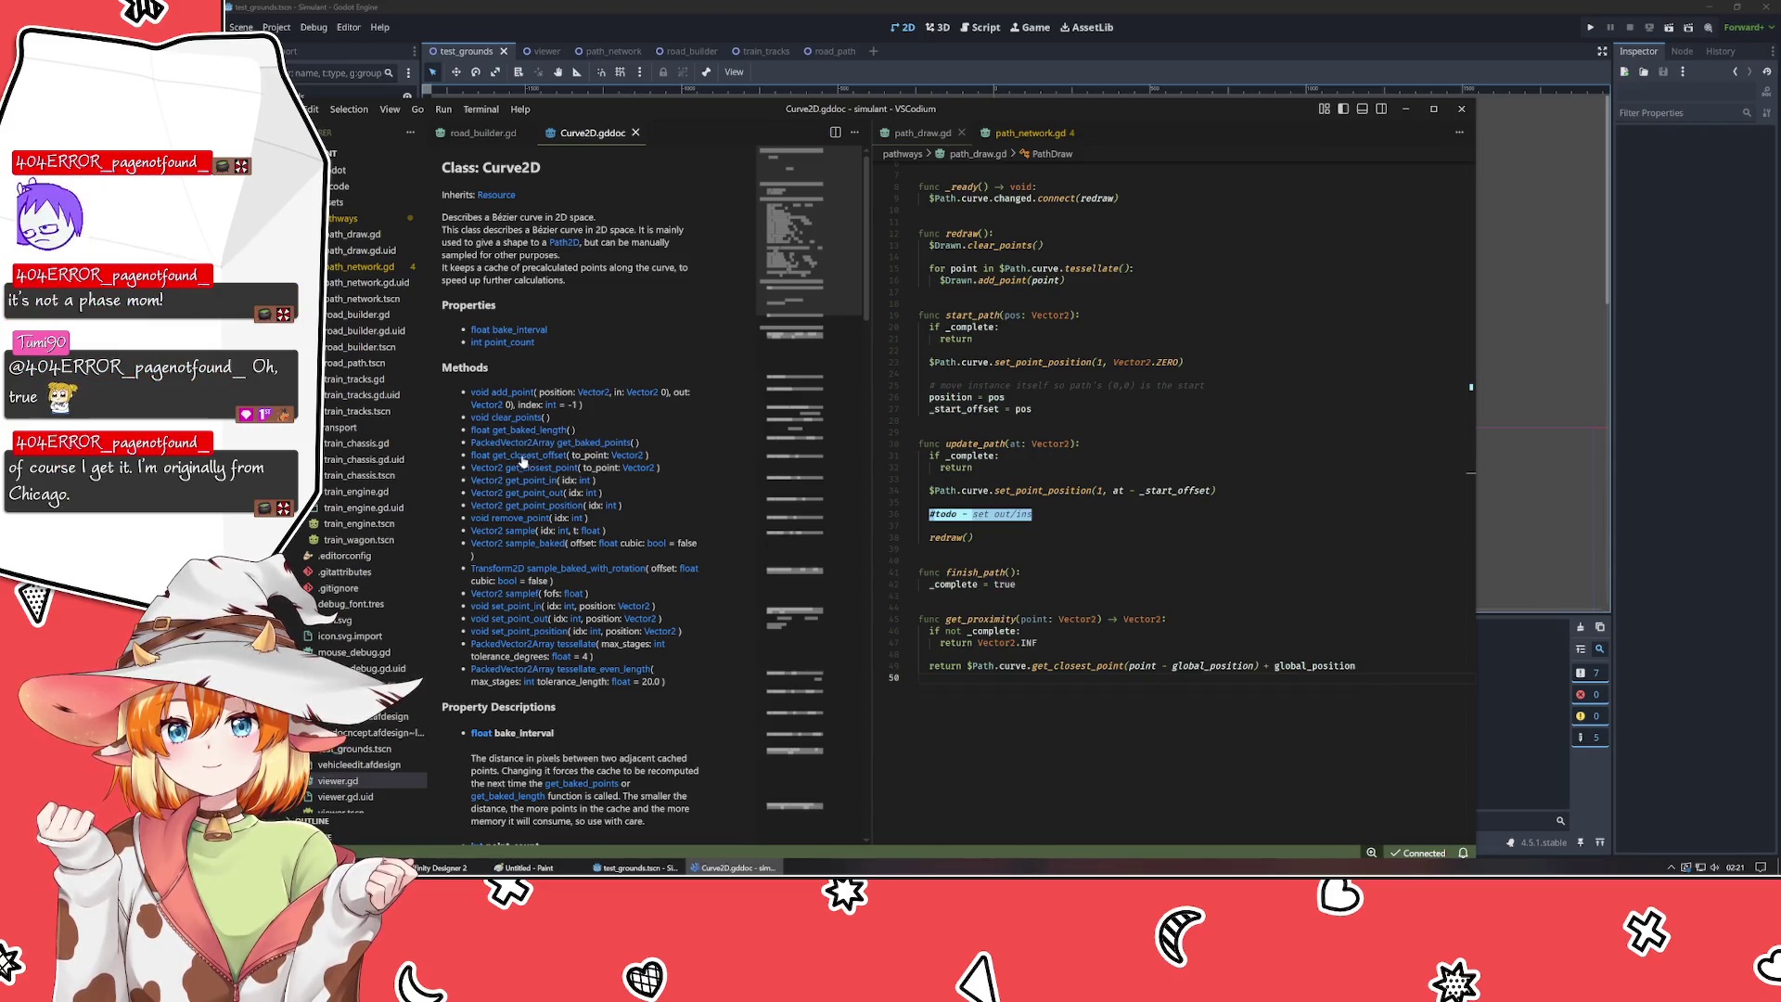
{"action": "left_click", "coordinate": [547, 473]}
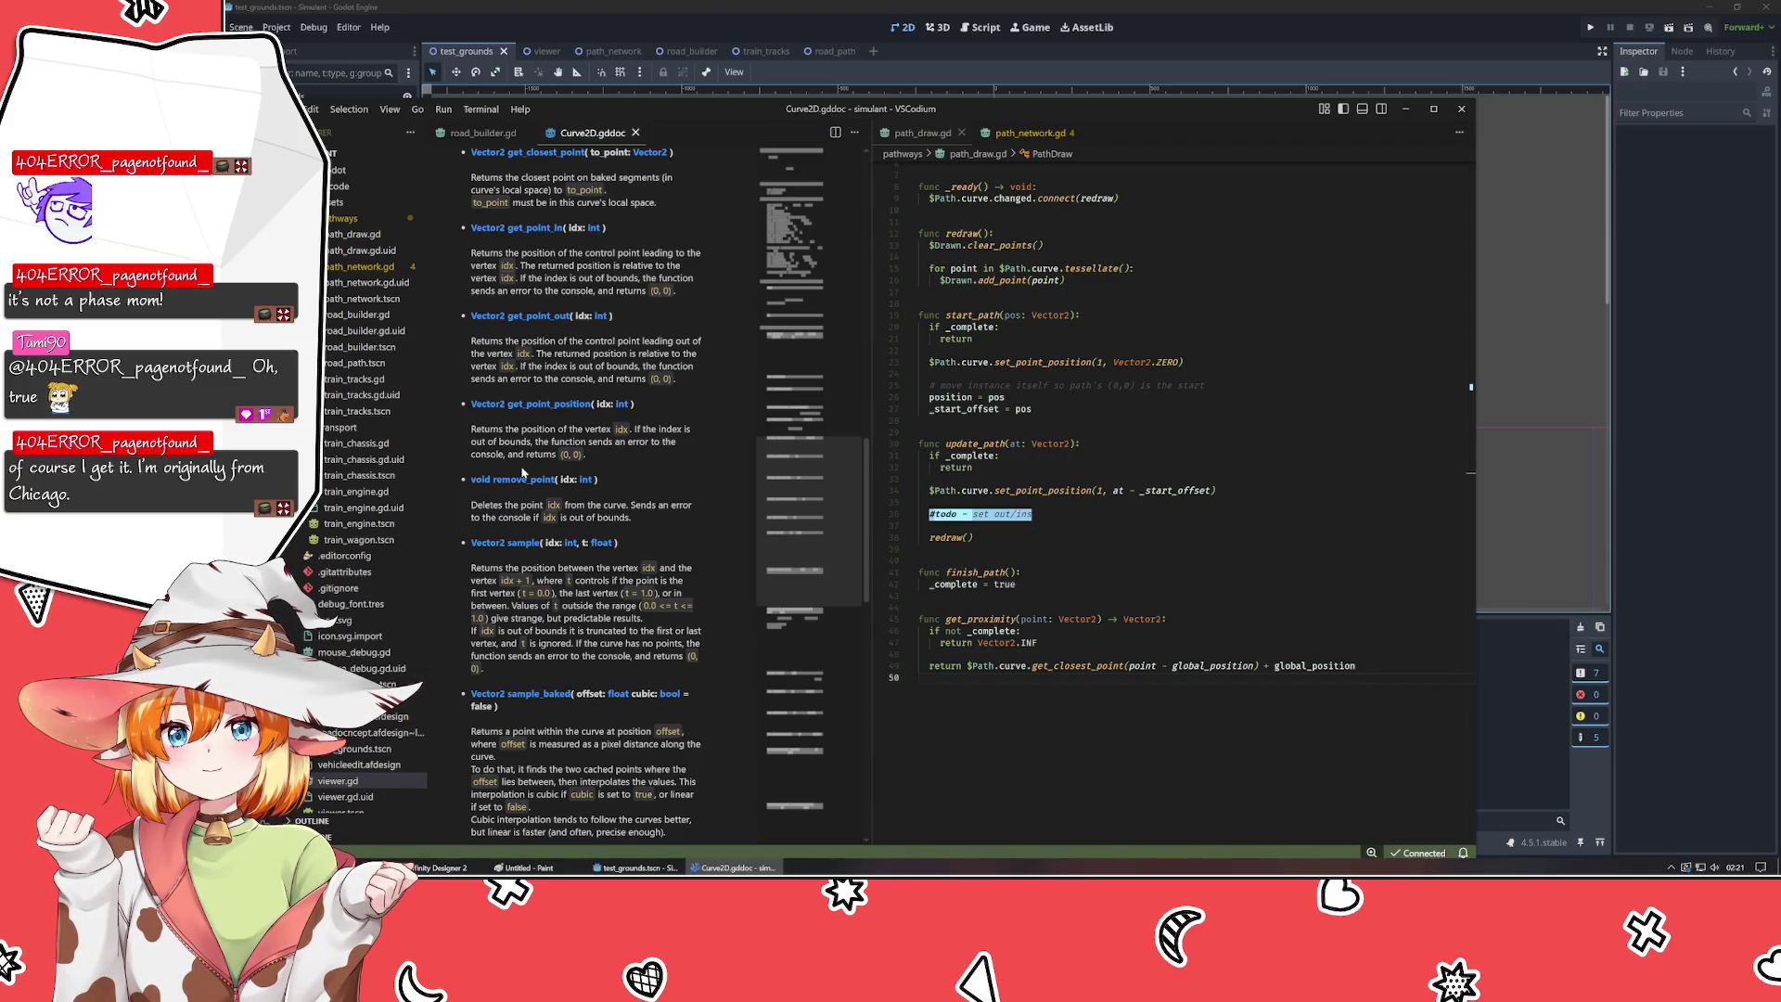
- Scroll through the Curve2D docs, then return focus to path_draw.gd line 49
{"action": "scroll", "coordinate": [524, 474], "scroll_direction": "up", "scroll_amount": 2}
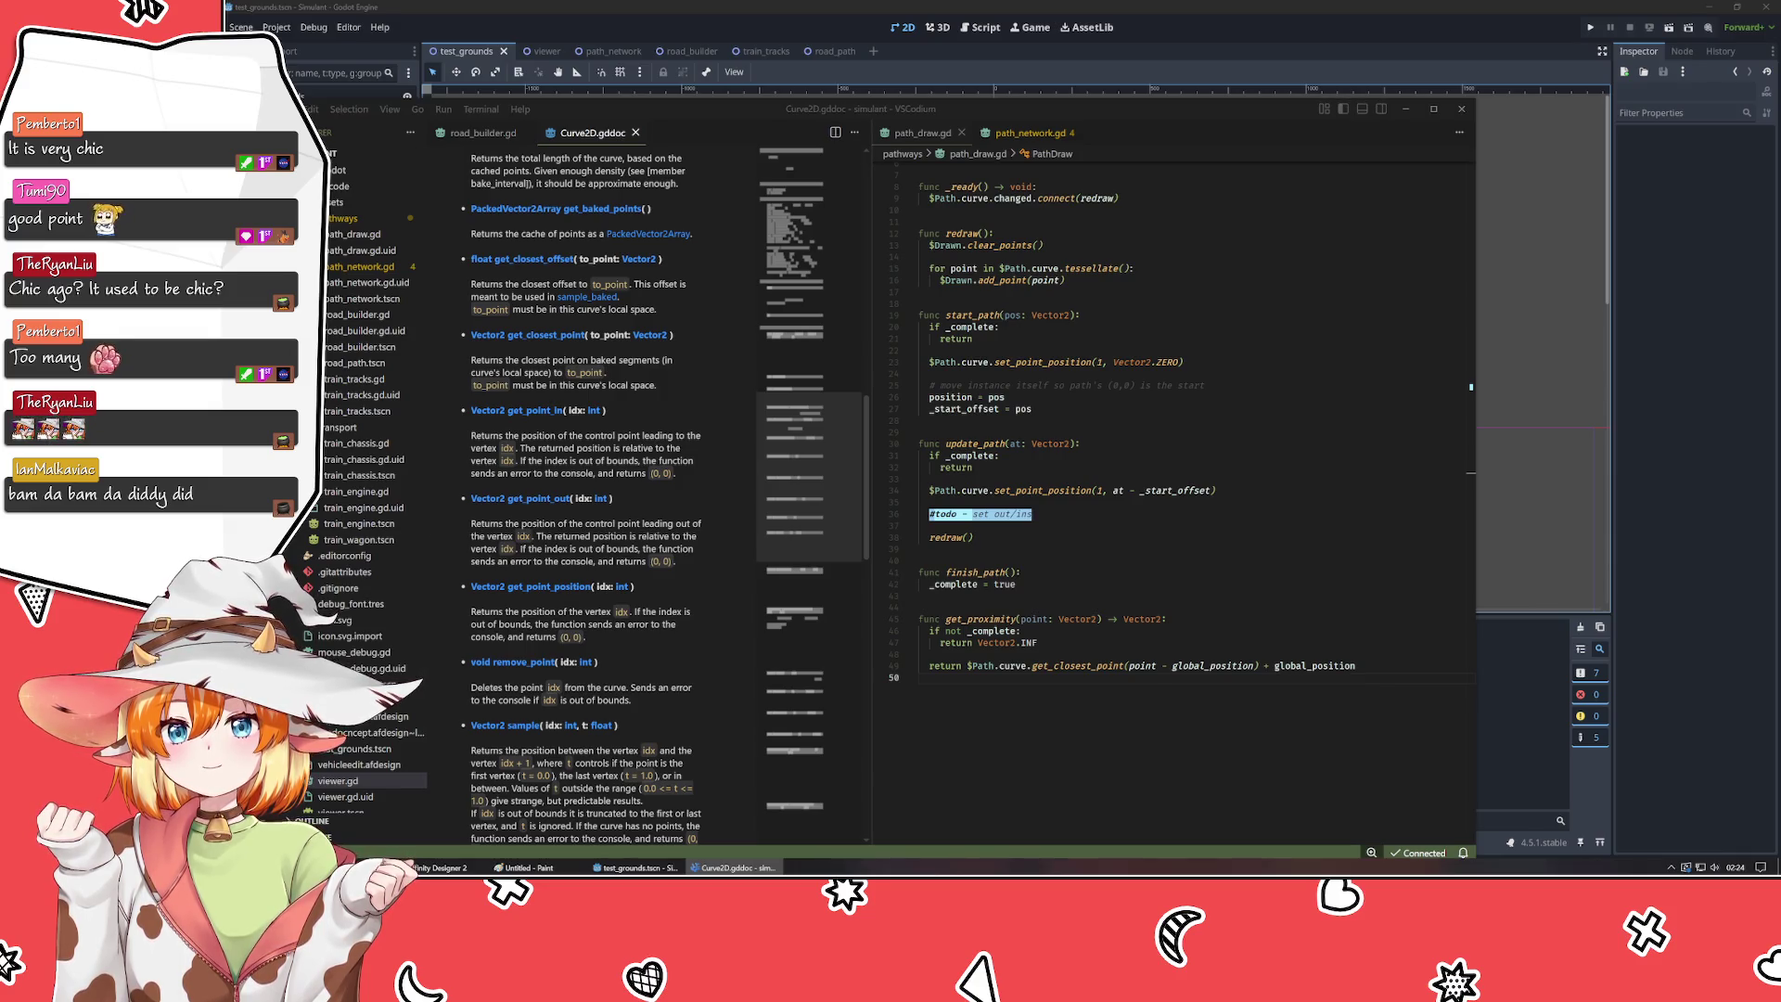
{"action": "left_click", "coordinate": [964, 853]}
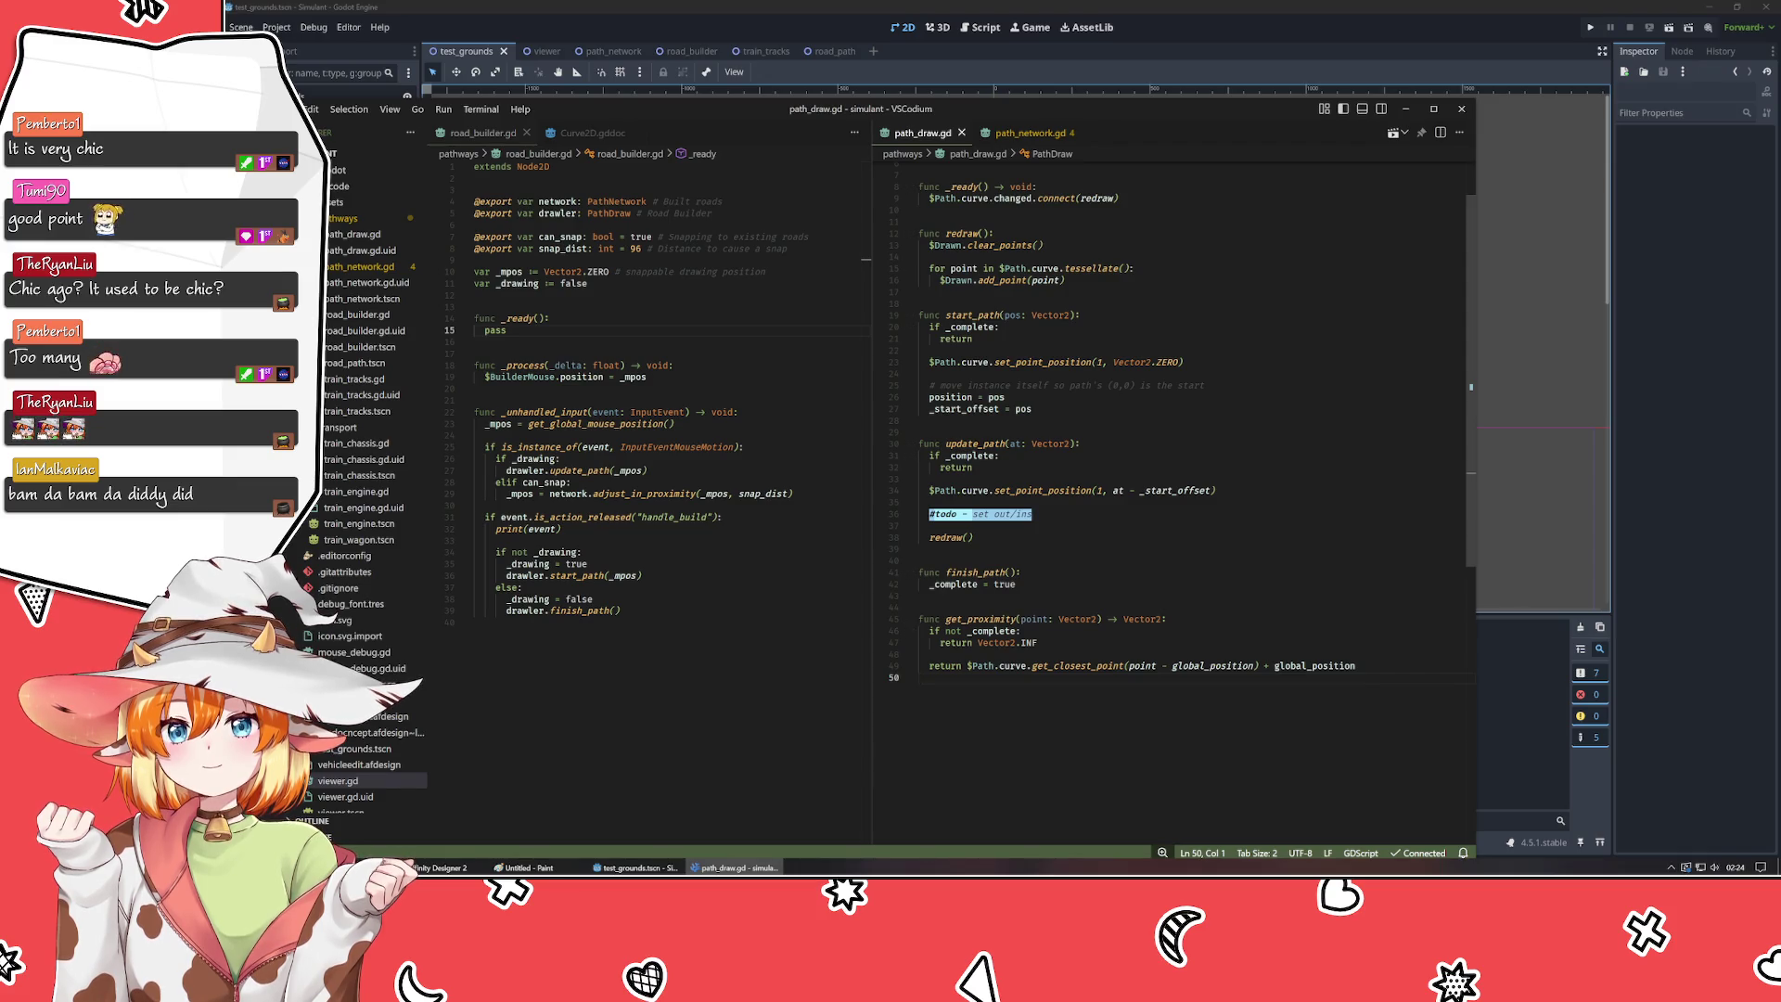
- Review global_position on path_draw.gd line 49, then refocus road_builder.gd in the editor
{"action": "left_click", "coordinate": [1203, 665]}
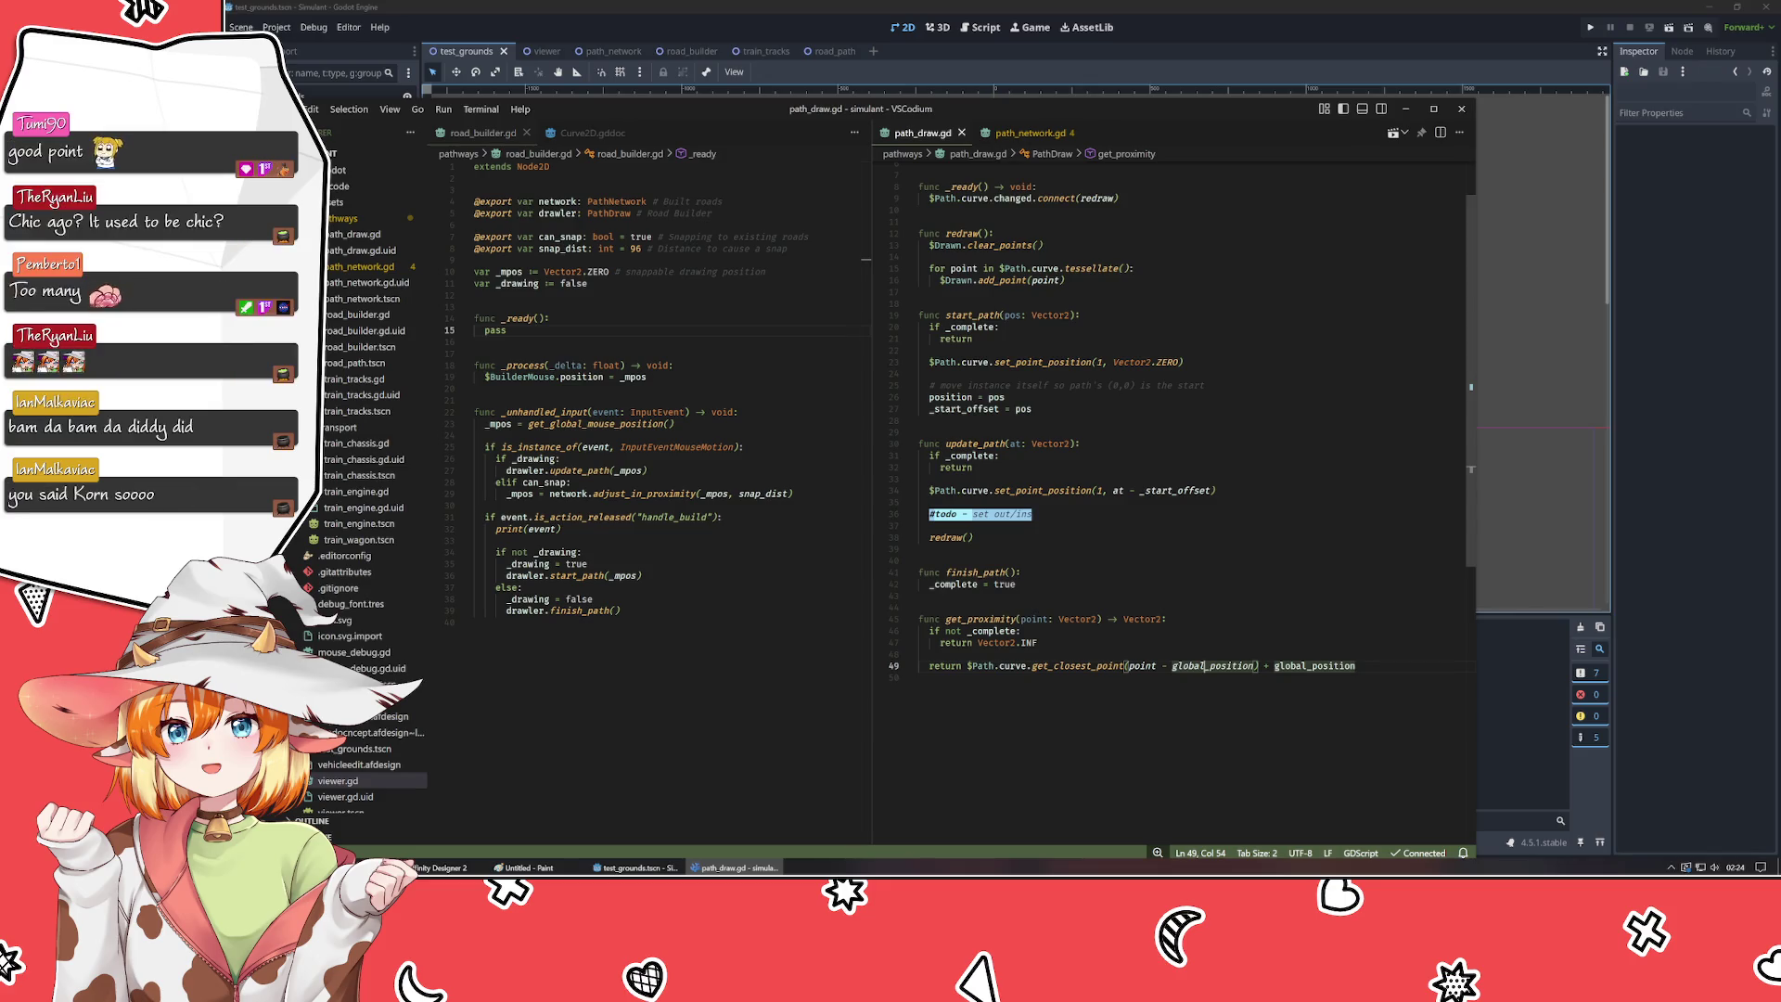
{"action": "left_click", "coordinate": [919, 677]}
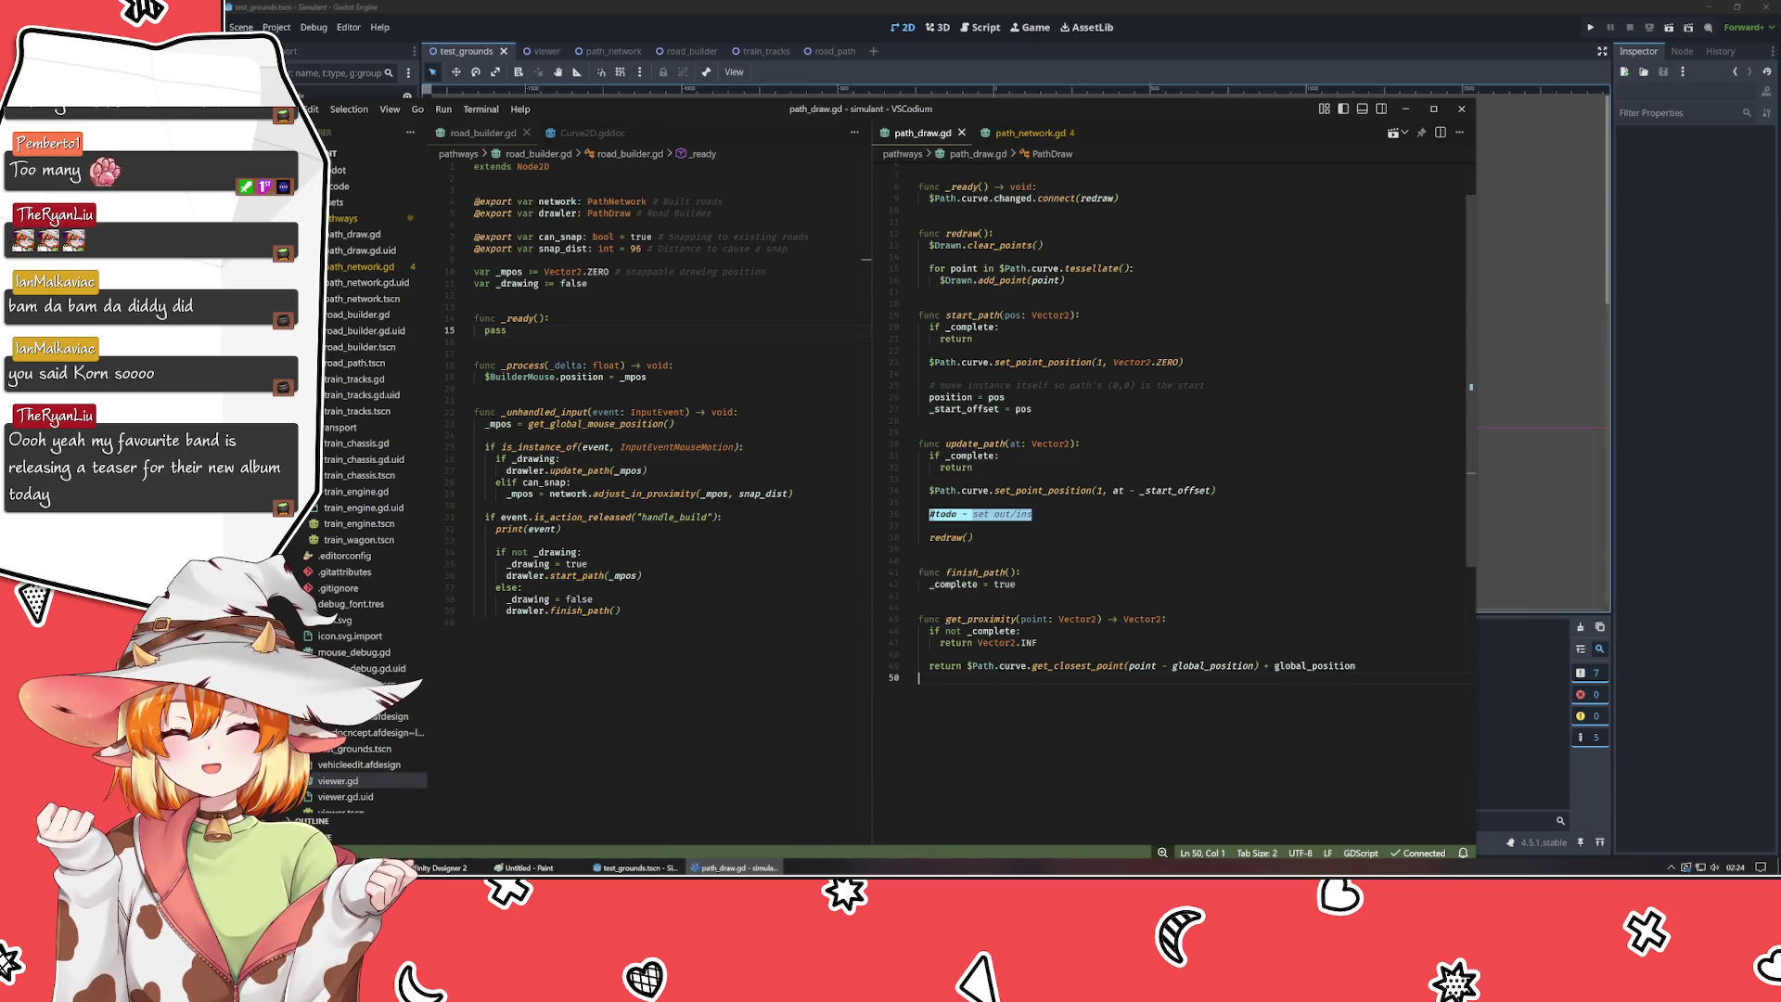
{"action": "left_click", "coordinate": [482, 621]}
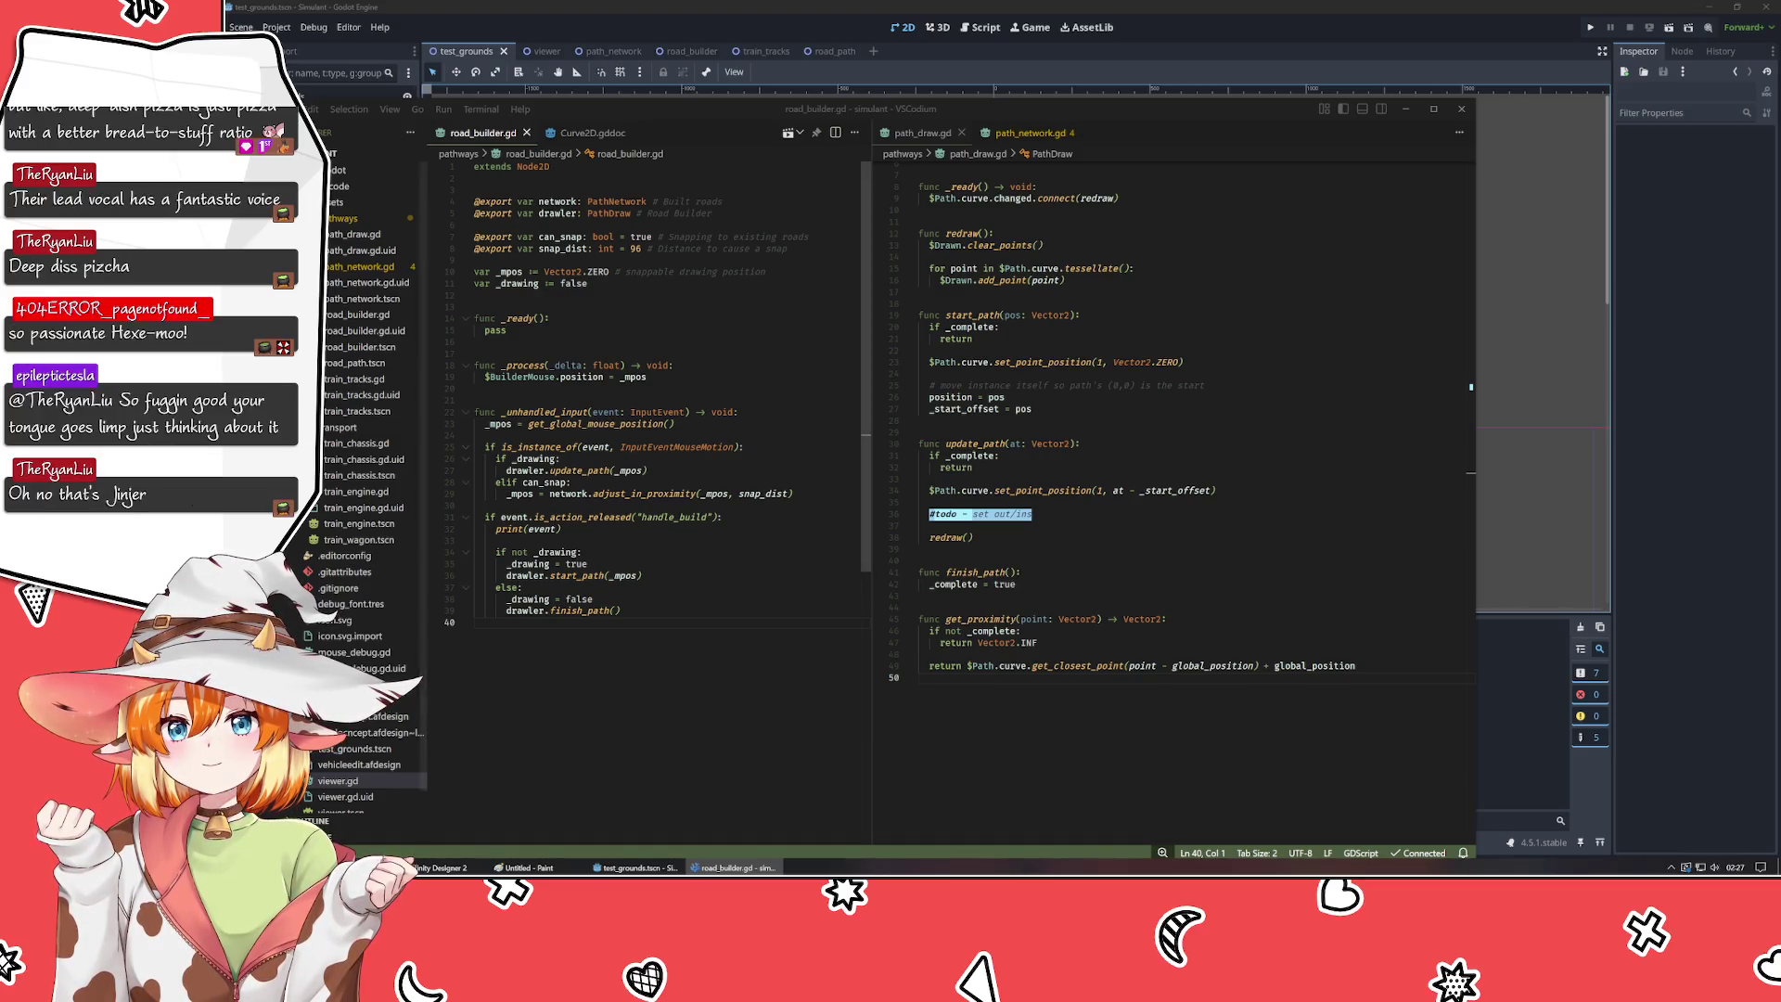
{"action": "left_click", "coordinate": [474, 622]}
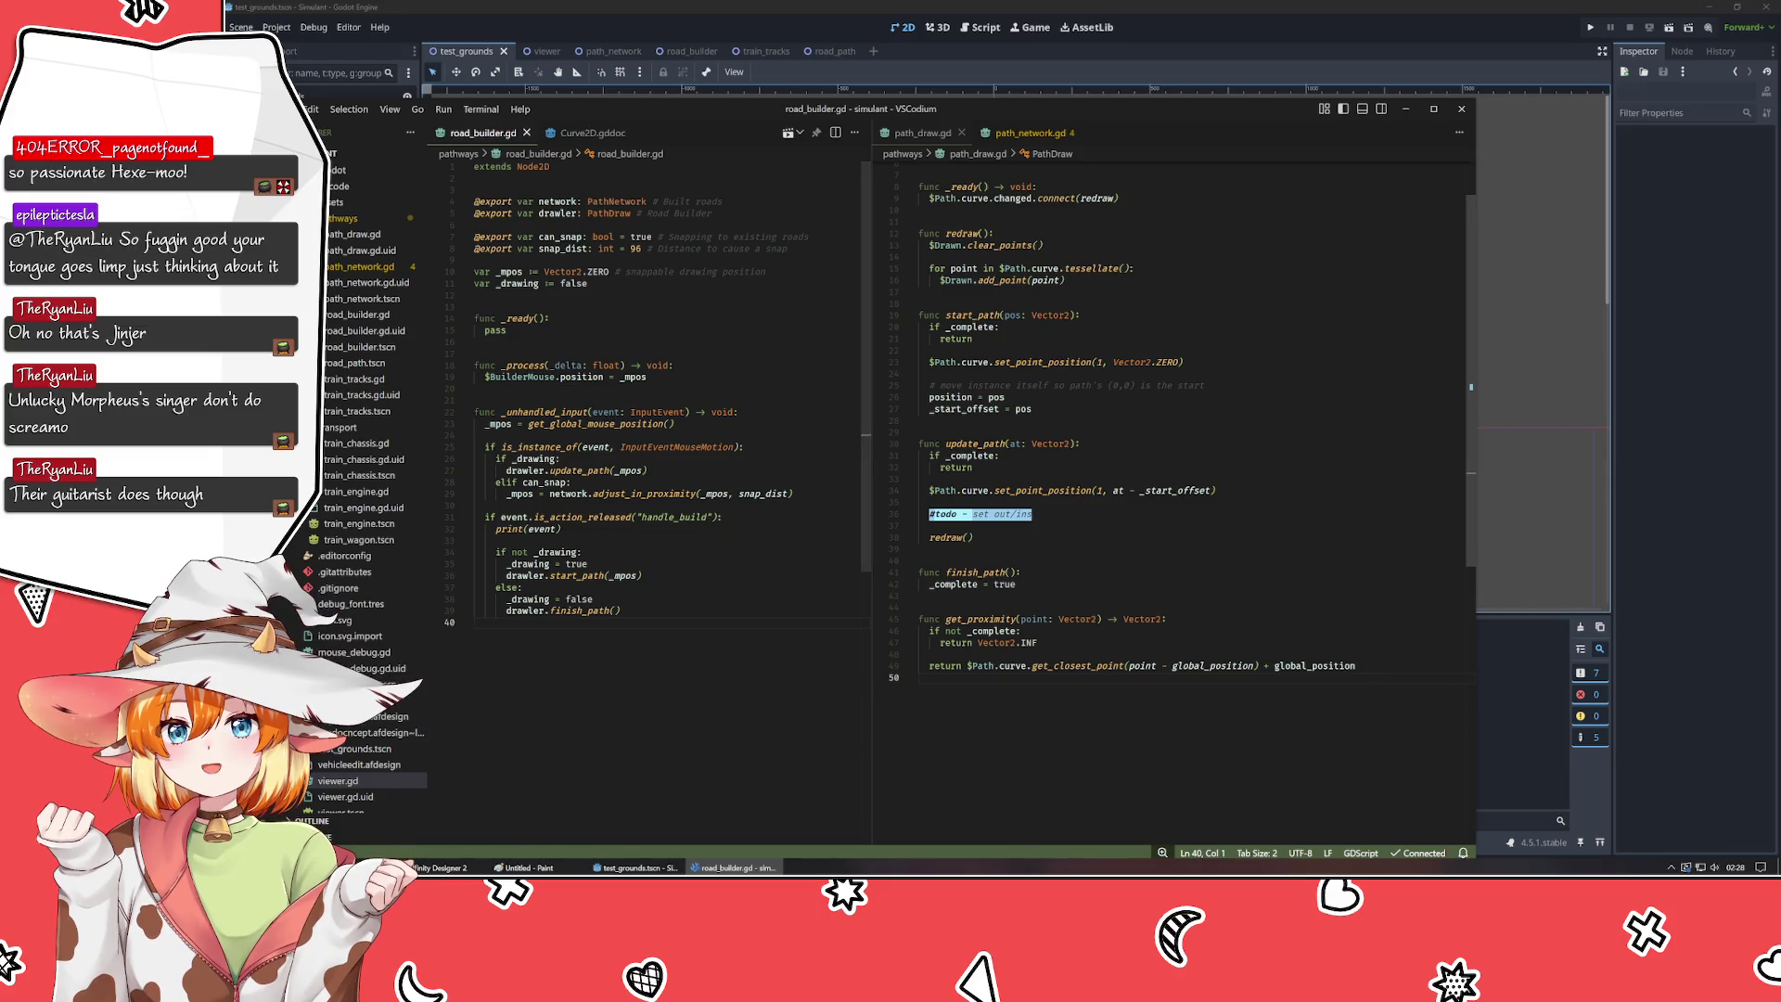
- In path_network.gd, rename the paths array on line 5 and in the loop header to drawlers
{"action": "left_click", "coordinate": [1033, 133]}
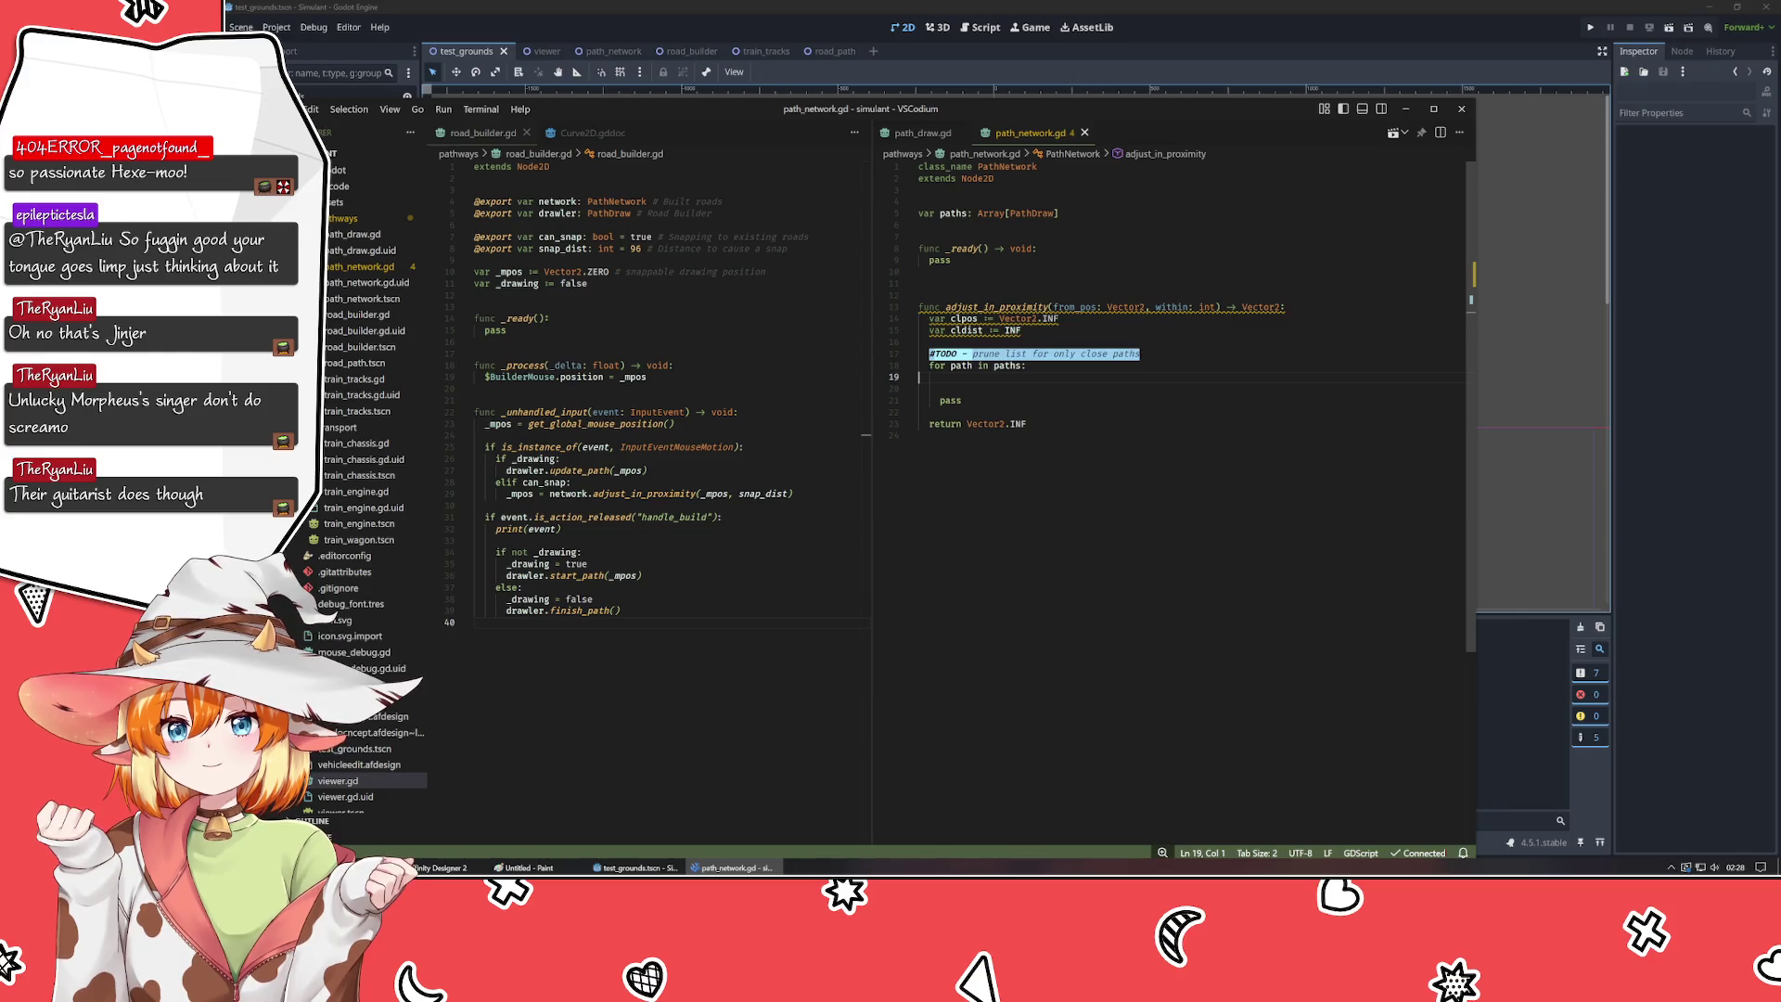
{"action": "double_click", "coordinate": [948, 214]}
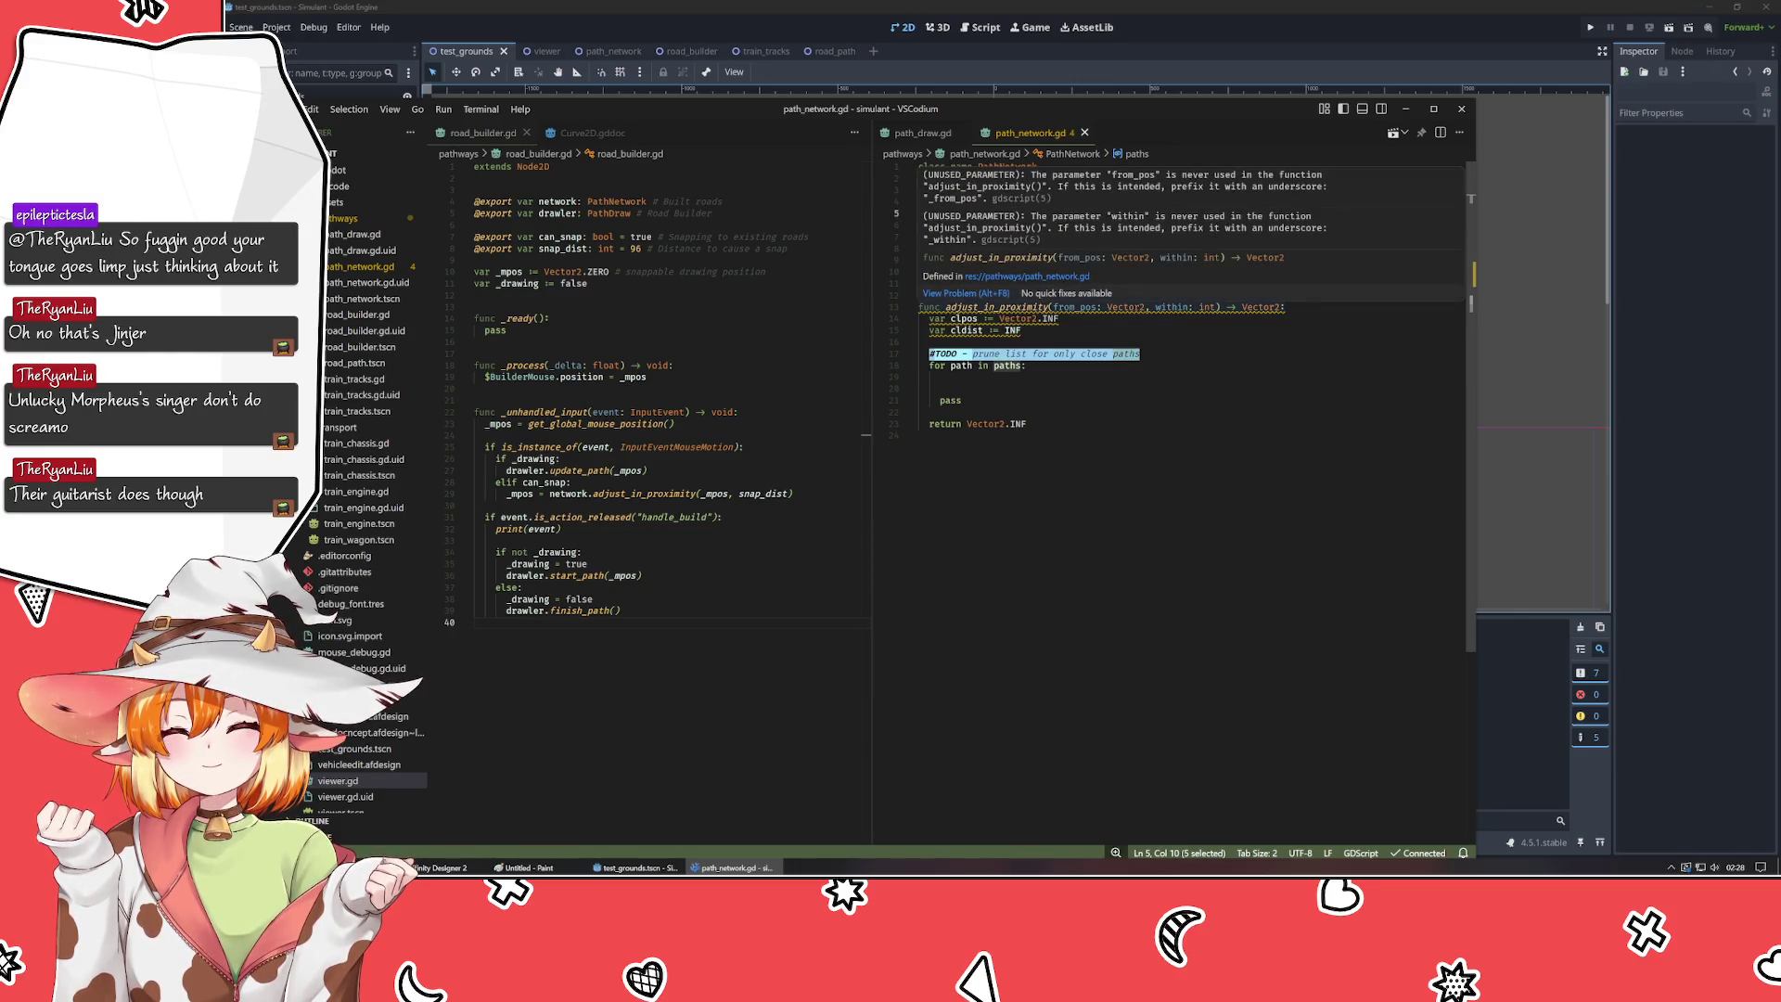
{"action": "type", "text": "drawlers: Array[PathDraw"}
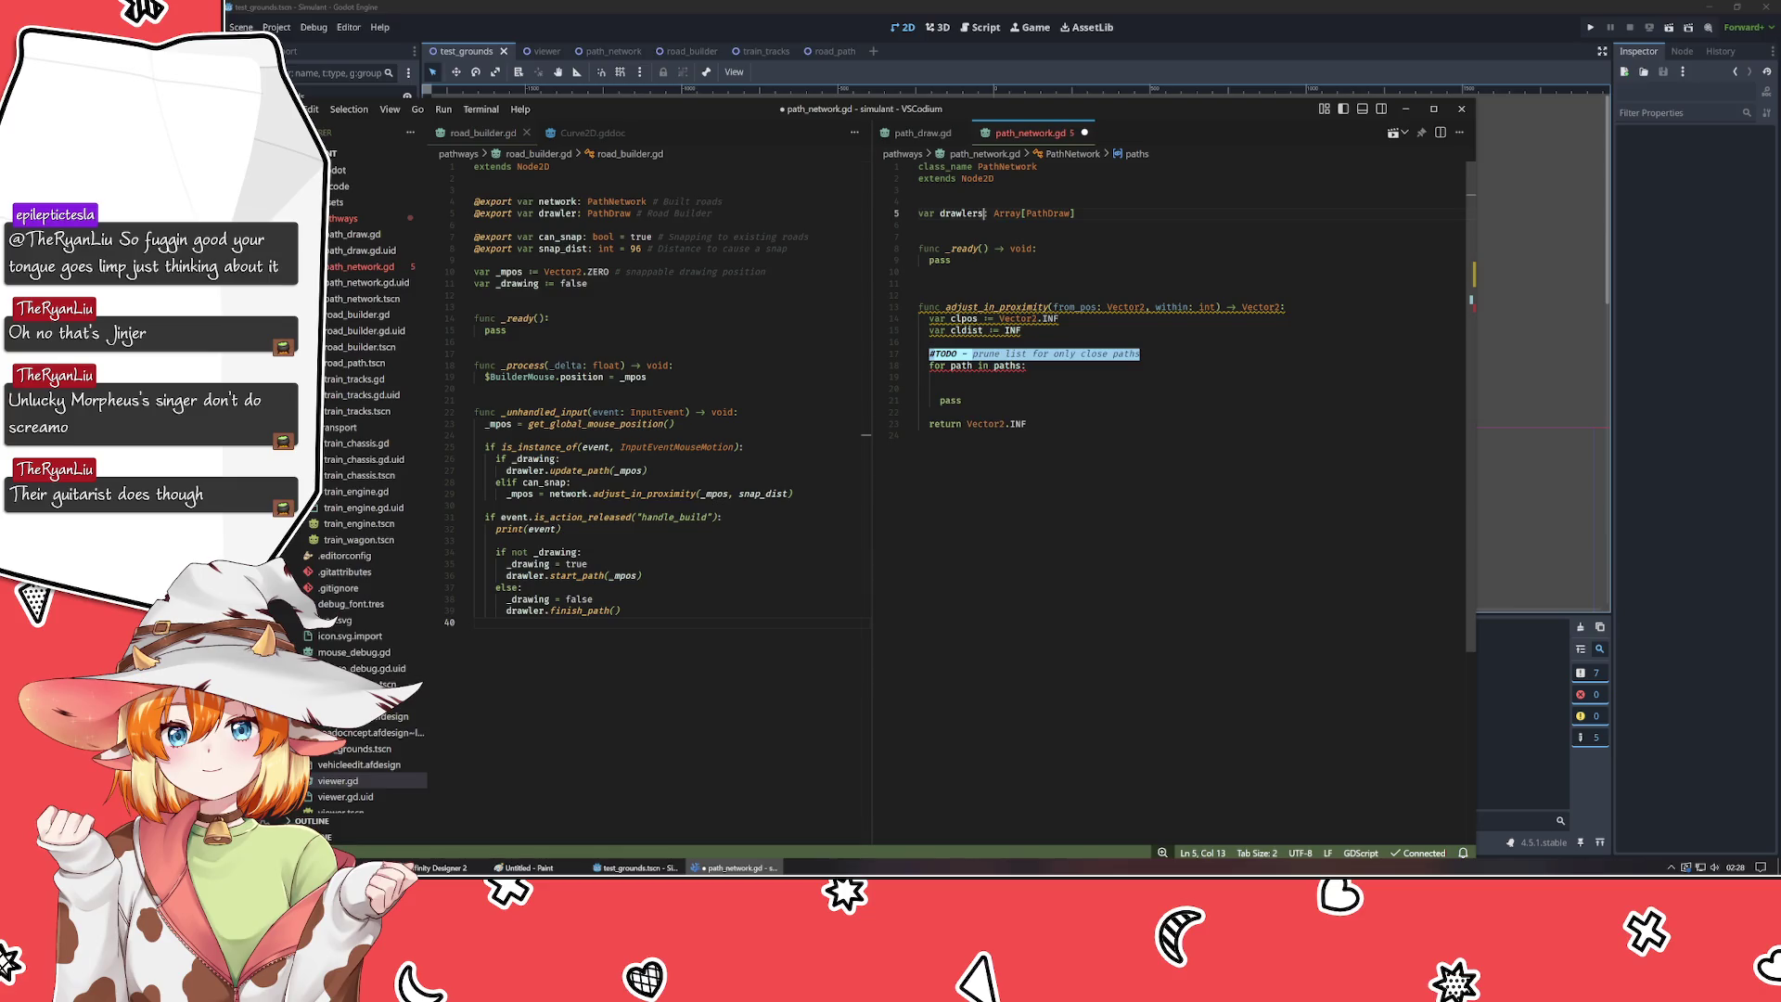
{"action": "key", "text": "ctrl+d"}
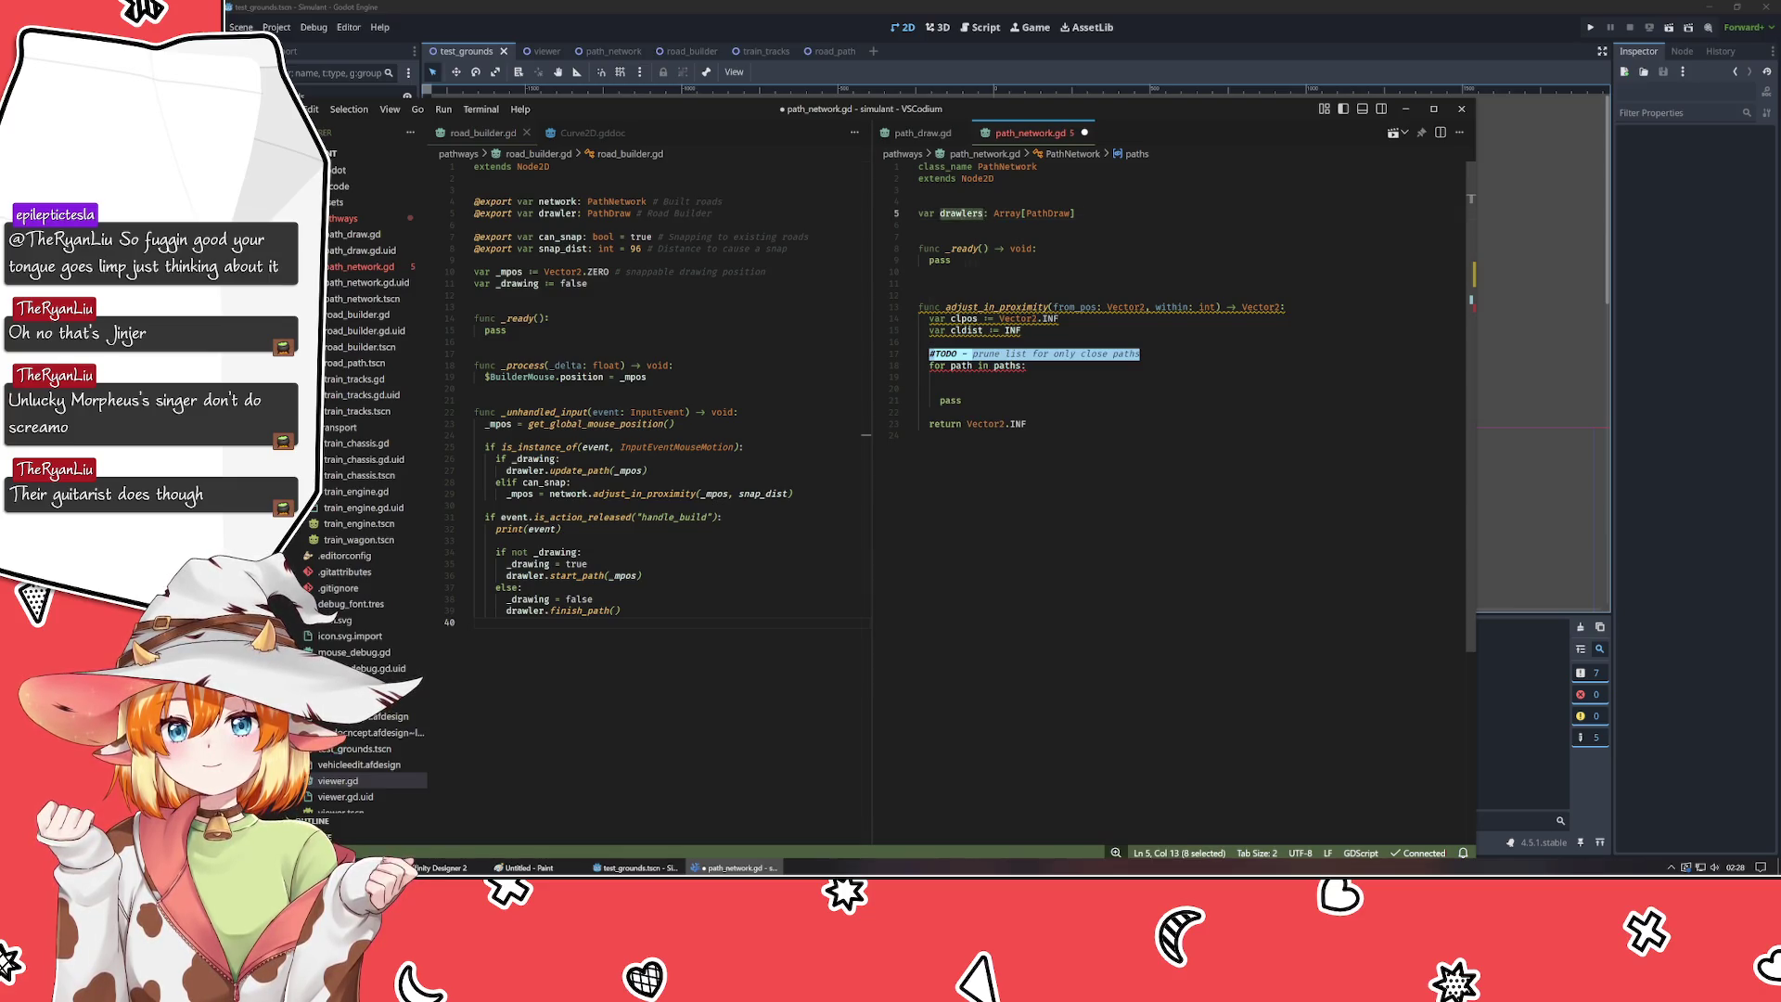
{"action": "double_click", "coordinate": [1009, 366]}
{"action": "key", "text": "ctrl+v"}
- Shorten the array name to draws and rename the loop variable path to draw
{"action": "double_click", "coordinate": [961, 366]}
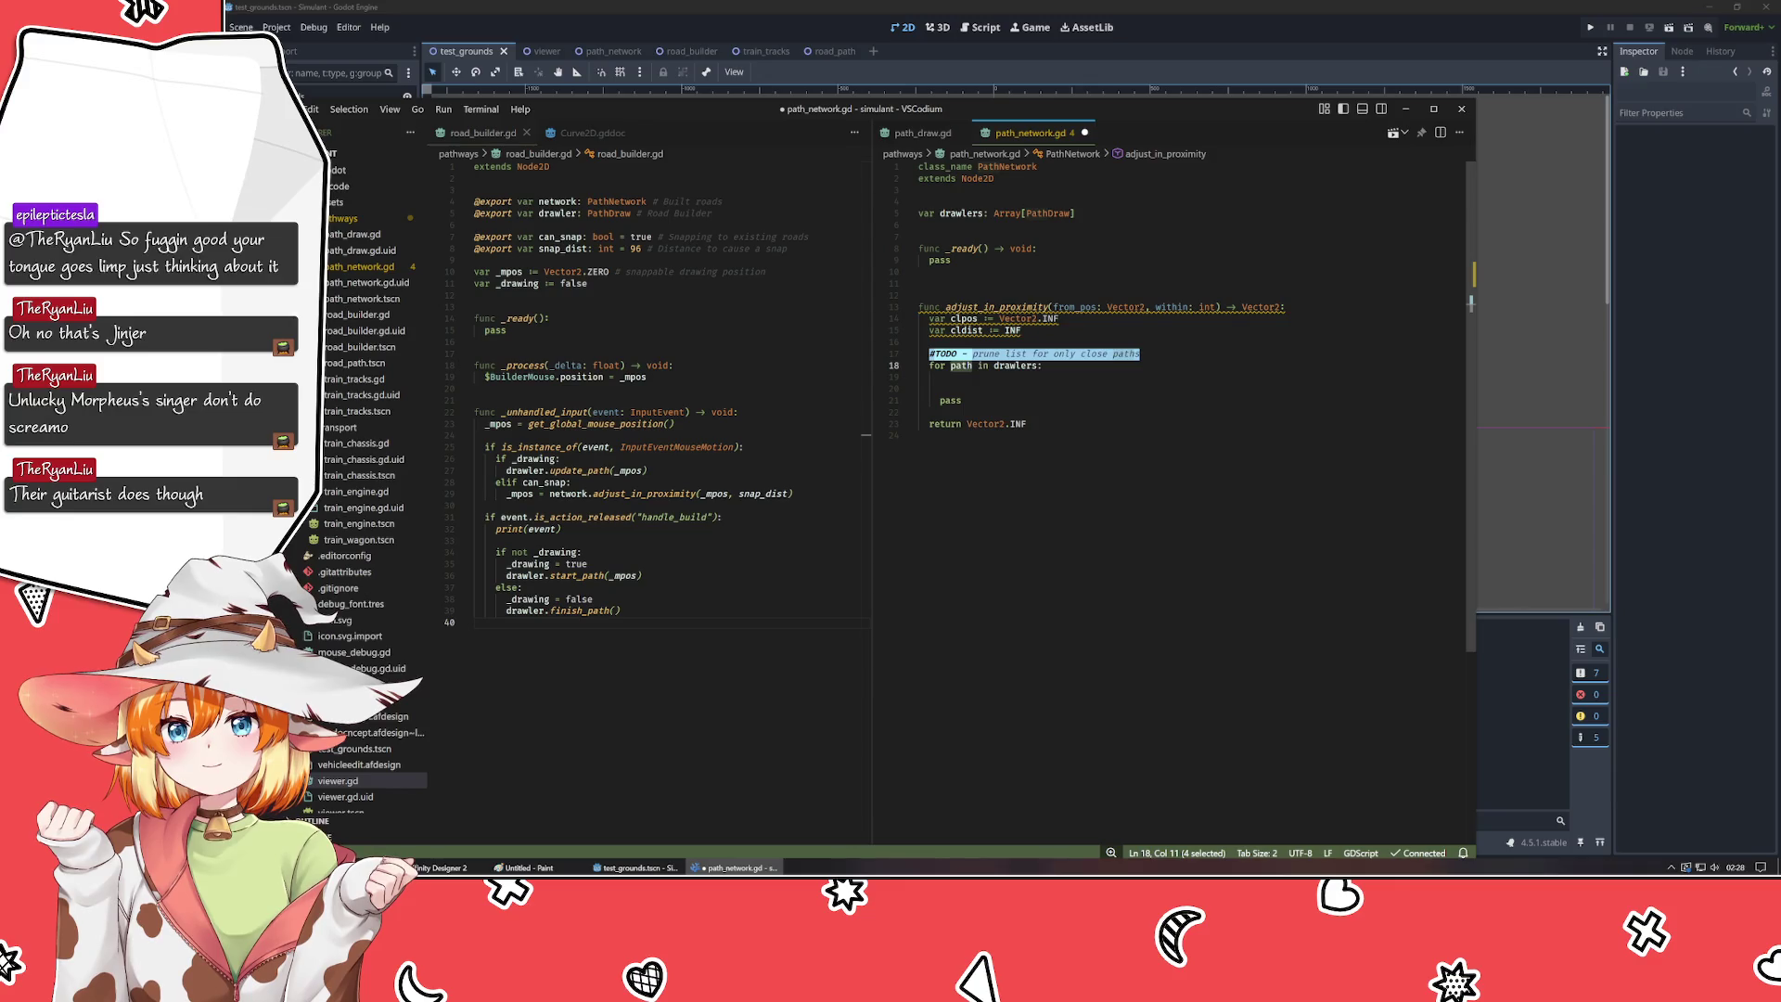
{"action": "left_click", "coordinate": [977, 214]}
{"action": "key", "text": "BackSpace"}
{"action": "key", "text": "BackSpace"}
{"action": "key", "text": "BackSpace"}
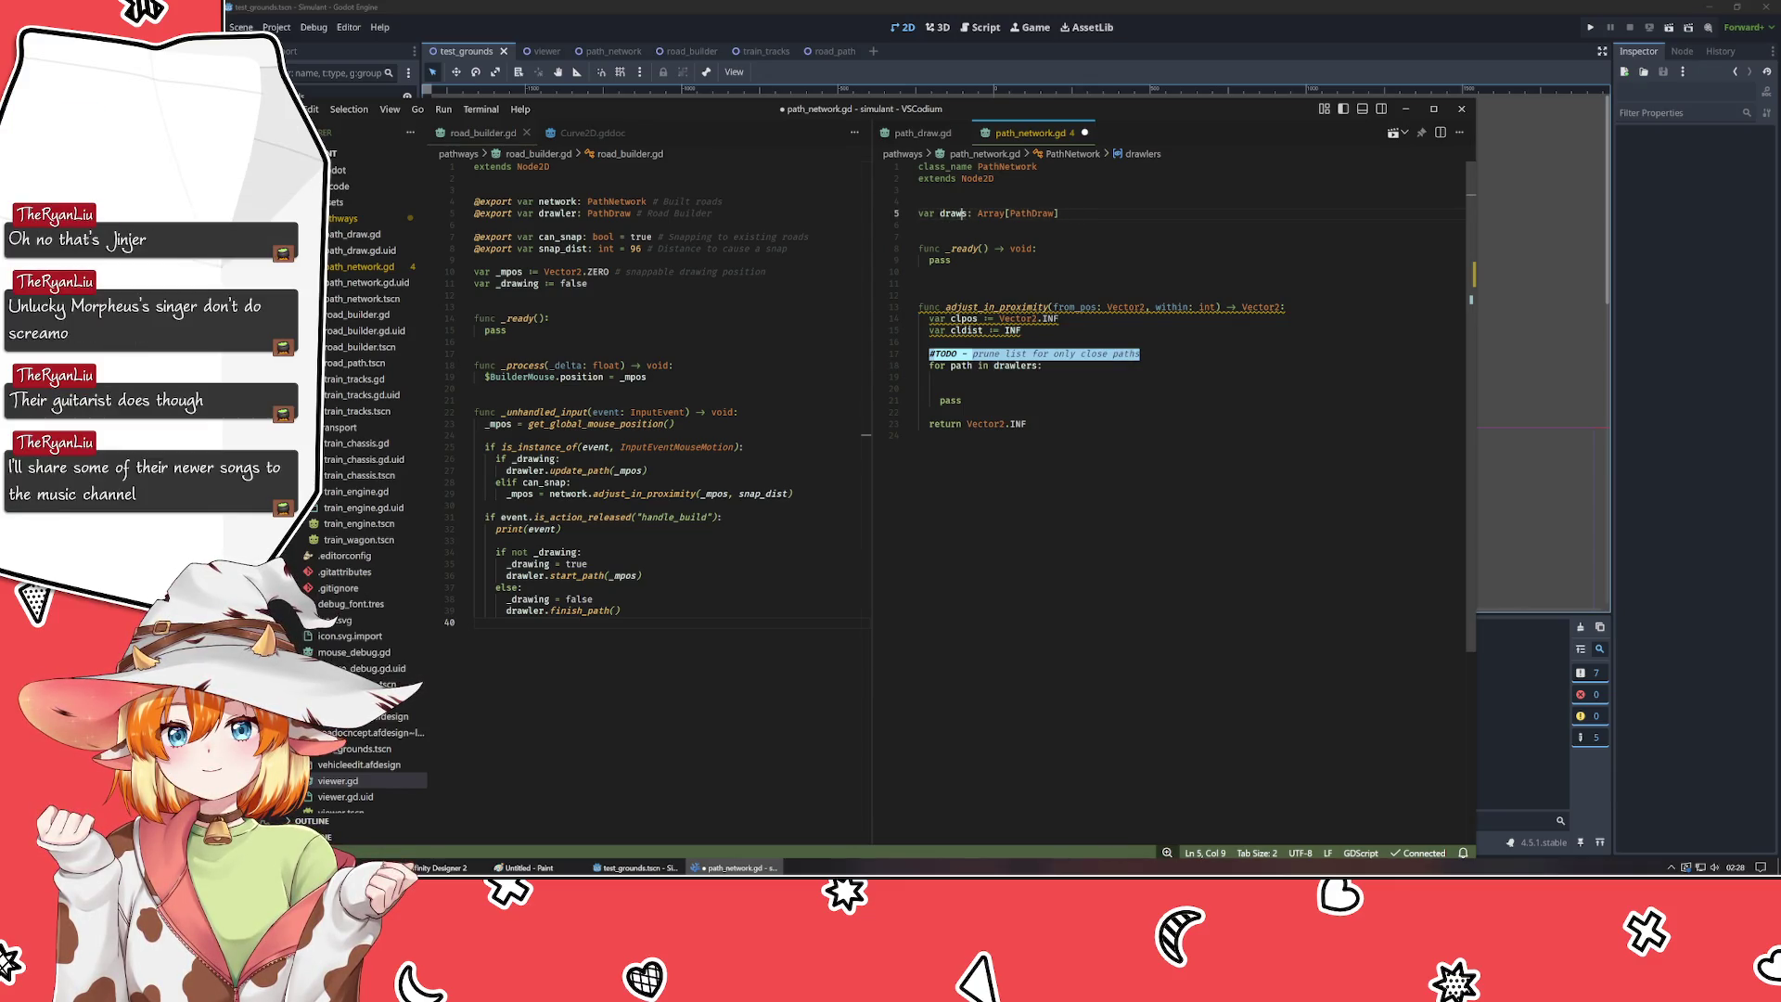
{"action": "double_click", "coordinate": [1006, 366]}
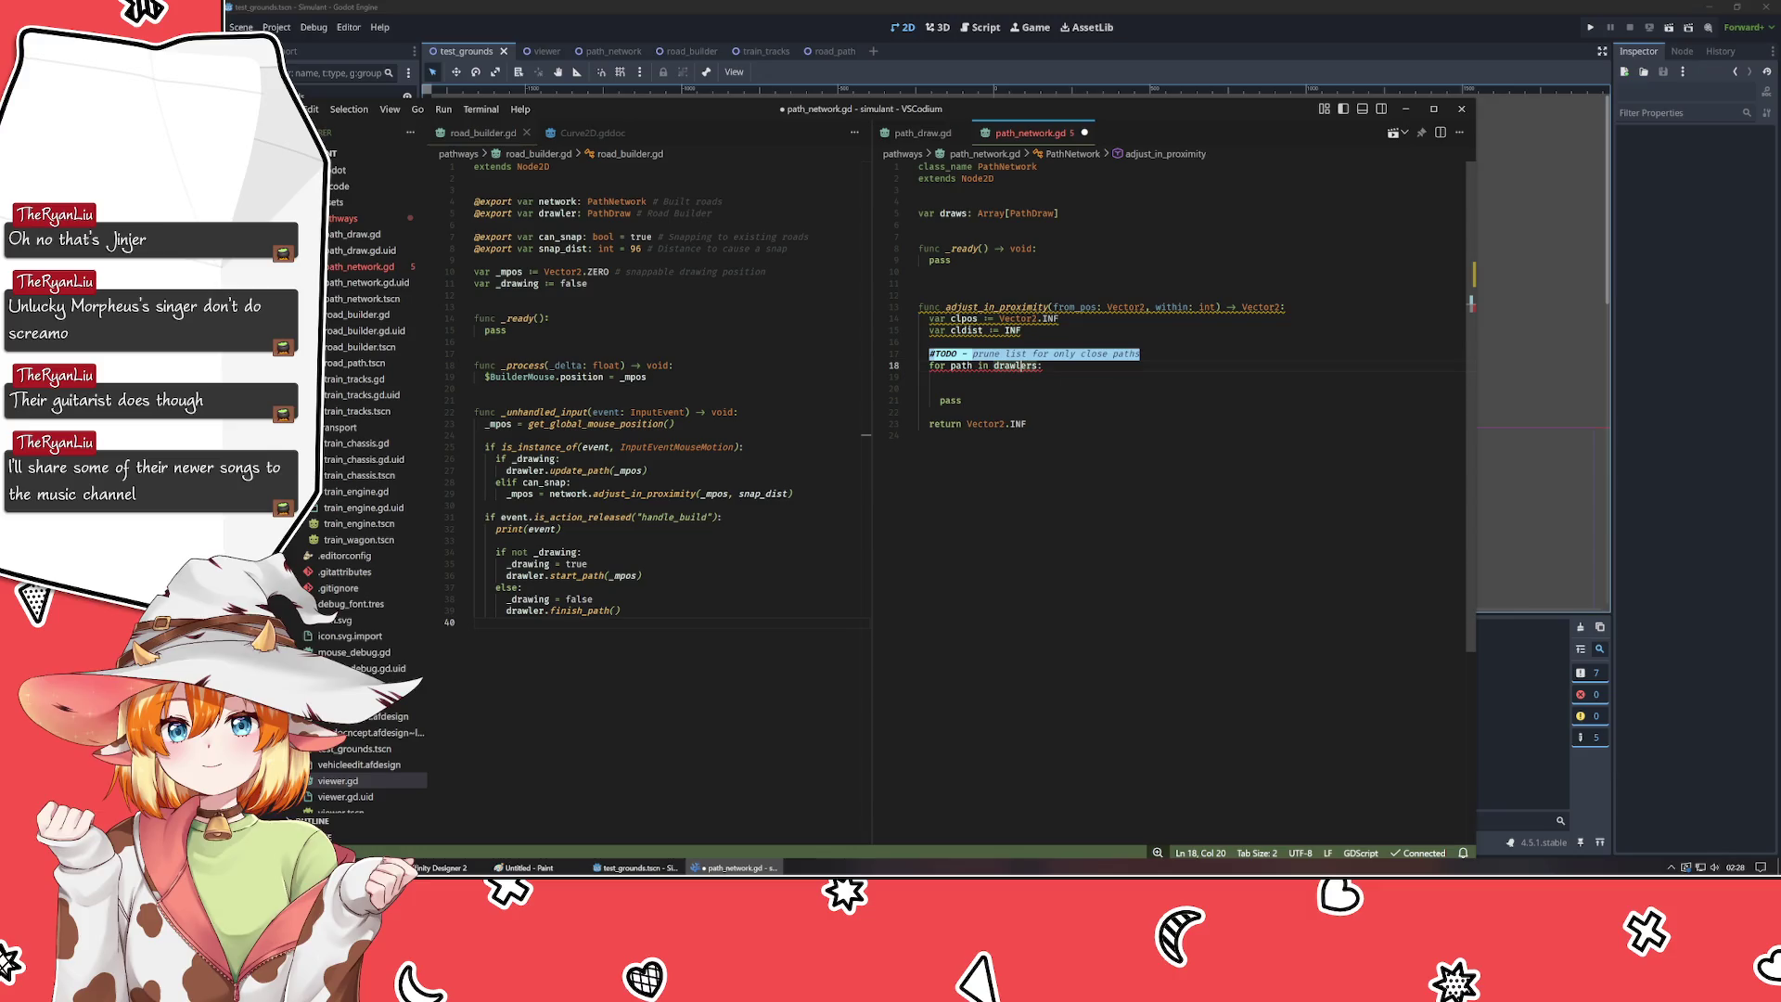
{"action": "type", "text": "draws"}
{"action": "double_click", "coordinate": [956, 365]}
{"action": "type", "text": "draw"}
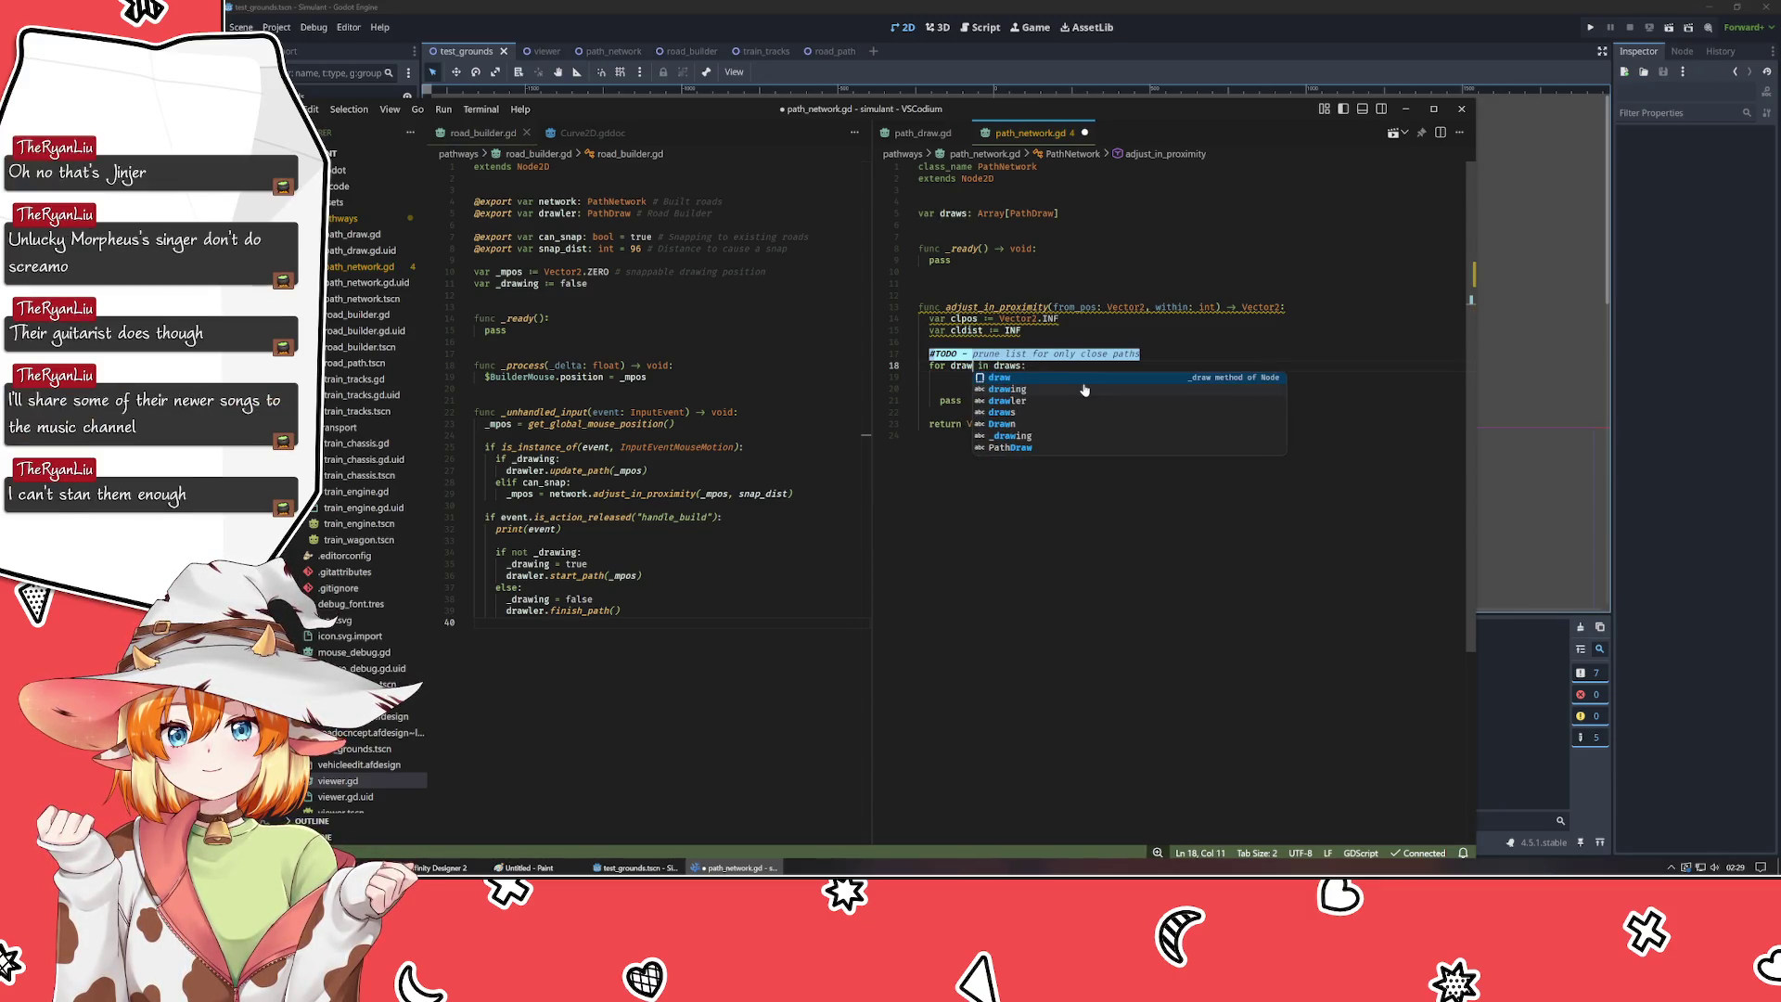
{"action": "left_click", "coordinate": [919, 376]}
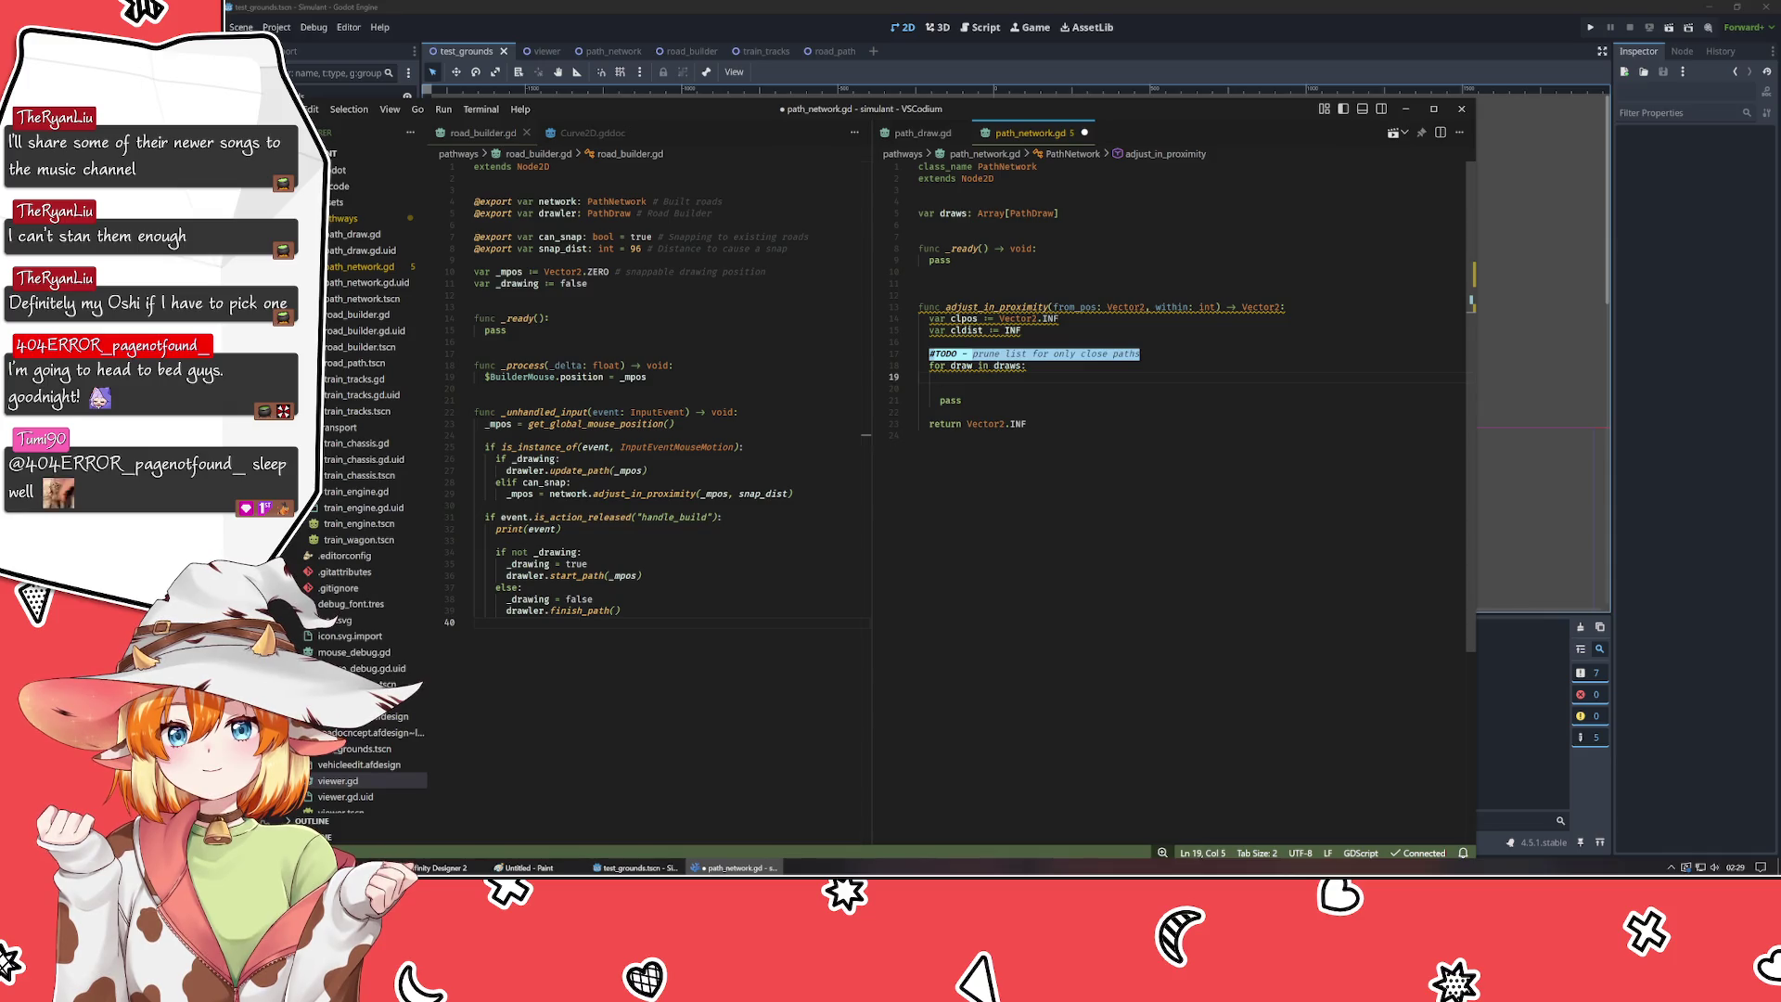
- Write 'var prox = draw.get_proximity(' inside the loop, then delete the 'get' prefix
{"action": "type", "text": "var "}
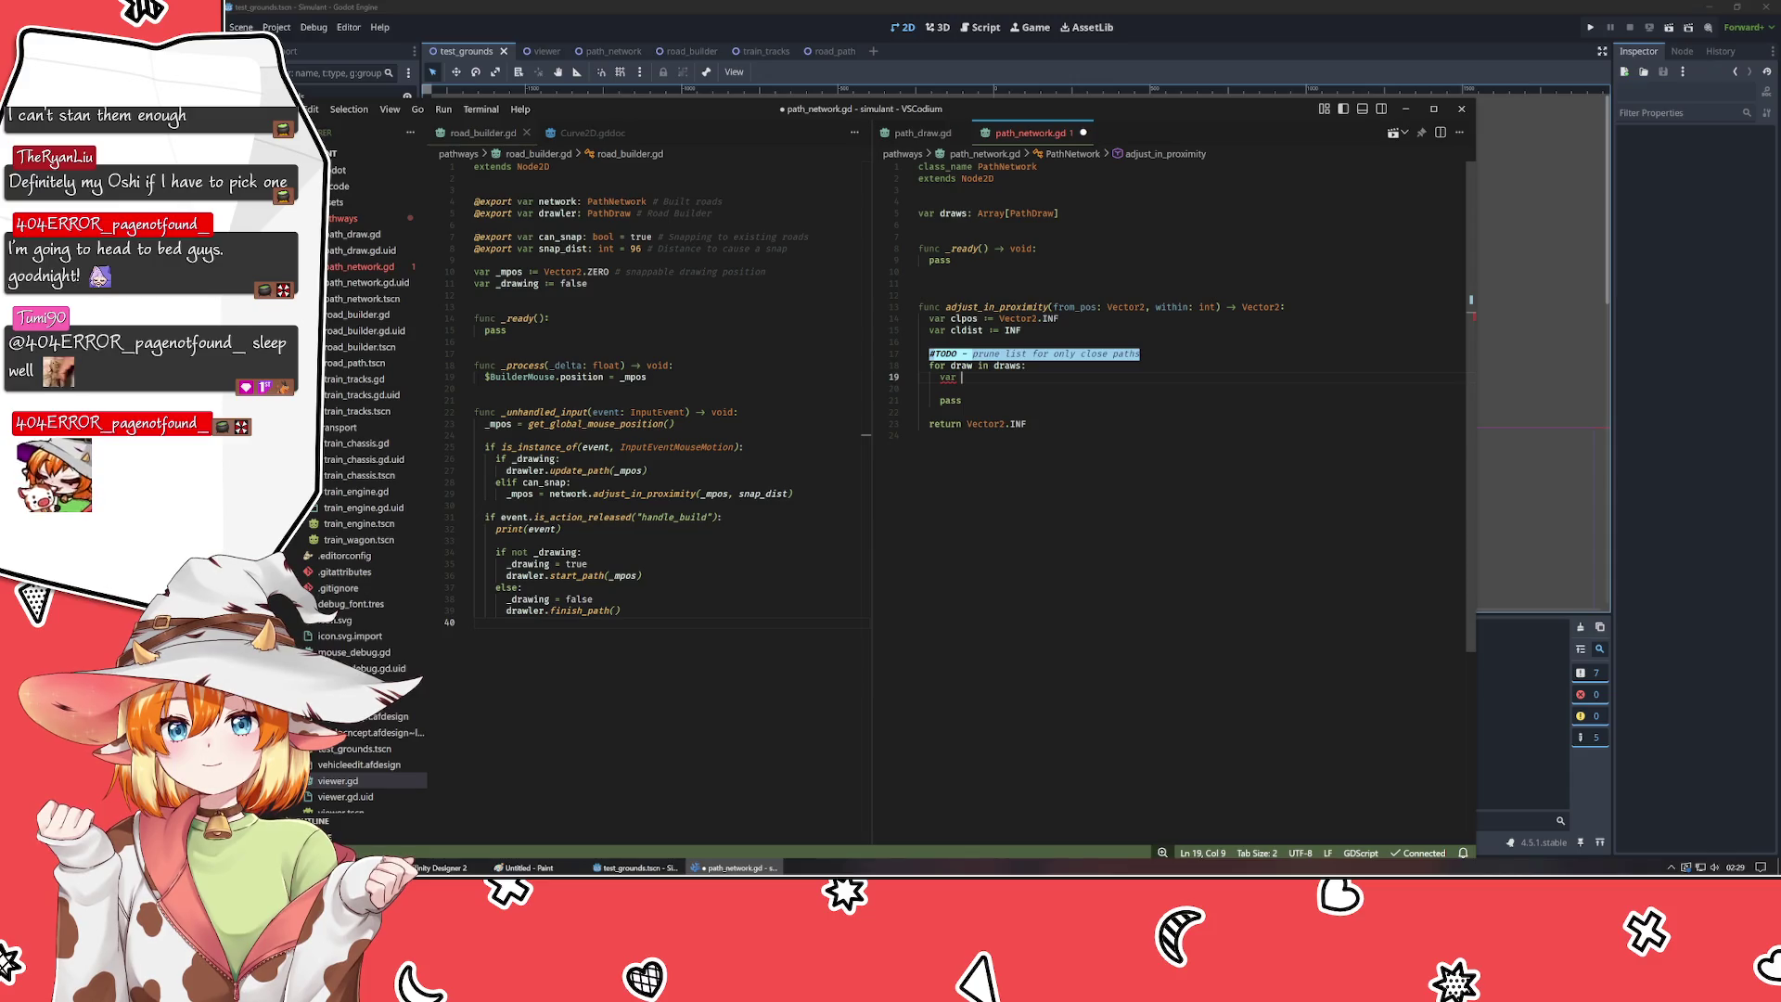
{"action": "type", "text": "pr"}
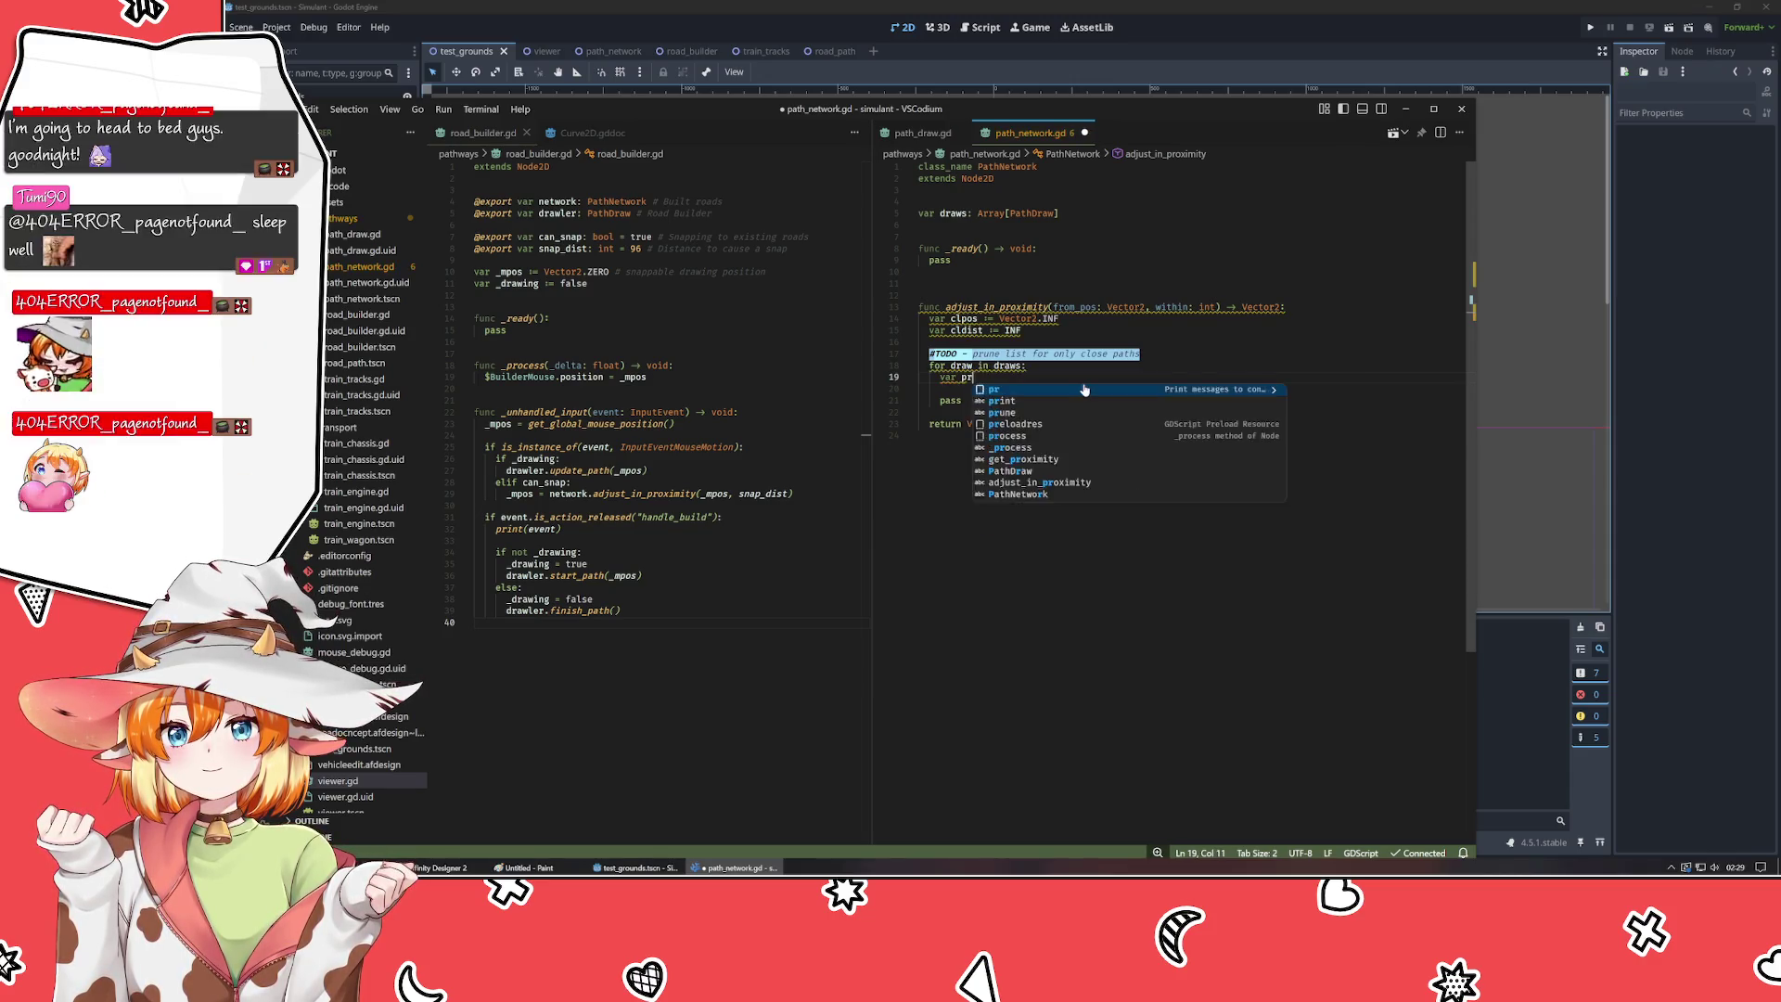
{"action": "type", "text": "ox = "}
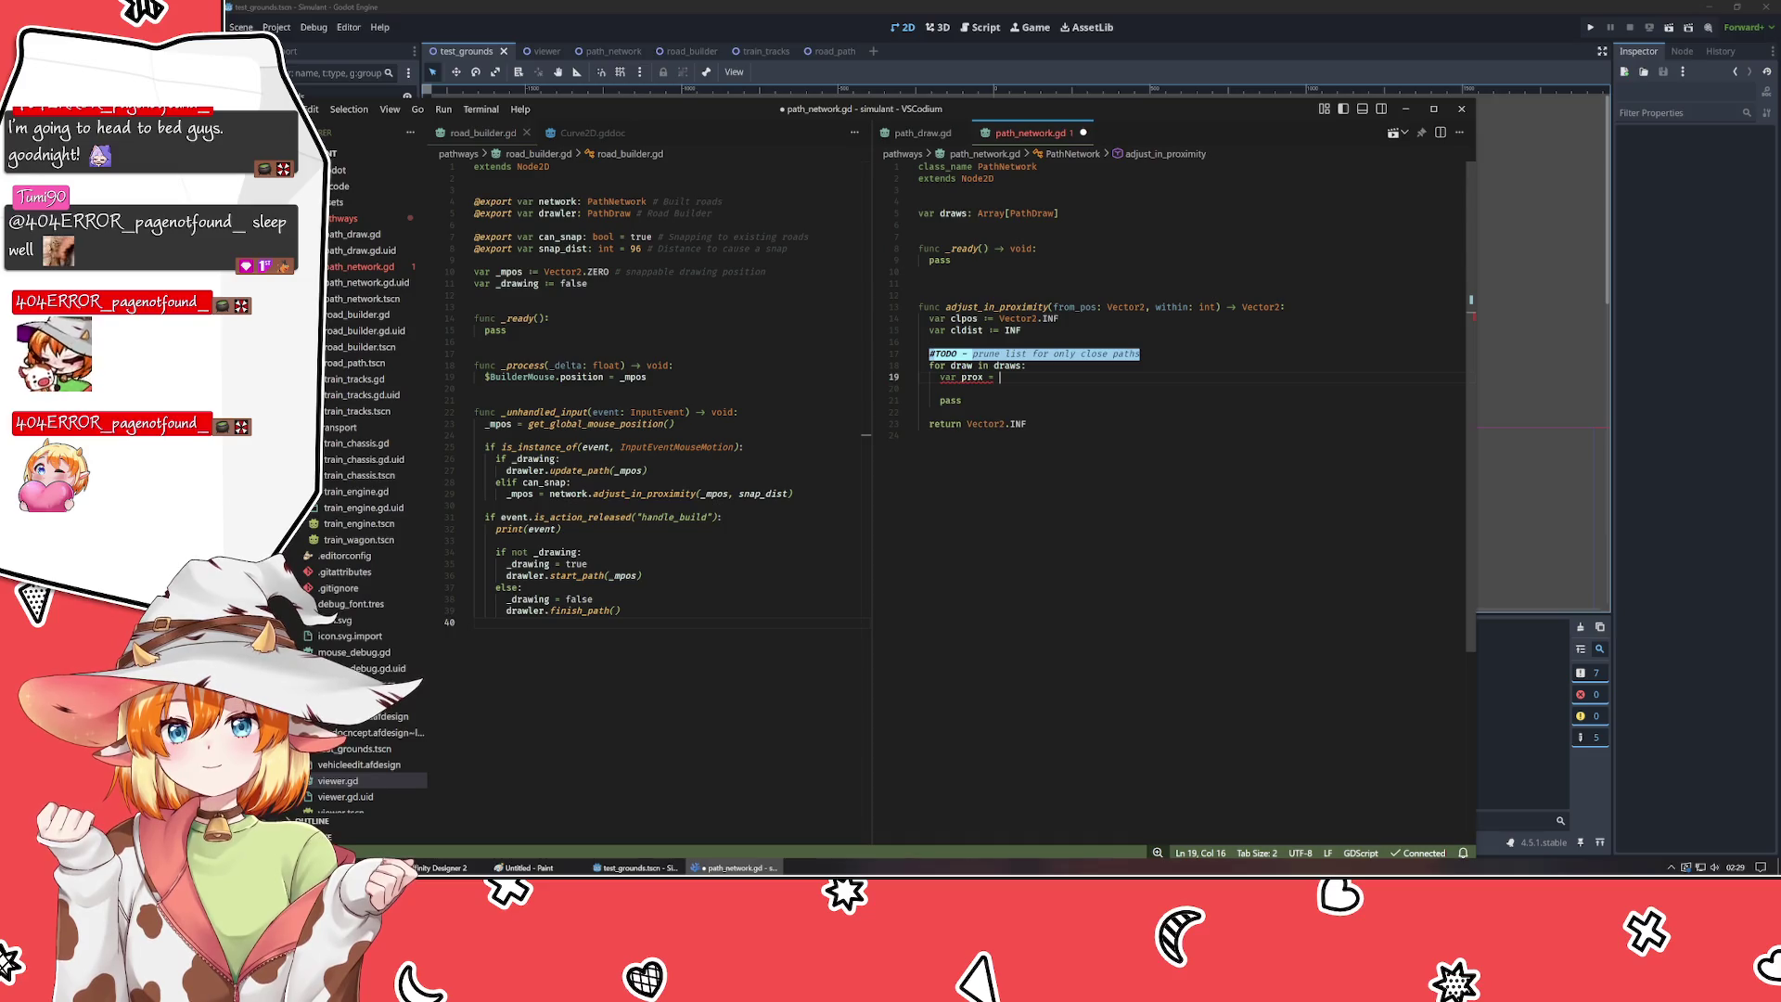
{"action": "type", "text": "draw.get"}
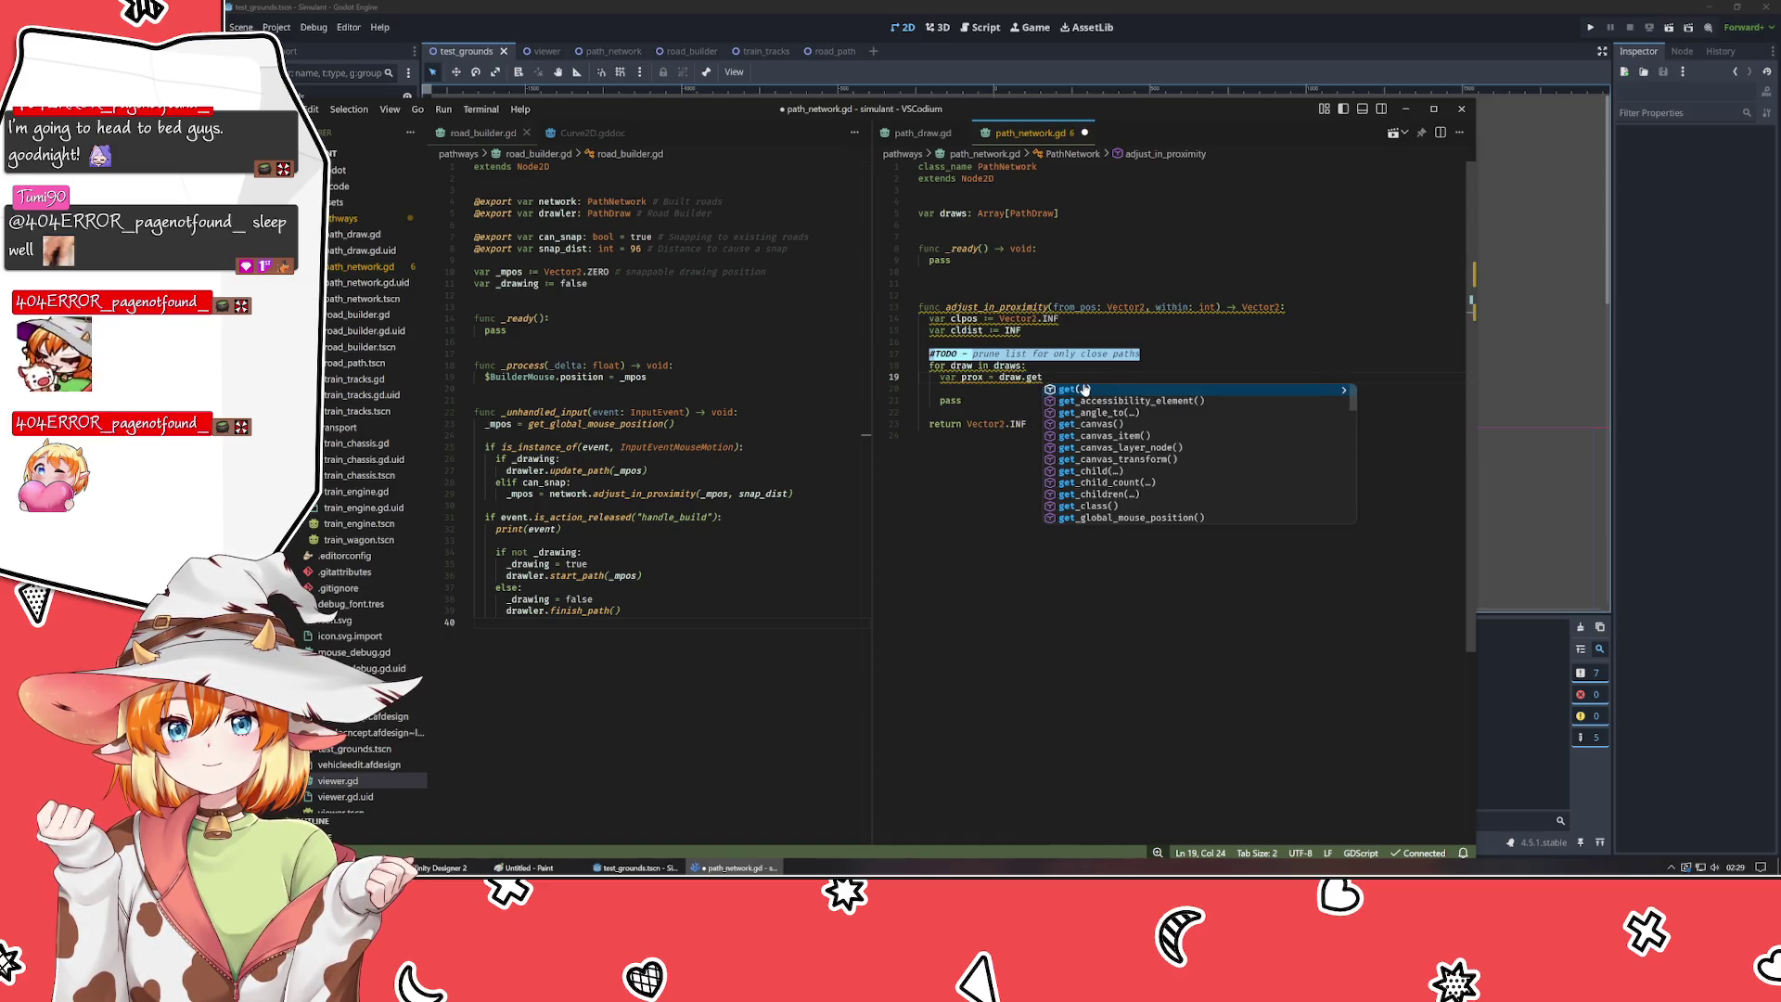
{"action": "type", "text": "_pro"}
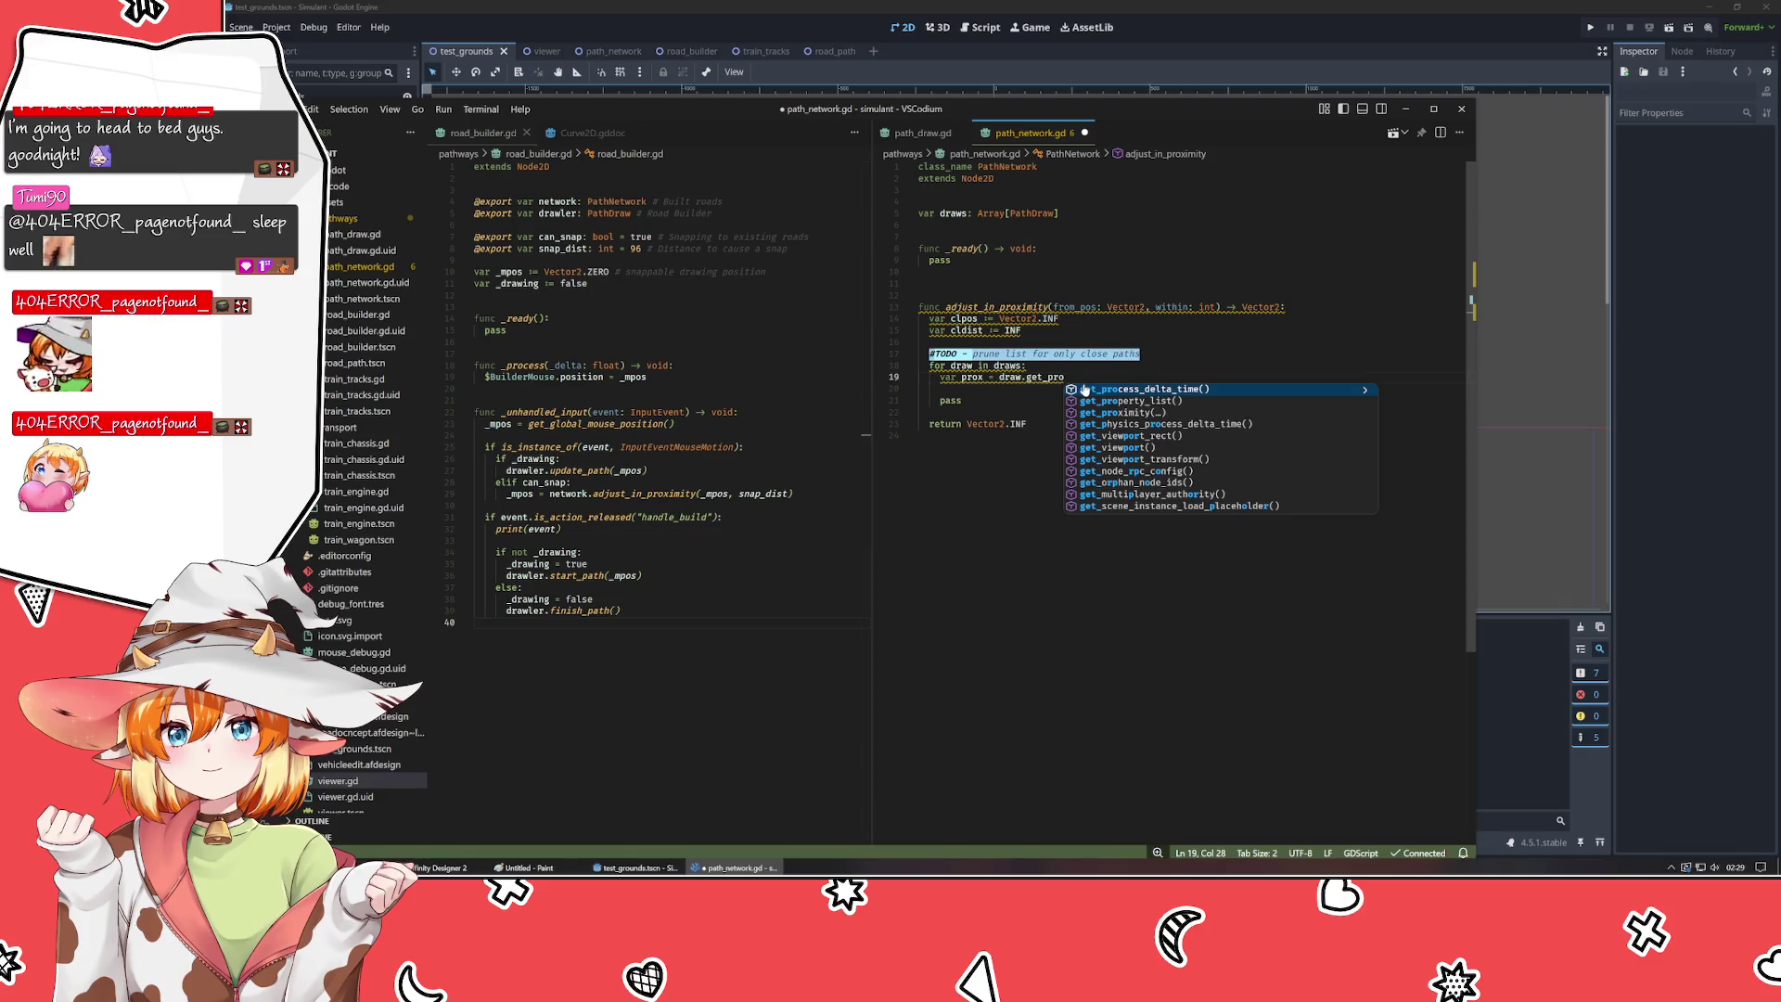
{"action": "left_click", "coordinate": [1118, 412]}
{"action": "left_click", "coordinate": [925, 134]}
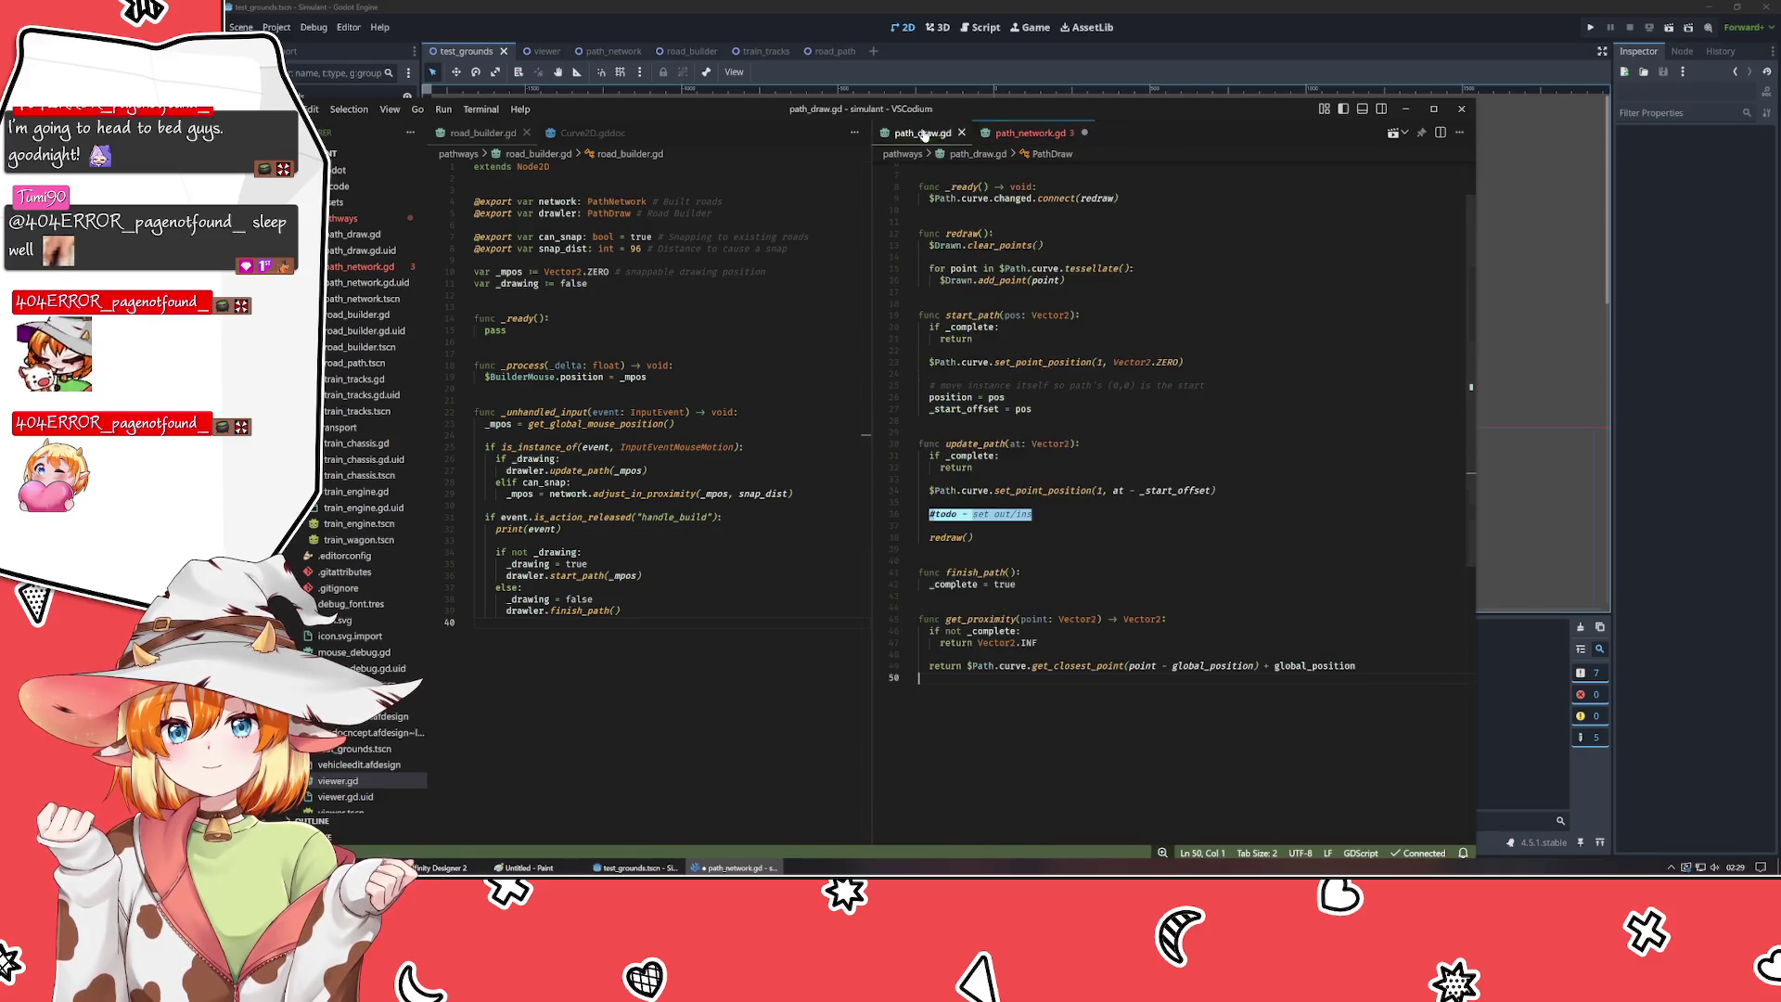
{"action": "left_click", "coordinate": [1028, 134]}
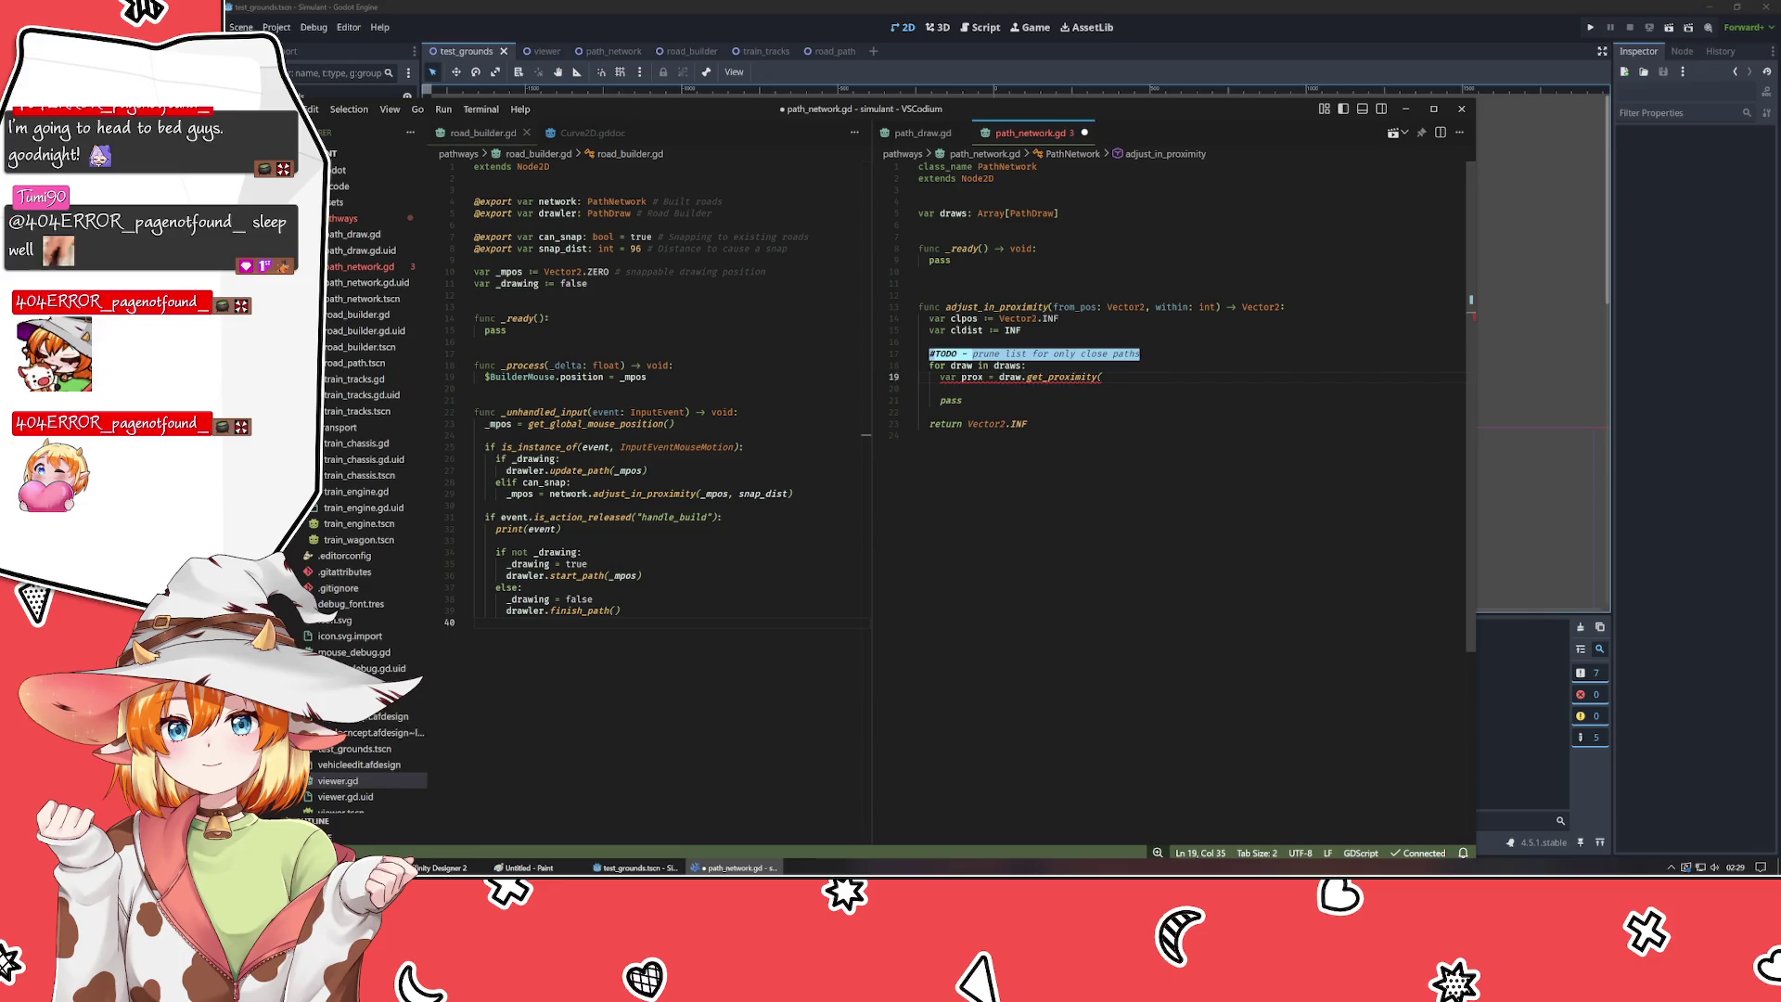
{"action": "key", "text": "Delete"}
{"action": "key", "text": "Delete"}
{"action": "key", "text": "Delete"}
- Rename get_proximity to find_proximity on line 45 of path_draw.gd and save it
{"action": "type", "text": "find"}
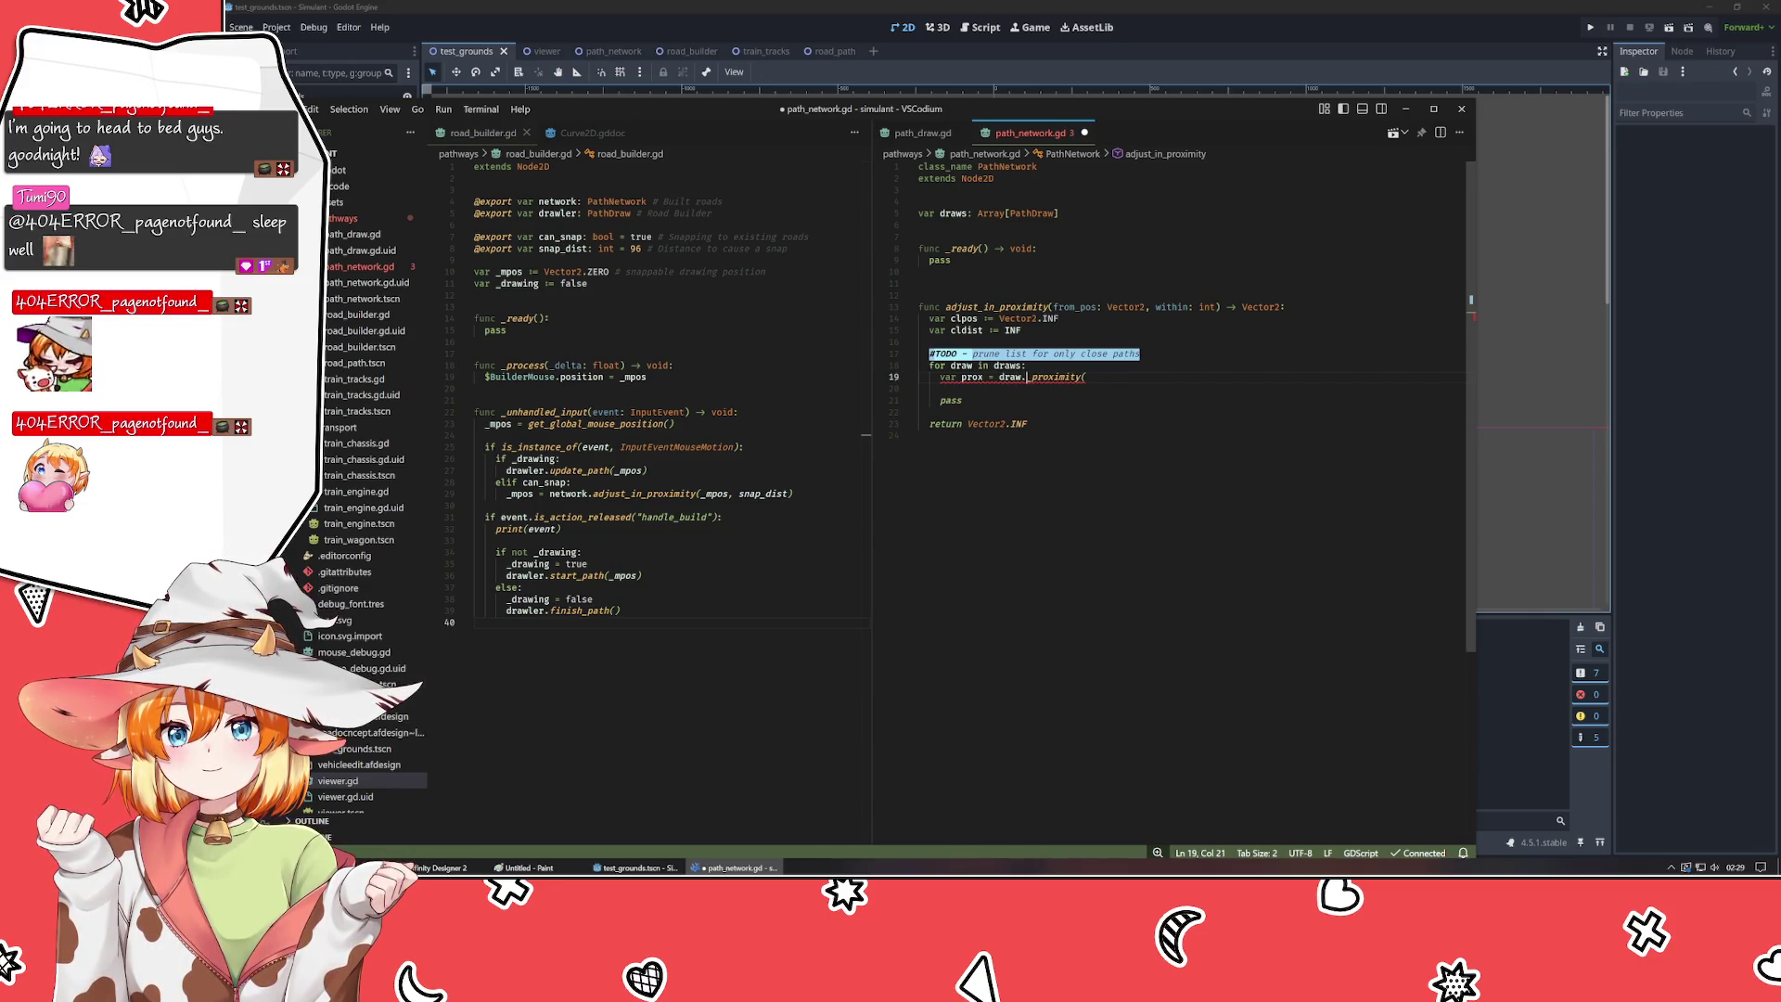
{"action": "left_click", "coordinate": [923, 132]}
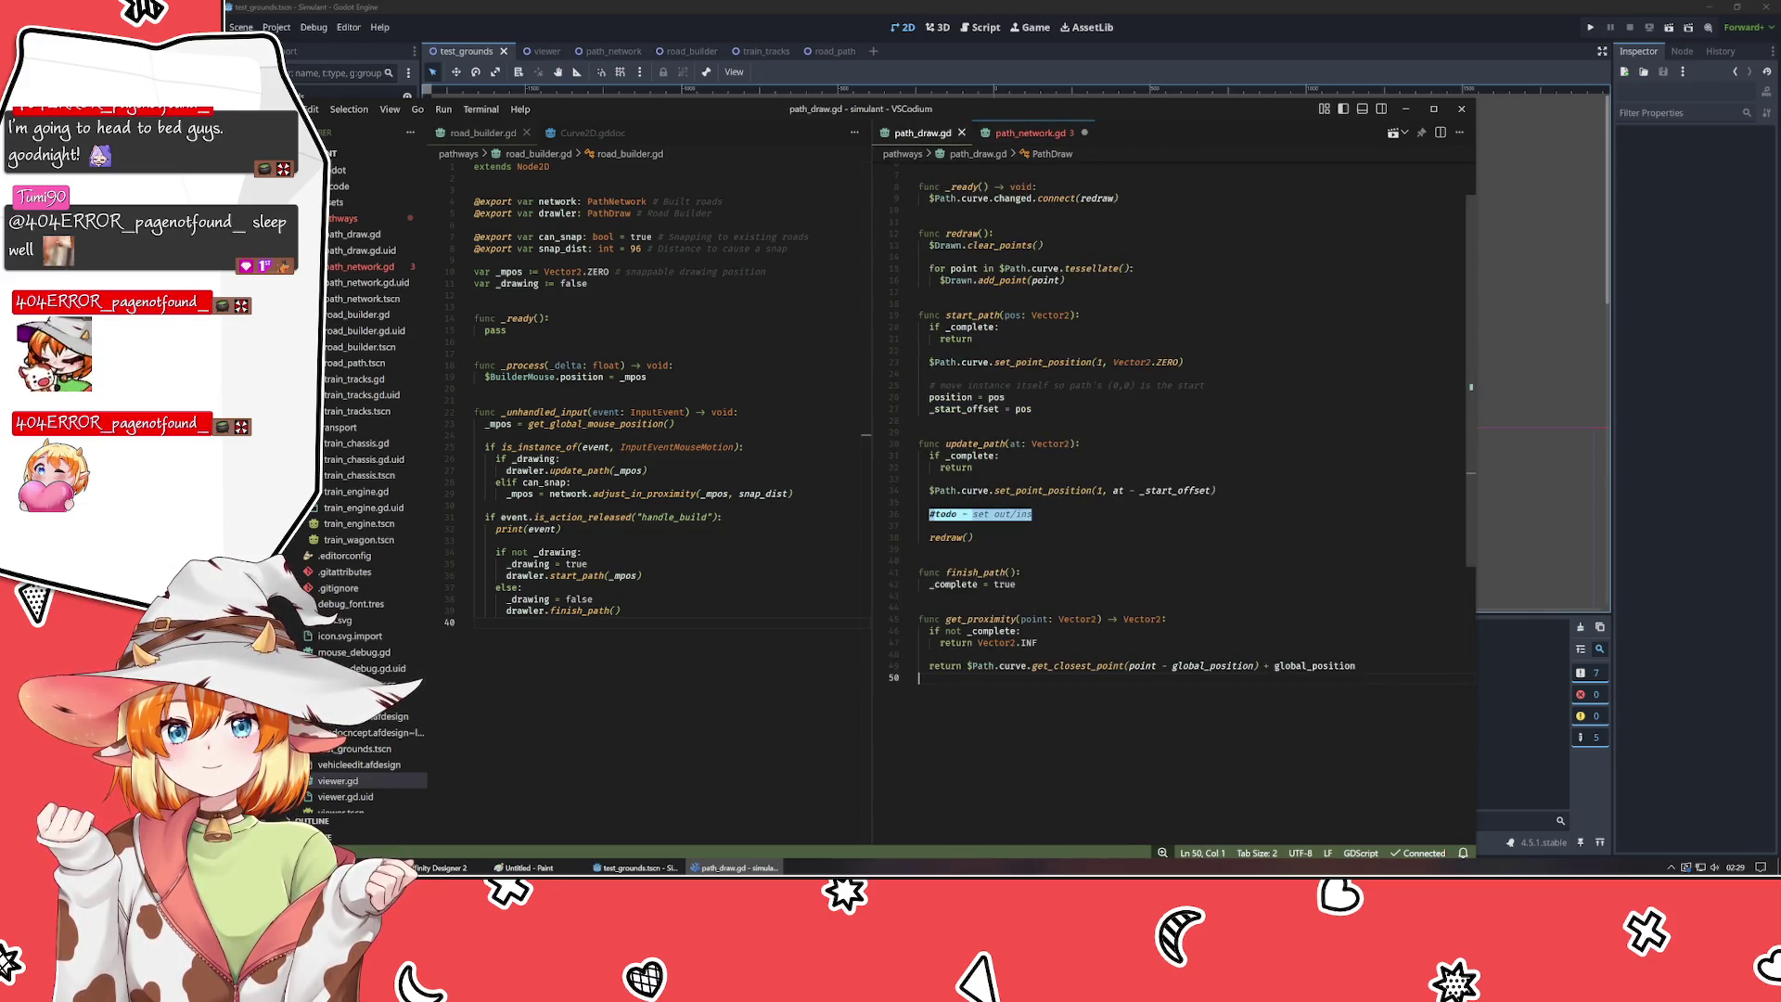
{"action": "left_click", "coordinate": [946, 619]}
{"action": "key", "text": "Delete"}
{"action": "key", "text": "Delete"}
{"action": "key", "text": "Delete"}
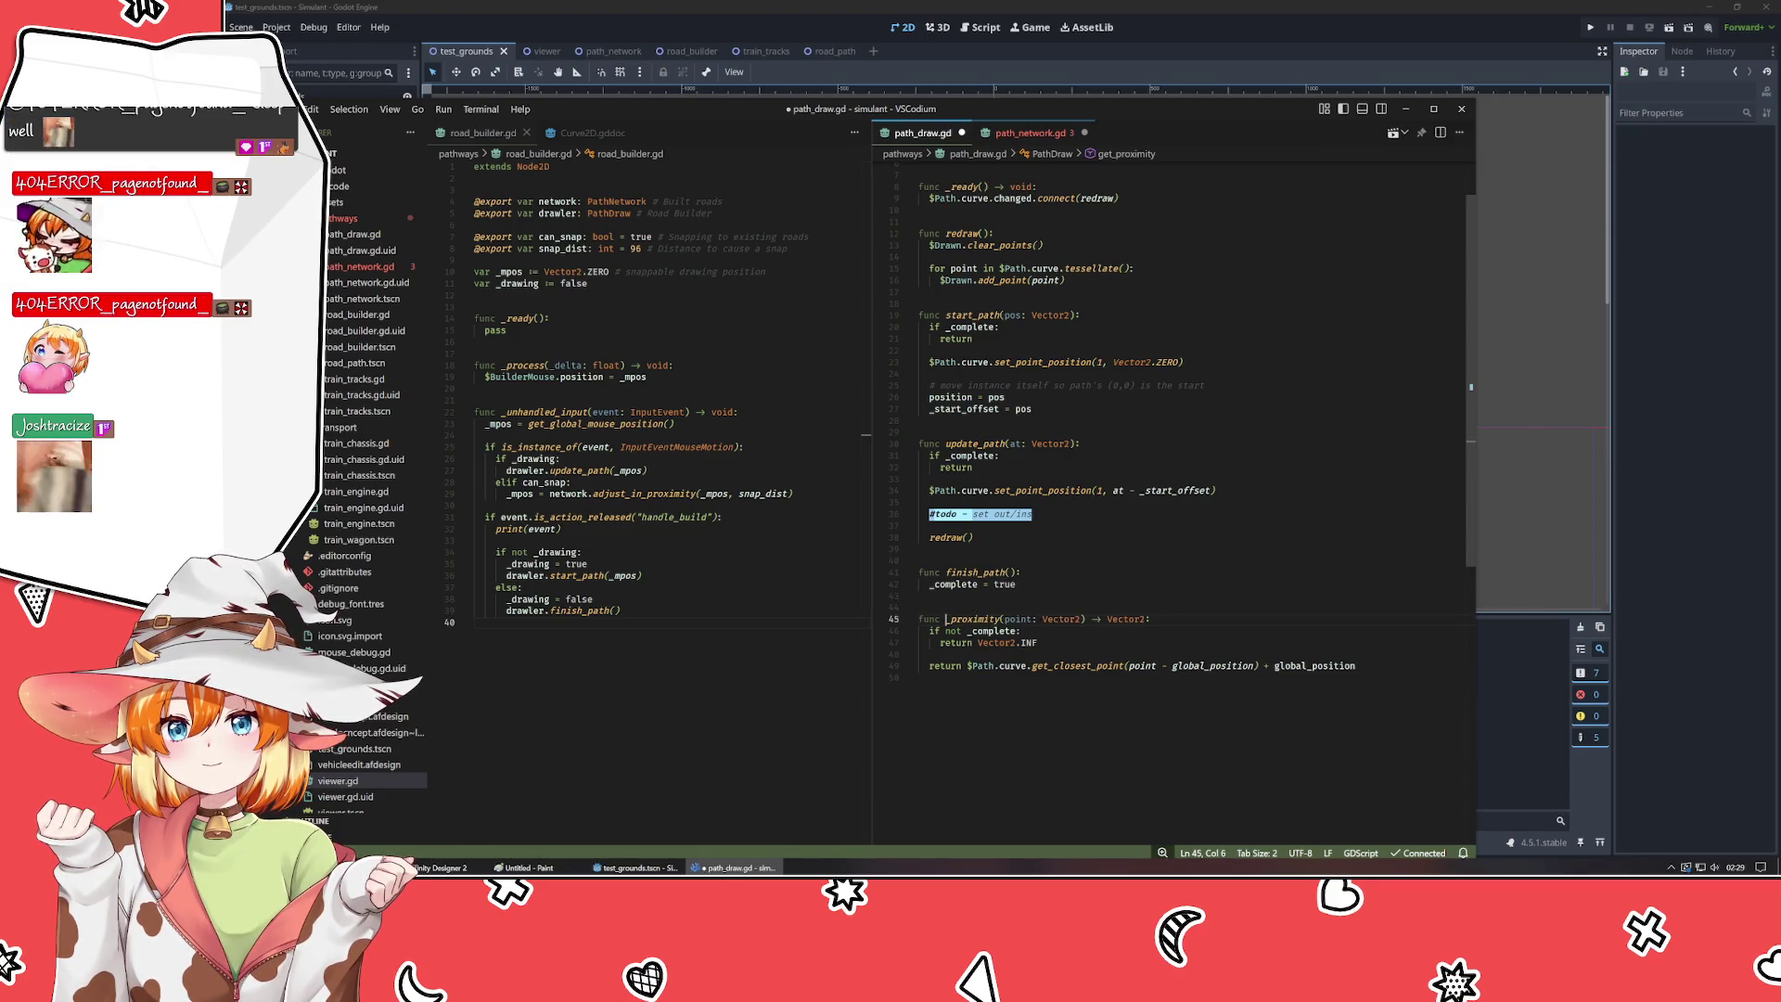
{"action": "type", "text": "find"}
{"action": "key", "text": "ctrl+s"}
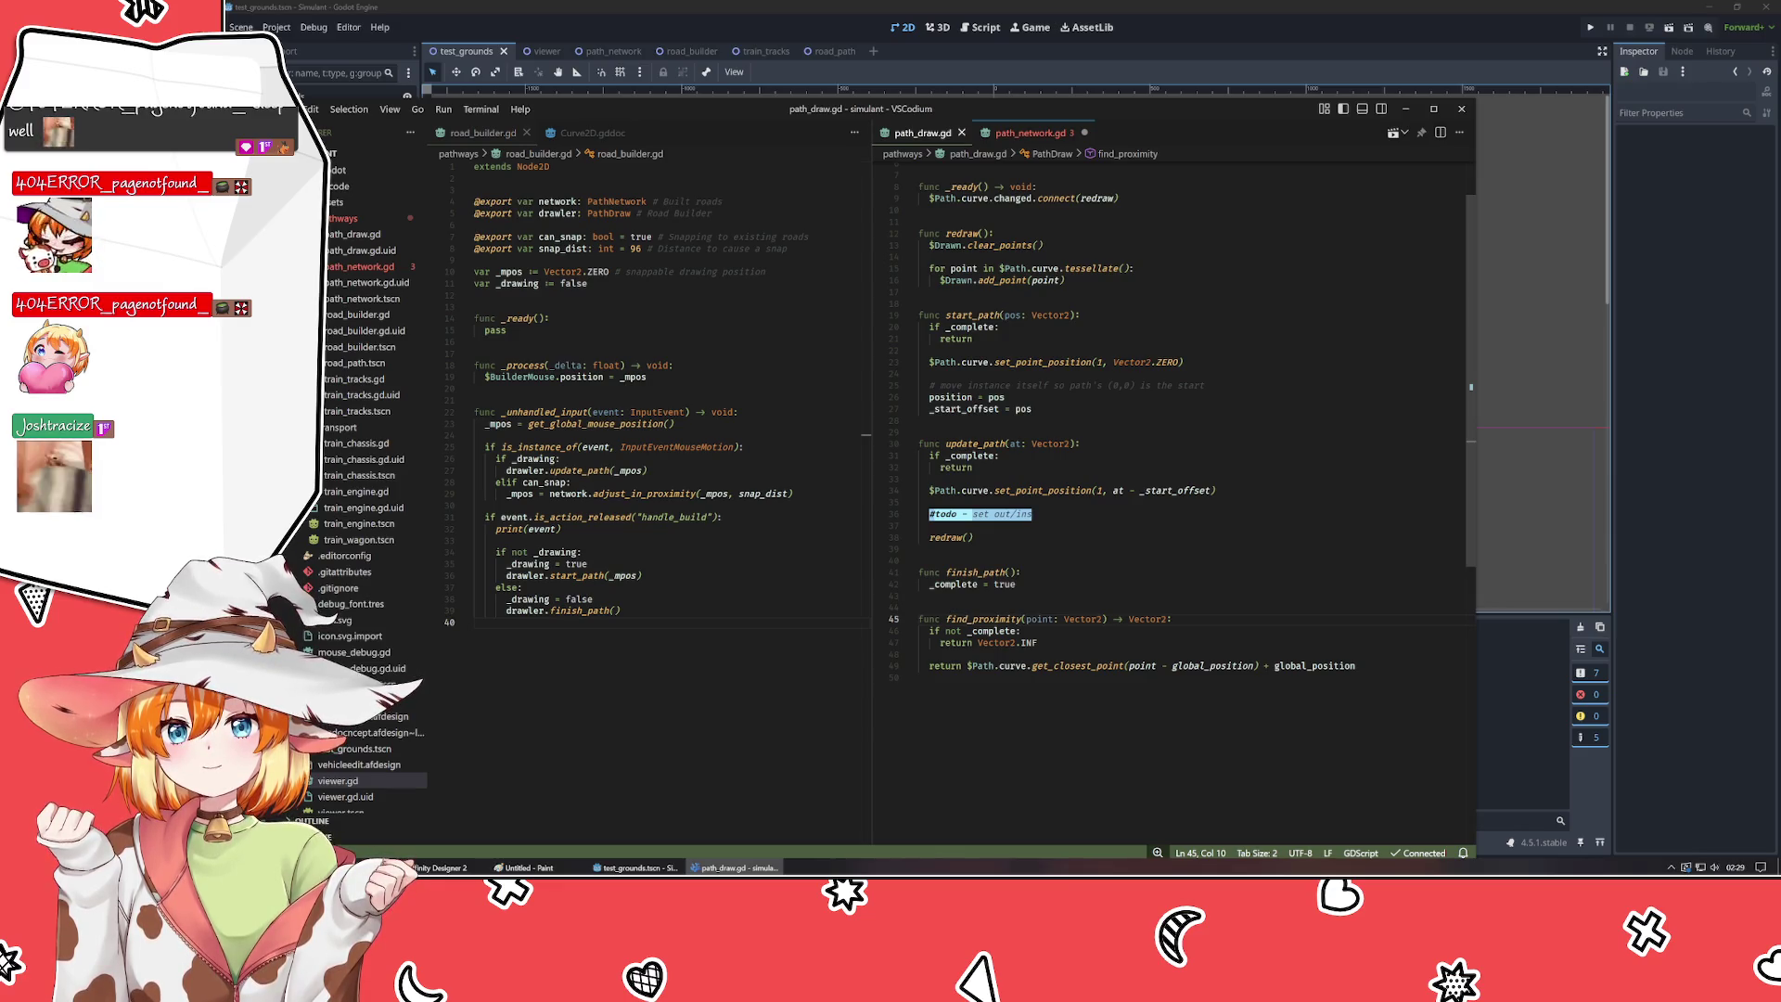
- In path_network.gd's loop, complete the call as draw.find_proximity(from_pos)
{"action": "left_click", "coordinate": [1029, 133]}
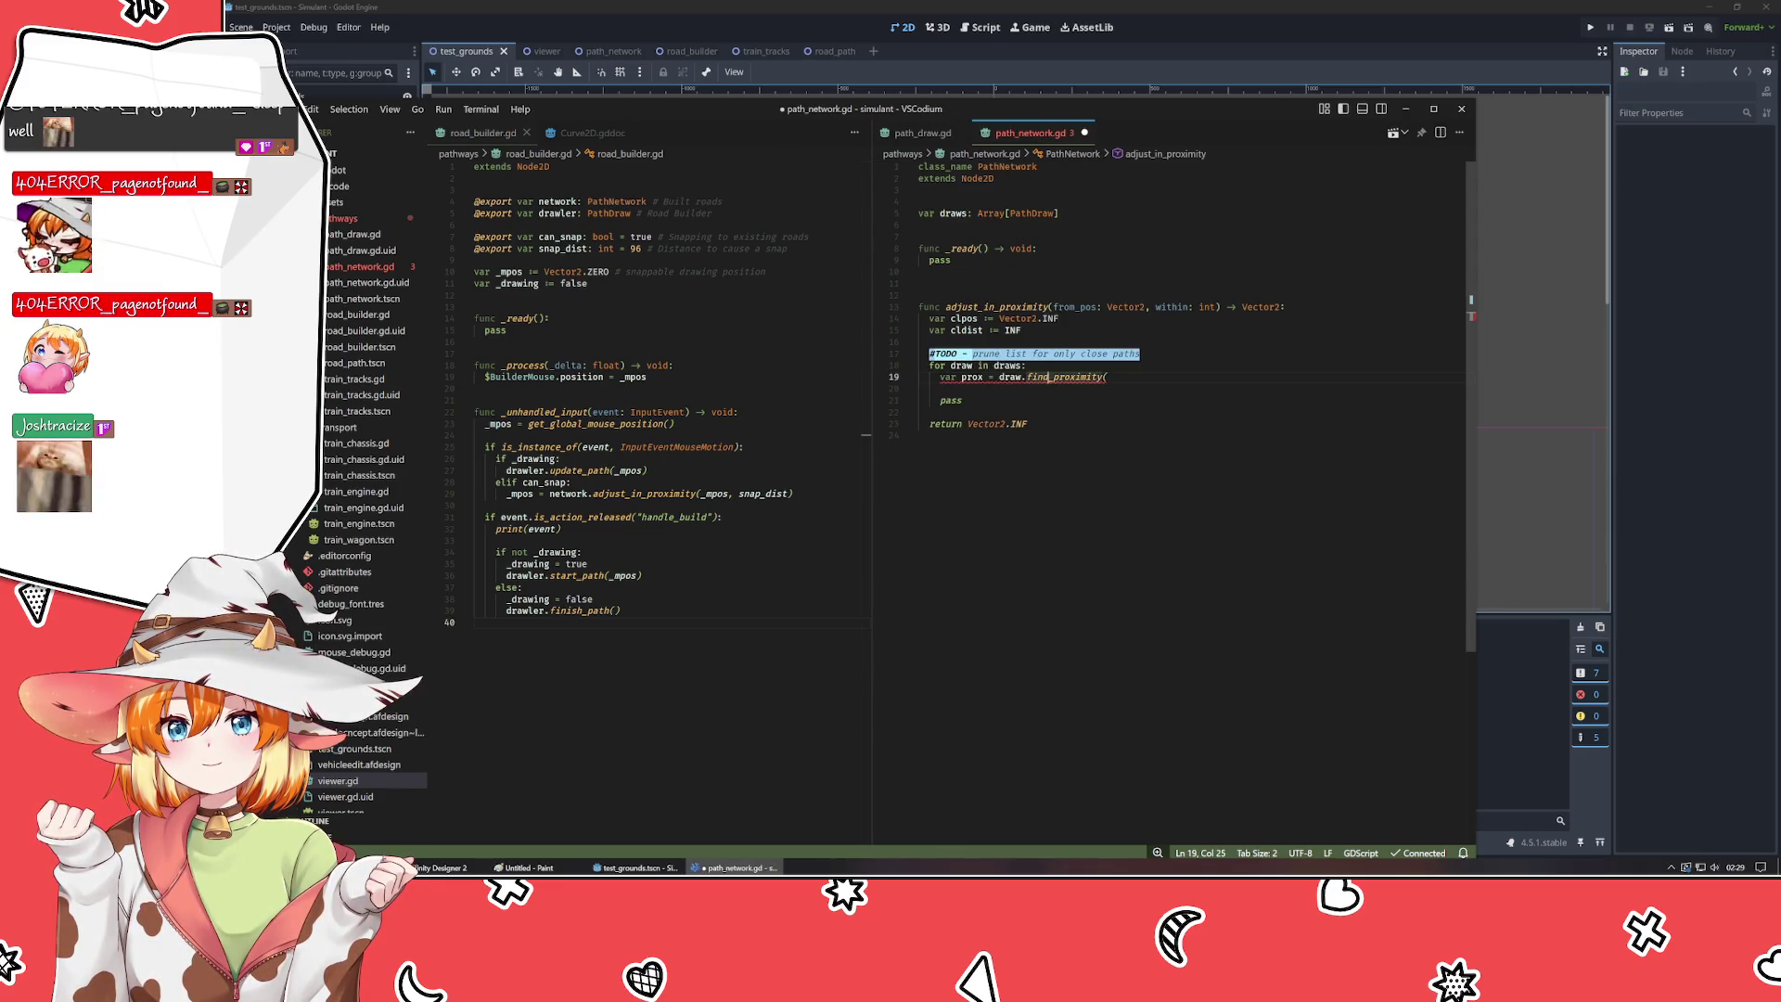
{"action": "key", "text": "Tab"}
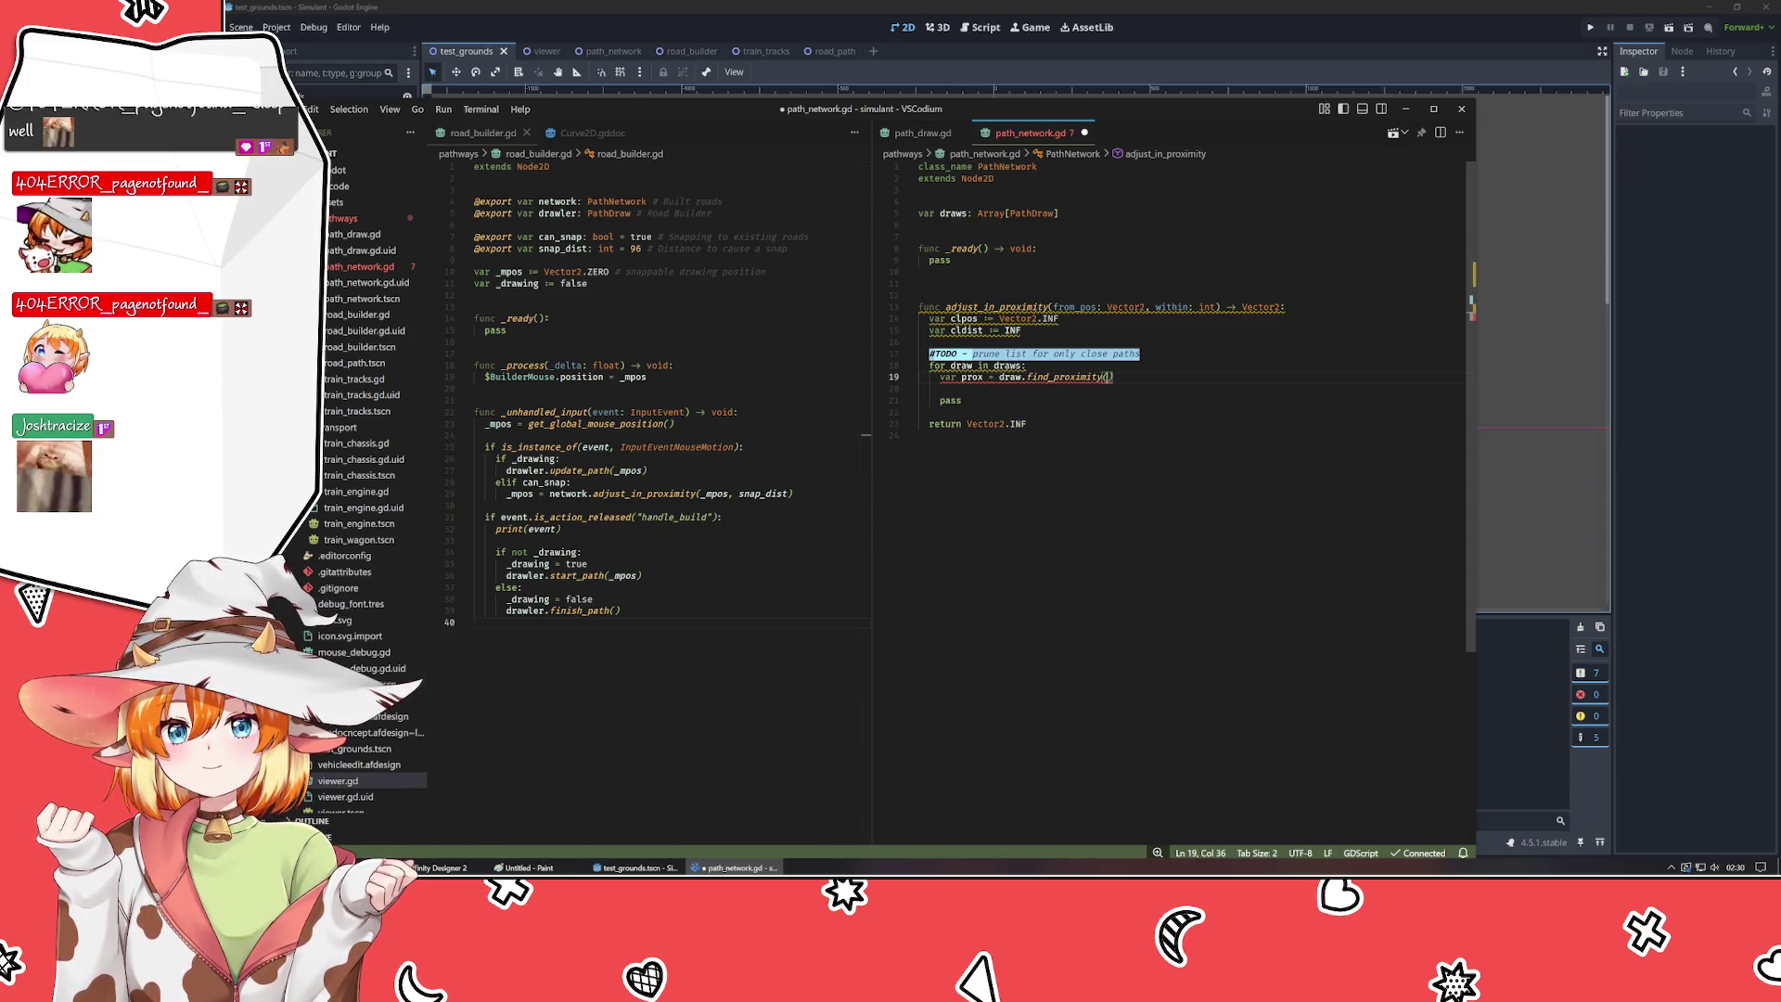
{"action": "type", "text": "from_p"}
{"action": "key", "text": "Tab"}
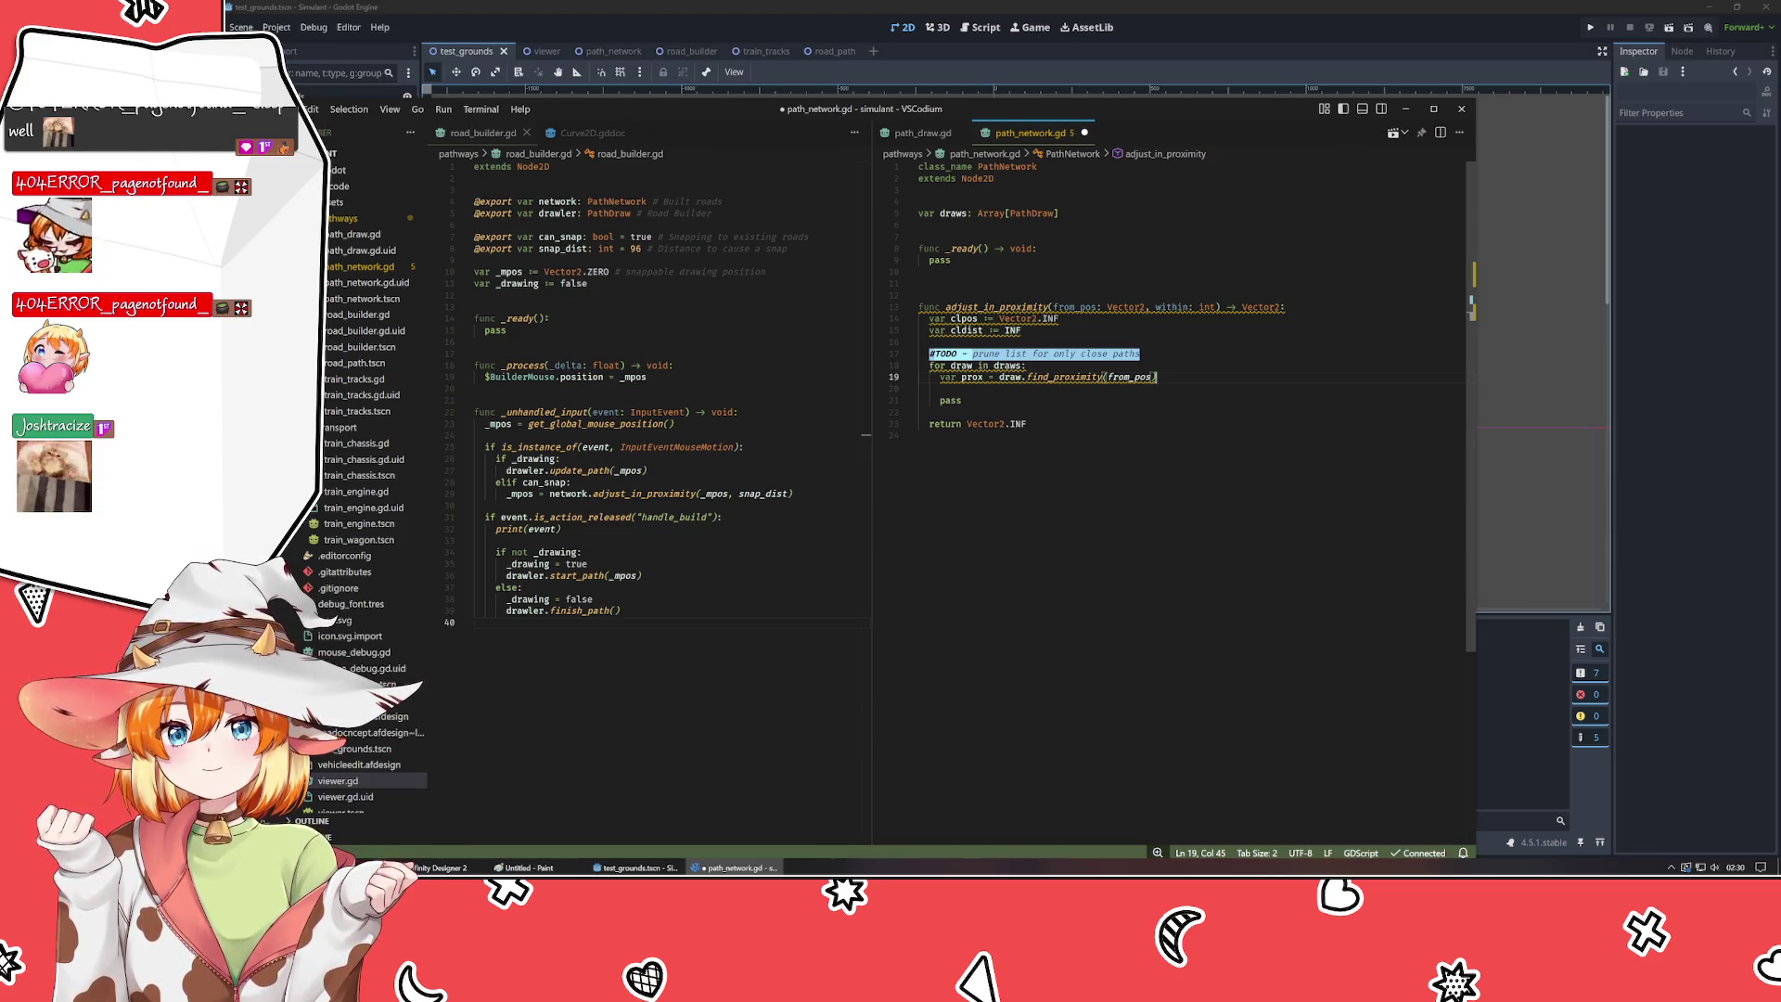
- Insert an empty line 20 below the prox assignment in the adjust_in_proximity loop
{"action": "key", "text": "Return"}
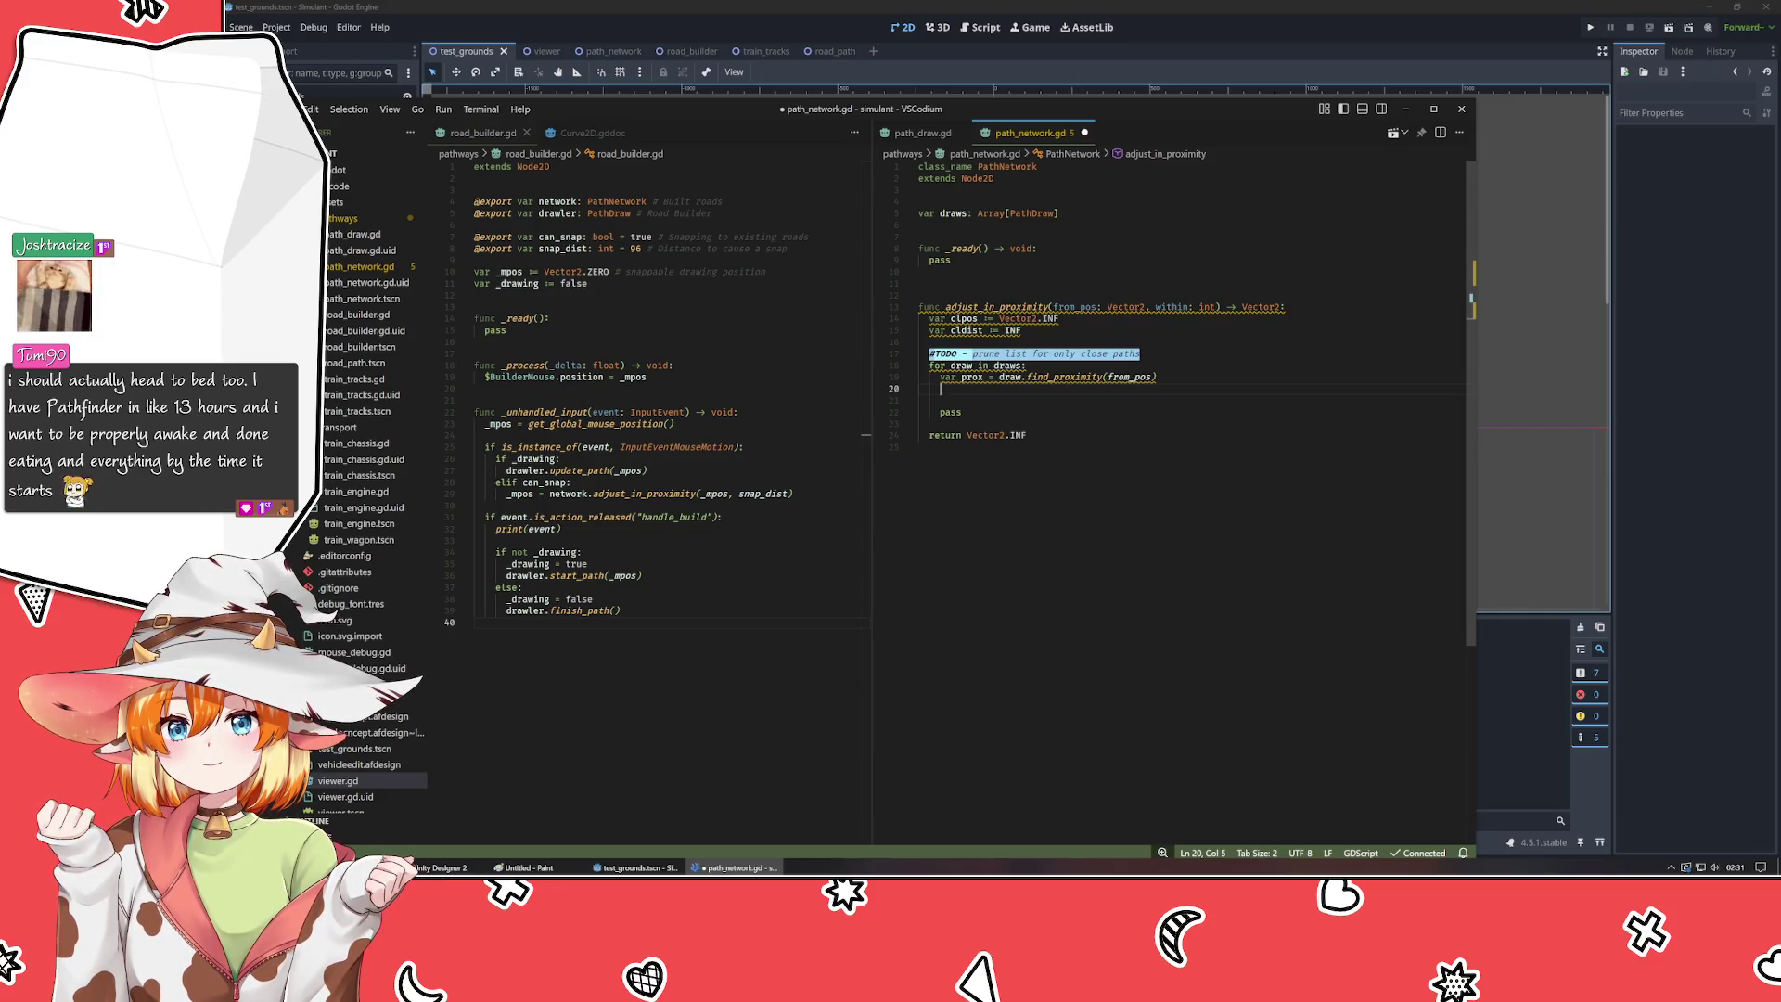
- Write 'var dist = abs(prox) - abs(from_pos)' on line 20
{"action": "type", "text": "abs"}
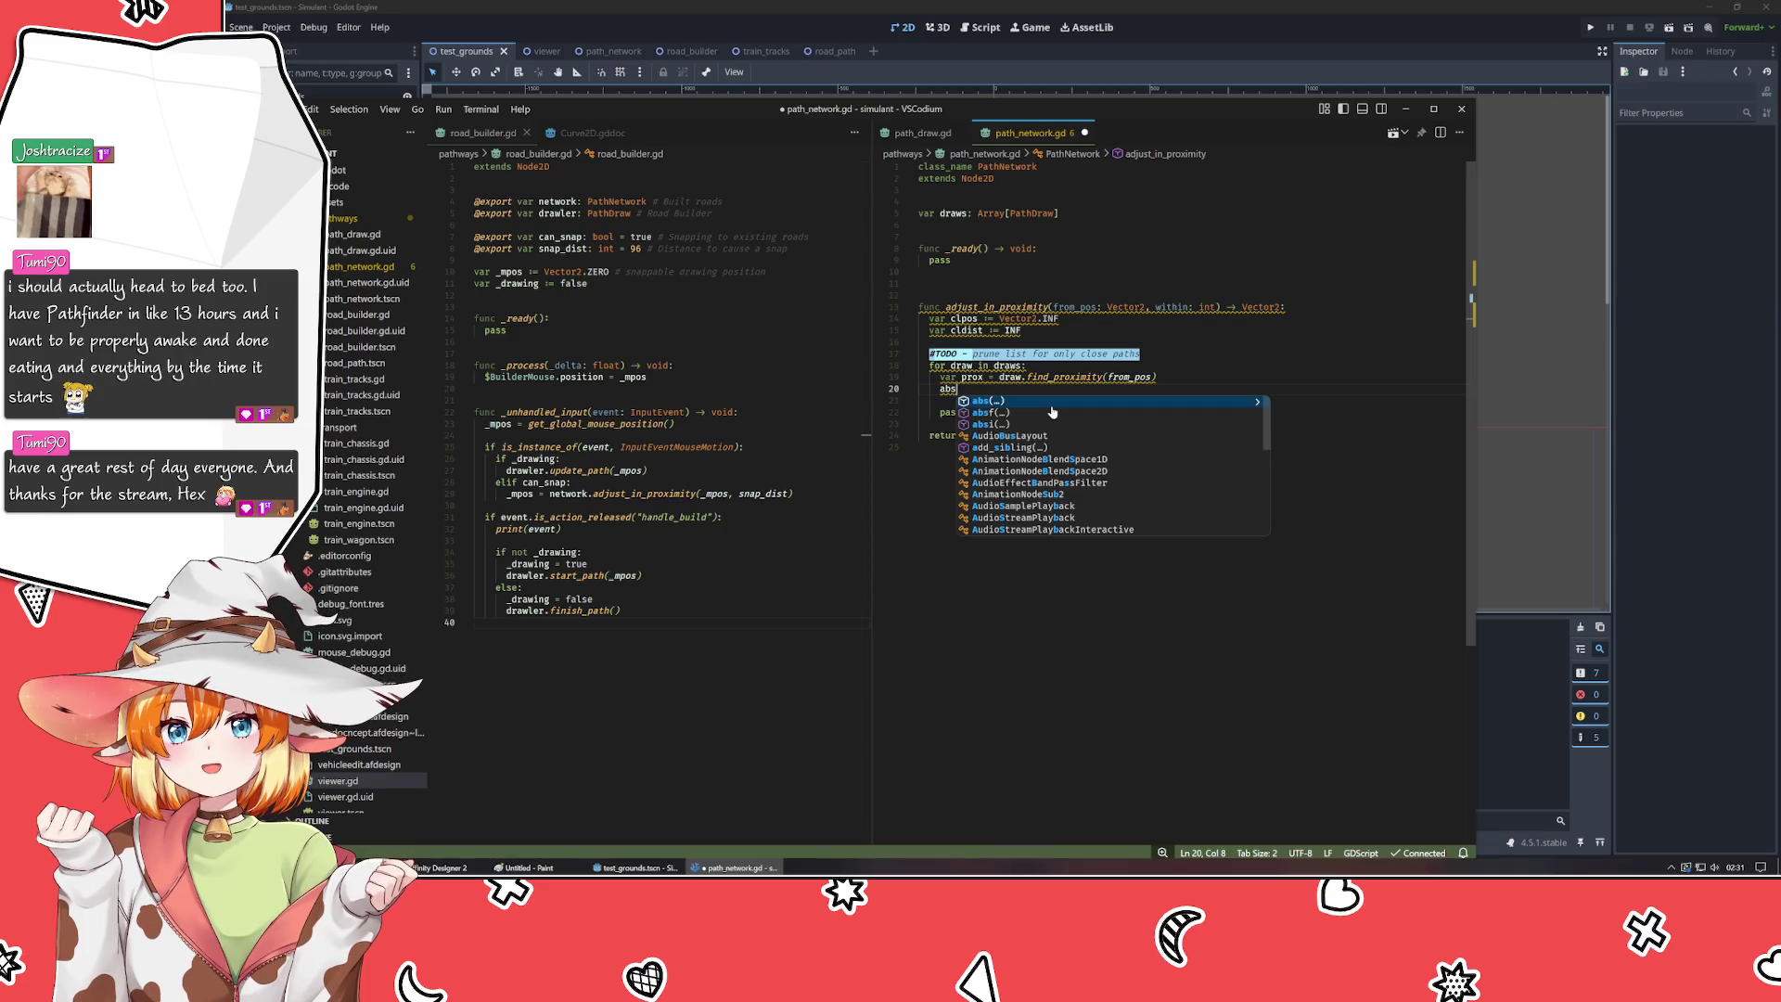
{"action": "type", "text": "("}
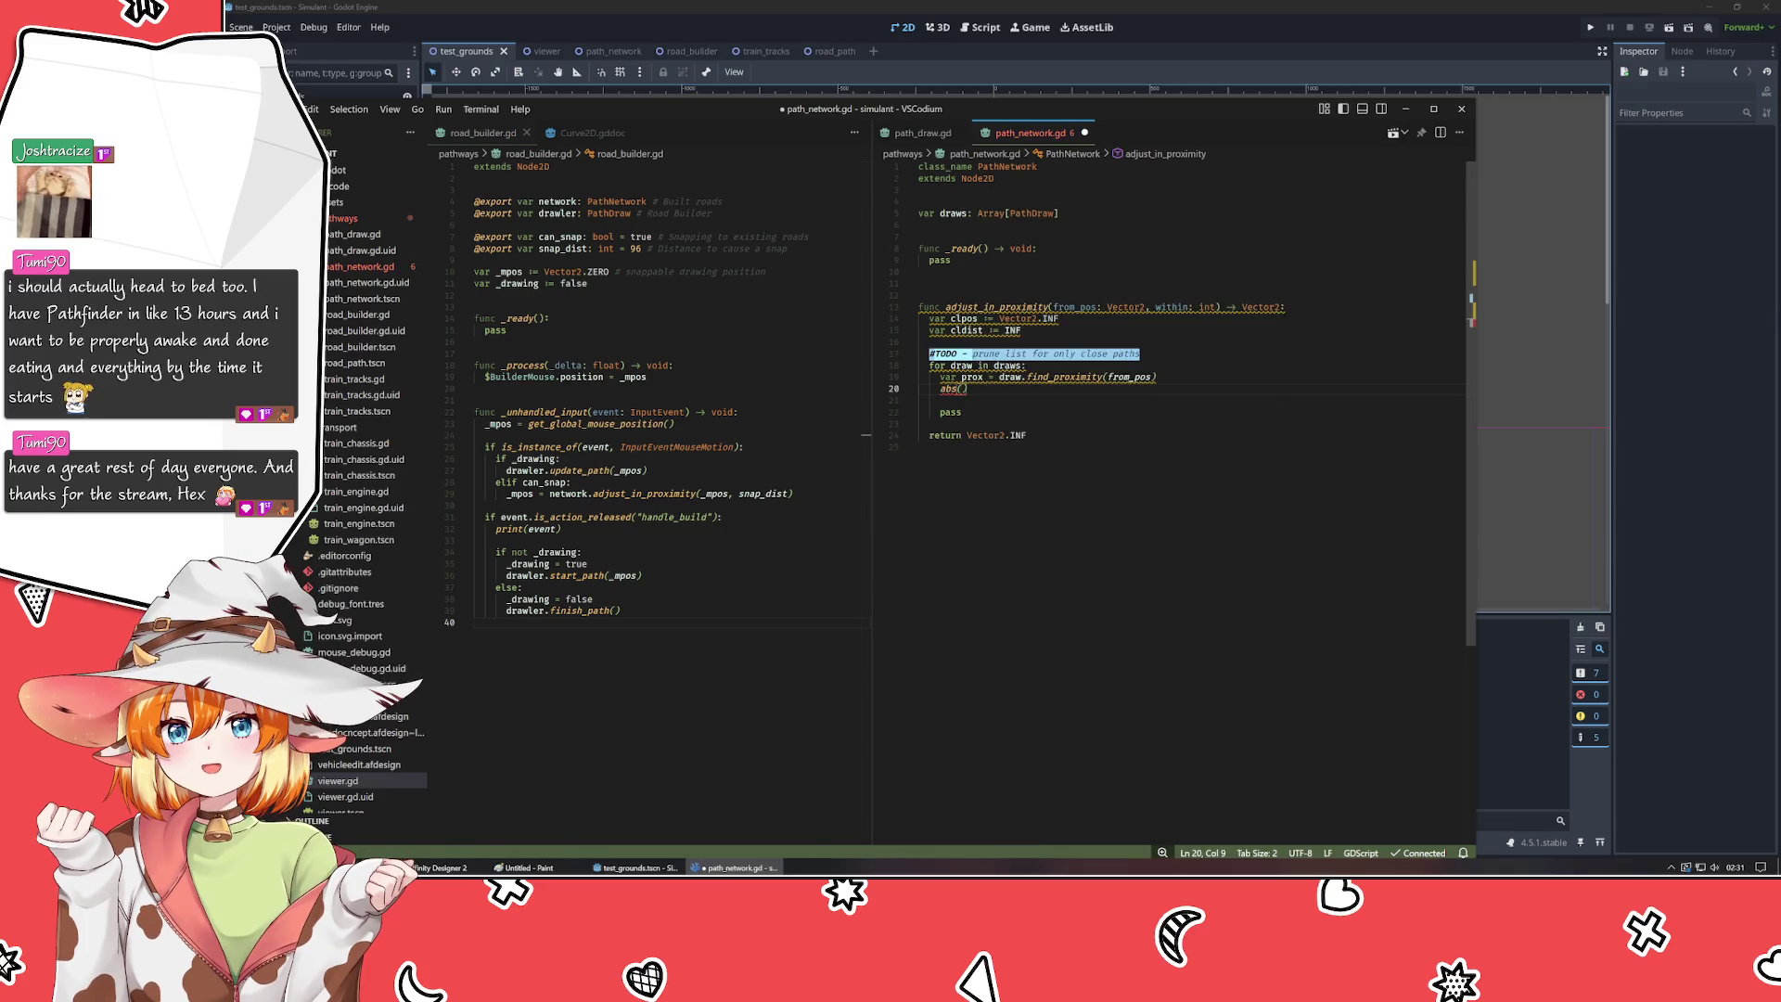
{"action": "type", "text": "prox) - "}
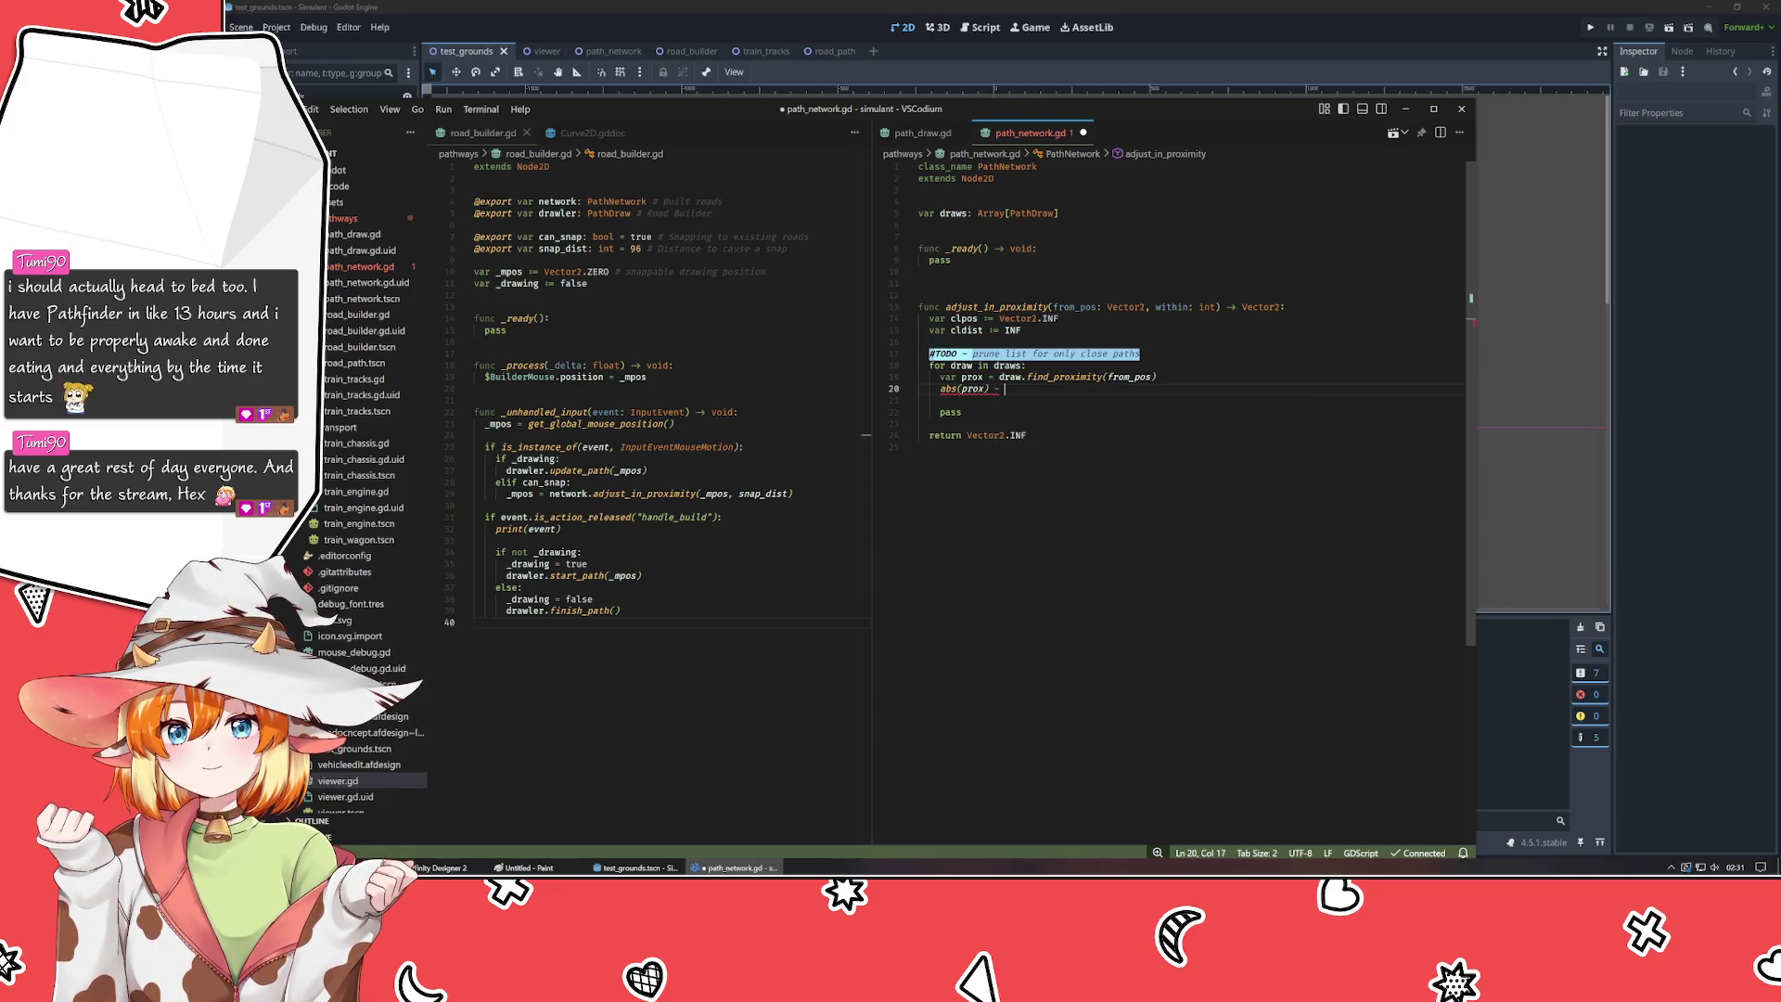
{"action": "type", "text": "abs("}
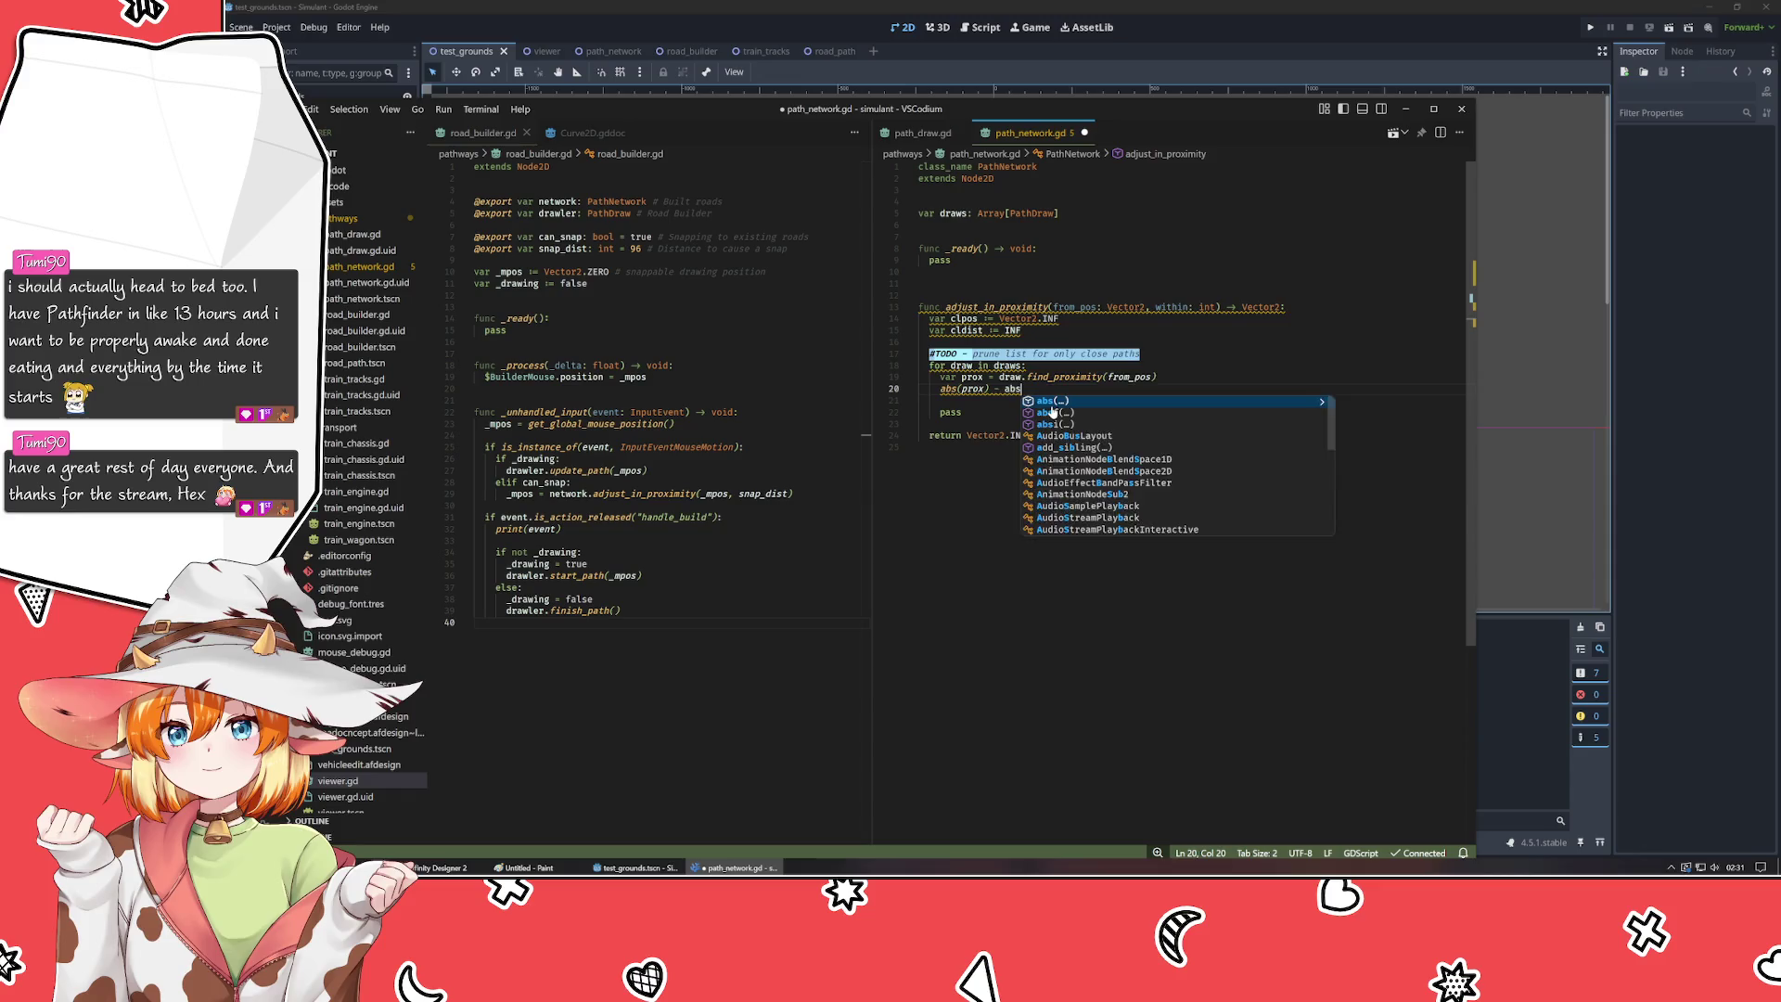
{"action": "type", "text": "from"}
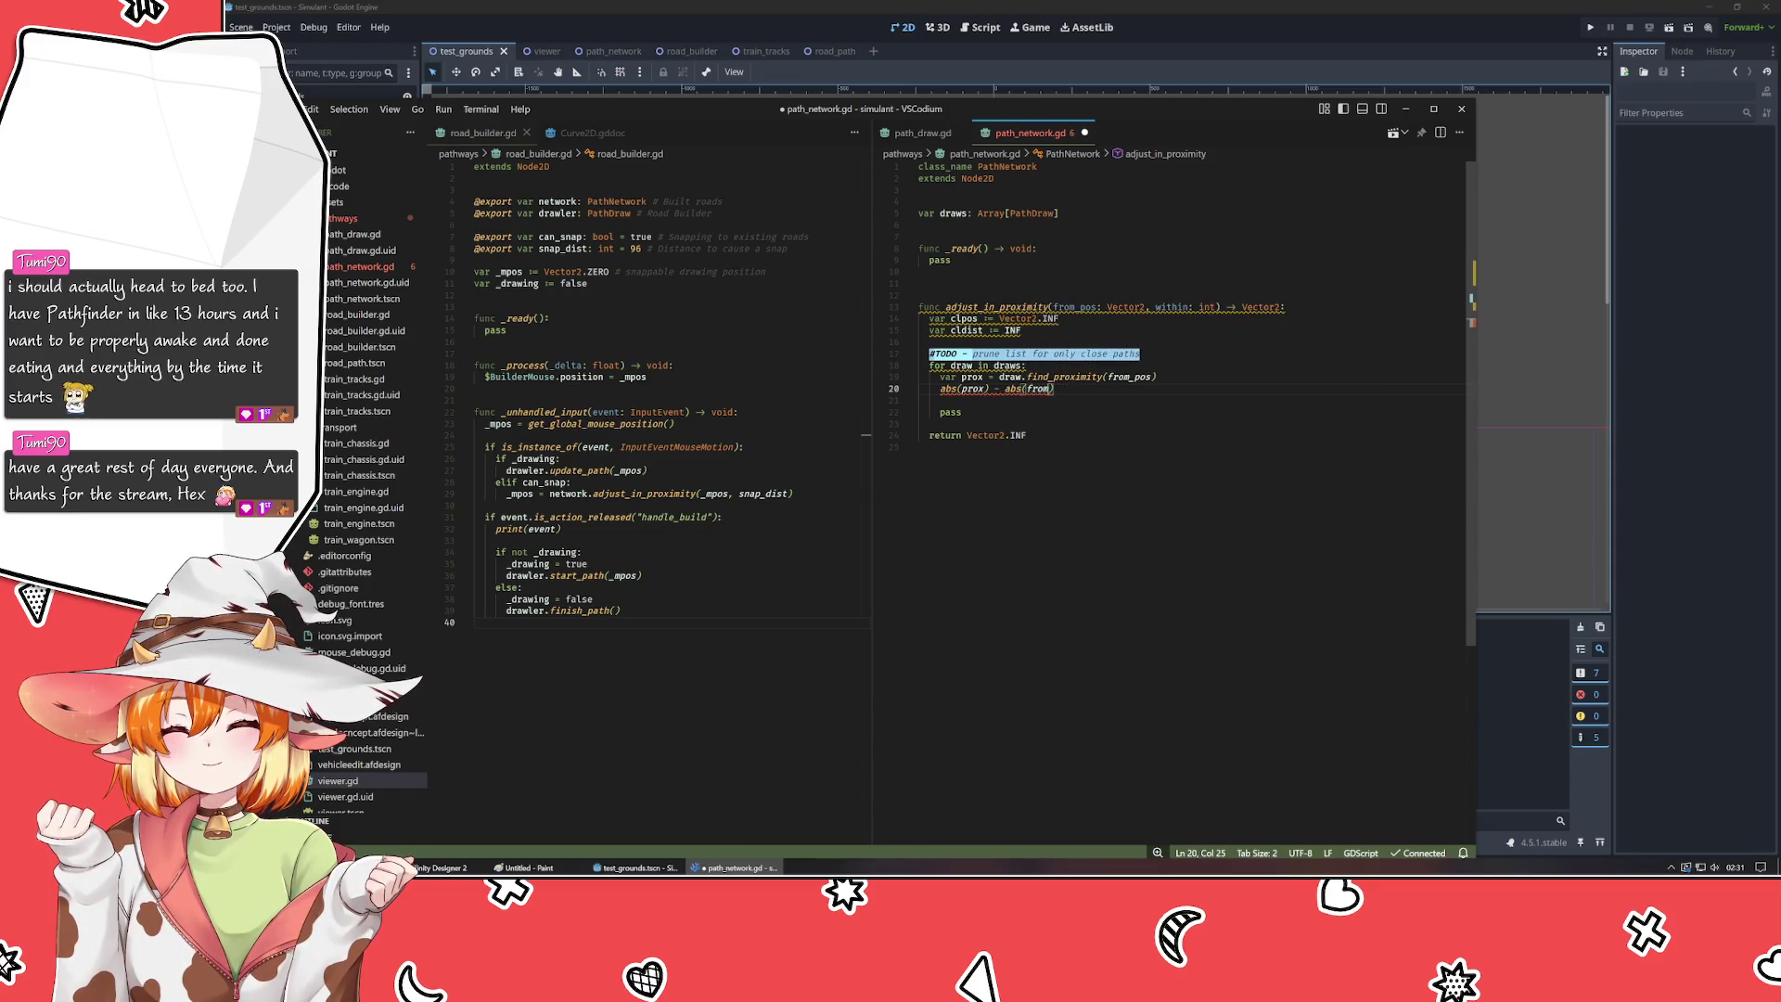
{"action": "type", "text": "_pos)"}
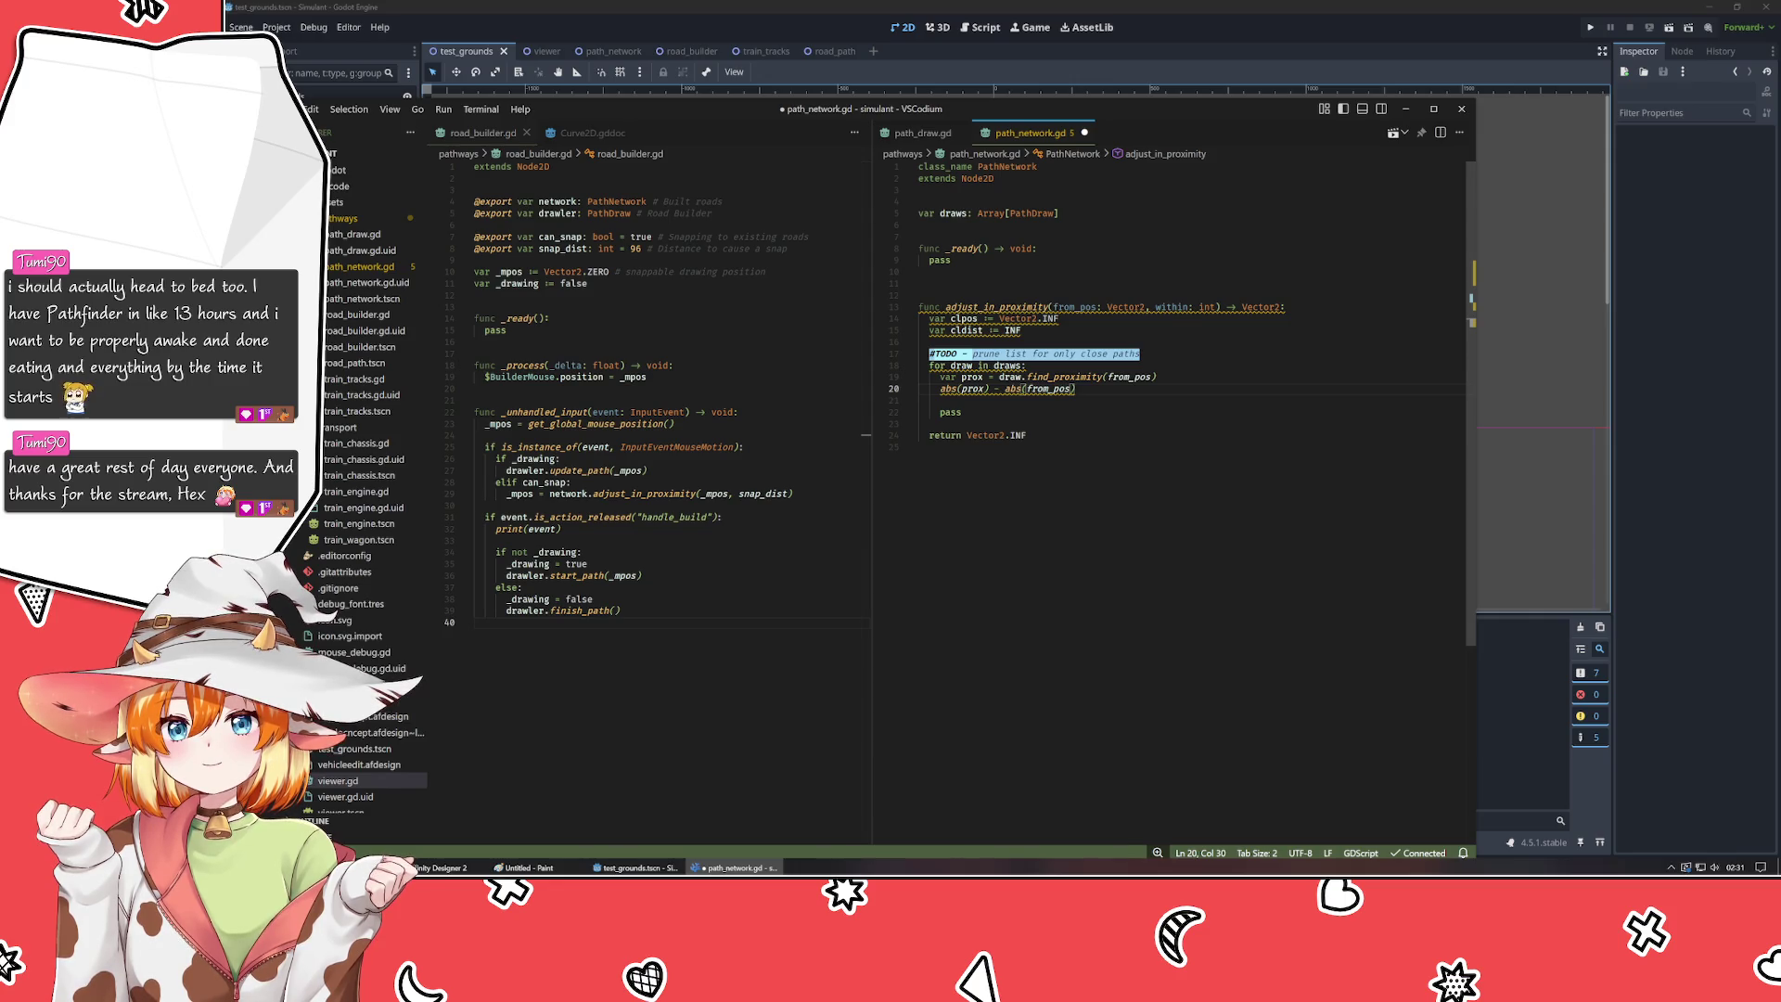
{"action": "key", "text": "Home"}
{"action": "type", "text": "var dis"}
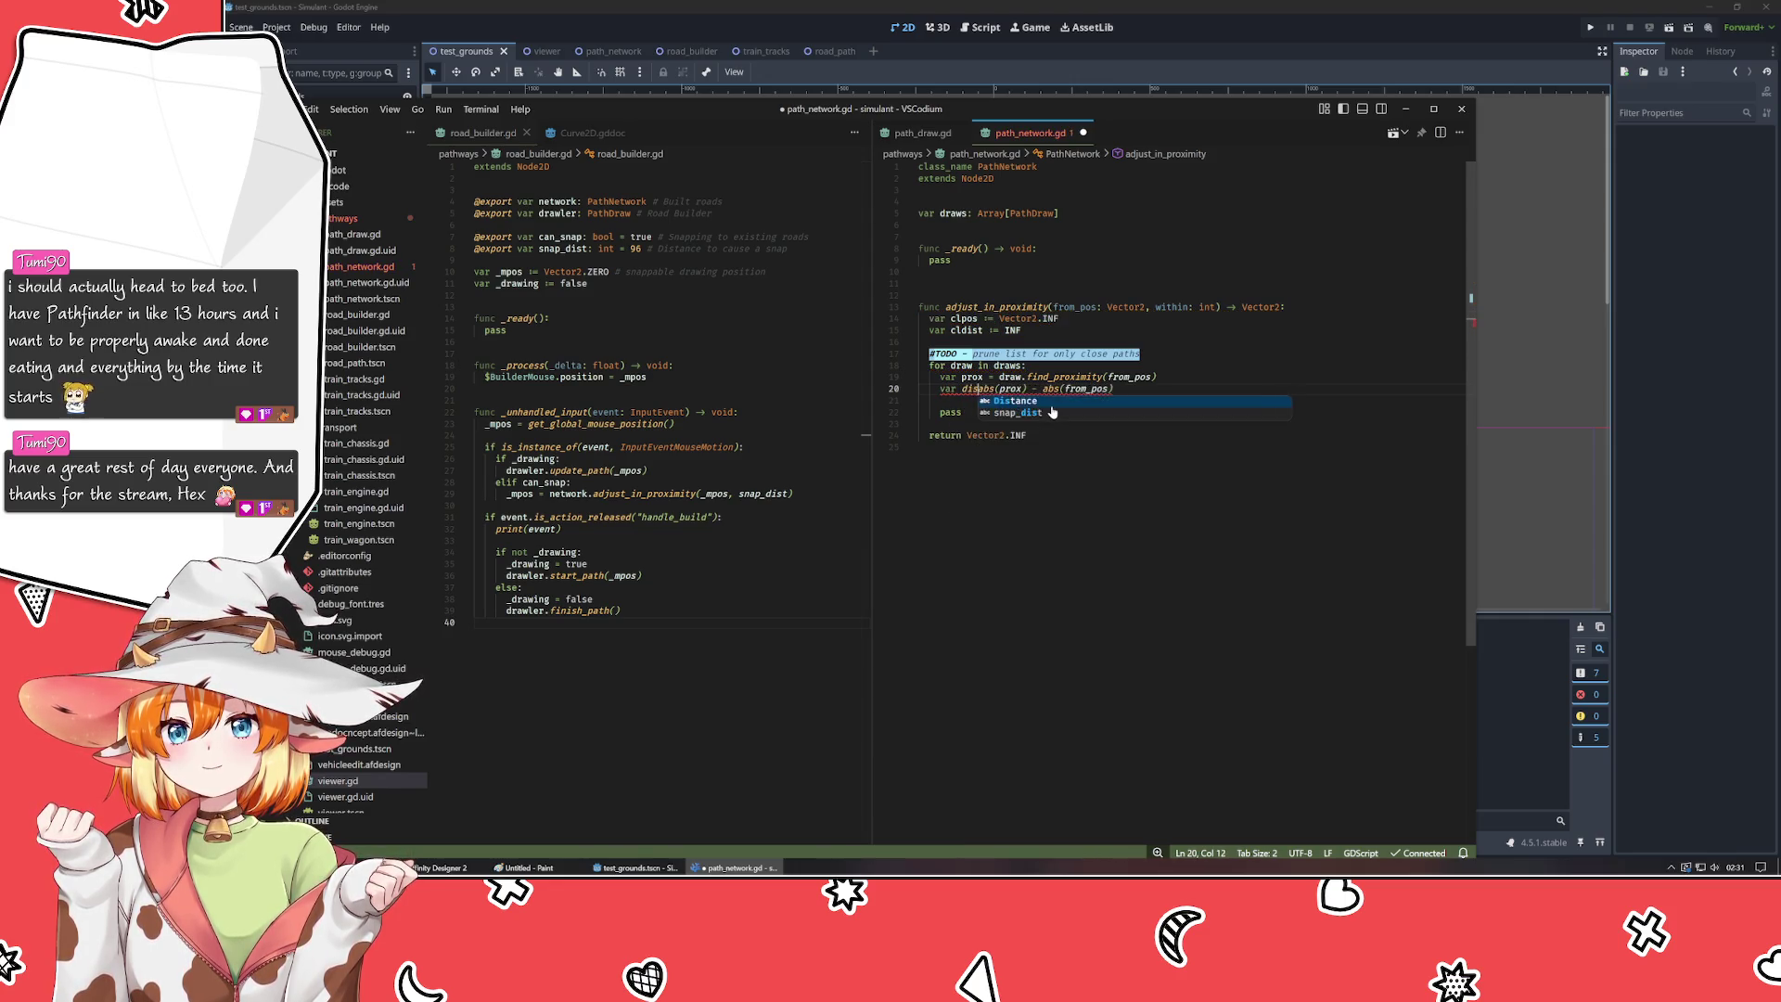
{"action": "type", "text": "t ="}
- Change the prox and dist declarations to inferred typing with ':='
{"action": "left_click", "coordinate": [988, 376]}
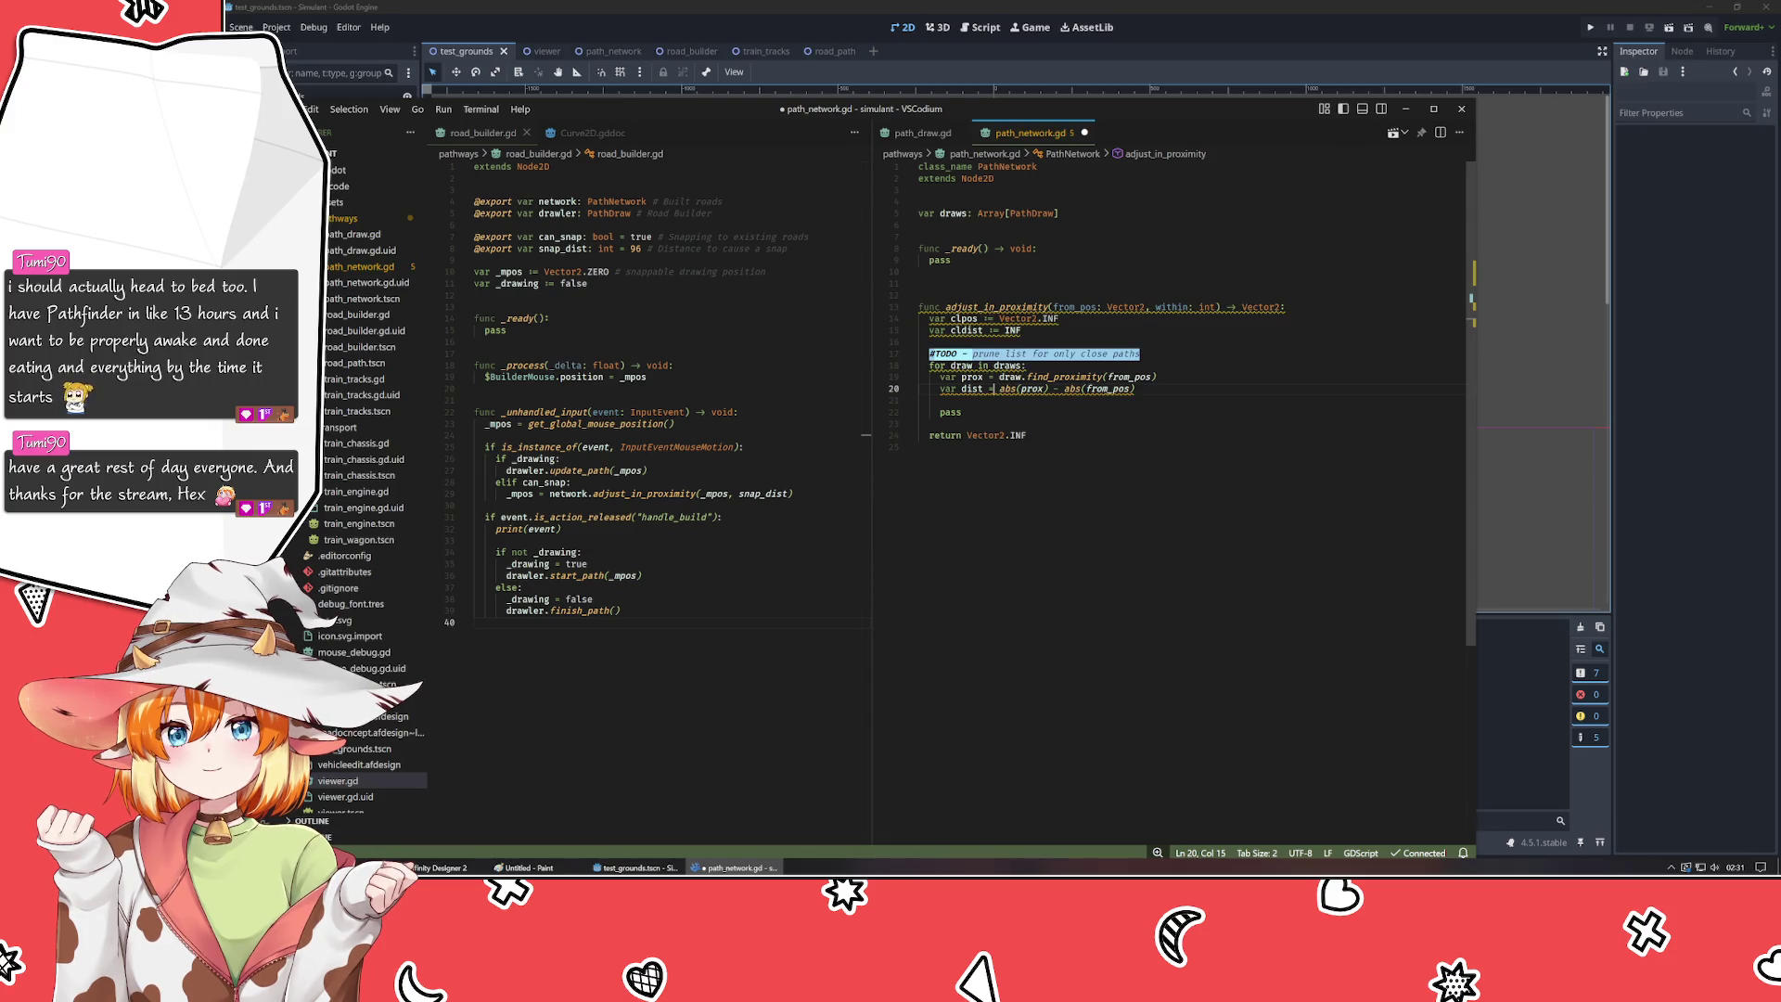
{"action": "type", "text": ":"}
{"action": "left_click", "coordinate": [988, 389]}
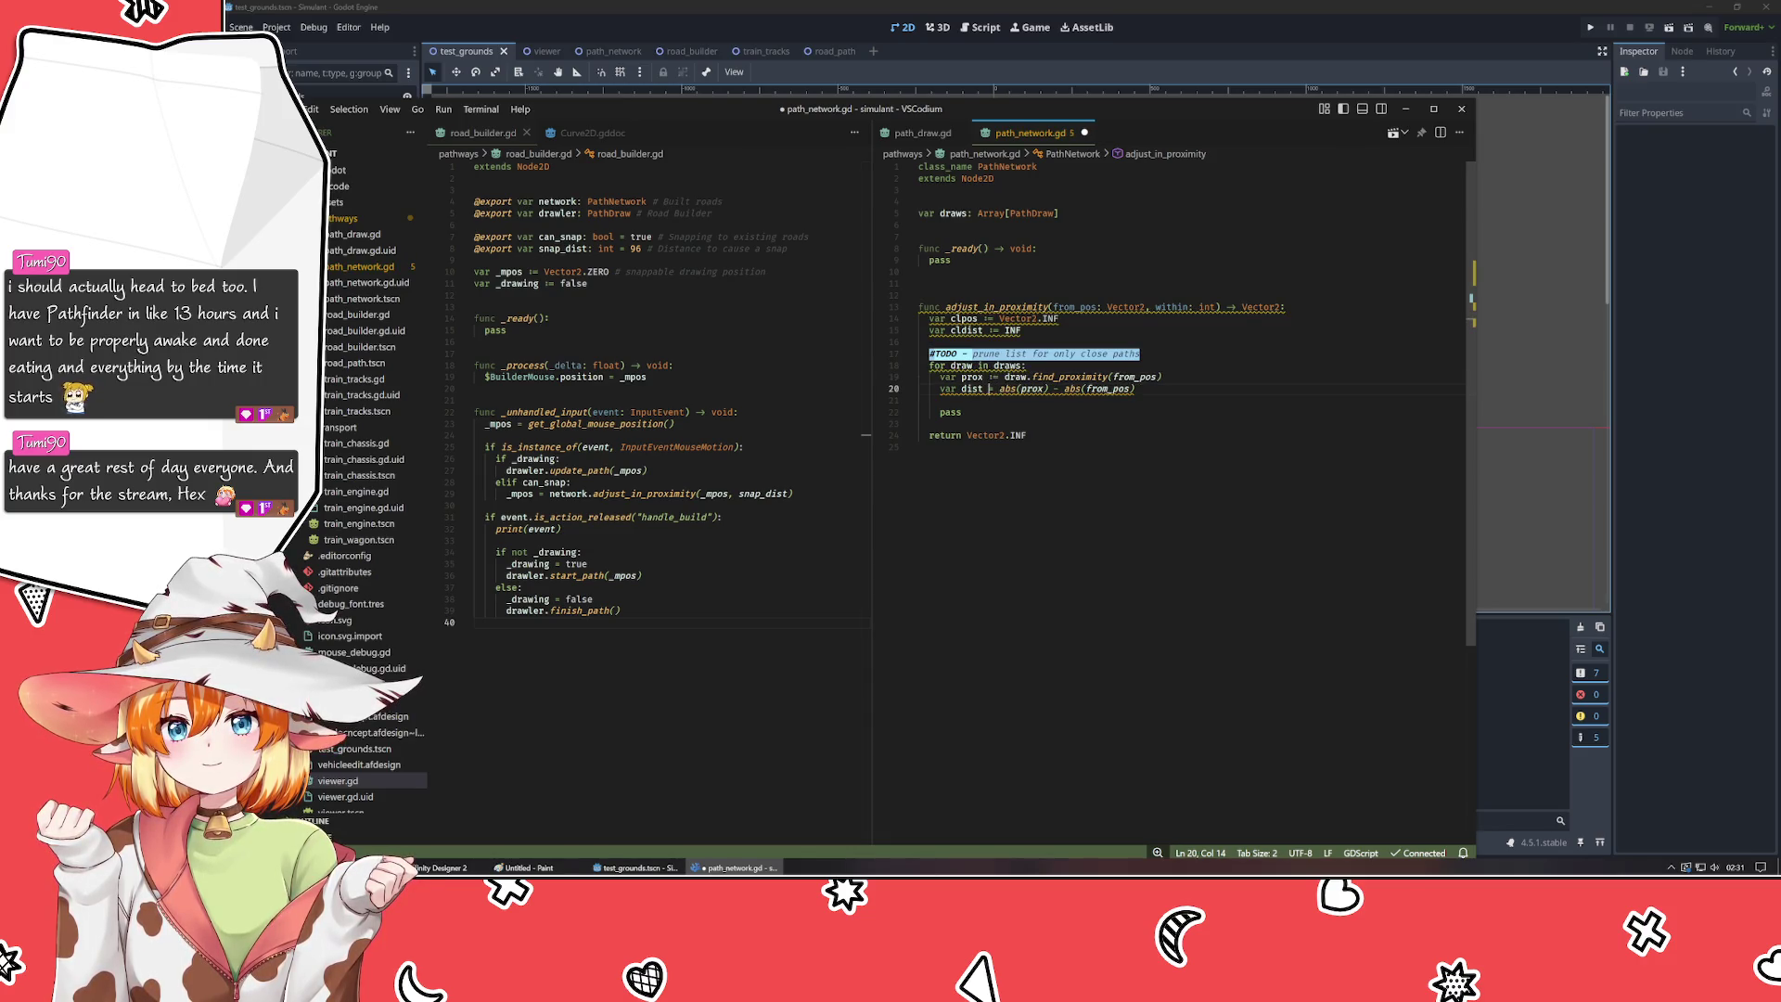
{"action": "type", "text": ":"}
{"action": "key", "text": "End"}
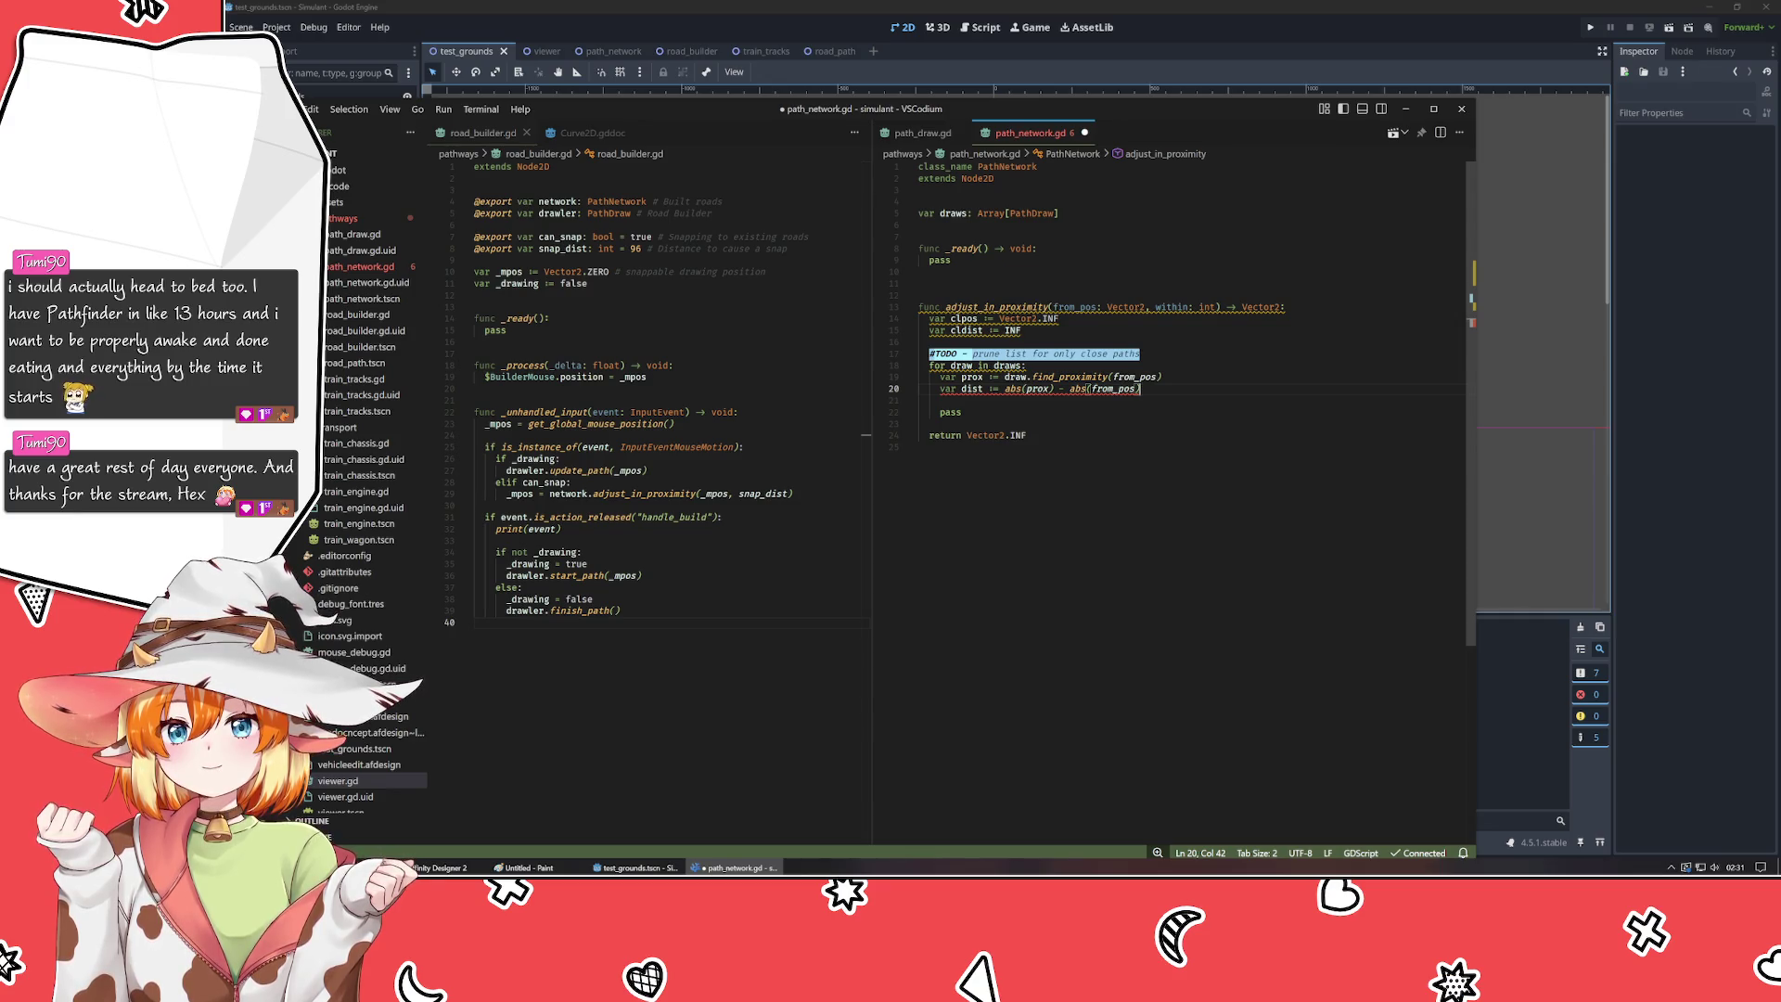
{"action": "mouse_move", "coordinate": [989, 389]}
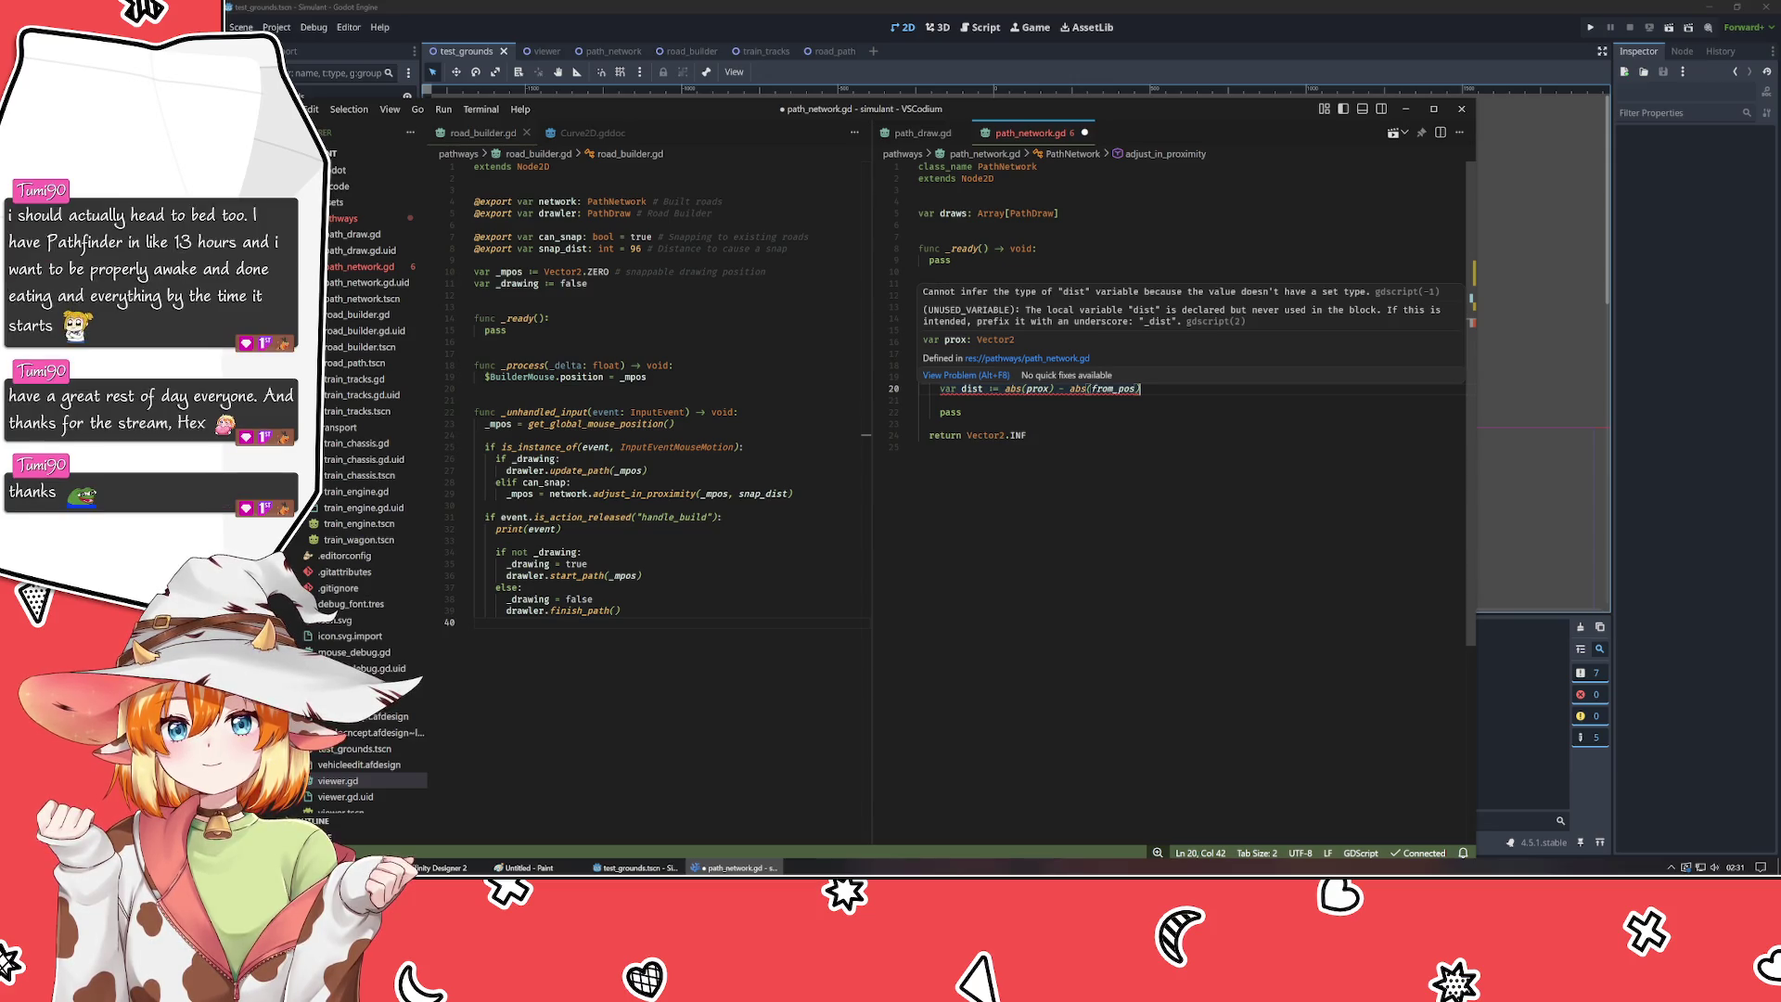
- Undo the colon so dist reads 'var dist =', then add an empty line 21 below it
{"action": "left_click", "coordinate": [983, 389]}
{"action": "key", "text": "ctrl+z"}
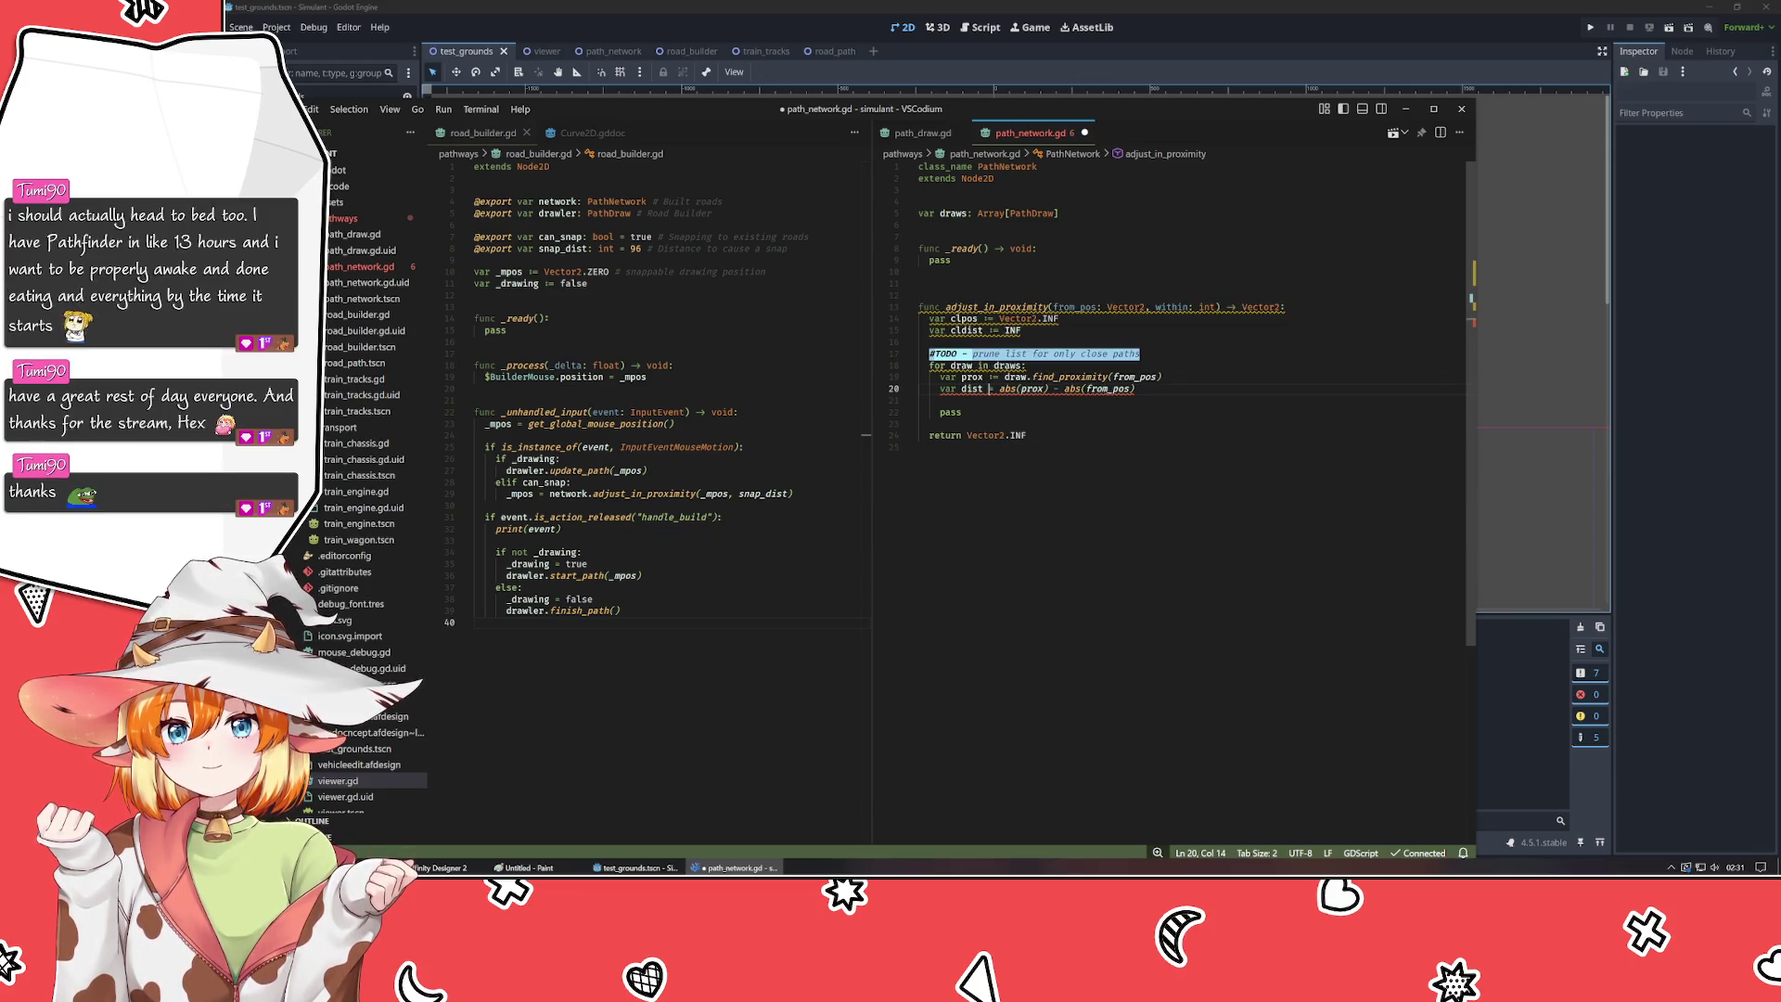
{"action": "key", "text": "End"}
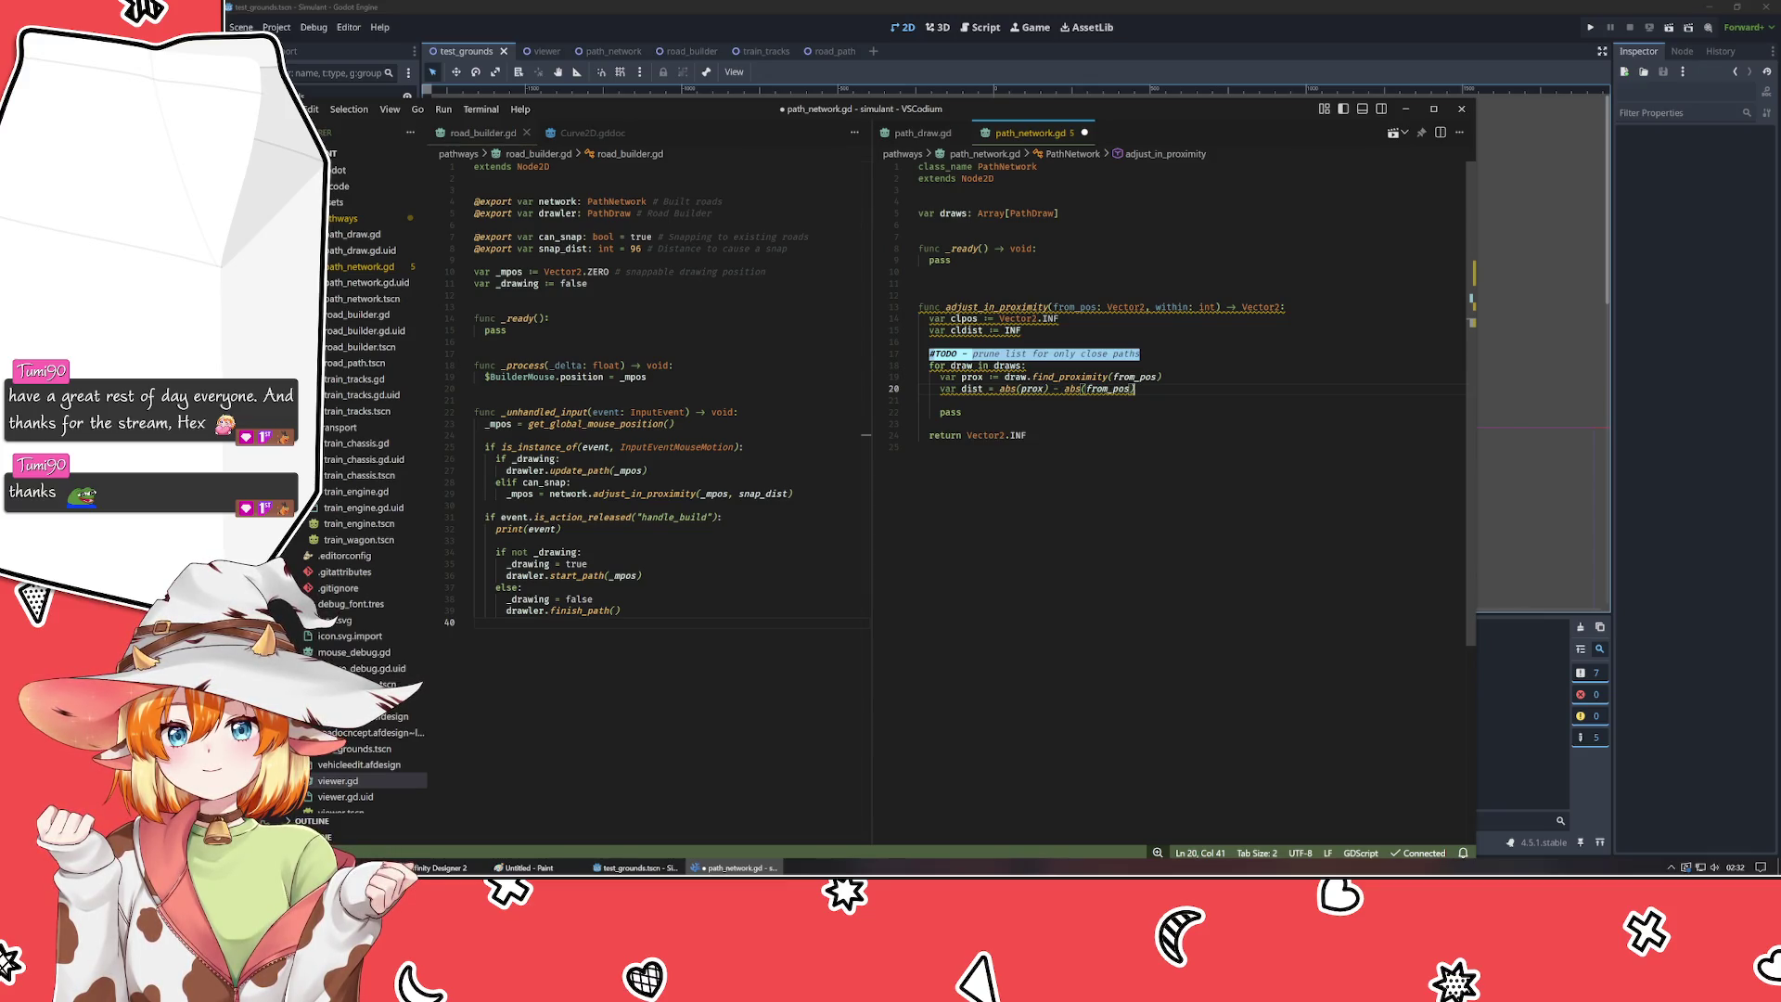
{"action": "key", "text": "Return"}
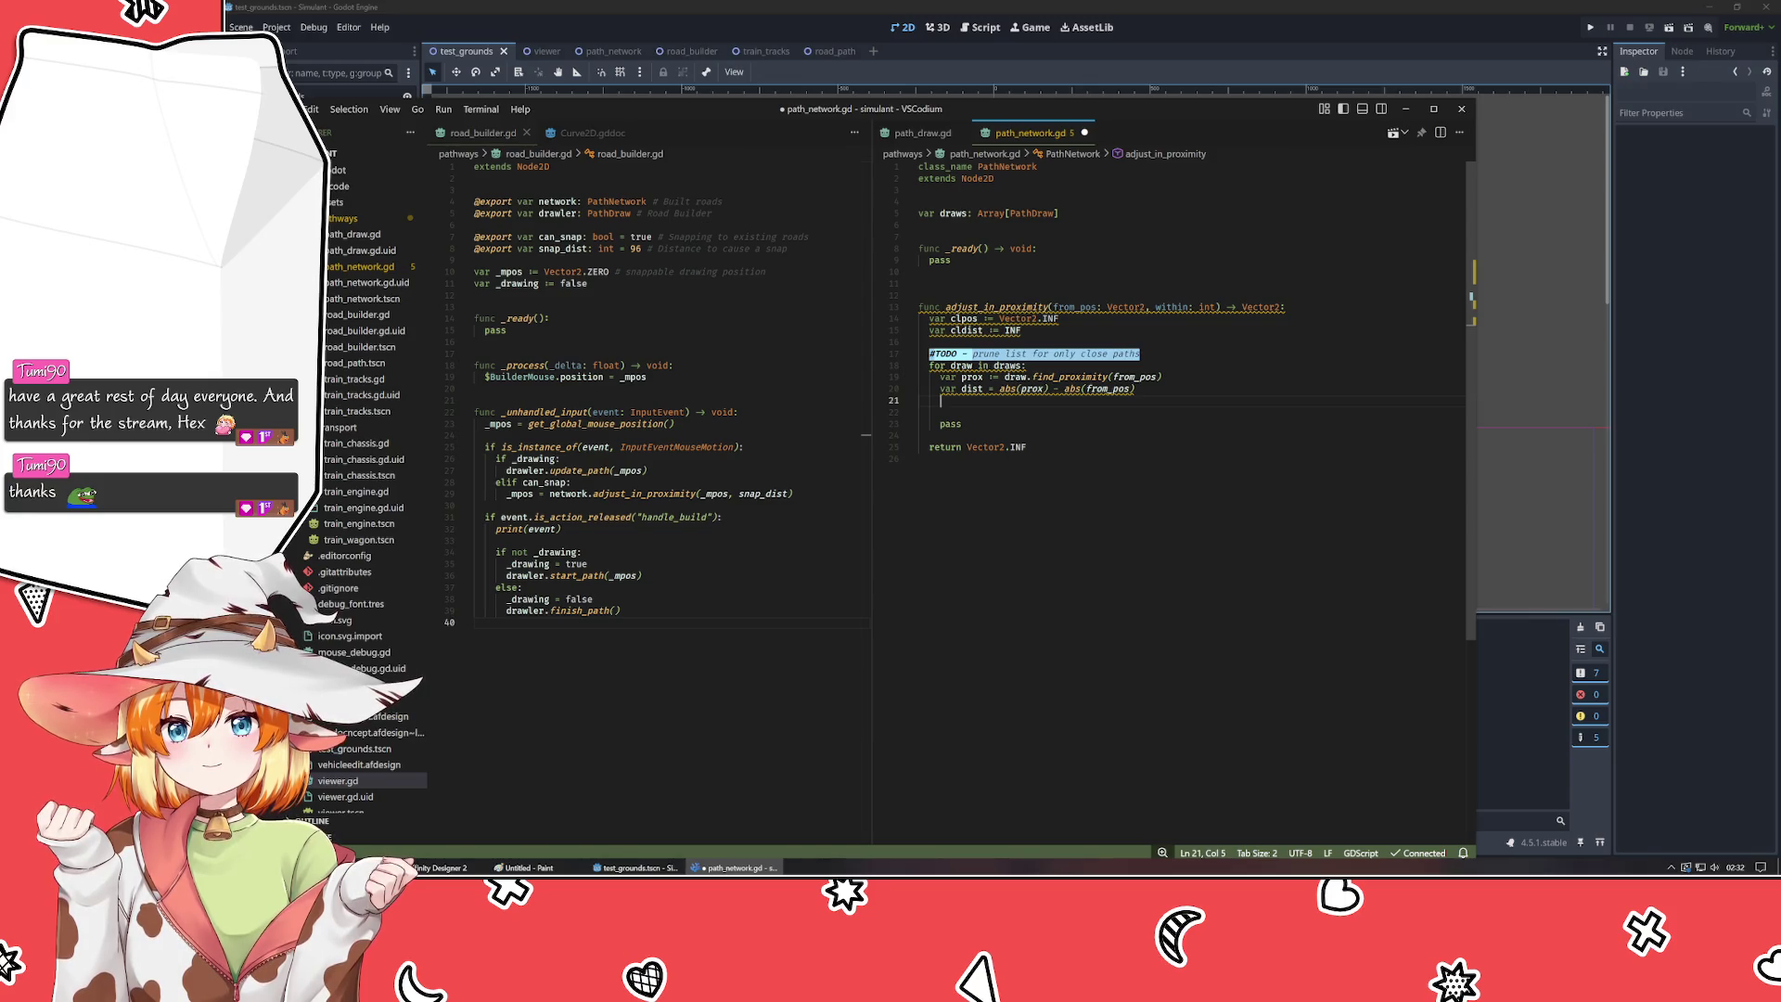
- Add 'if dist < cldist:' with indented 'cldist = dist' and 'clpos = prox'
{"action": "type", "text": "if dist < cl"}
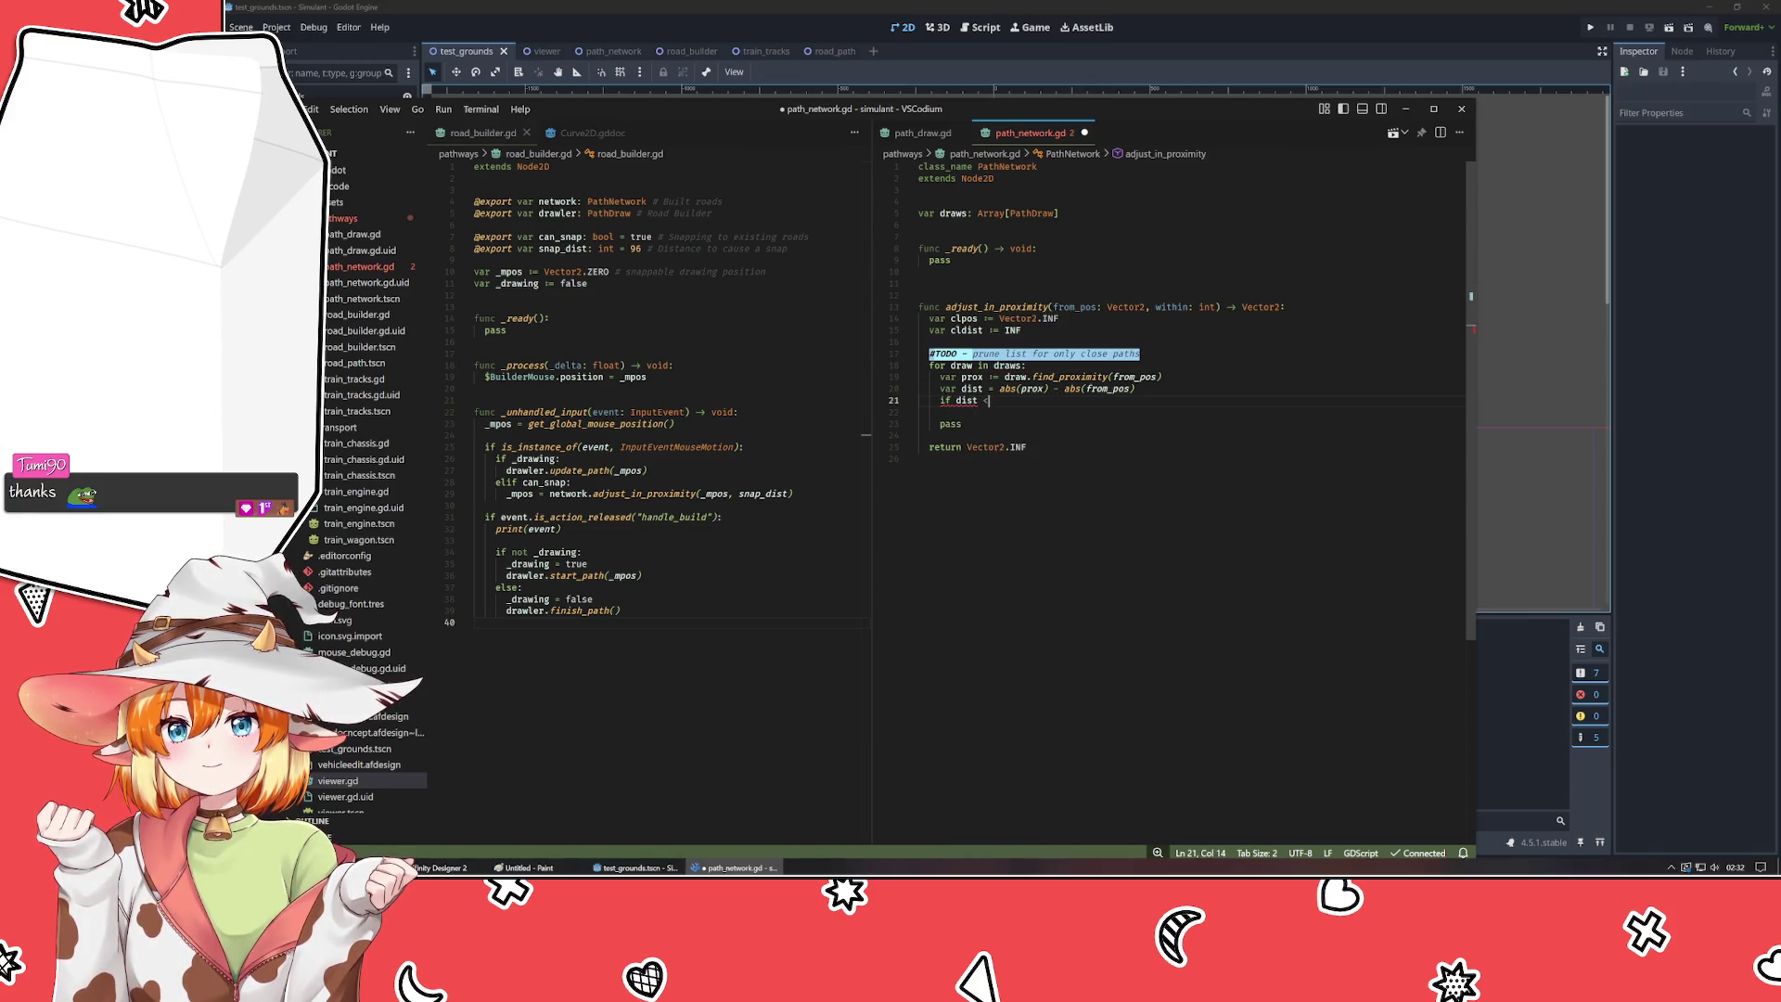
{"action": "type", "text": "dist"}
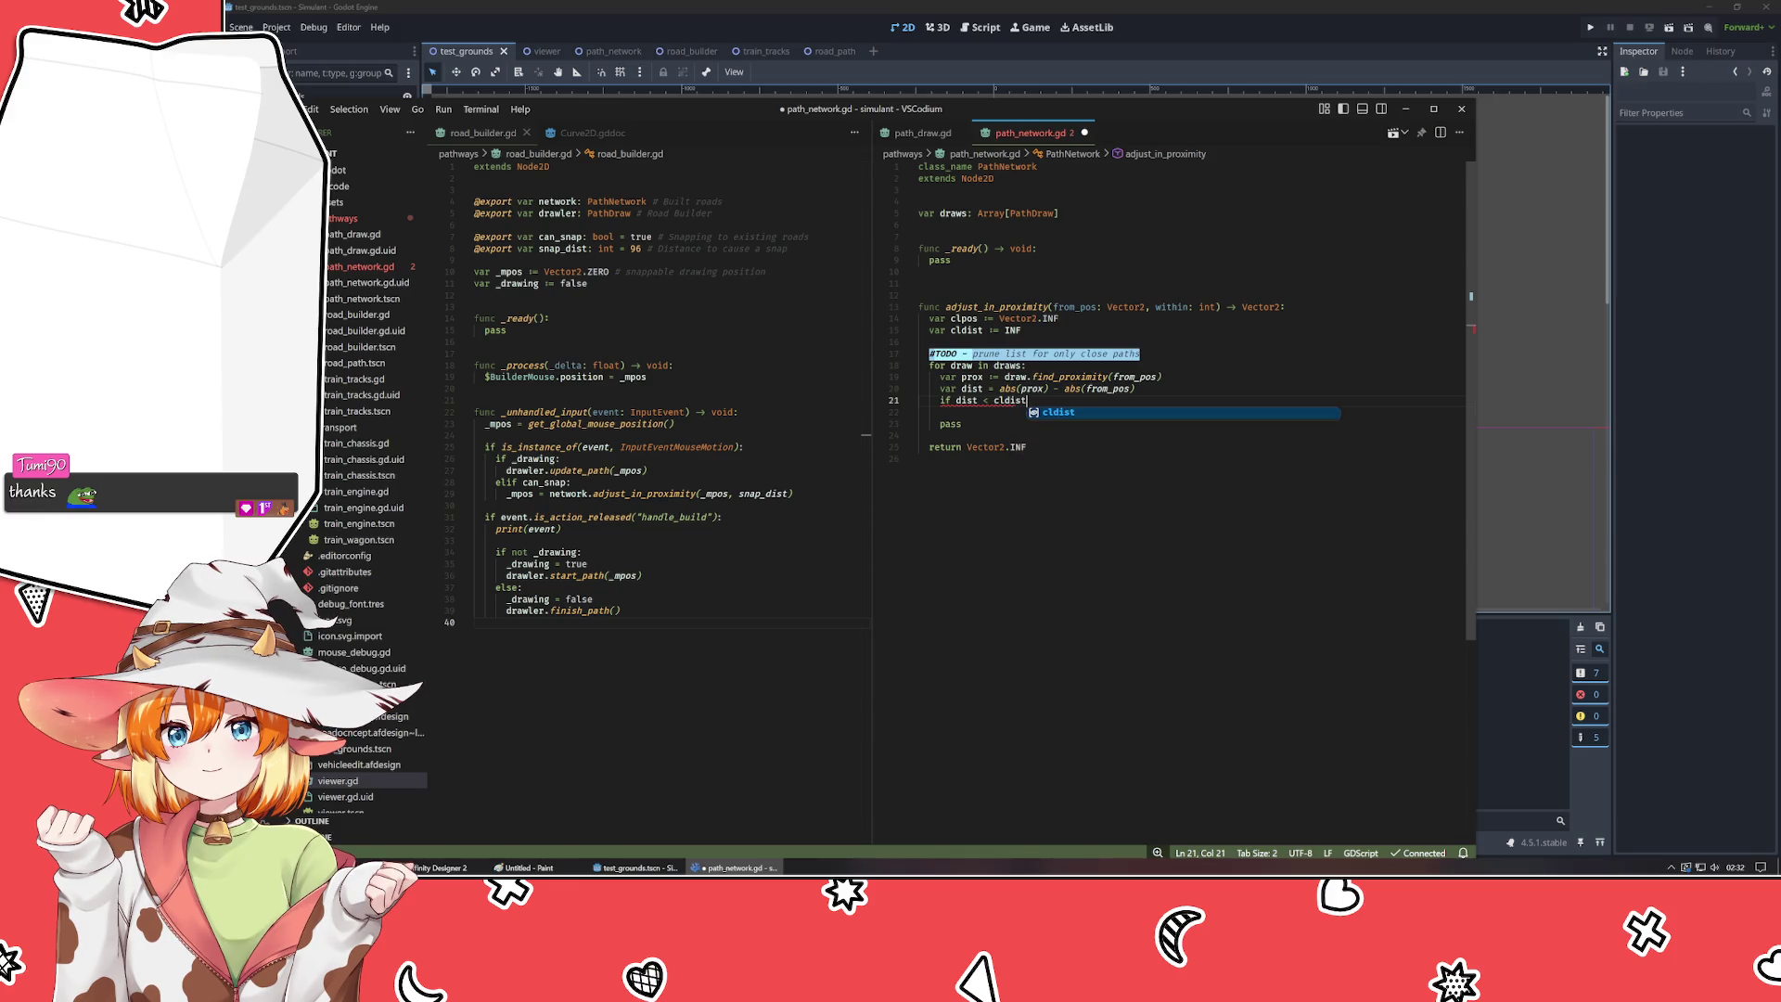
{"action": "type", "text": ":"}
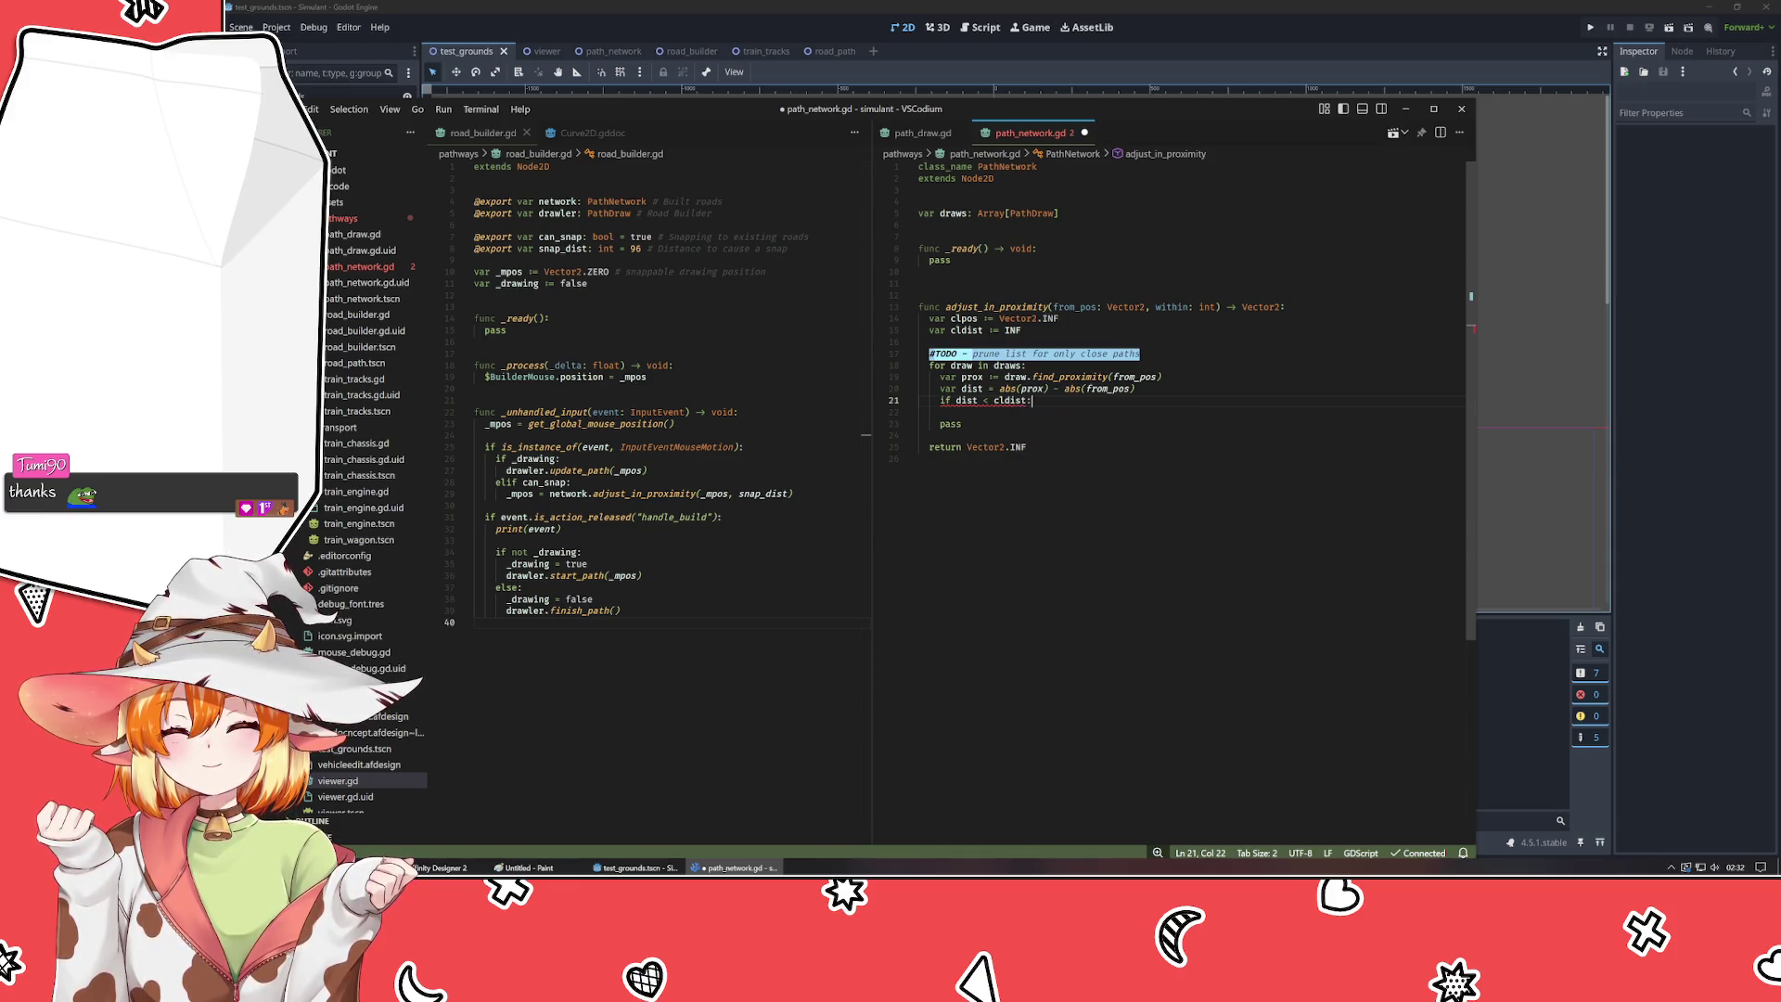
{"action": "key", "text": "Return"}
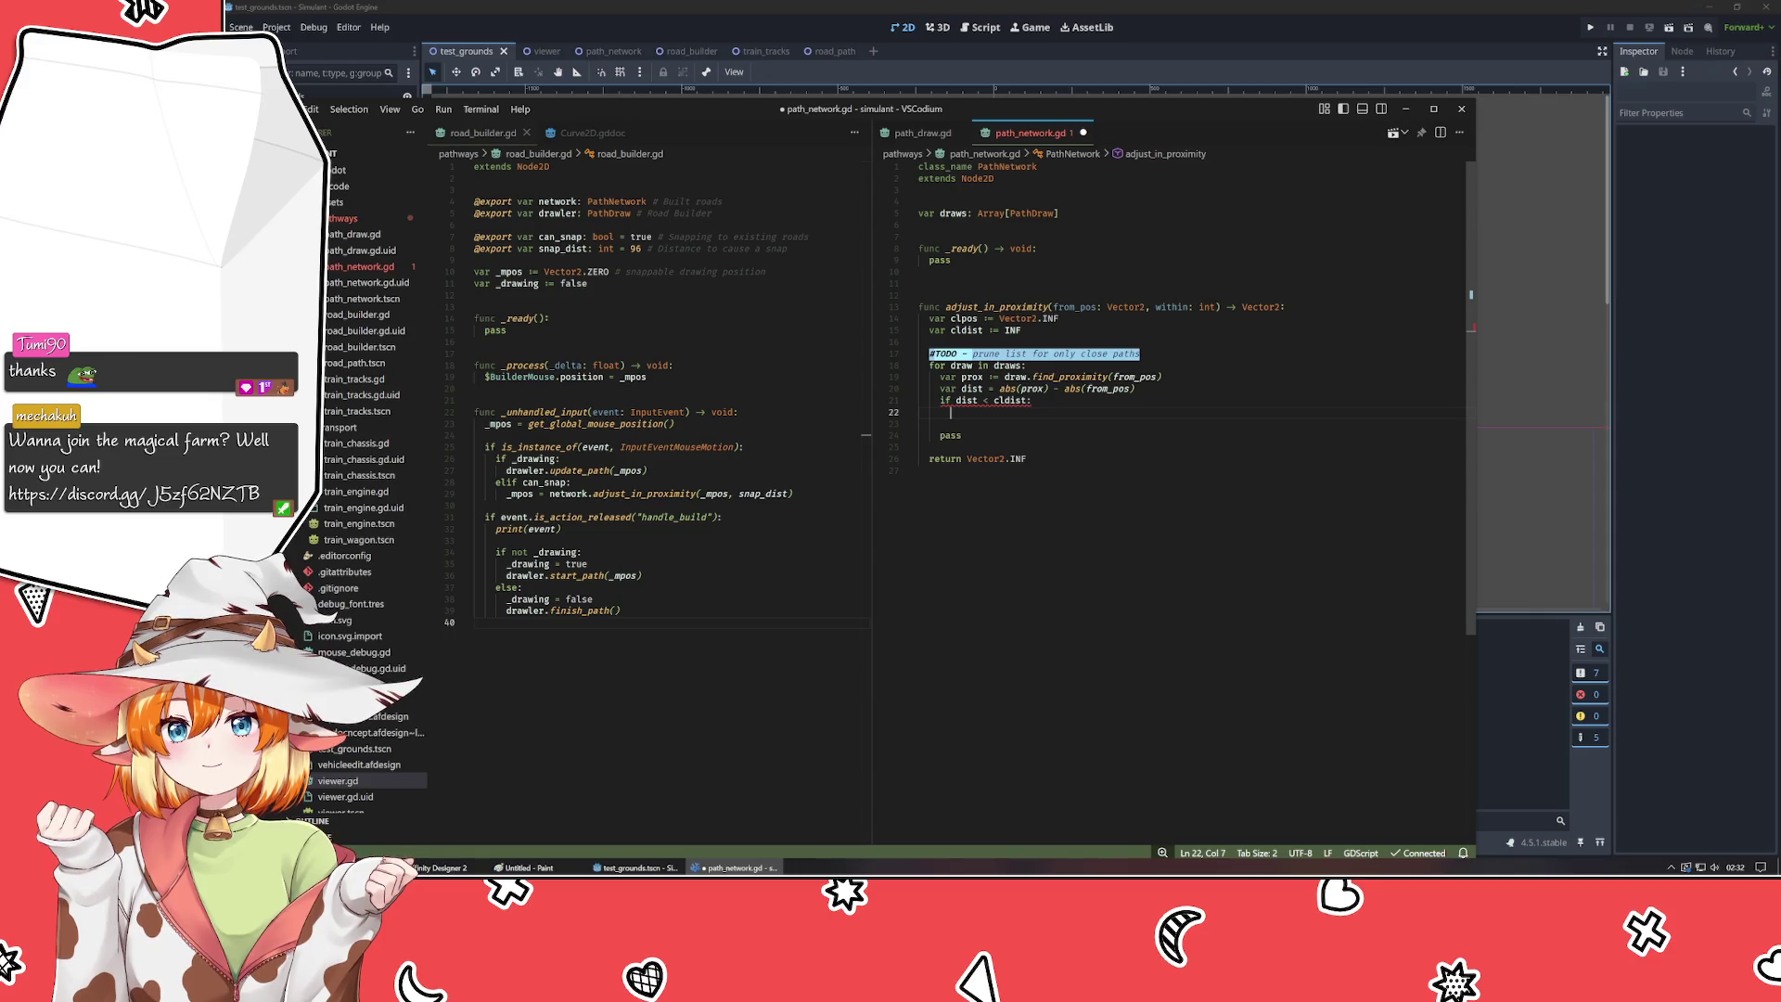
{"action": "type", "text": "cldi"}
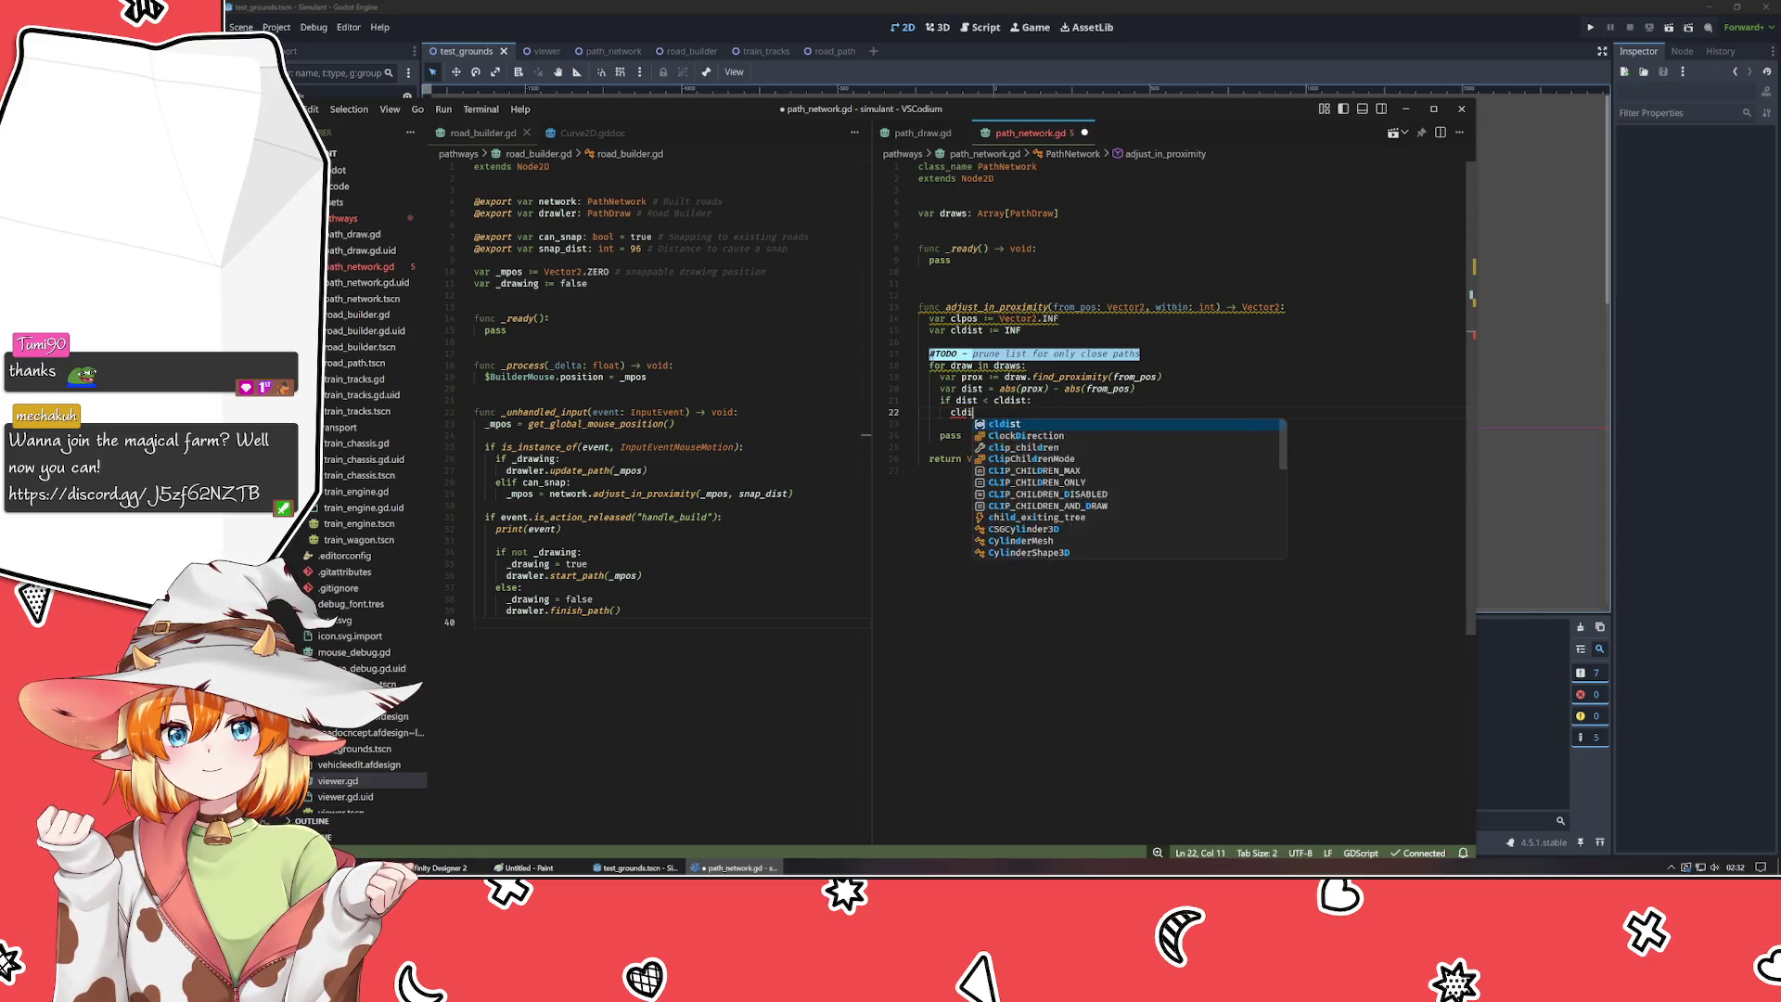
{"action": "type", "text": "st = dist"}
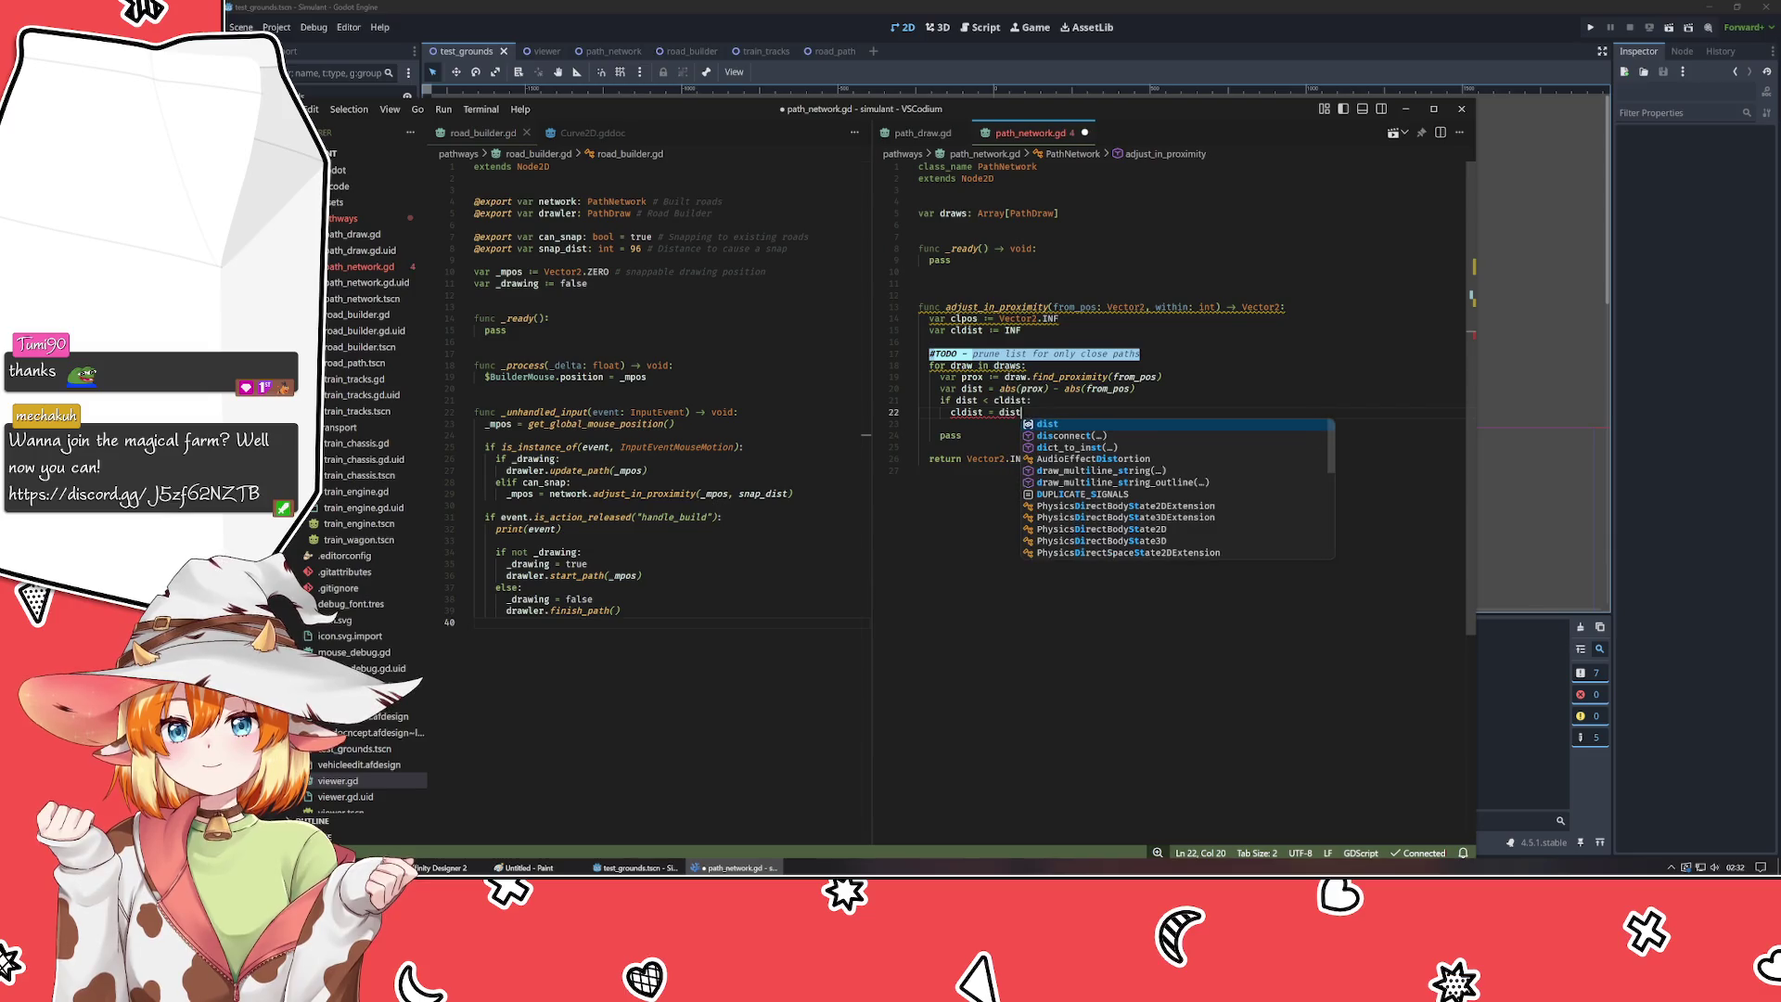
{"action": "key", "text": "Return"}
{"action": "type", "text": "clpos"}
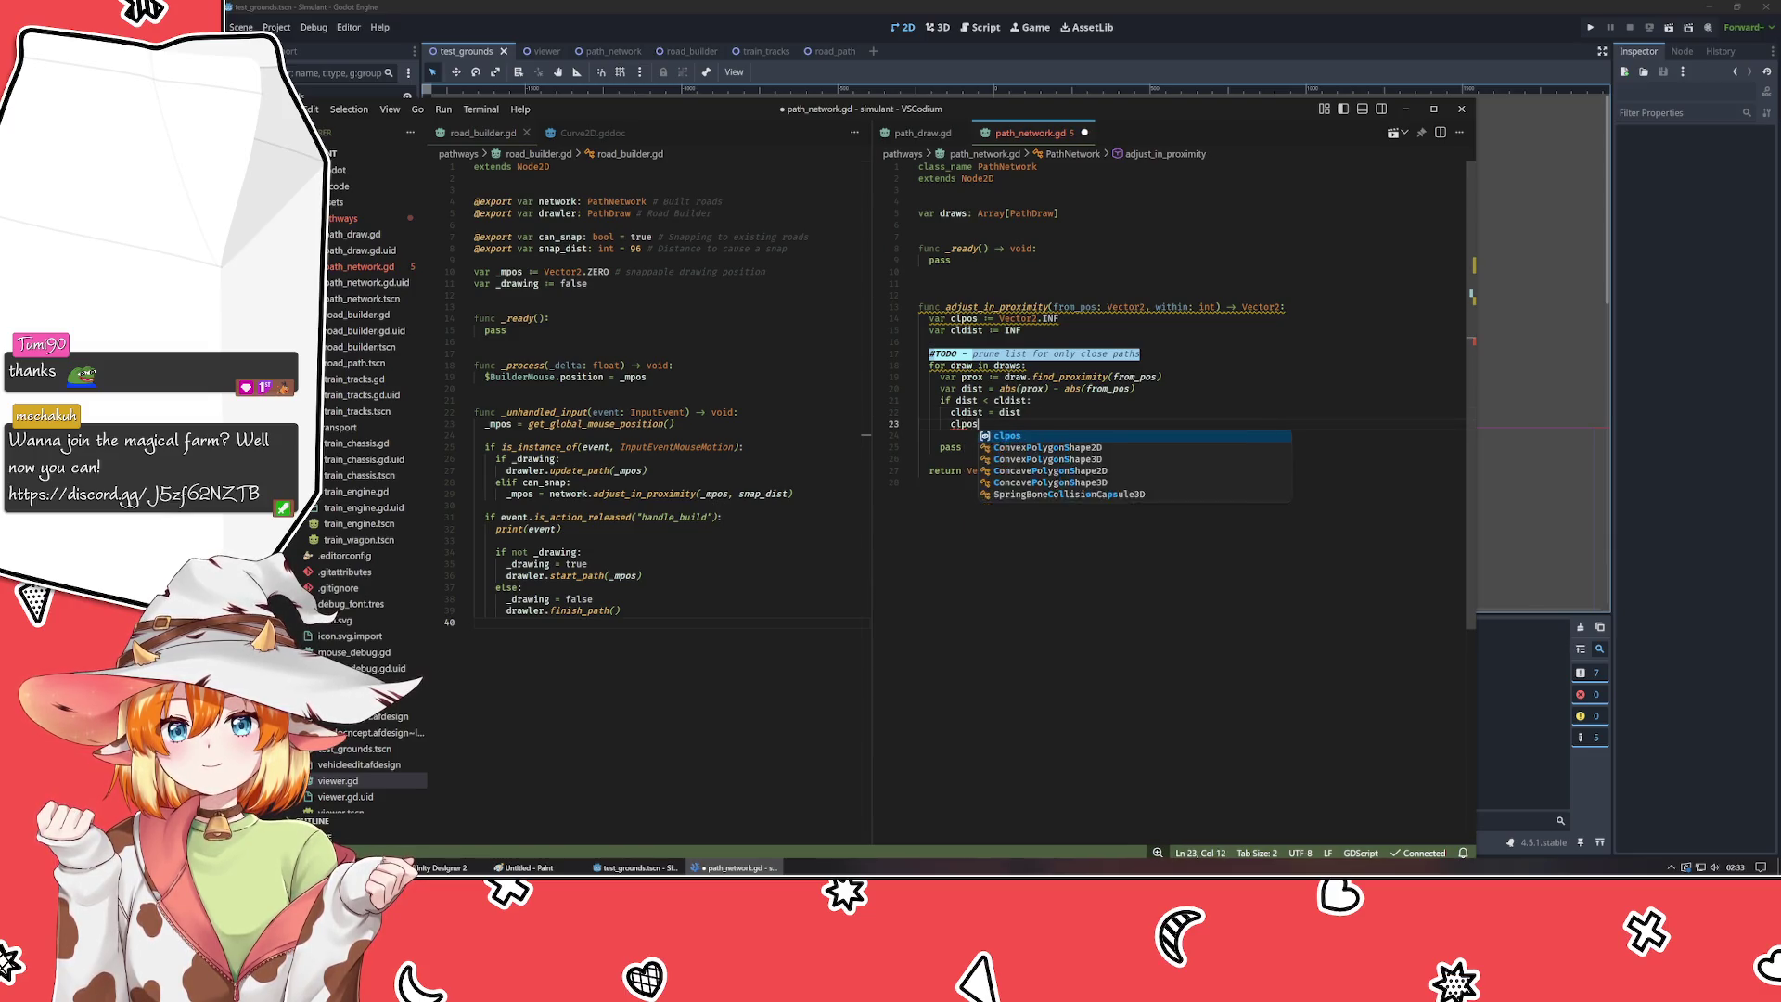
{"action": "type", "text": " = prox"}
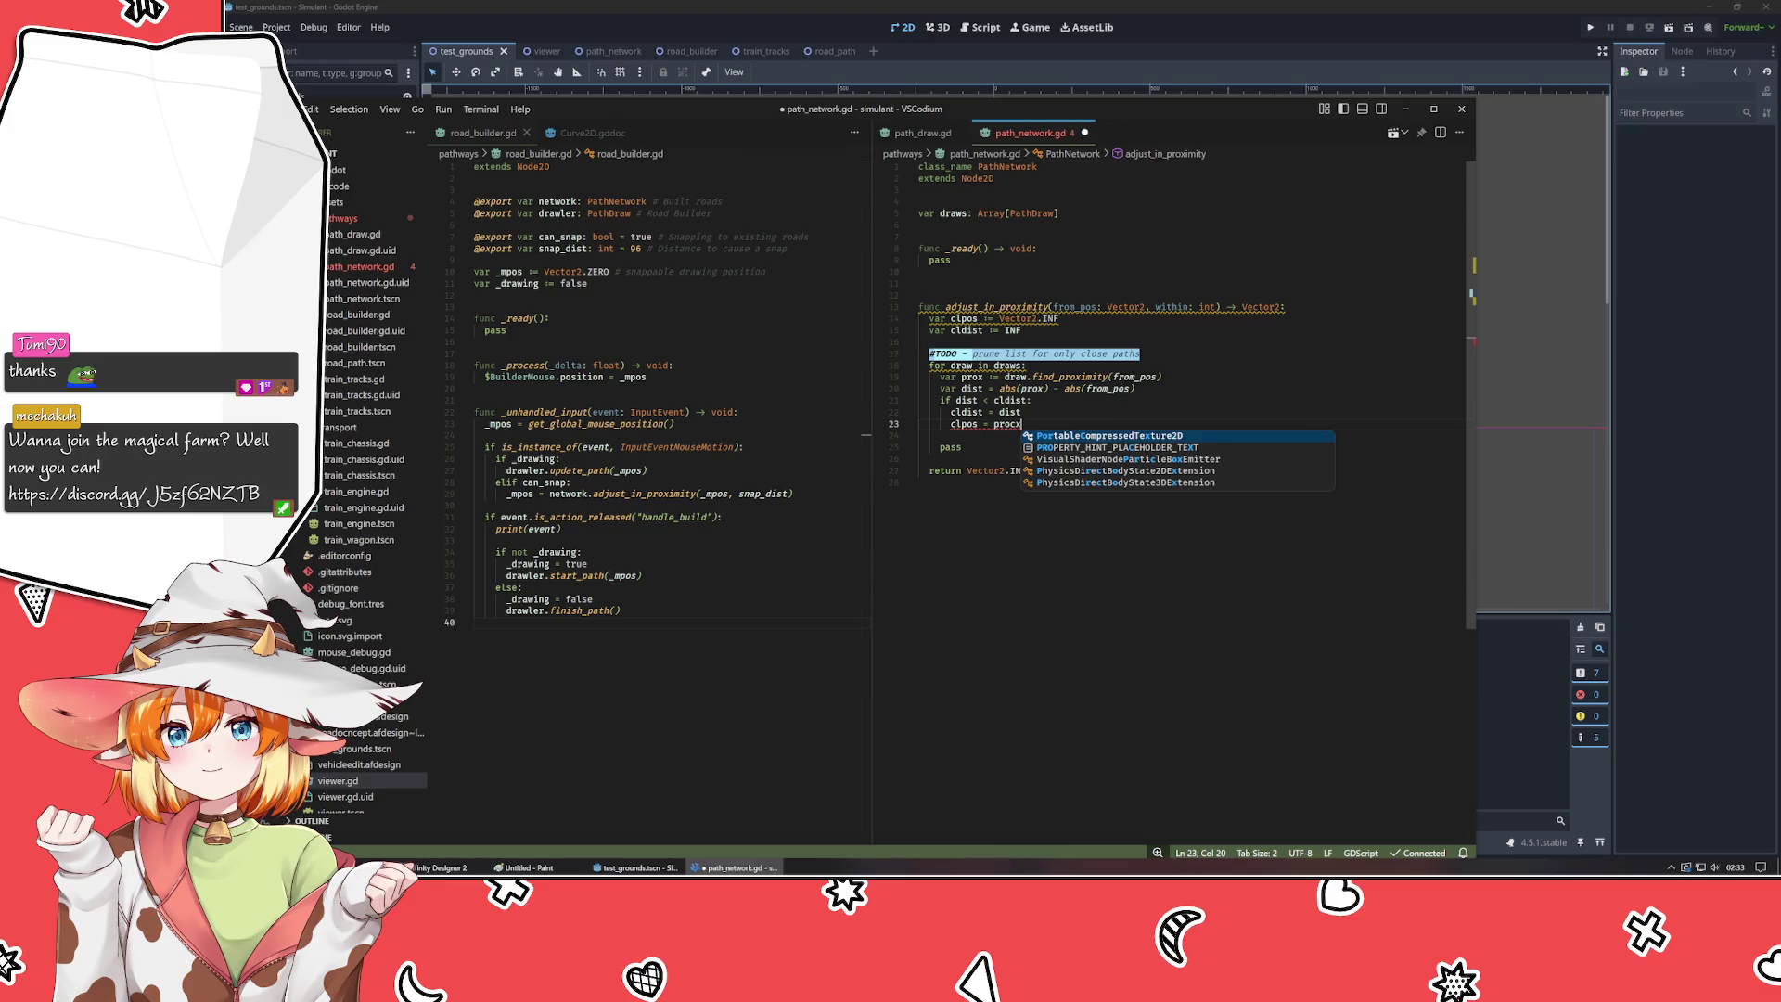
{"action": "key", "text": "Return"}
- Delete the leftover pass line and leave blank lines before the return
{"action": "key", "text": "Down"}
{"action": "left_click", "coordinate": [1017, 424]}
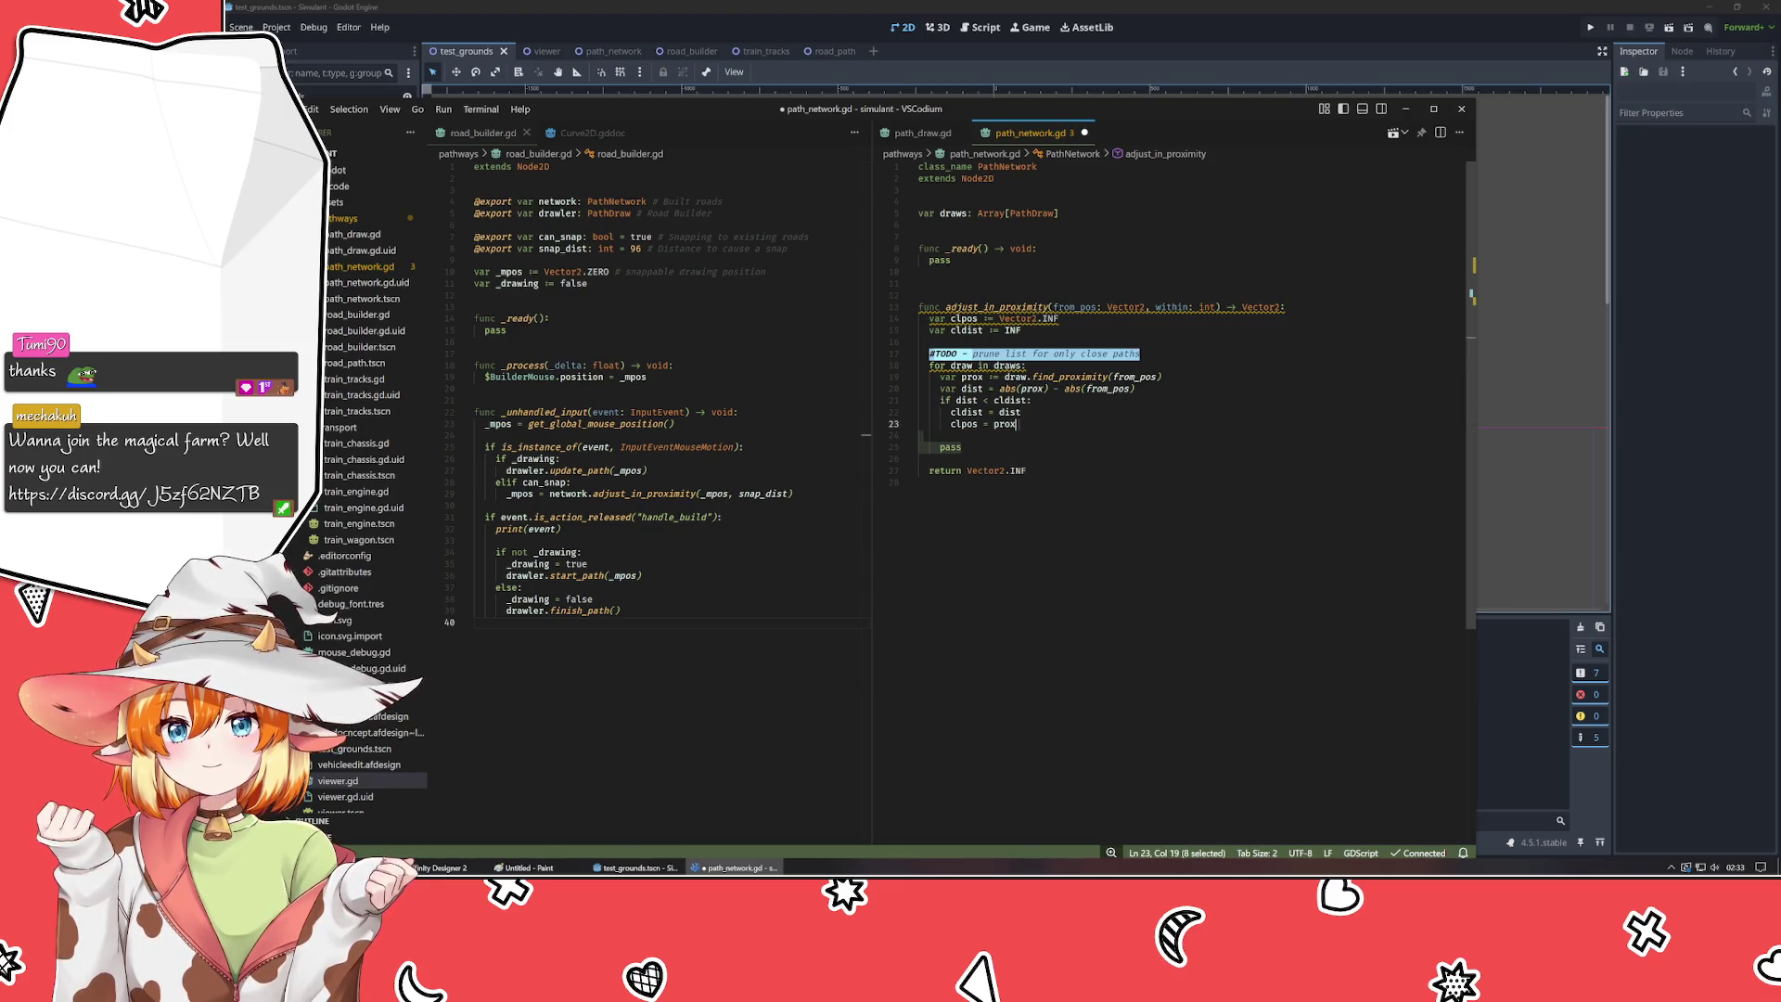
{"action": "key", "text": "BackSpace"}
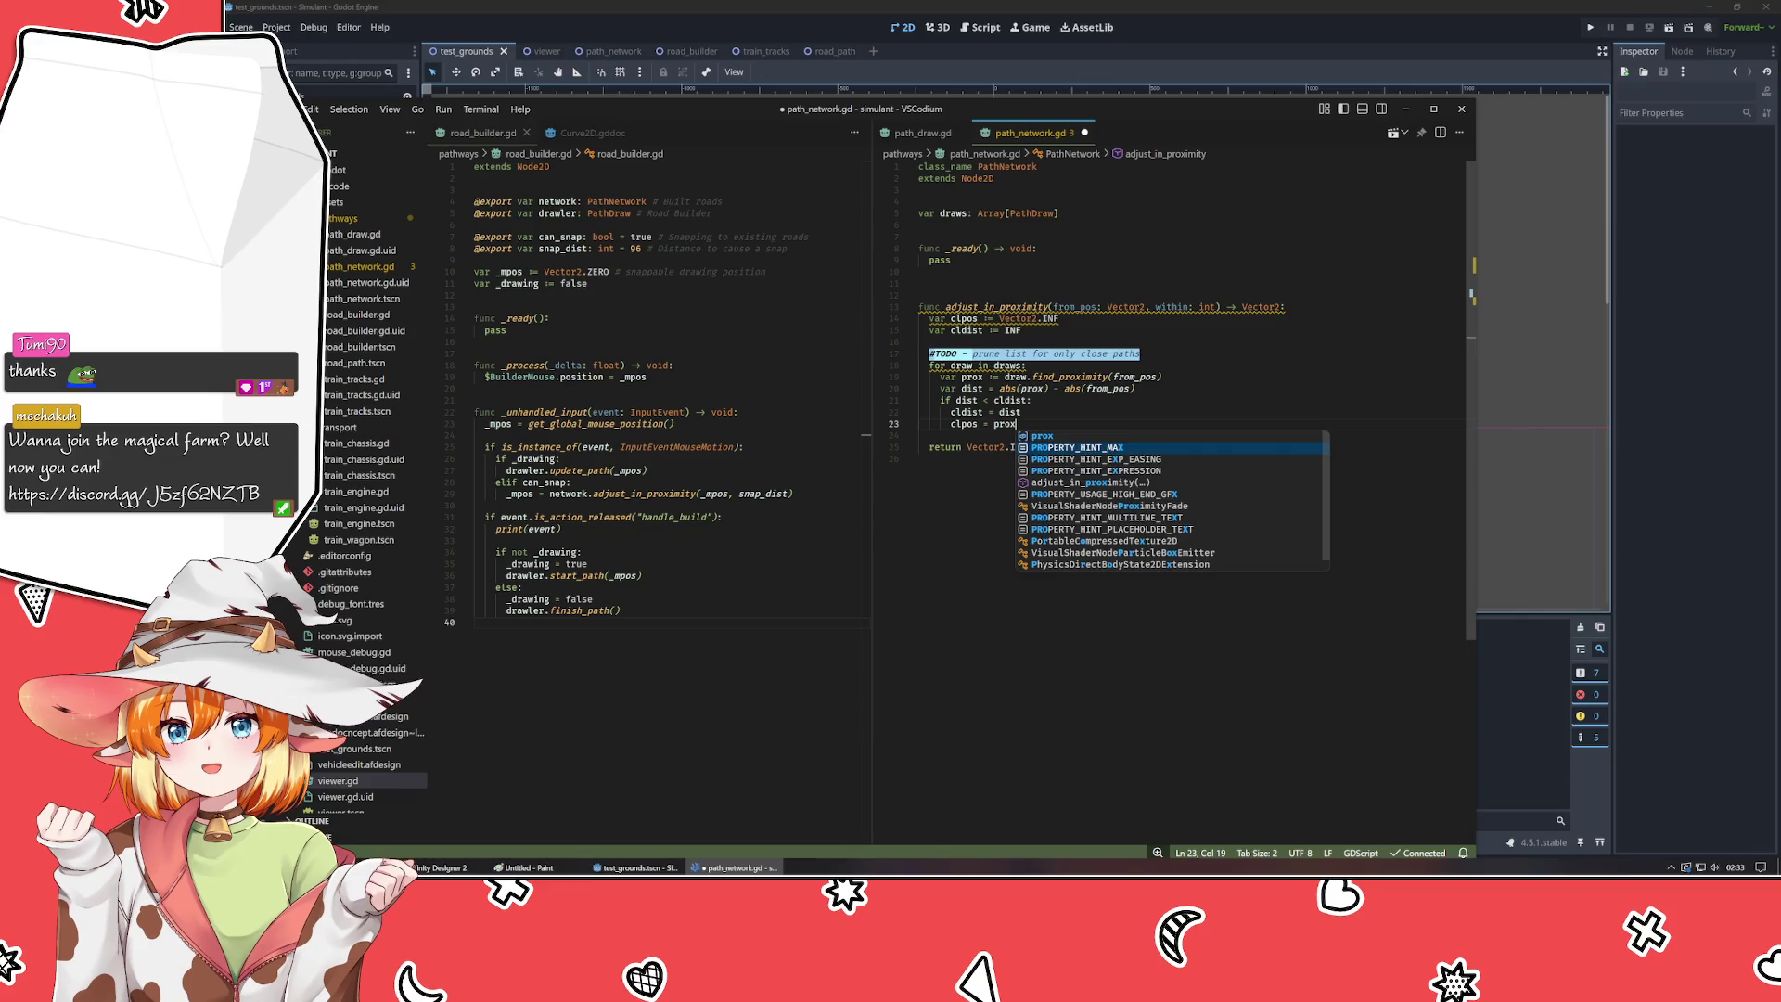
{"action": "key", "text": "Escape"}
{"action": "key", "text": "Down"}
{"action": "key", "text": "Return"}
{"action": "key", "text": "Return"}
{"action": "key", "text": "Up"}
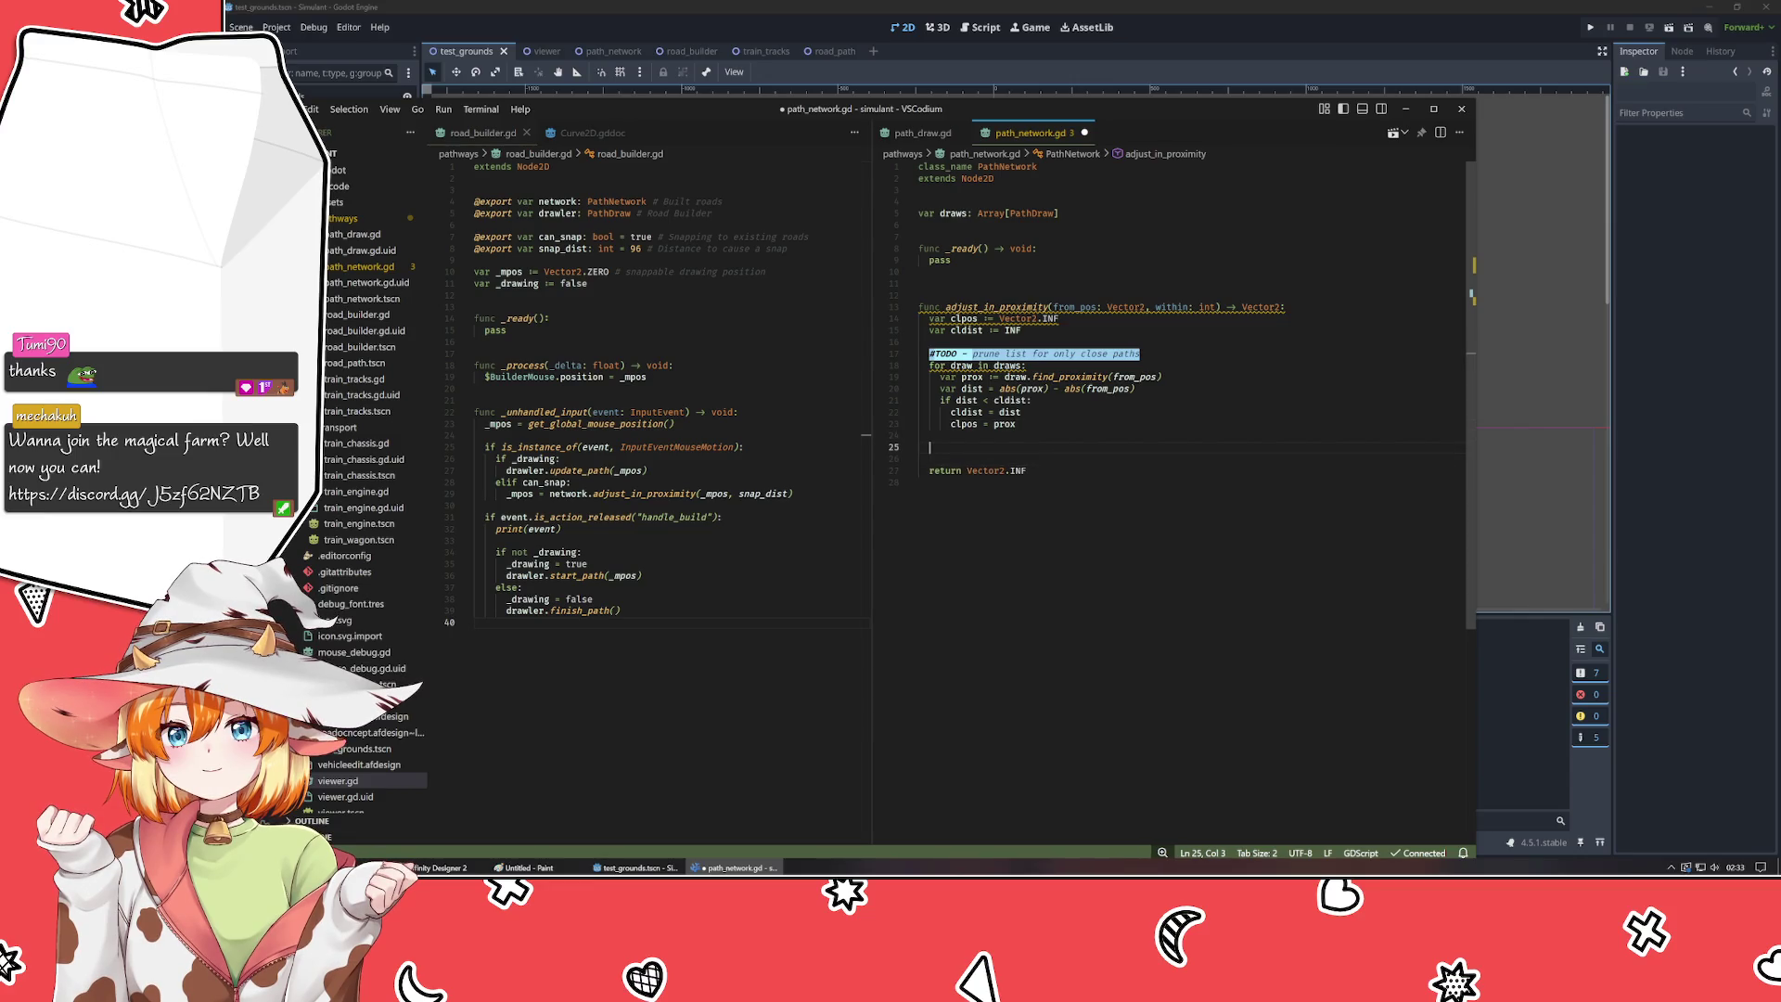
{"action": "mouse_move", "coordinate": [950, 365]}
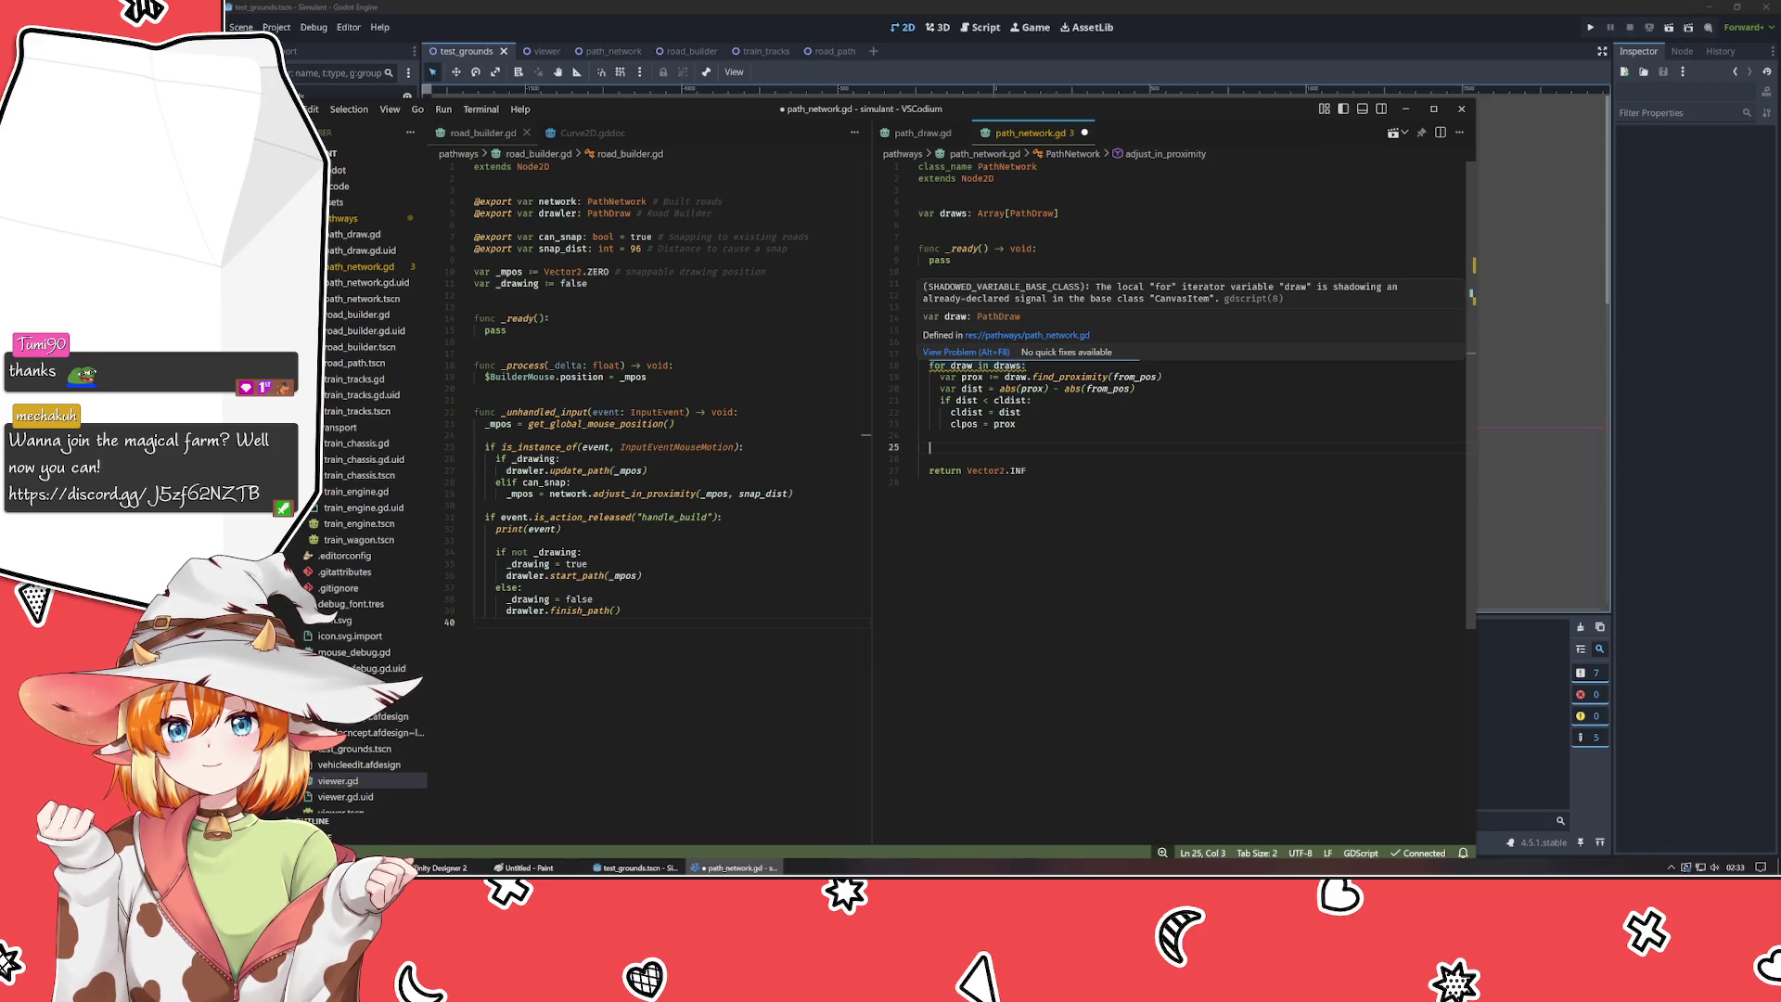
- Rename the draws array to path_draws throughout path_network.gd
{"action": "left_click", "coordinate": [957, 365]}
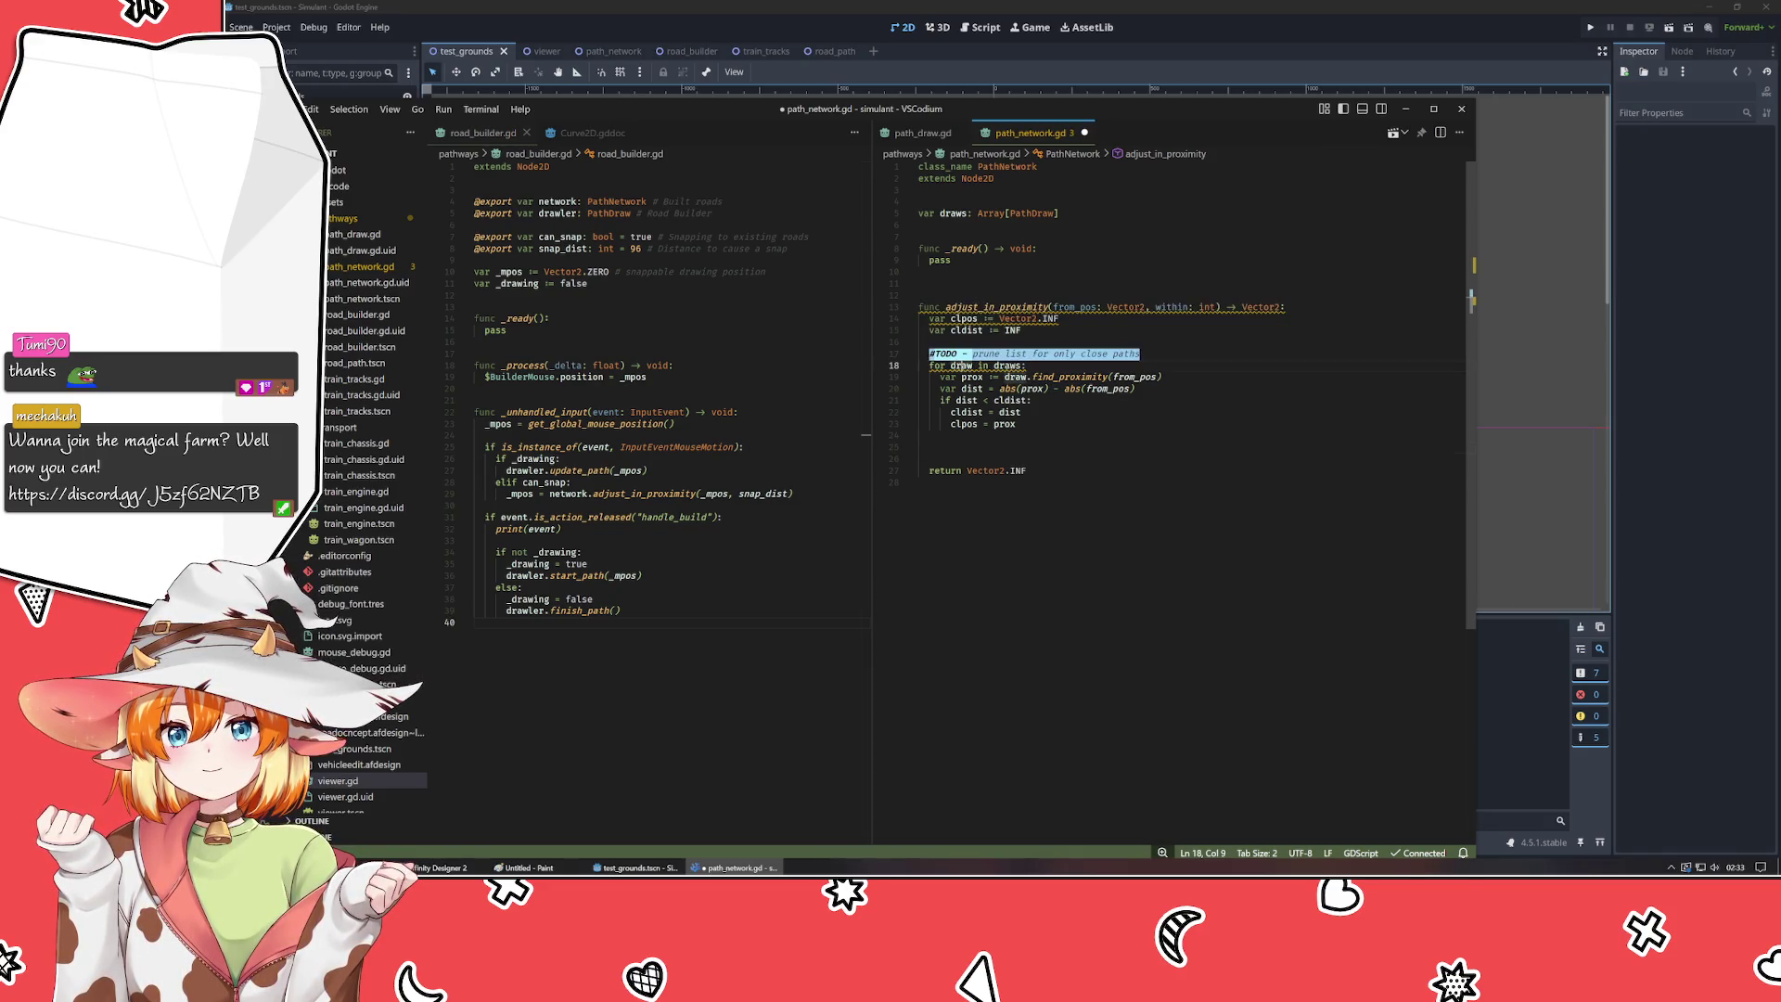
{"action": "left_click", "coordinate": [1011, 366], "text": "ctrl"}
{"action": "type", "text": "p"}
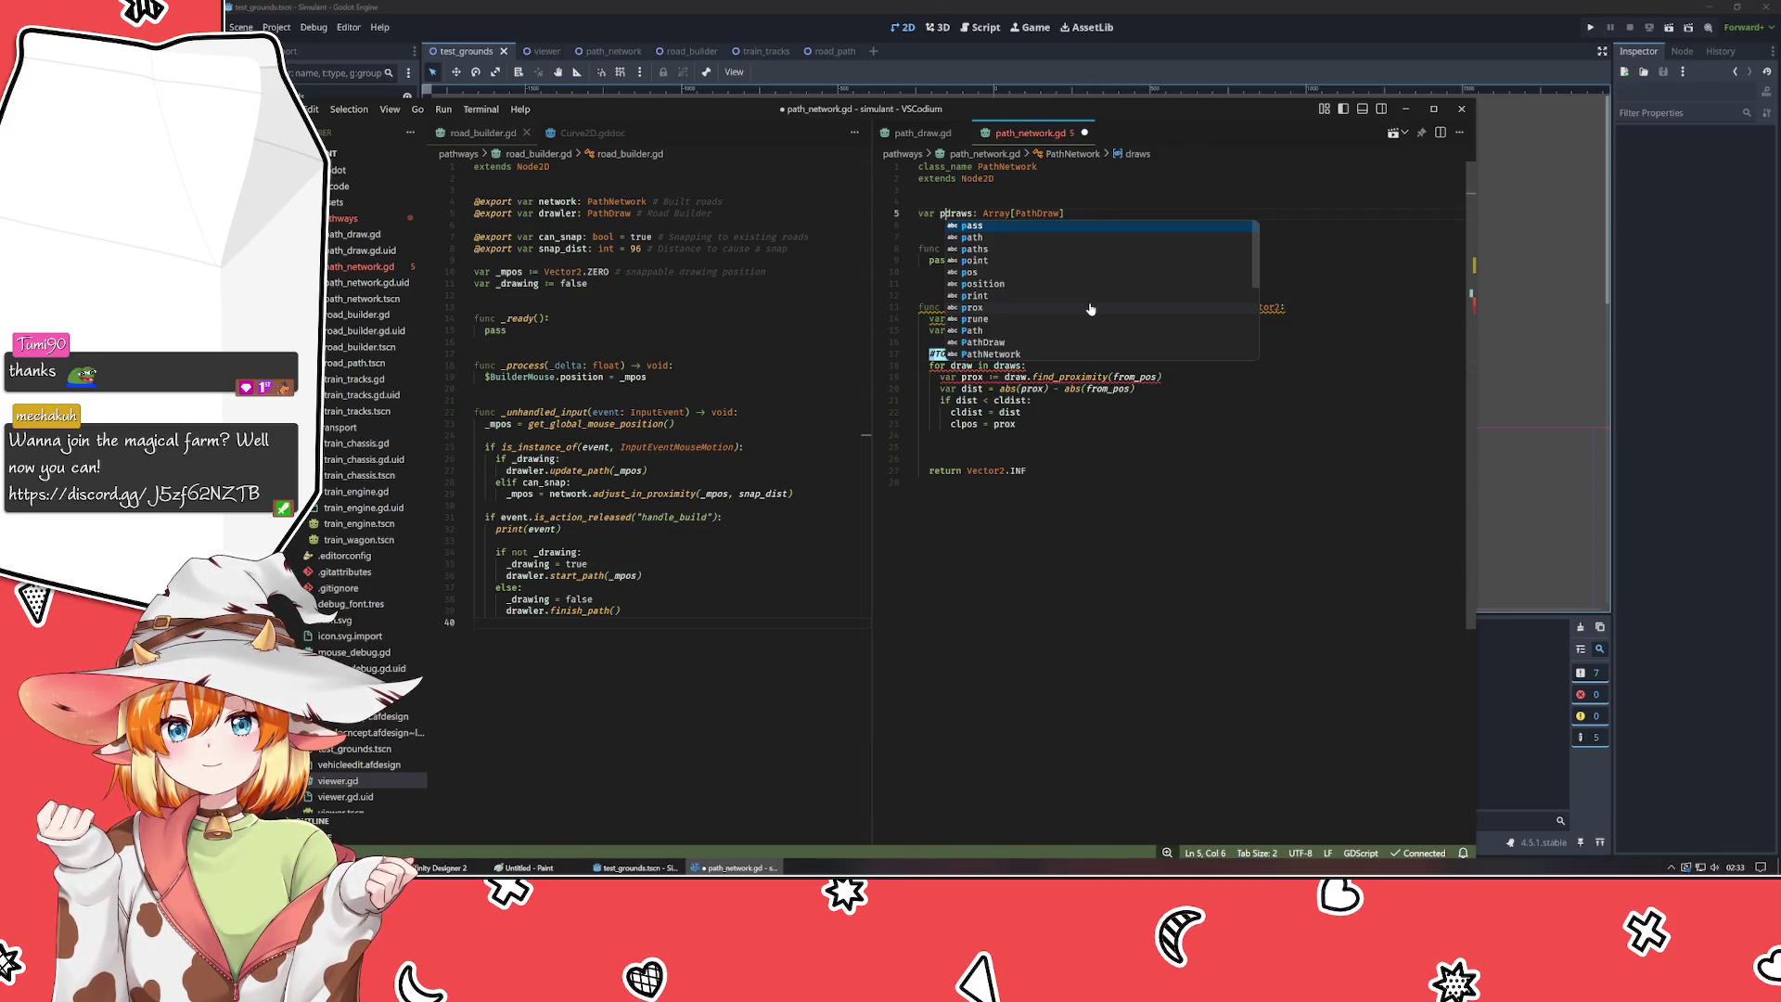
{"action": "type", "text": "ath_"}
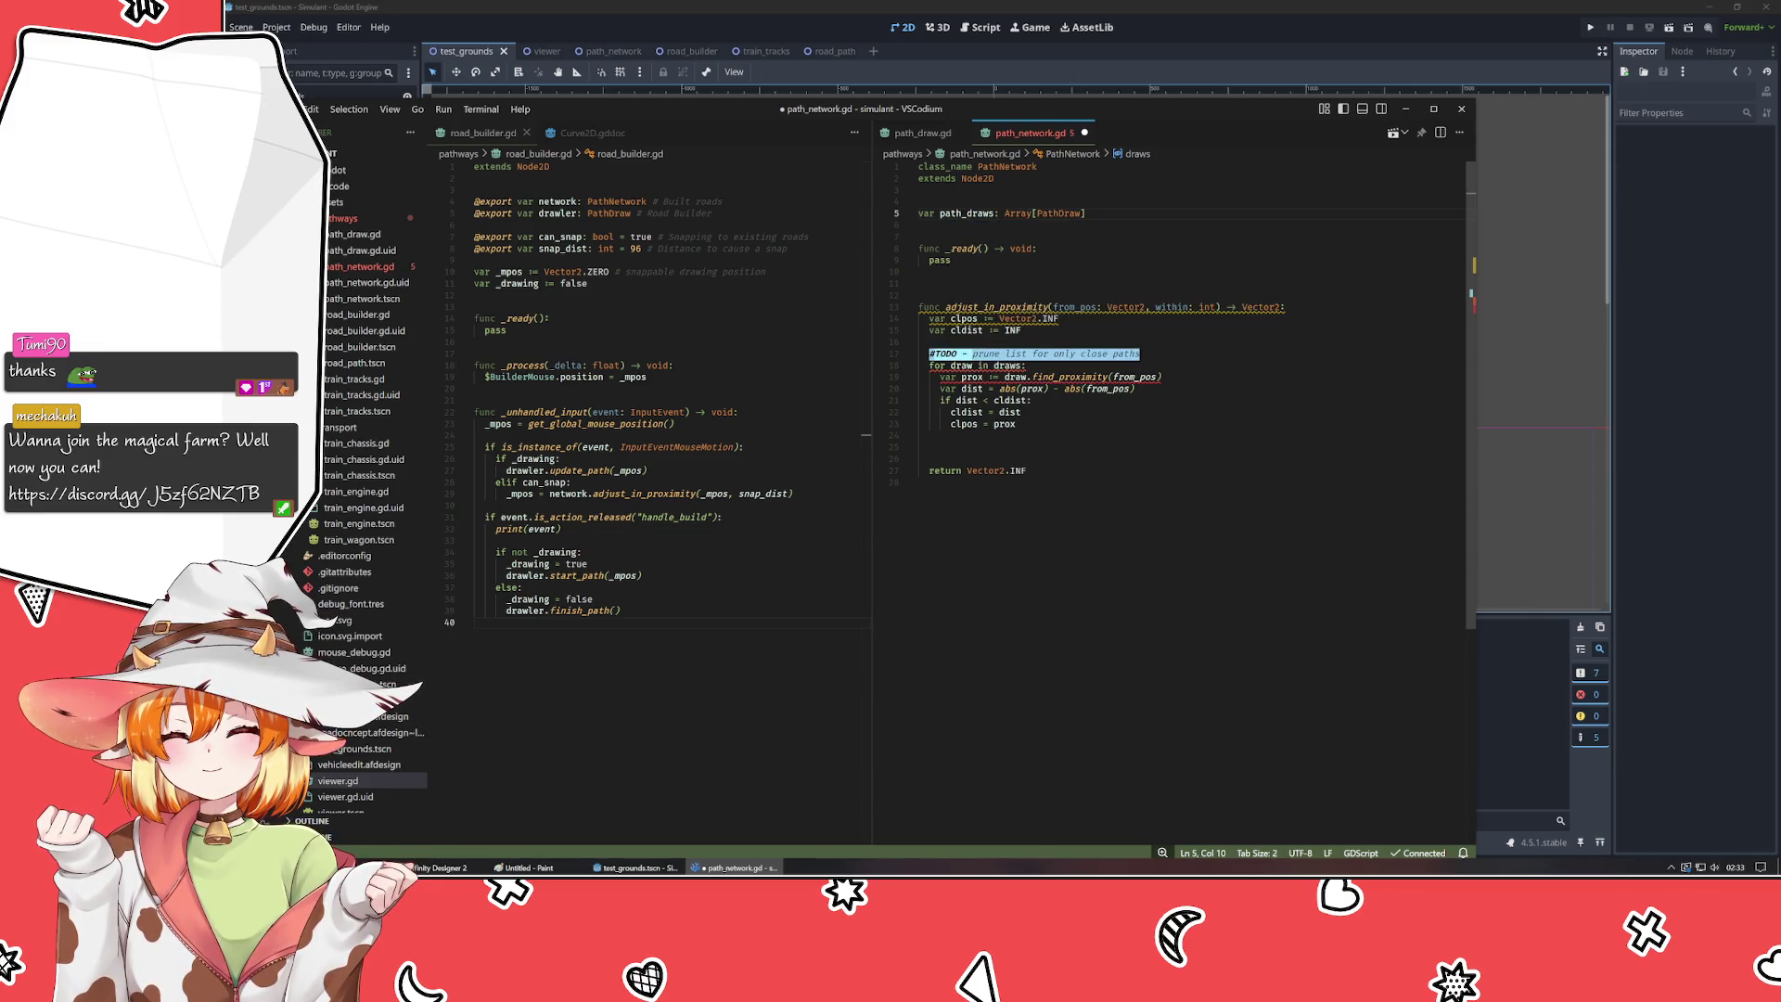
{"action": "key", "text": "ctrl+d"}
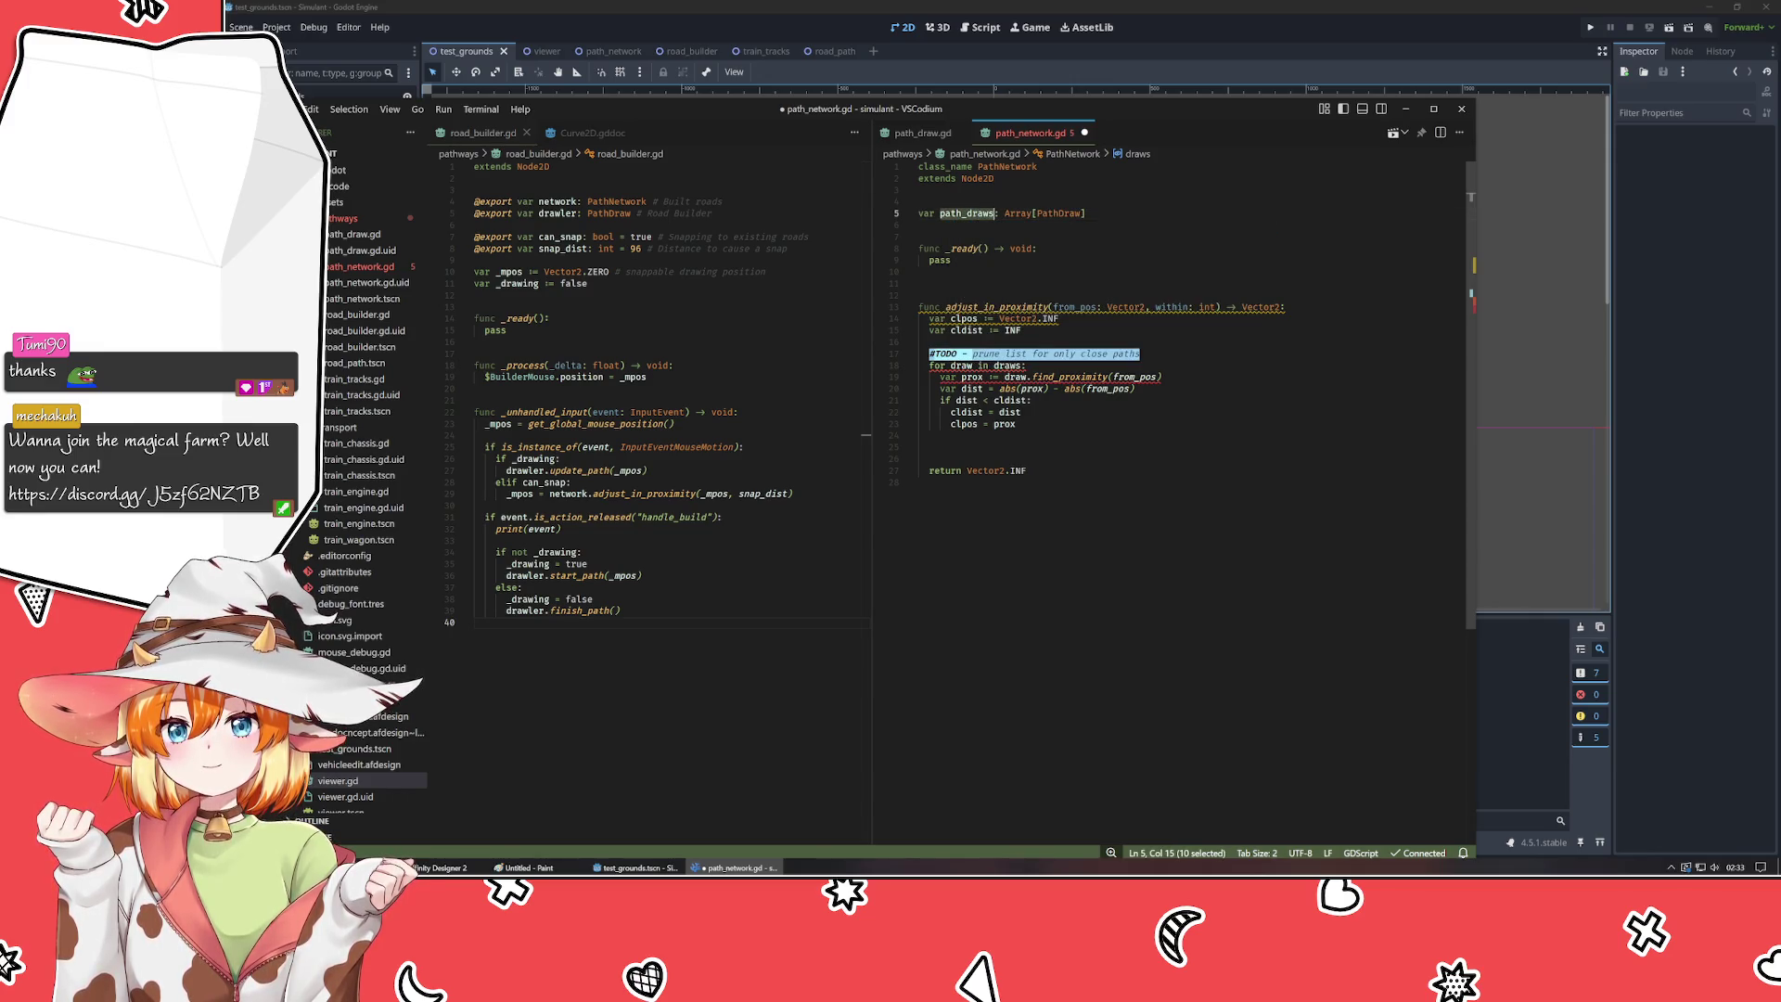
{"action": "double_click", "coordinate": [1009, 365]}
{"action": "type", "text": "path_draws"}
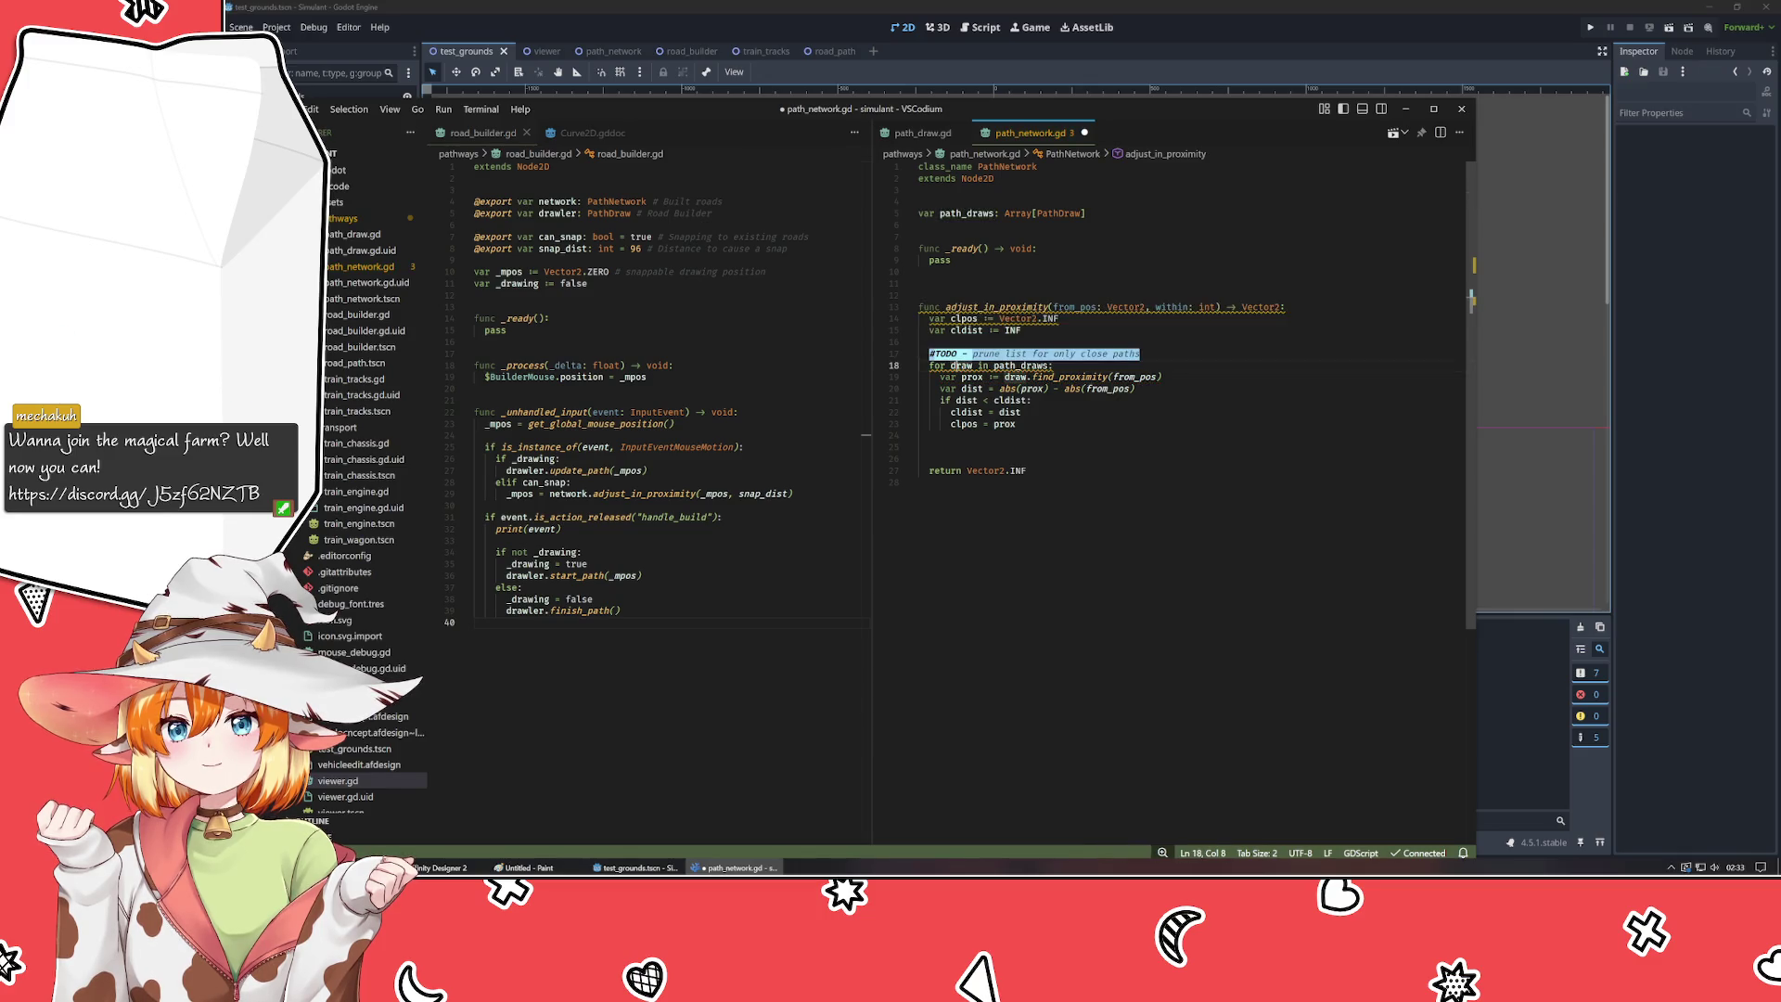
- Rename the loop variable draw to pd, including in pd.find_proximity(from_pos)
{"action": "double_click", "coordinate": [961, 366]}
{"action": "type", "text": "pd"}
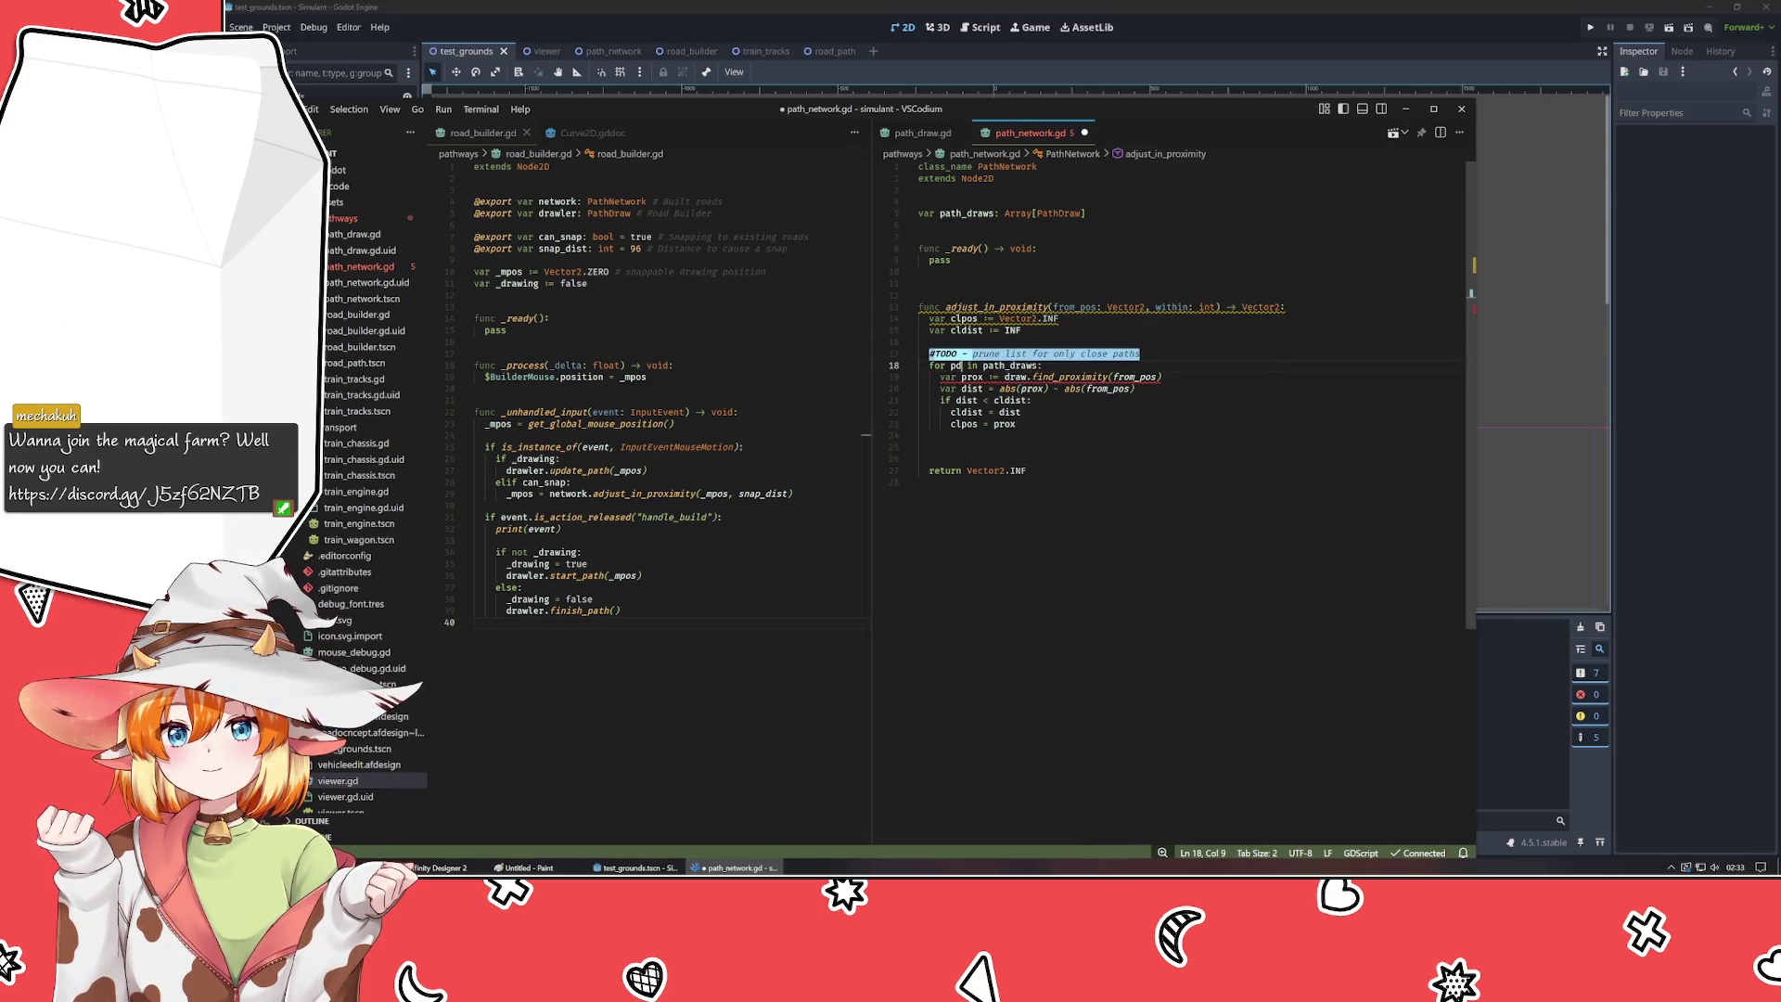
{"action": "double_click", "coordinate": [1016, 376]}
{"action": "type", "text": "pd"}
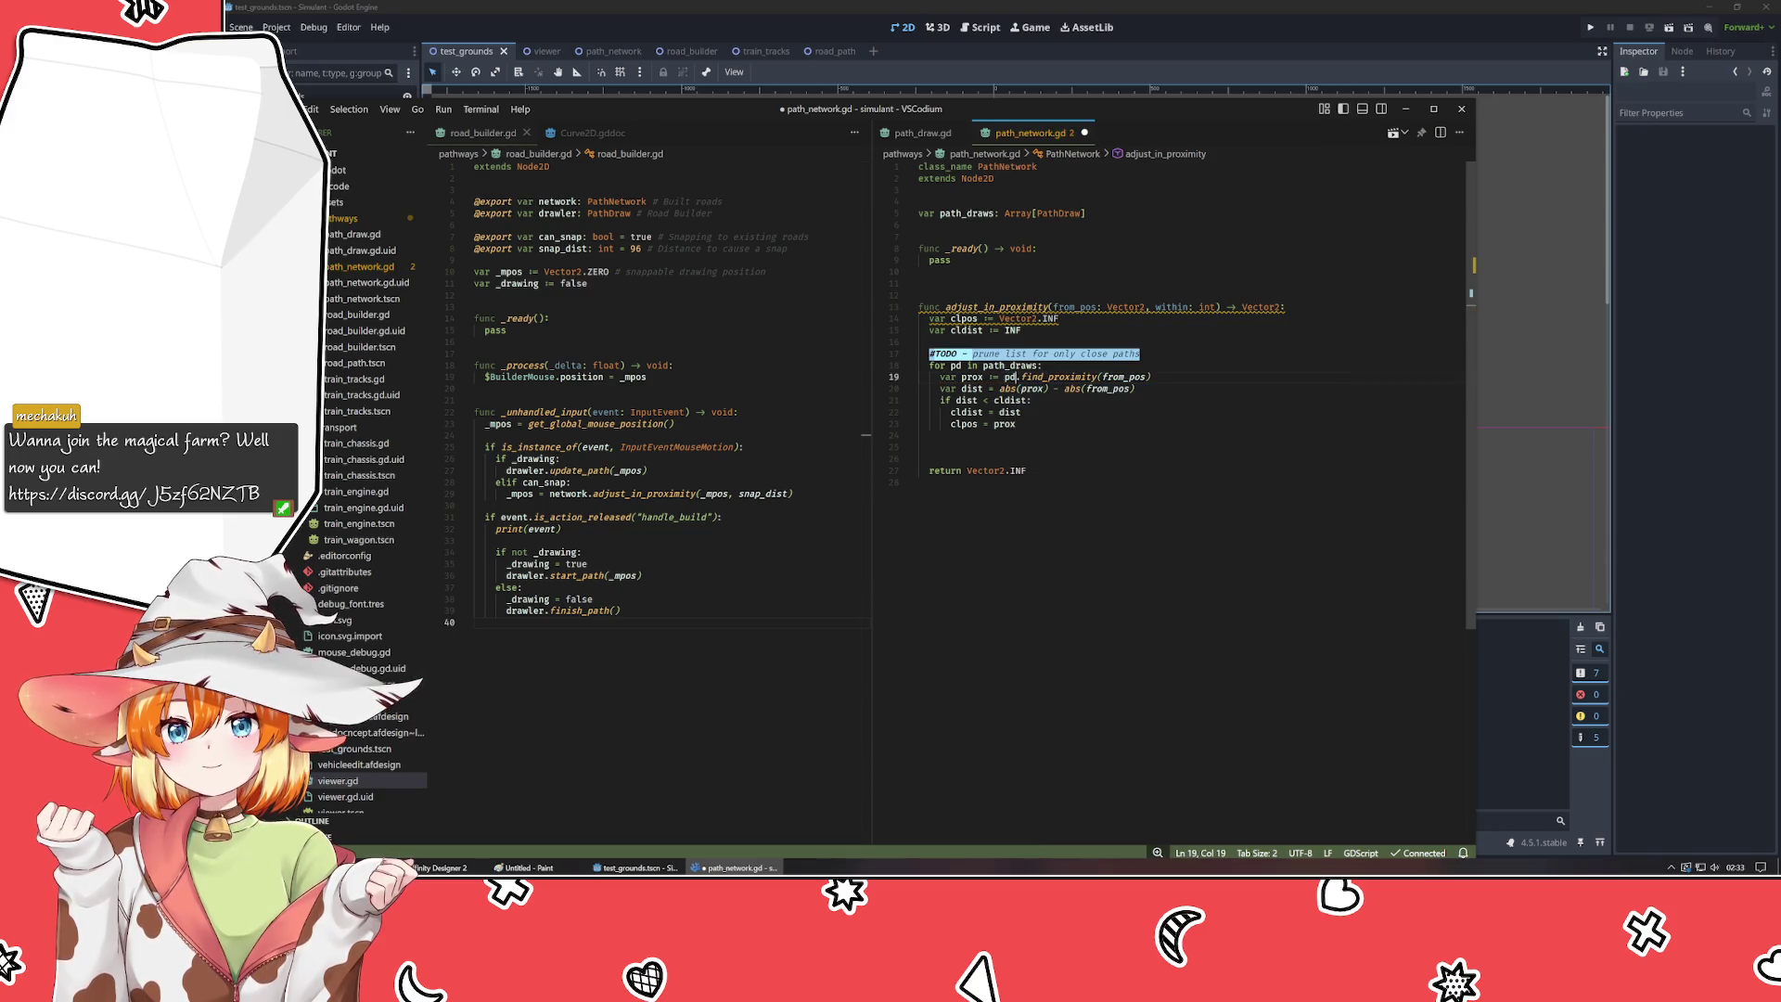
{"action": "left_click", "coordinate": [919, 435]}
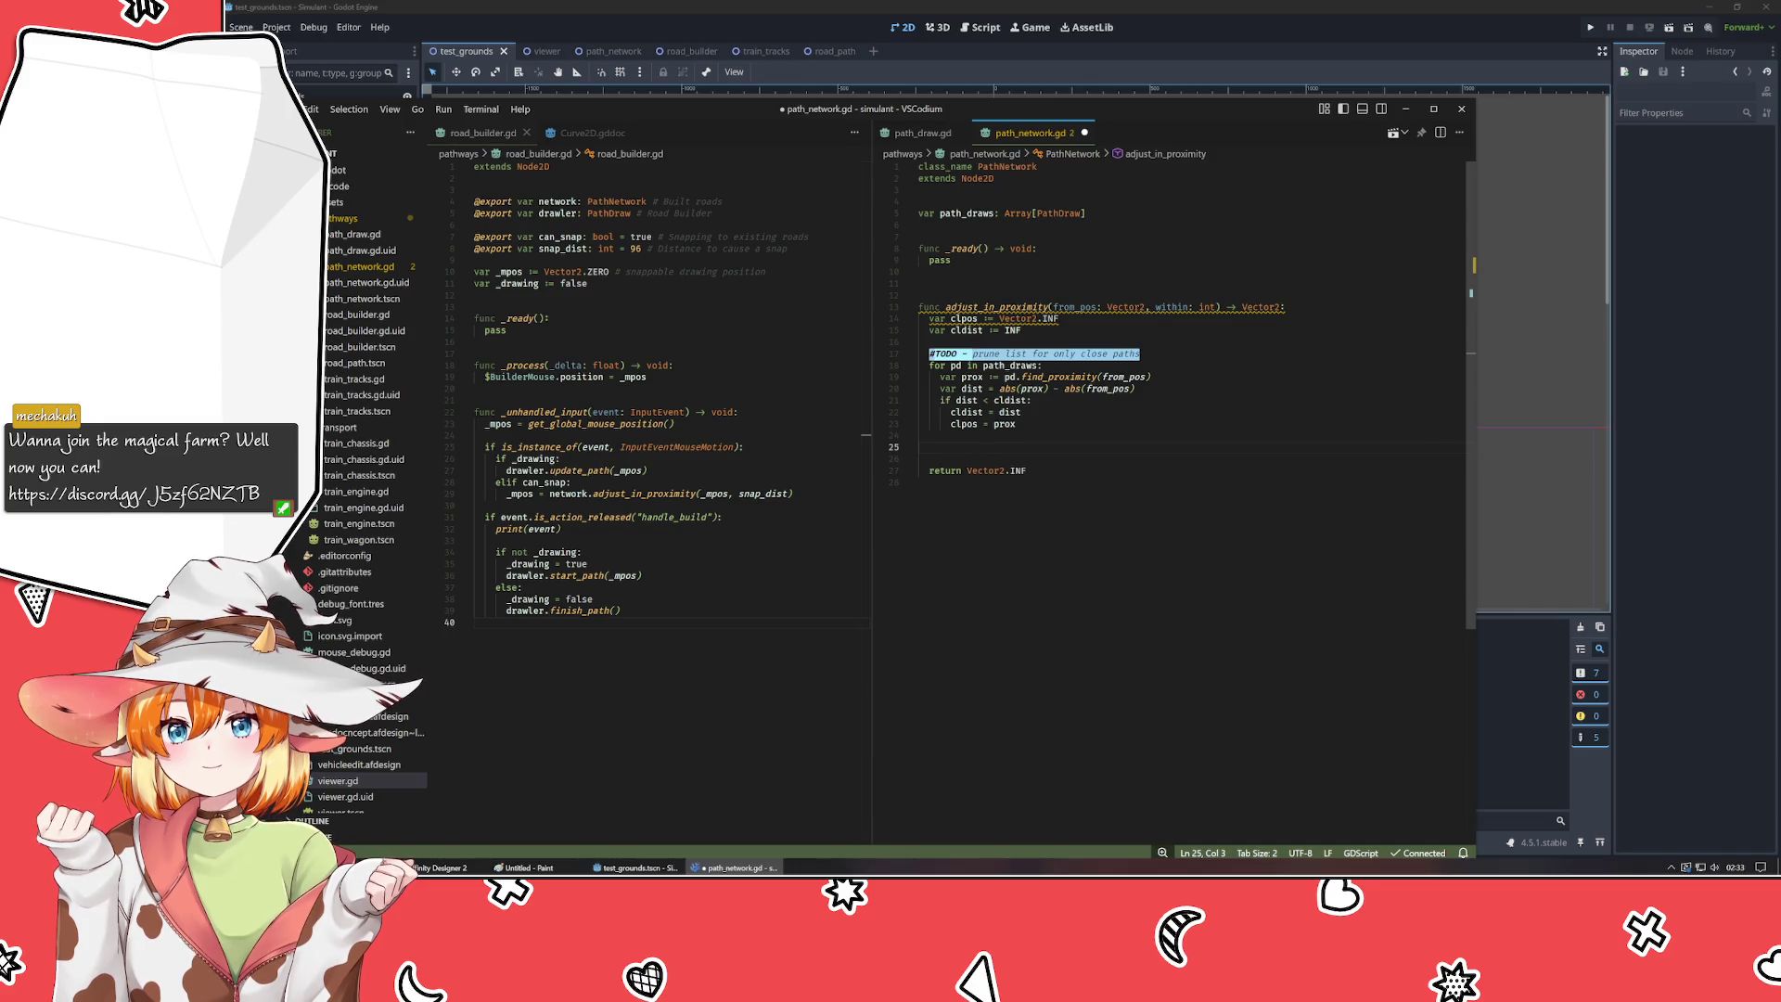
- Change the clpos declaration from ':= Vector2.INF' to 'var clpos: Vector2'
{"action": "mouse_move", "coordinate": [1019, 318]}
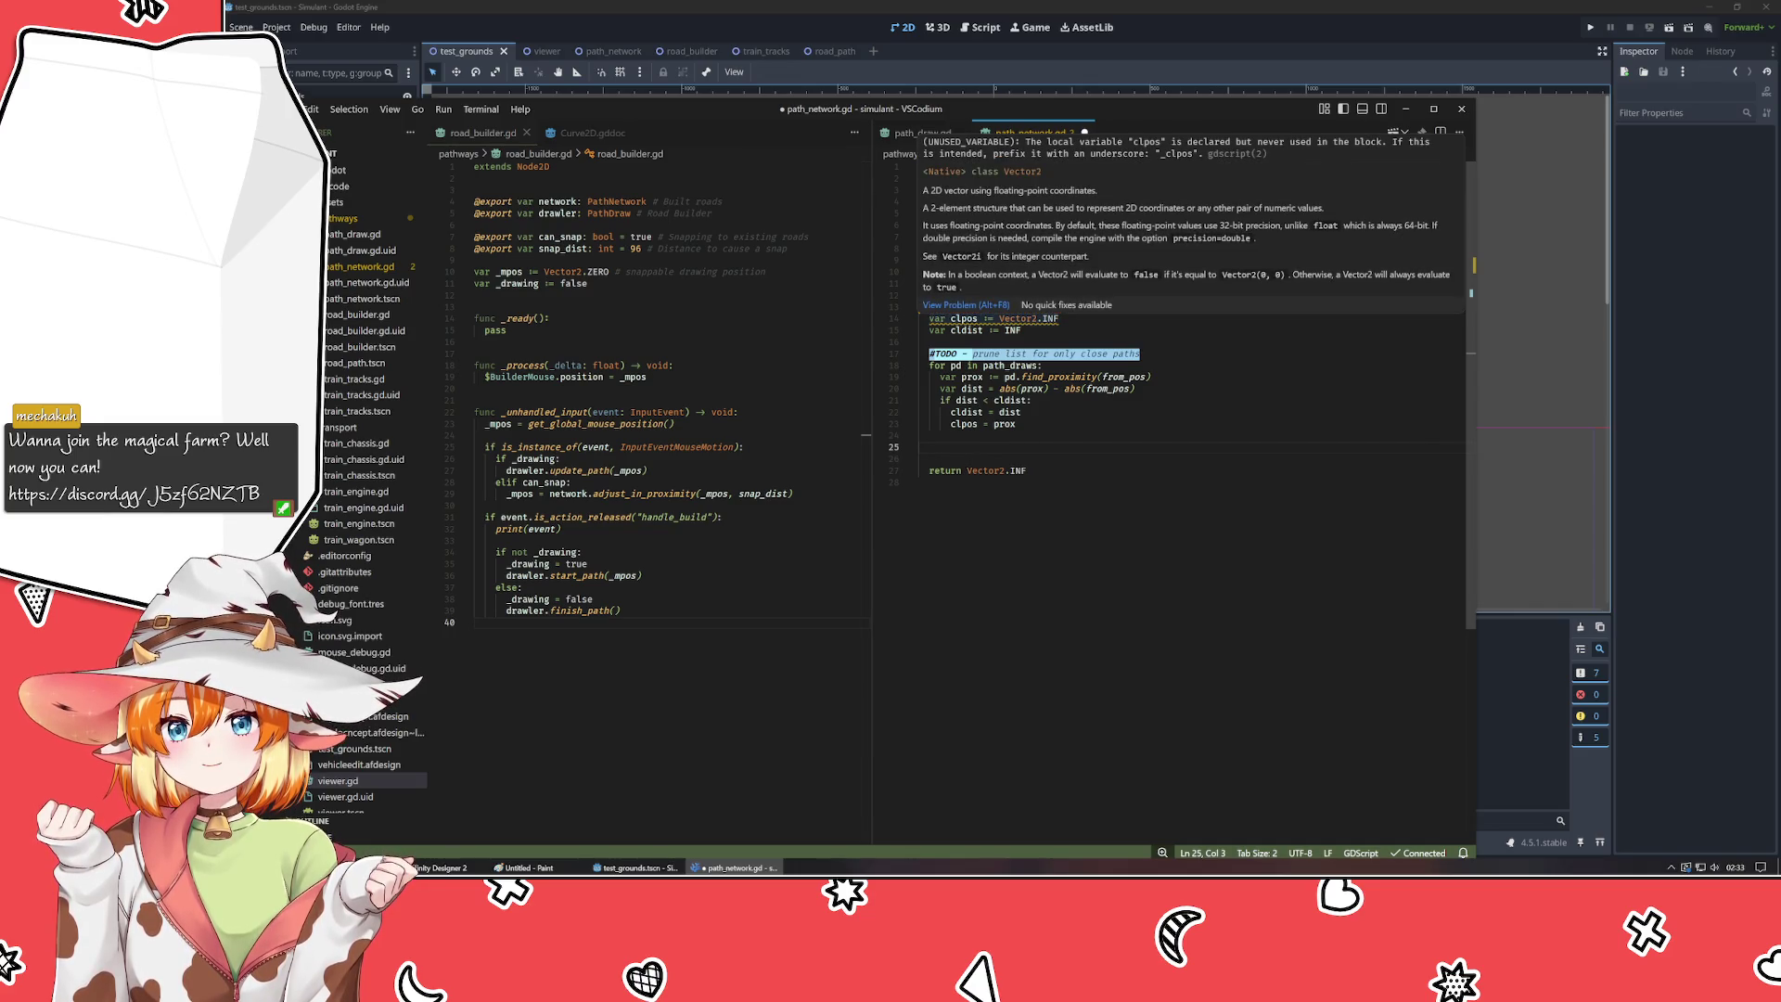
{"action": "left_click", "coordinate": [1059, 318]}
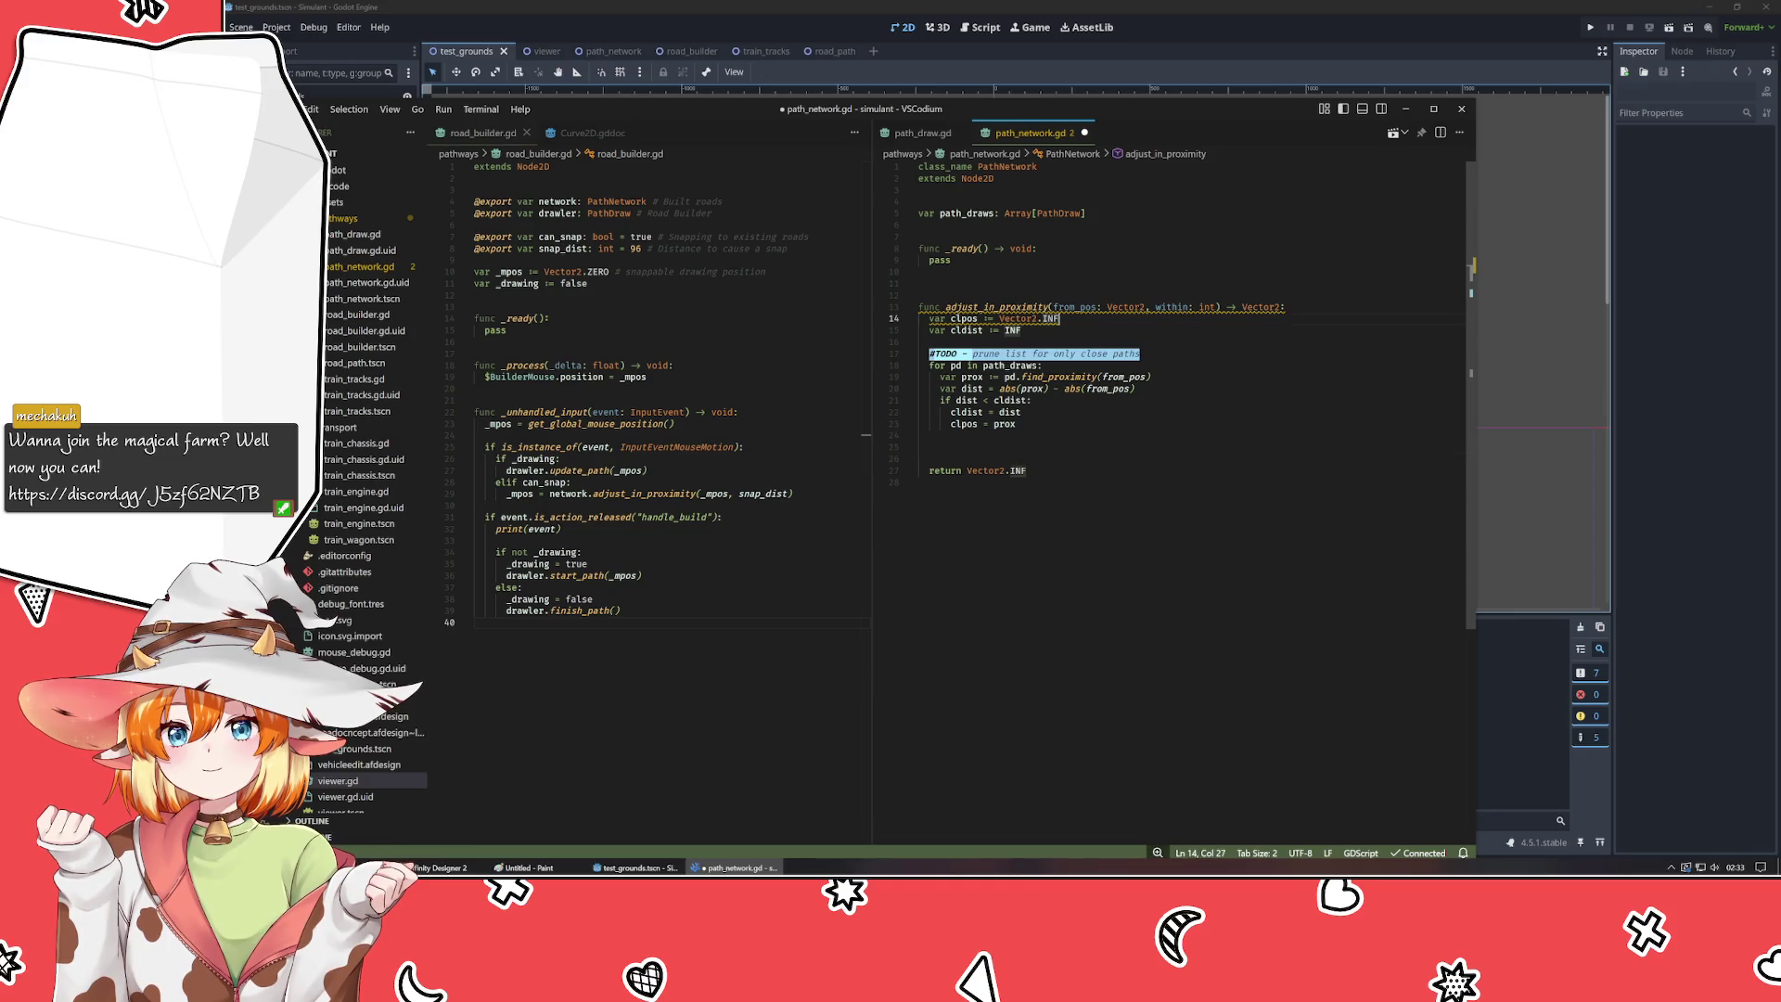
{"action": "key", "text": "BackSpace"}
{"action": "key", "text": "BackSpace"}
{"action": "key", "text": "BackSpace"}
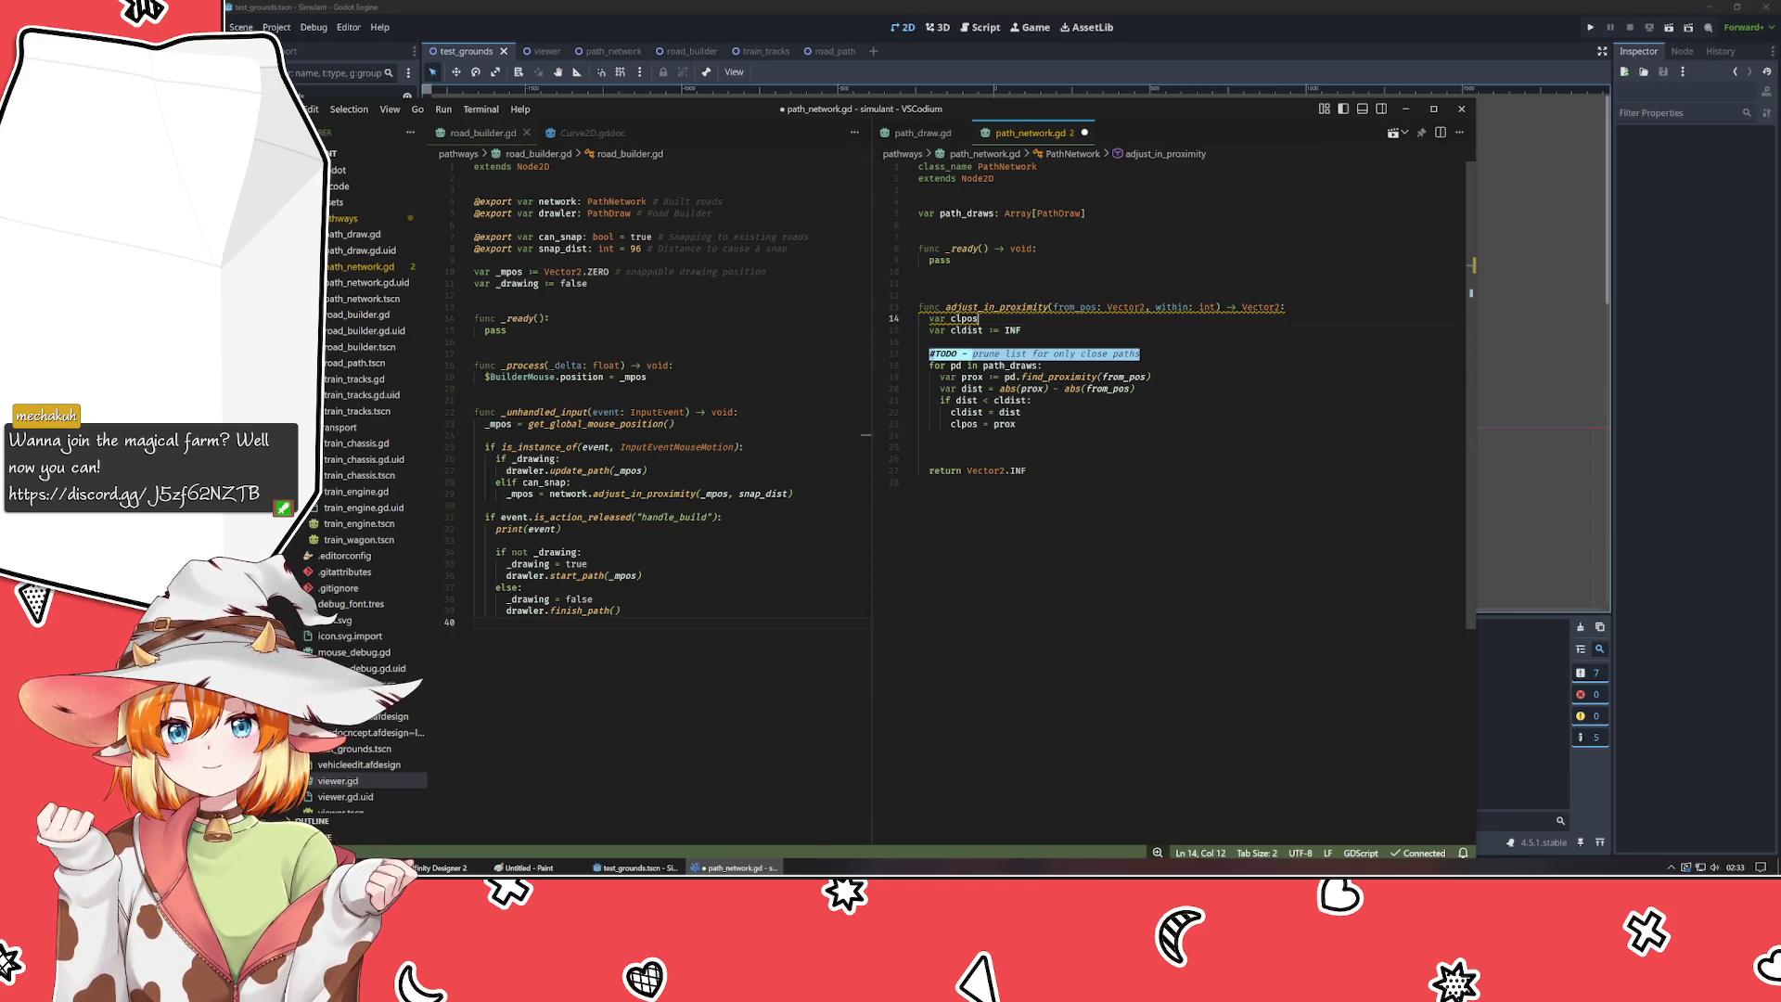
{"action": "type", "text": ":Vector2"}
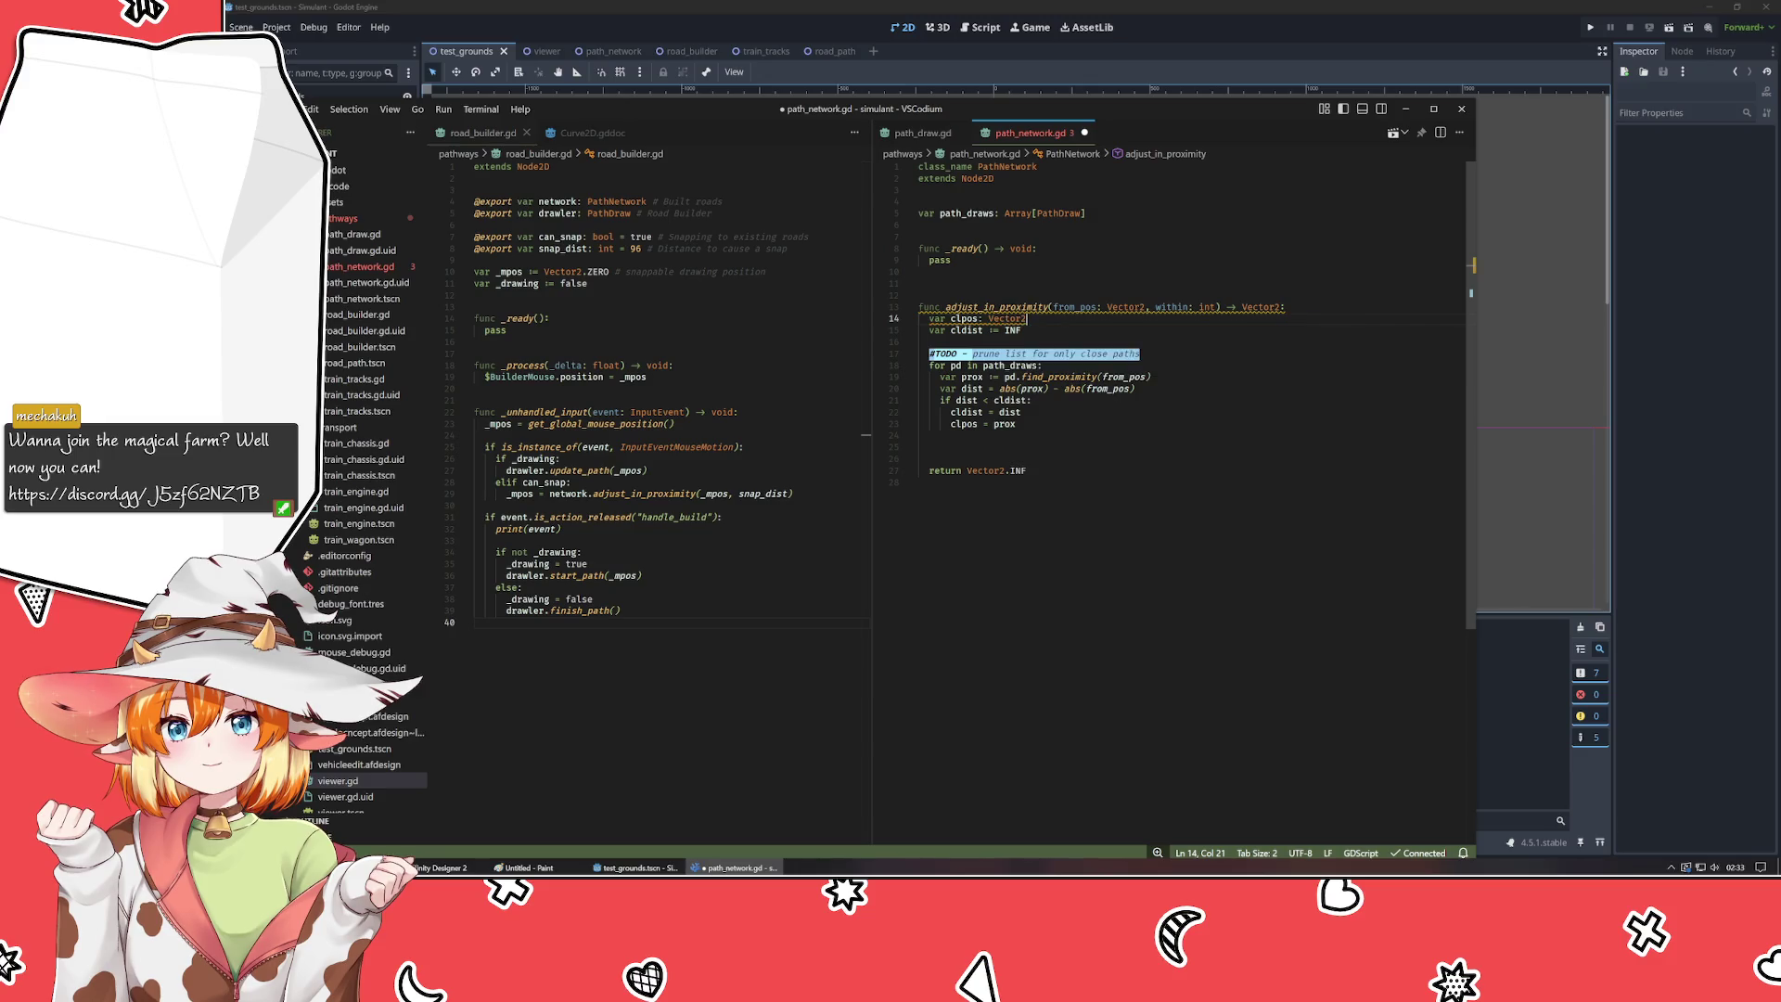
{"action": "left_click", "coordinate": [919, 459]}
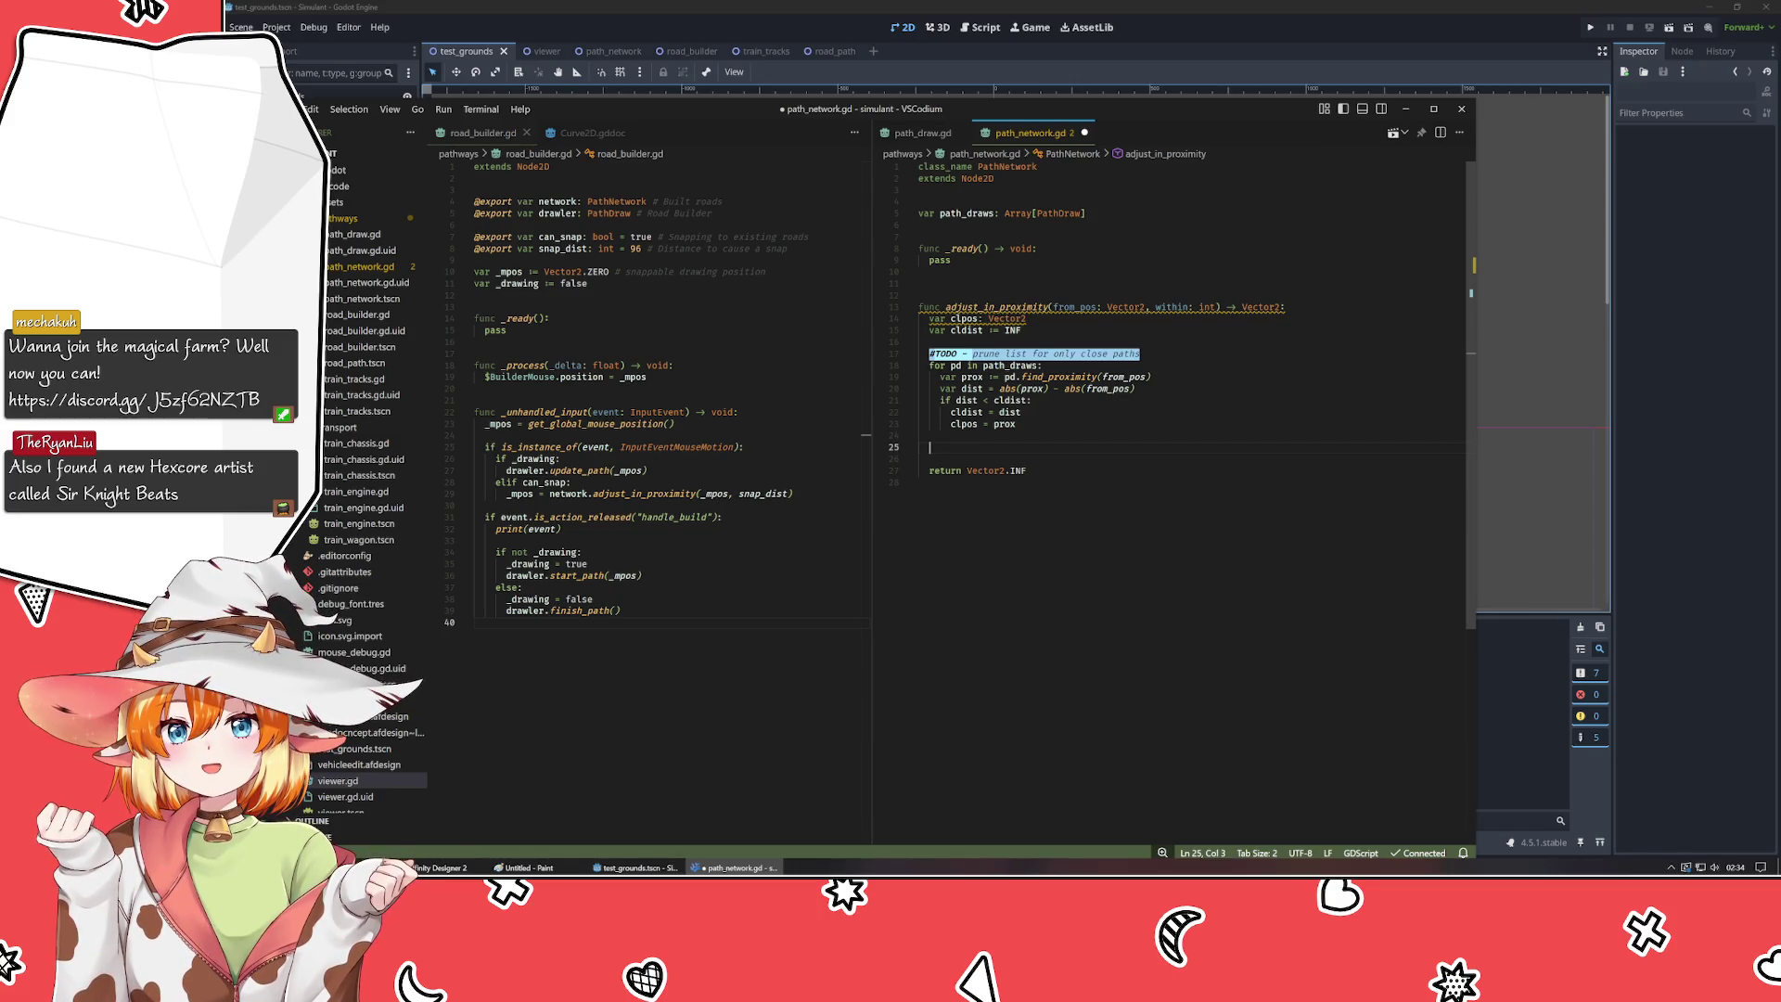
- After the loop, return clpos if cldist <= within, else Vector2.INF, and save path_network.gd
{"action": "type", "text": "if"}
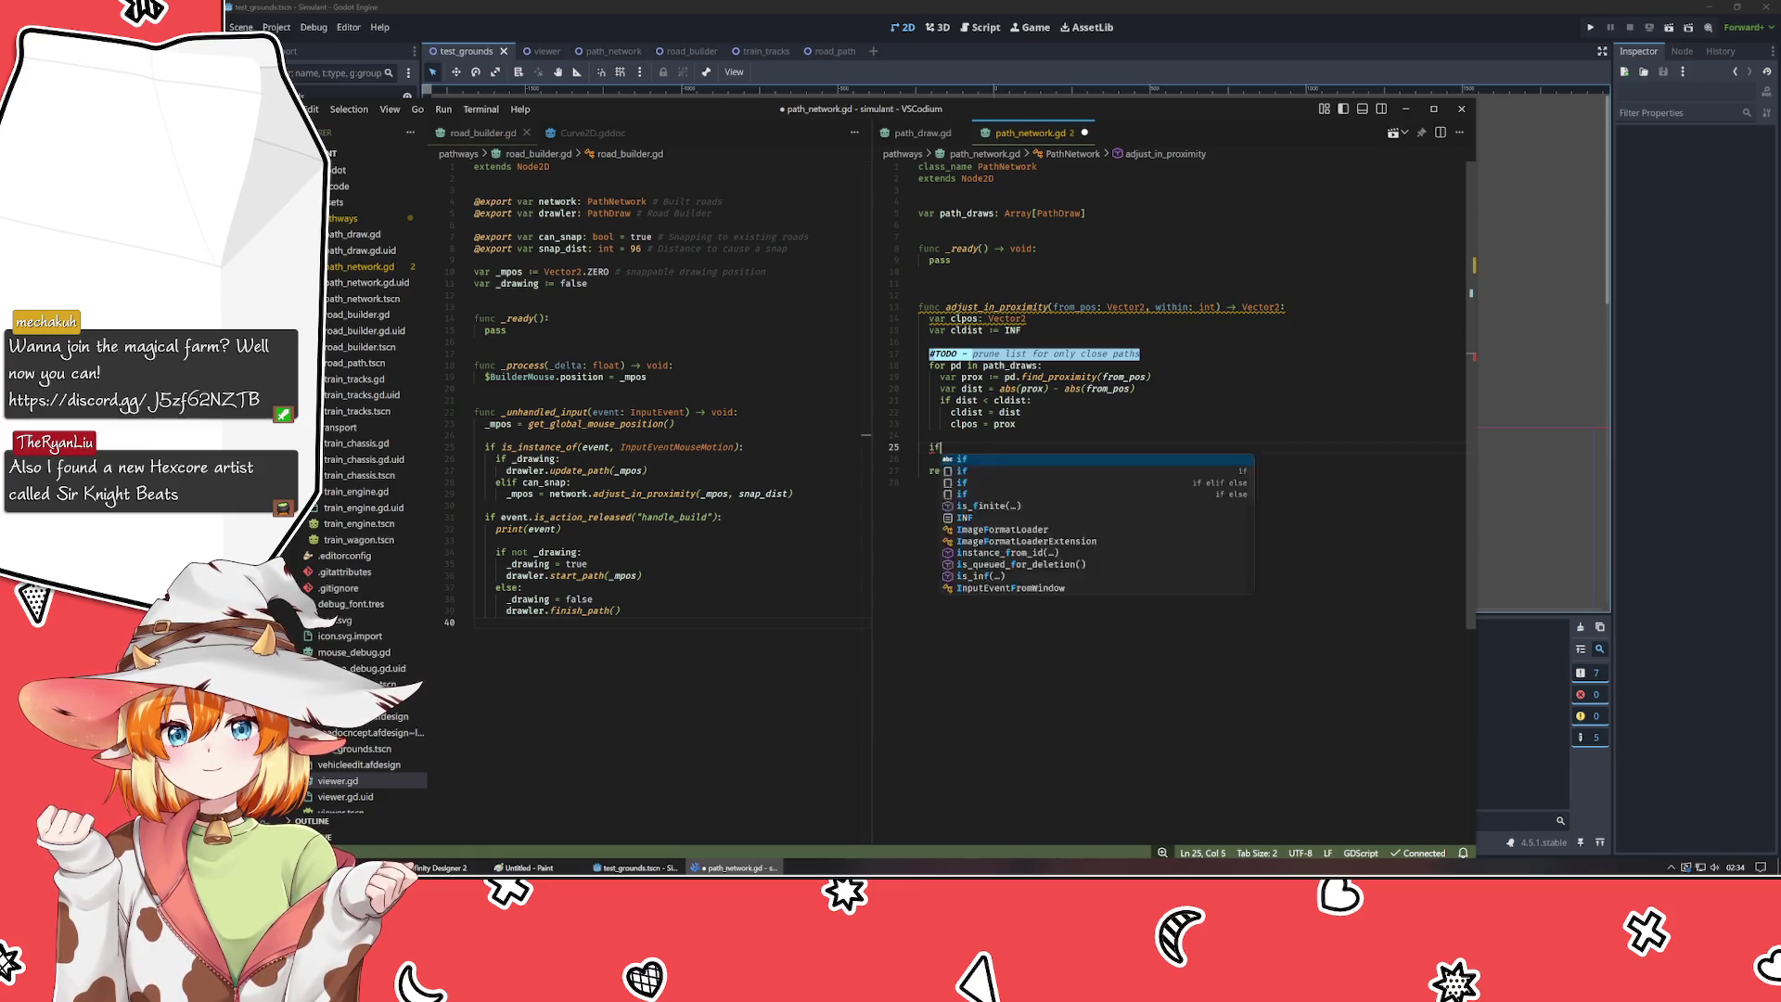
{"action": "type", "text": " cldist <= "}
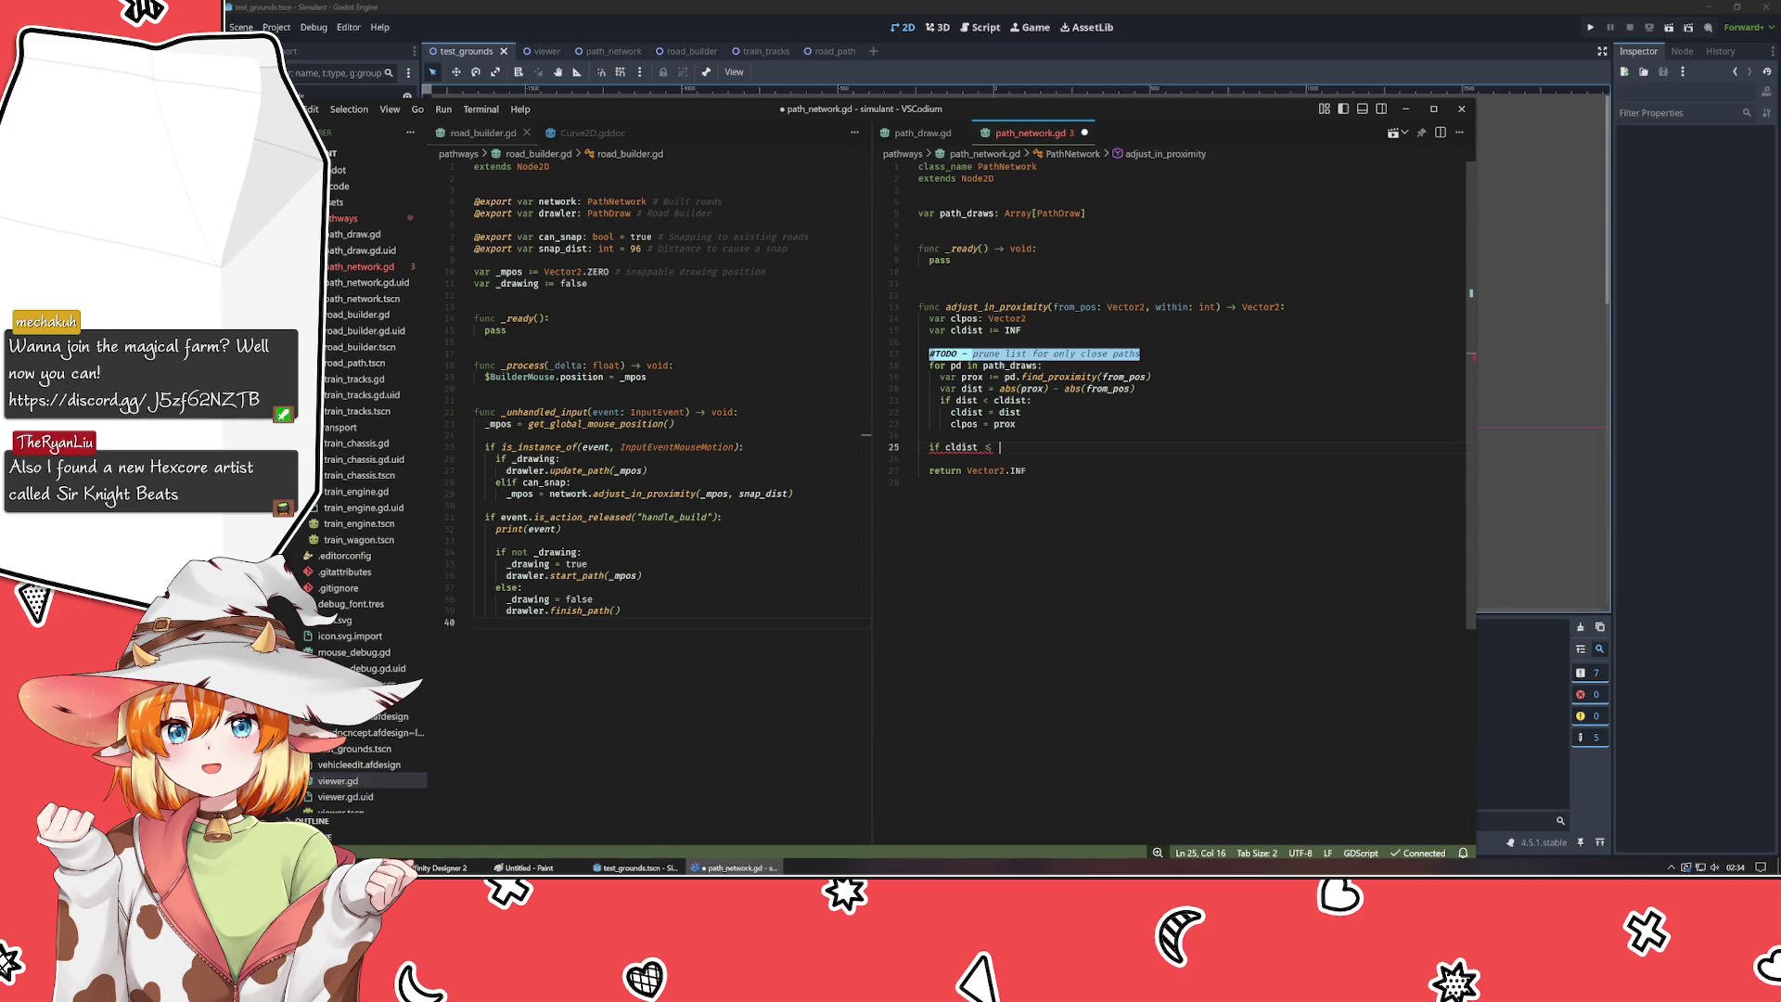
{"action": "type", "text": "within:"}
{"action": "key", "text": "Return"}
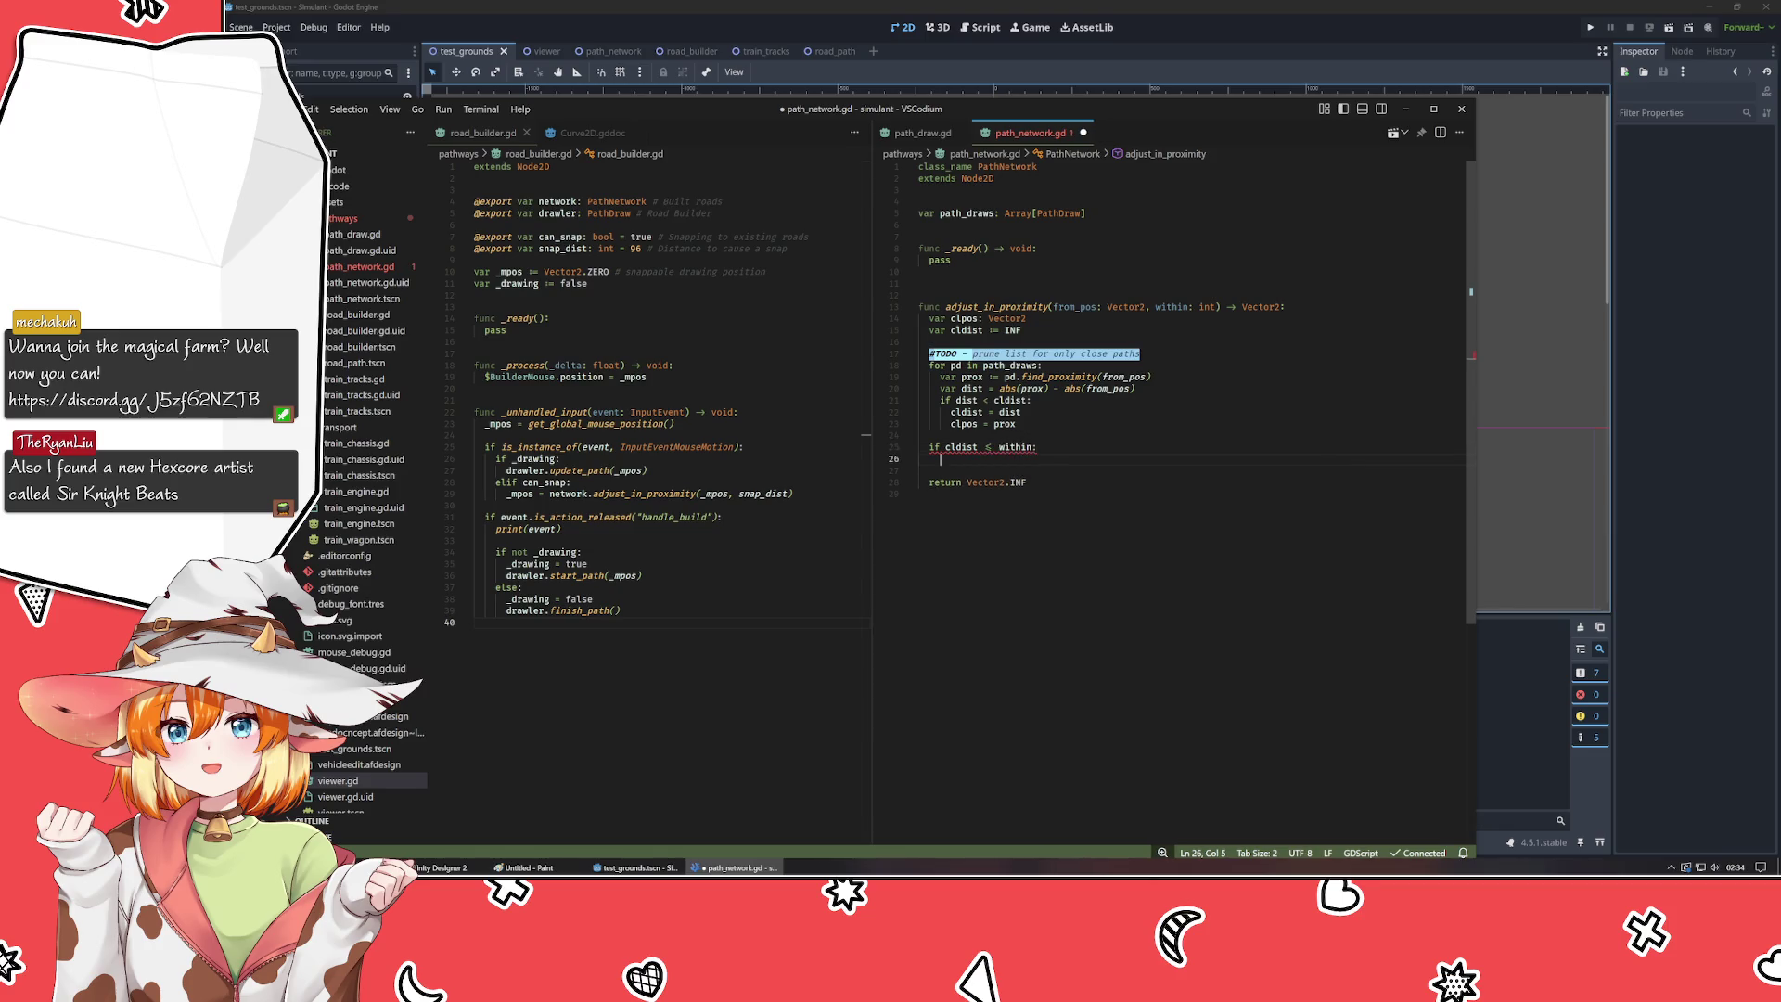
{"action": "type", "text": "return "}
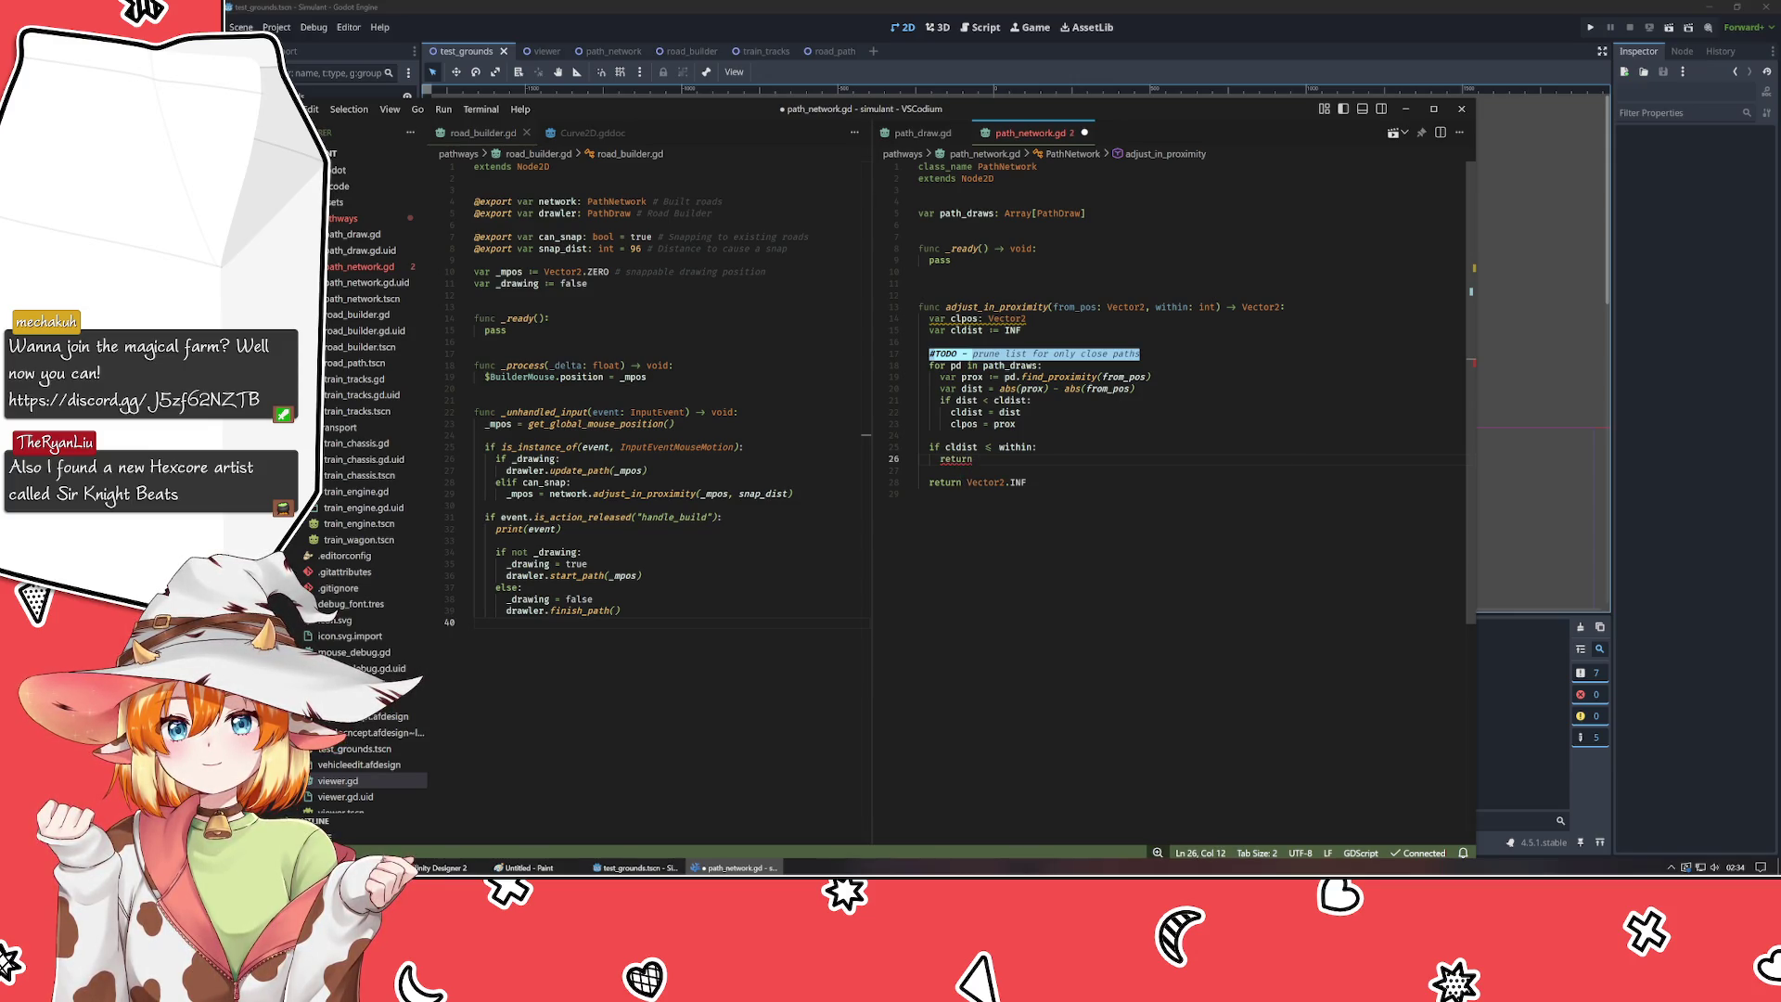
{"action": "type", "text": "clpos"}
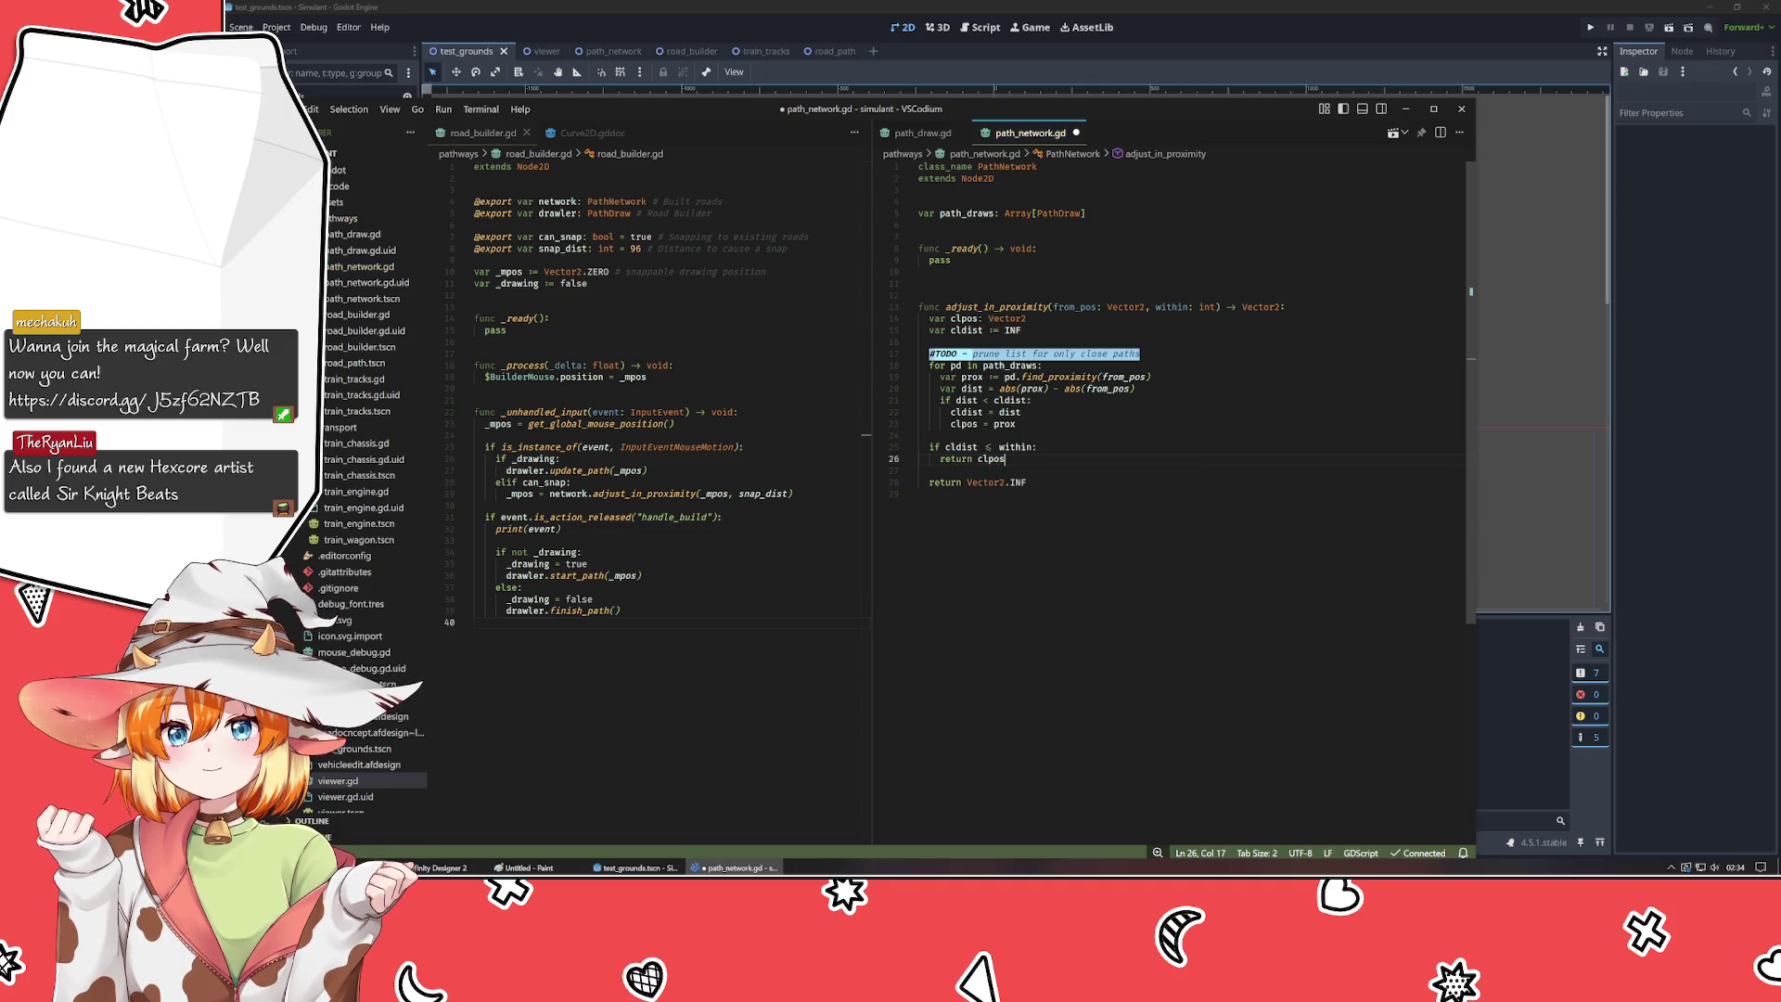
{"action": "key", "text": "Return"}
{"action": "type", "text": "else:"}
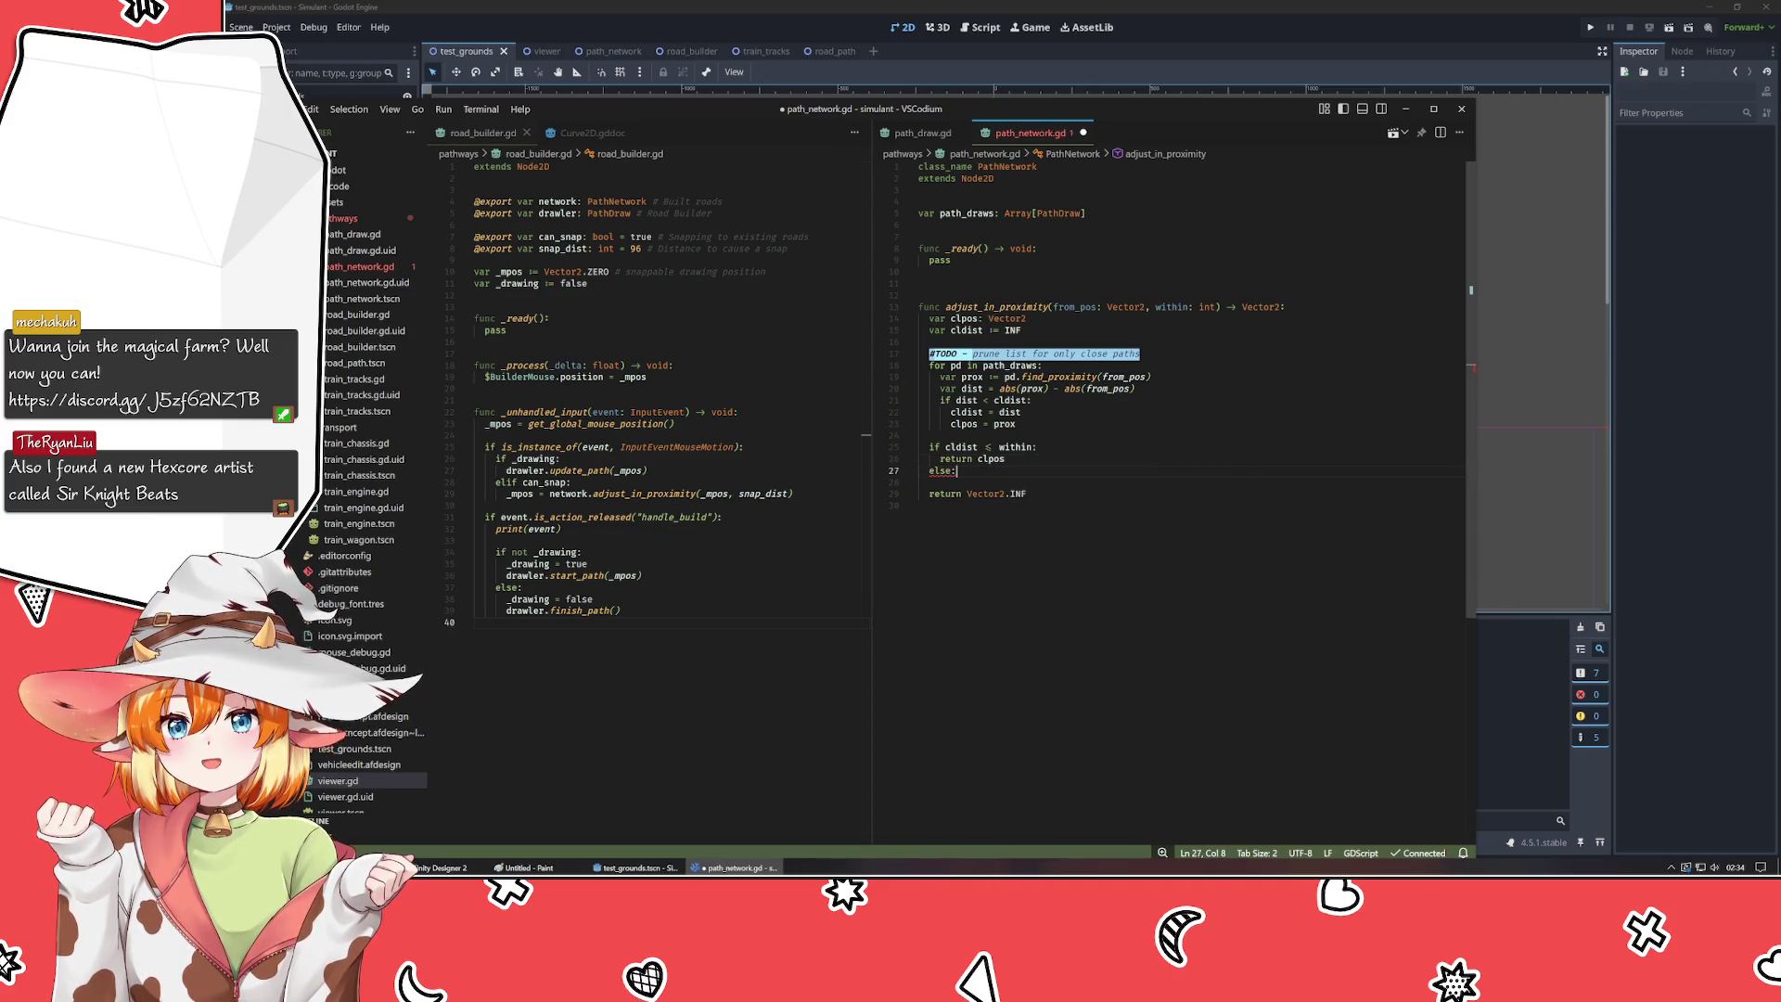
{"action": "key", "text": "Down"}
{"action": "key", "text": "Down"}
{"action": "key", "text": "alt+Up"}
{"action": "key", "text": "ctrl+s"}
{"action": "left_click", "coordinate": [475, 353]}
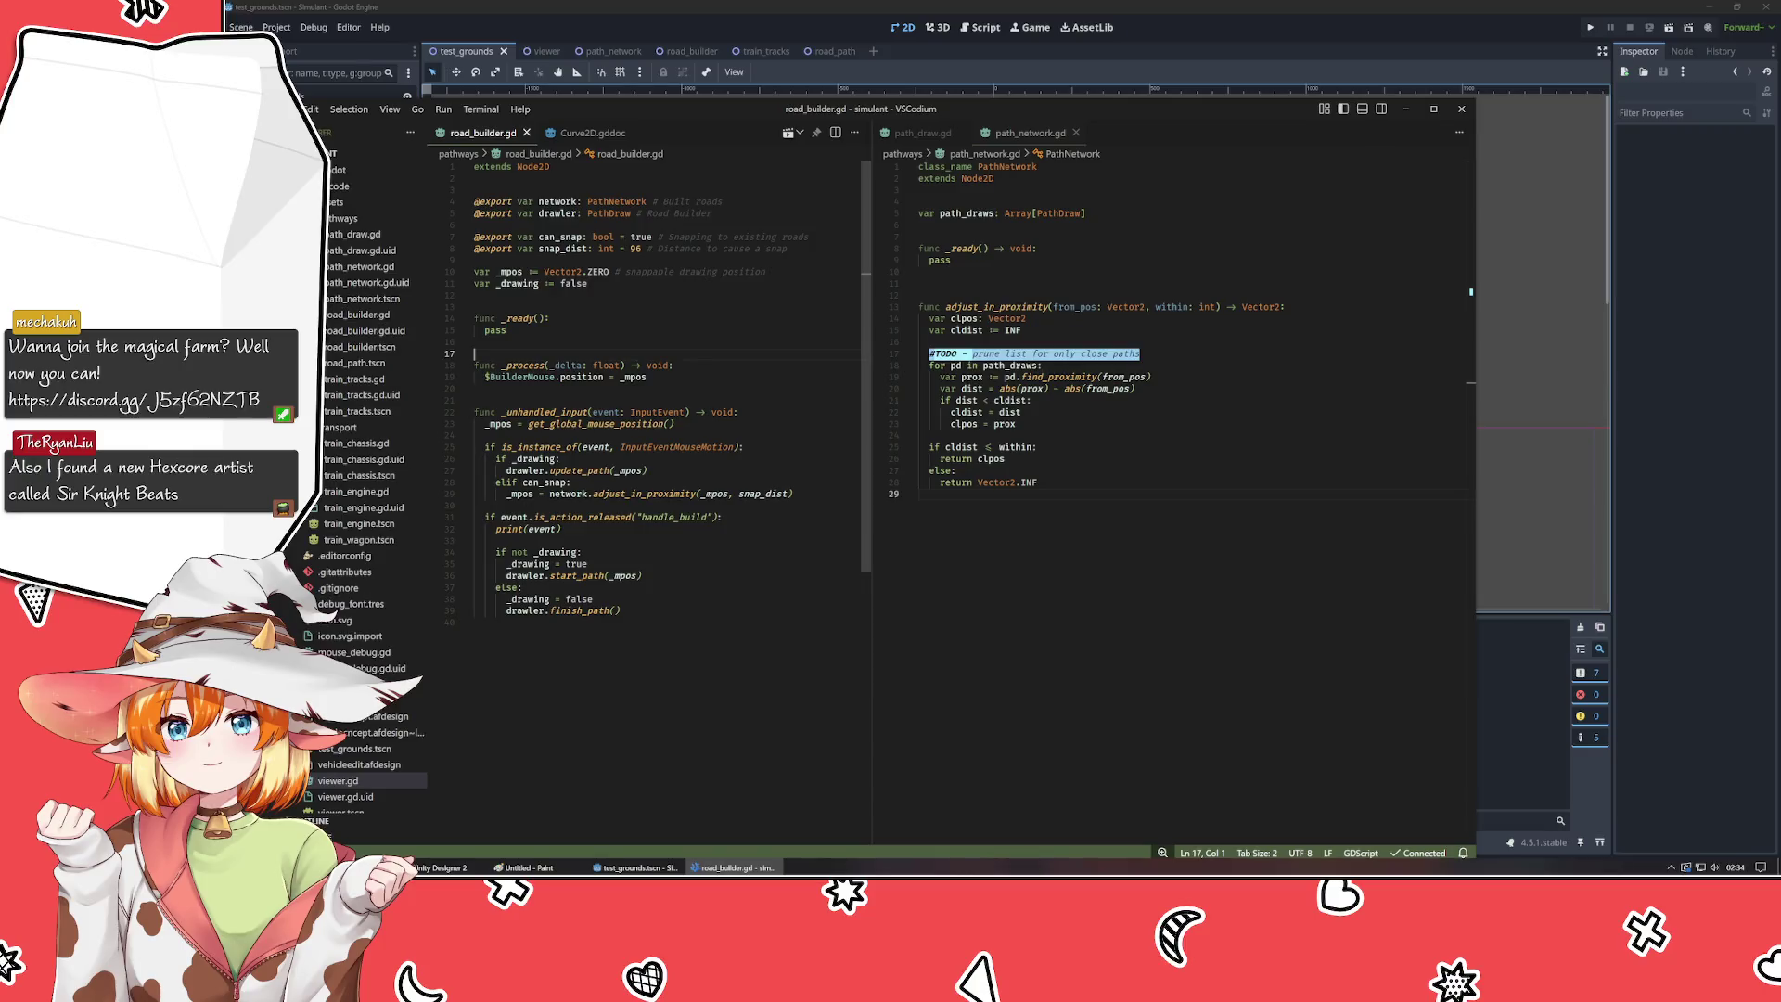
{"action": "left_click", "coordinate": [617, 610]}
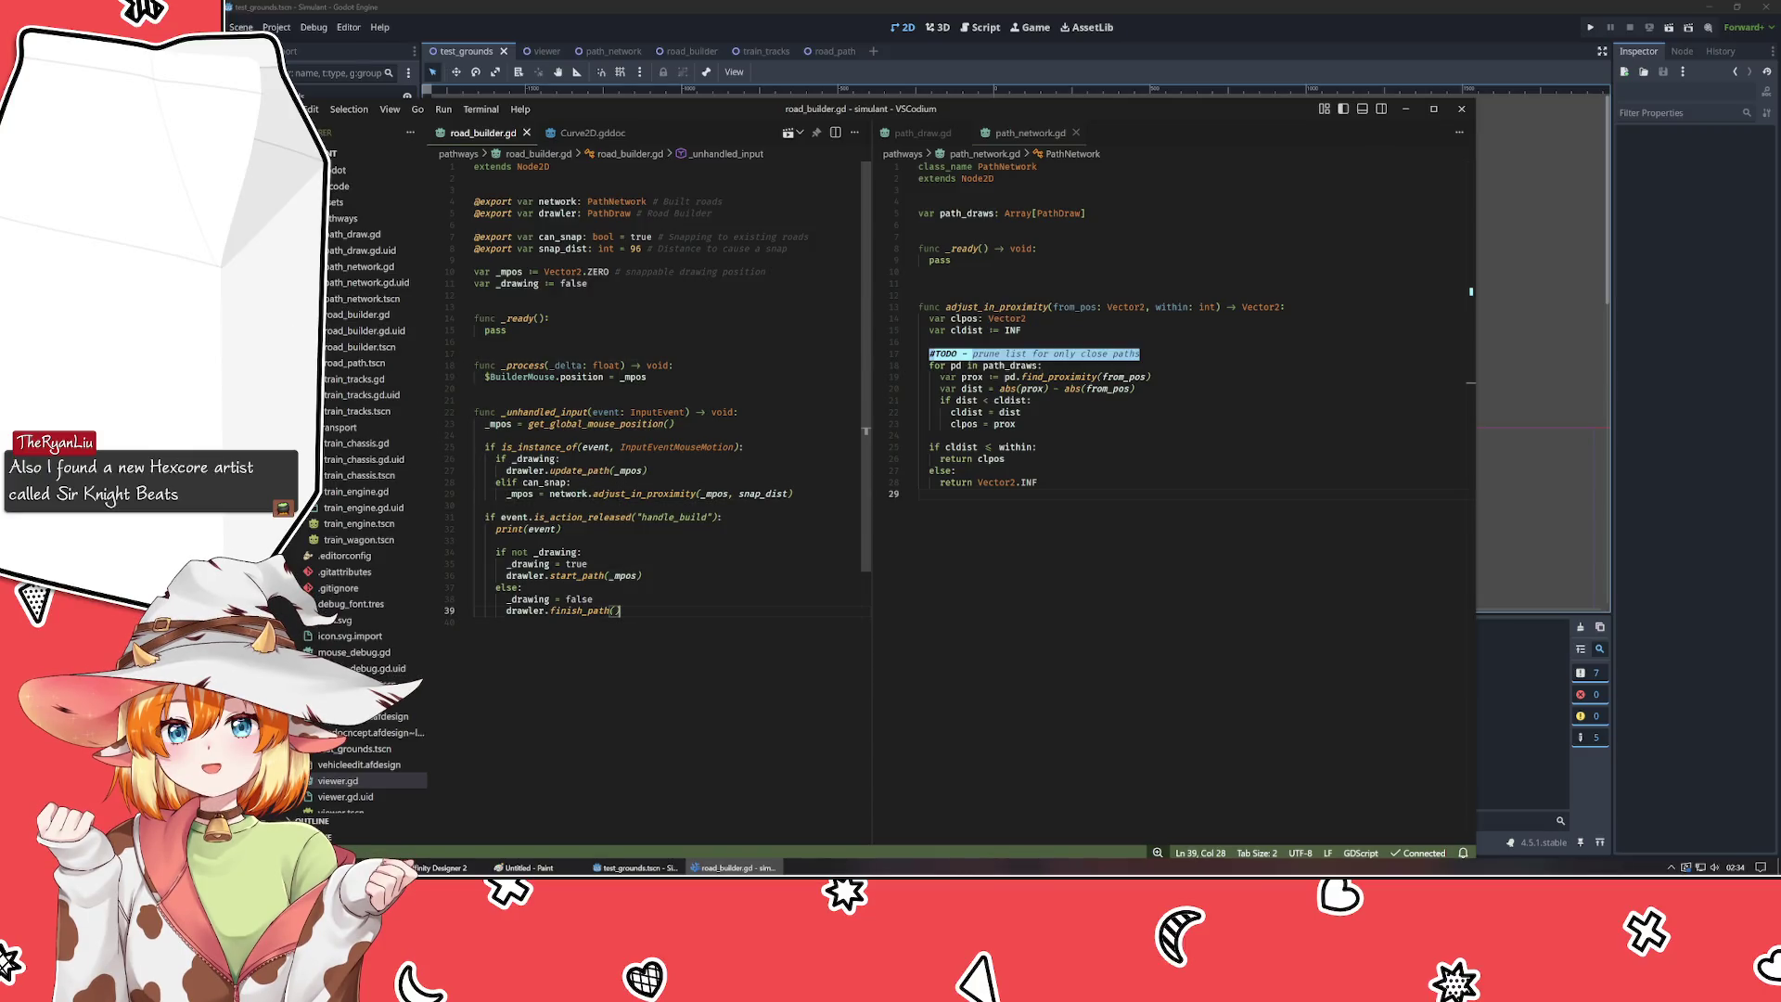
- Run the project from Godot with F5, draw one straight test road, then close the game window
{"action": "left_click", "coordinate": [674, 25]}
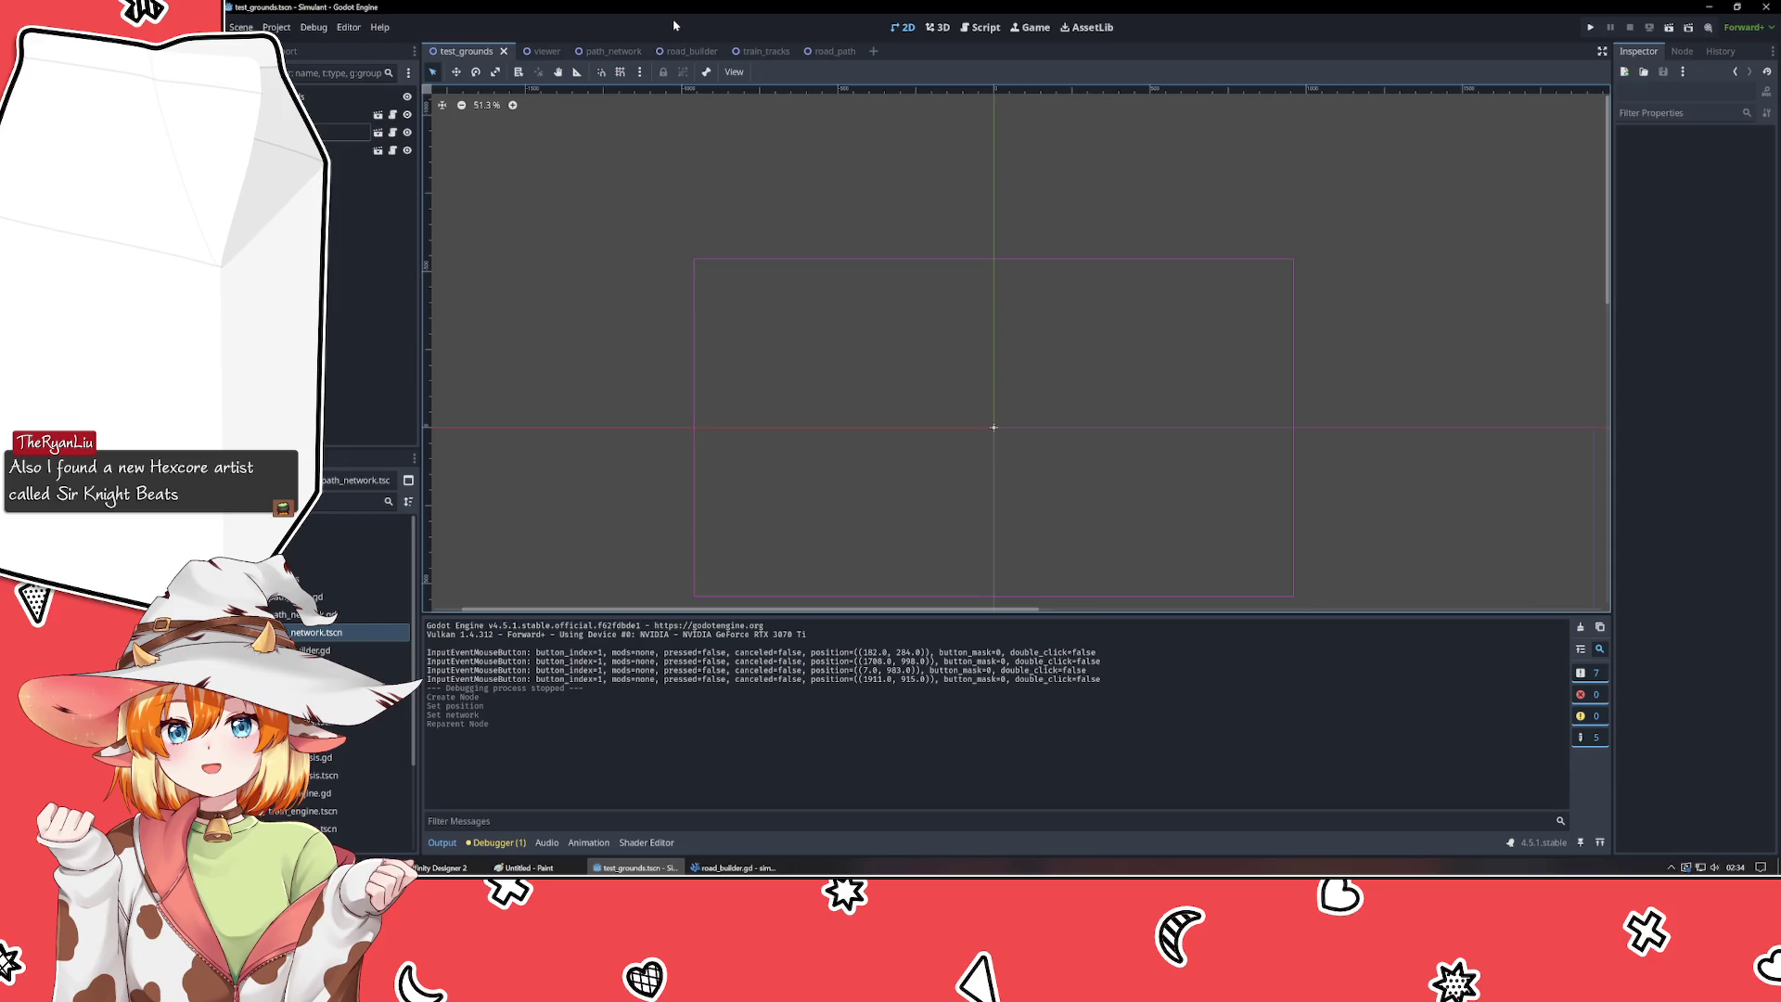
{"action": "key", "text": "F5"}
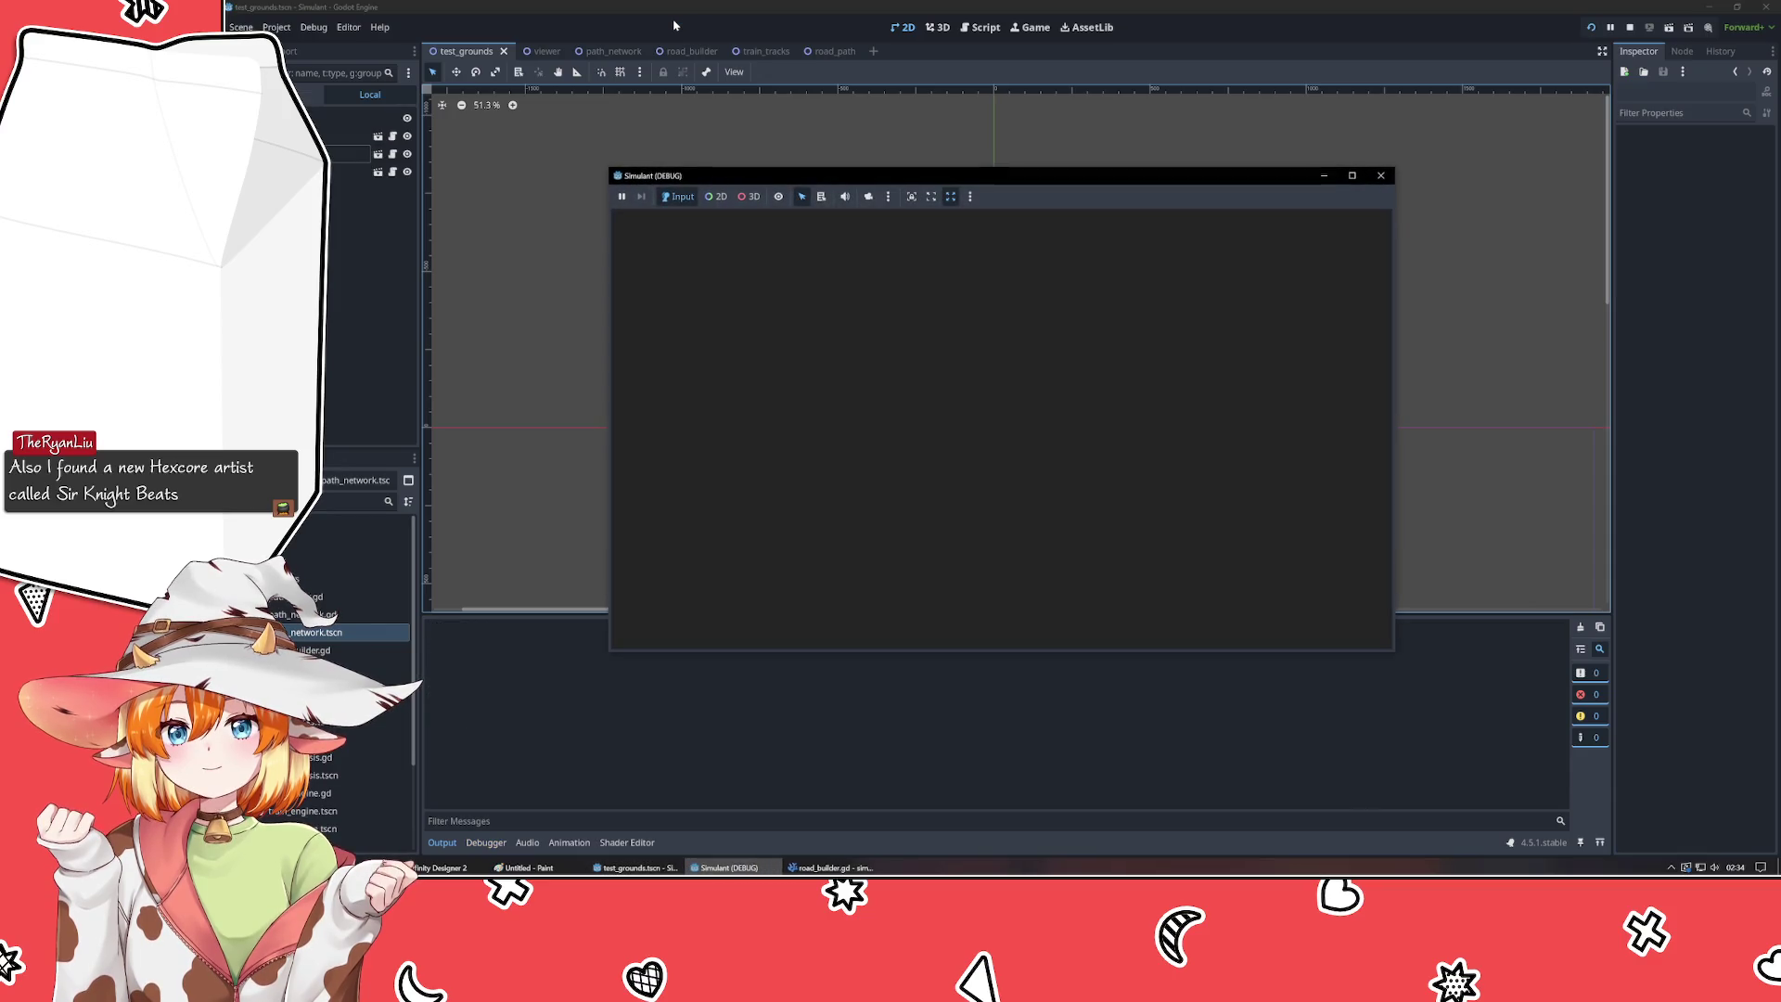
{"action": "left_click", "coordinate": [728, 489]}
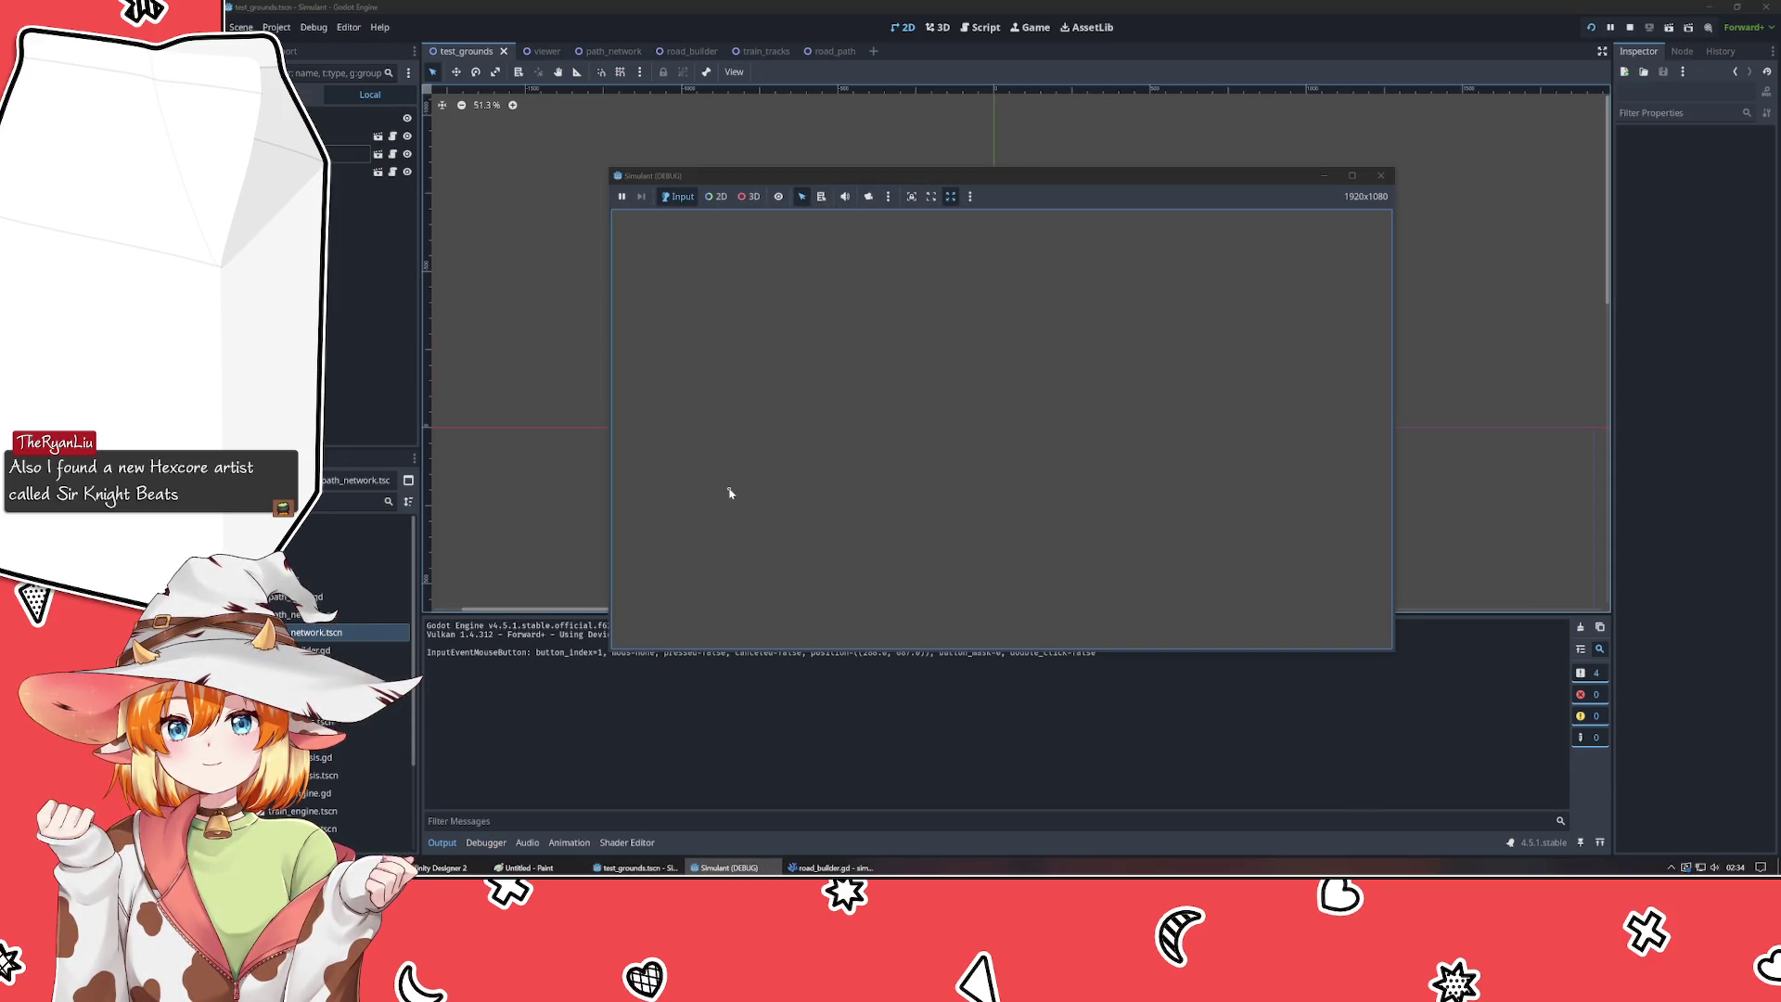
{"action": "left_click", "coordinate": [1289, 356]}
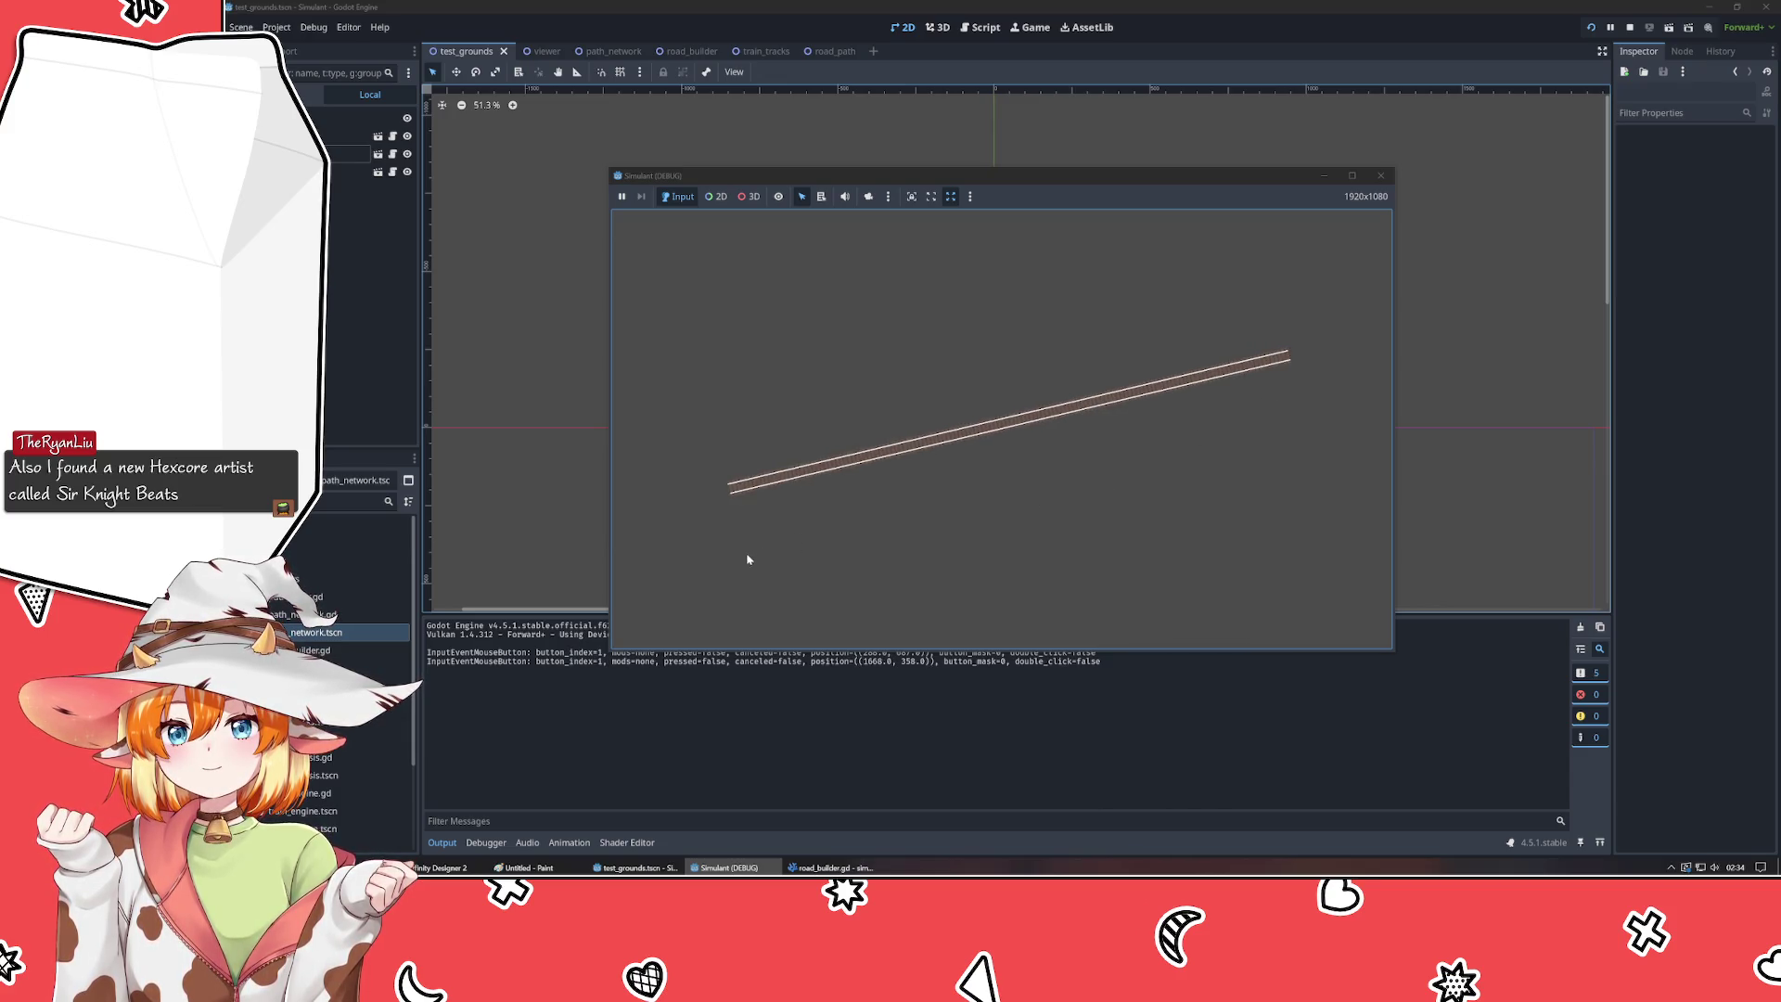
{"action": "left_click", "coordinate": [1381, 175]}
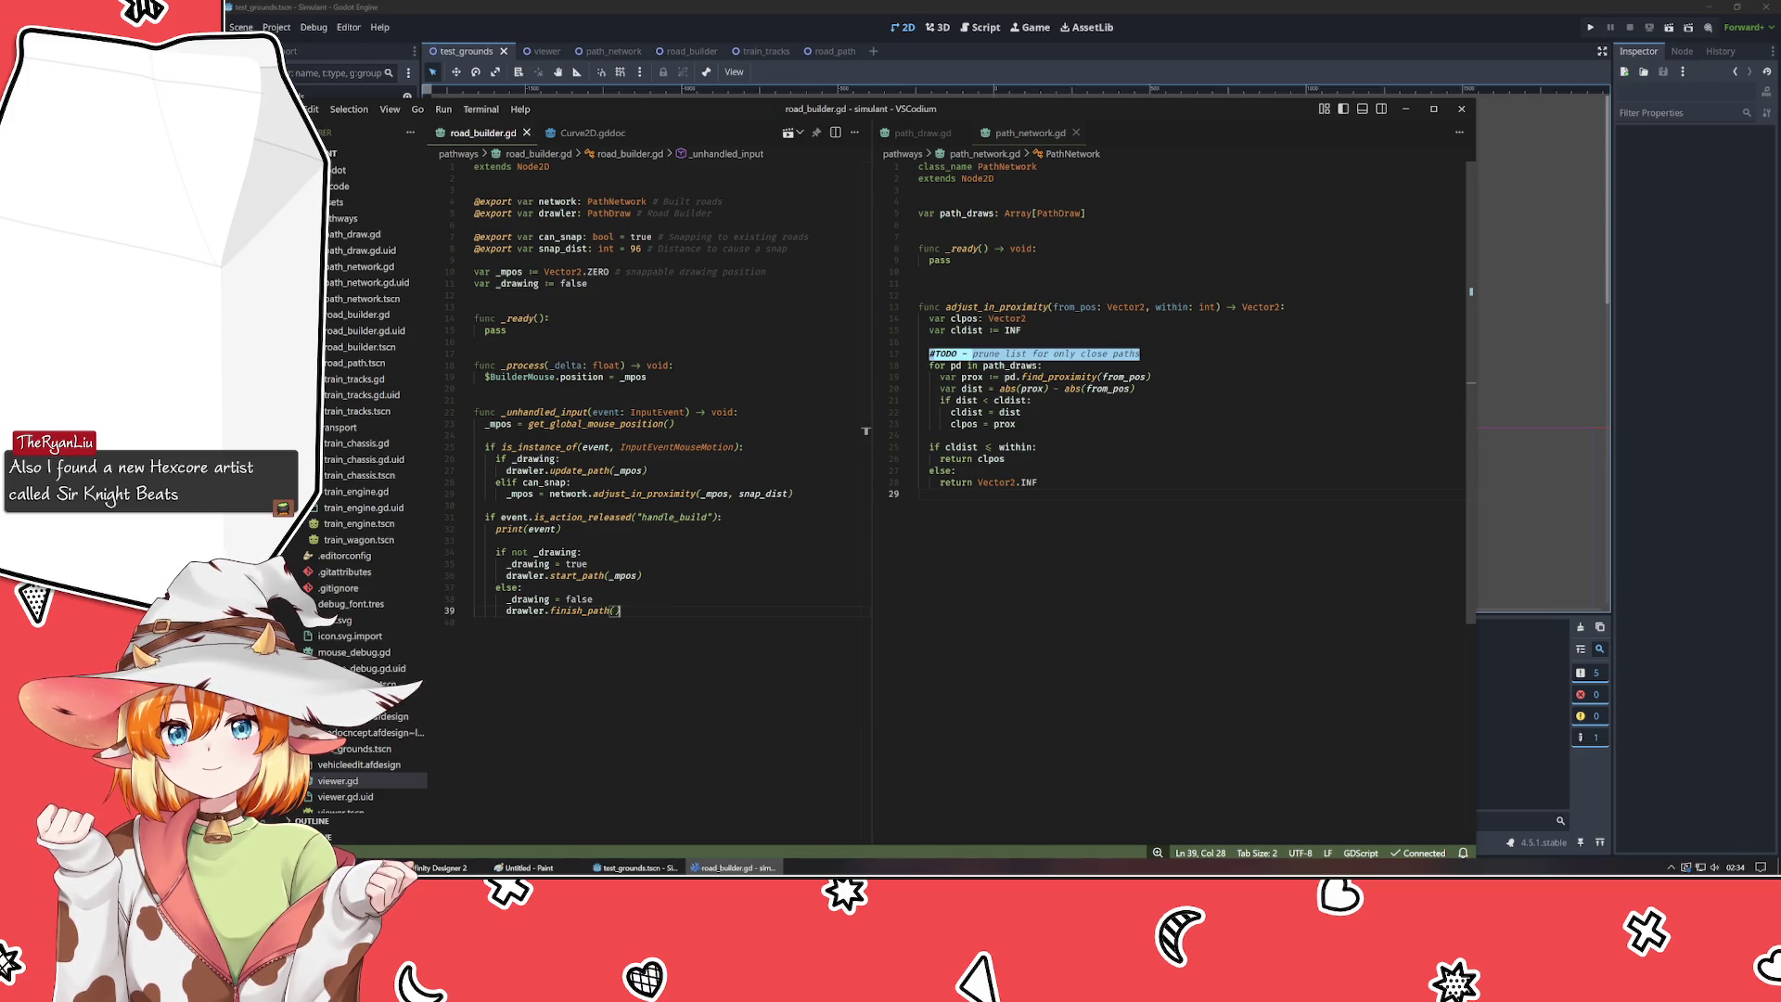
- Make the else branch return from_pos instead of Vector2.INF, save, and rerun the project in Godot
{"action": "left_click", "coordinate": [960, 470]}
{"action": "left_click_drag", "start_coordinate": [977, 482], "coordinate": [1039, 483]}
{"action": "type", "text": "from_"}
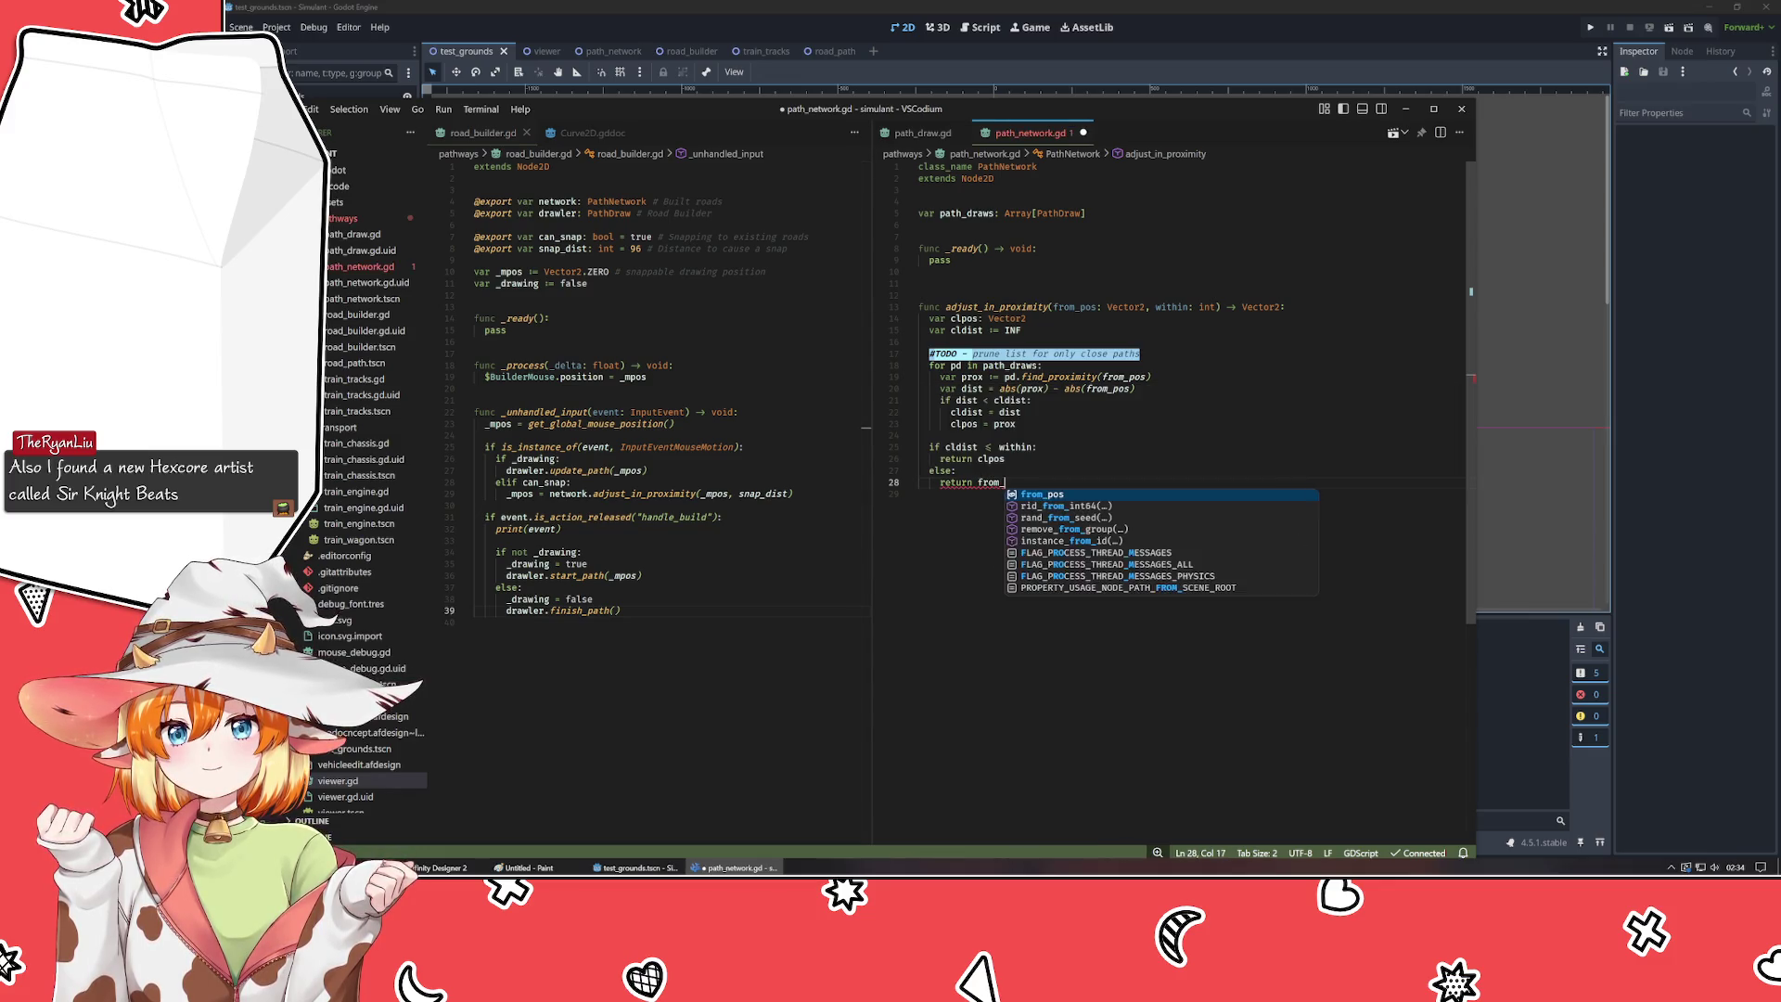
{"action": "key", "text": "Return"}
{"action": "key", "text": "ctrl+s"}
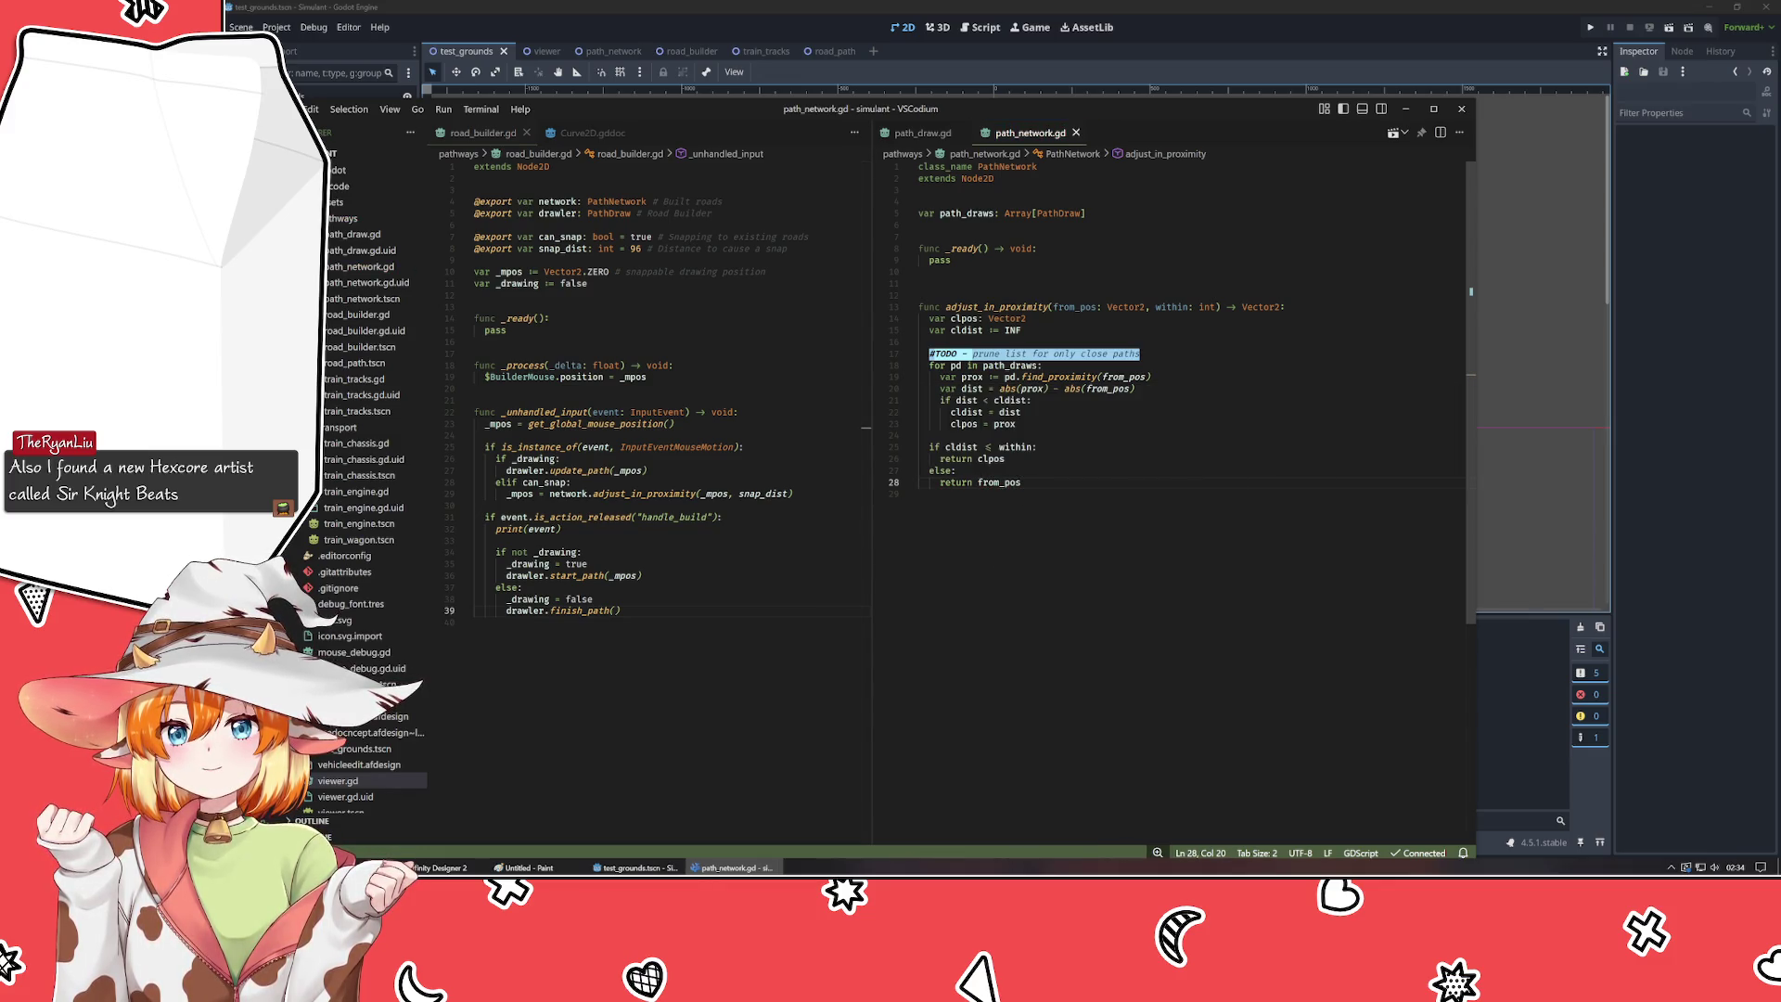
{"action": "left_click", "coordinate": [1704, 330]}
{"action": "key", "text": "F5"}
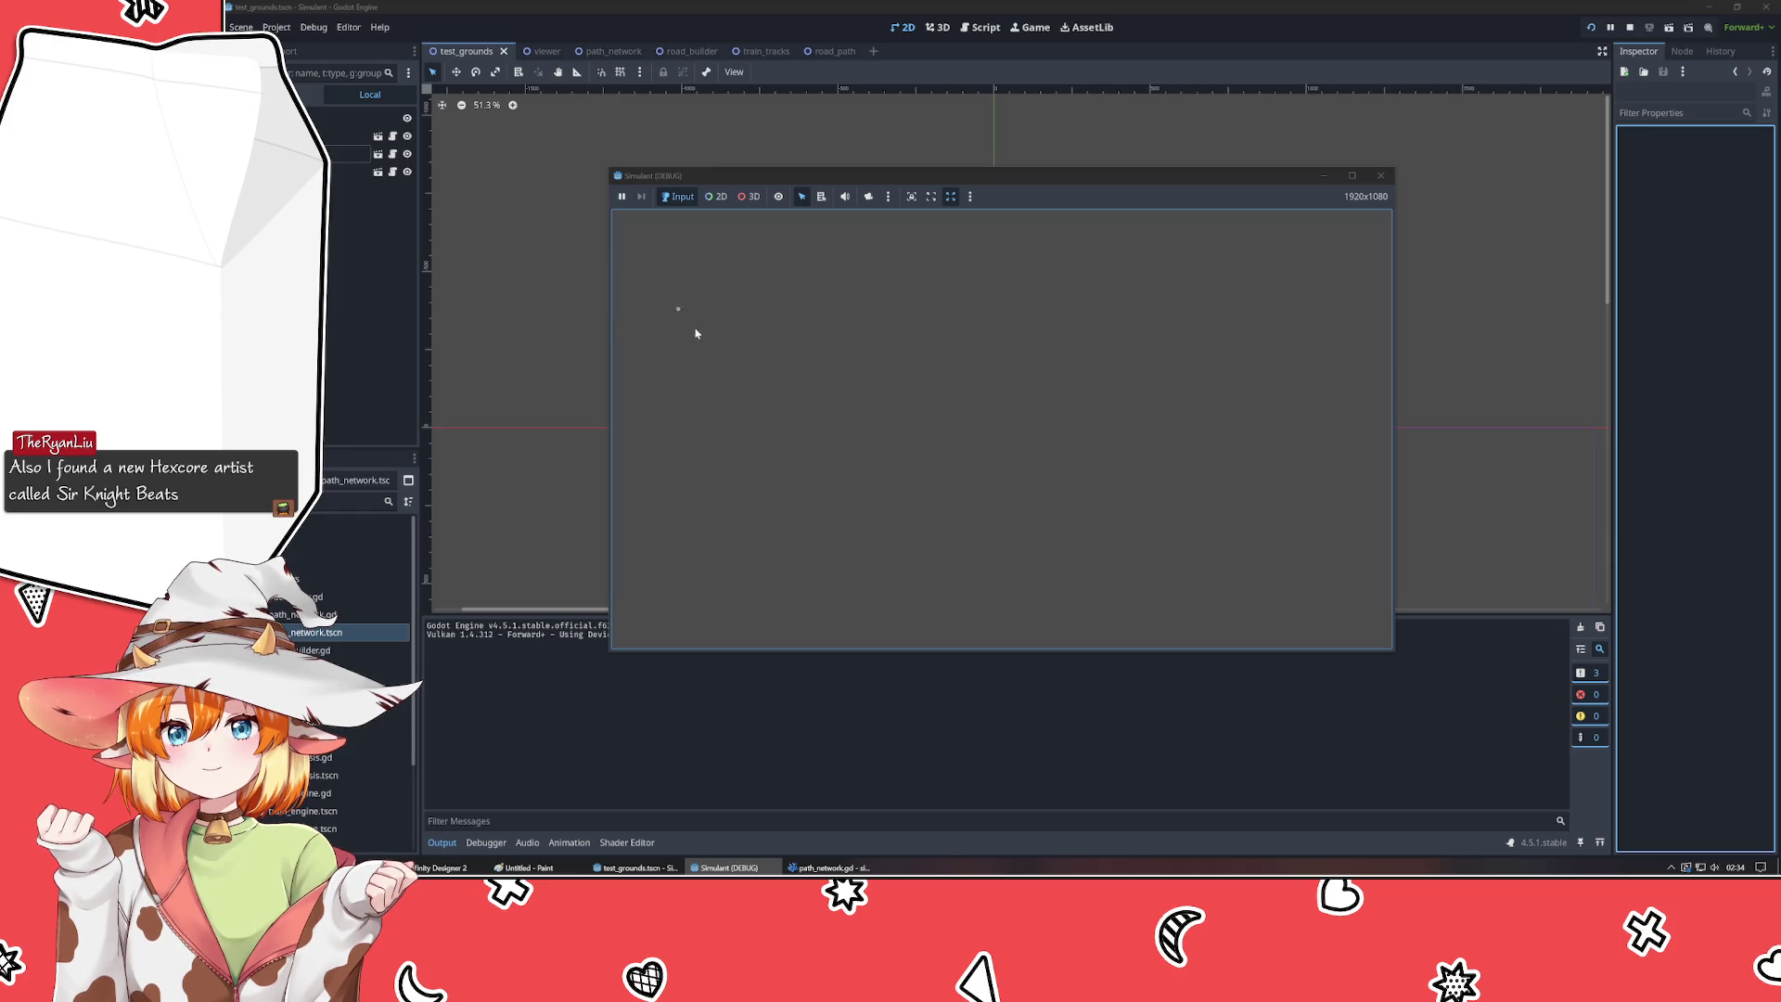
- Draw a straight test road between two points in the running game, then stop it
{"action": "left_click", "coordinate": [741, 428]}
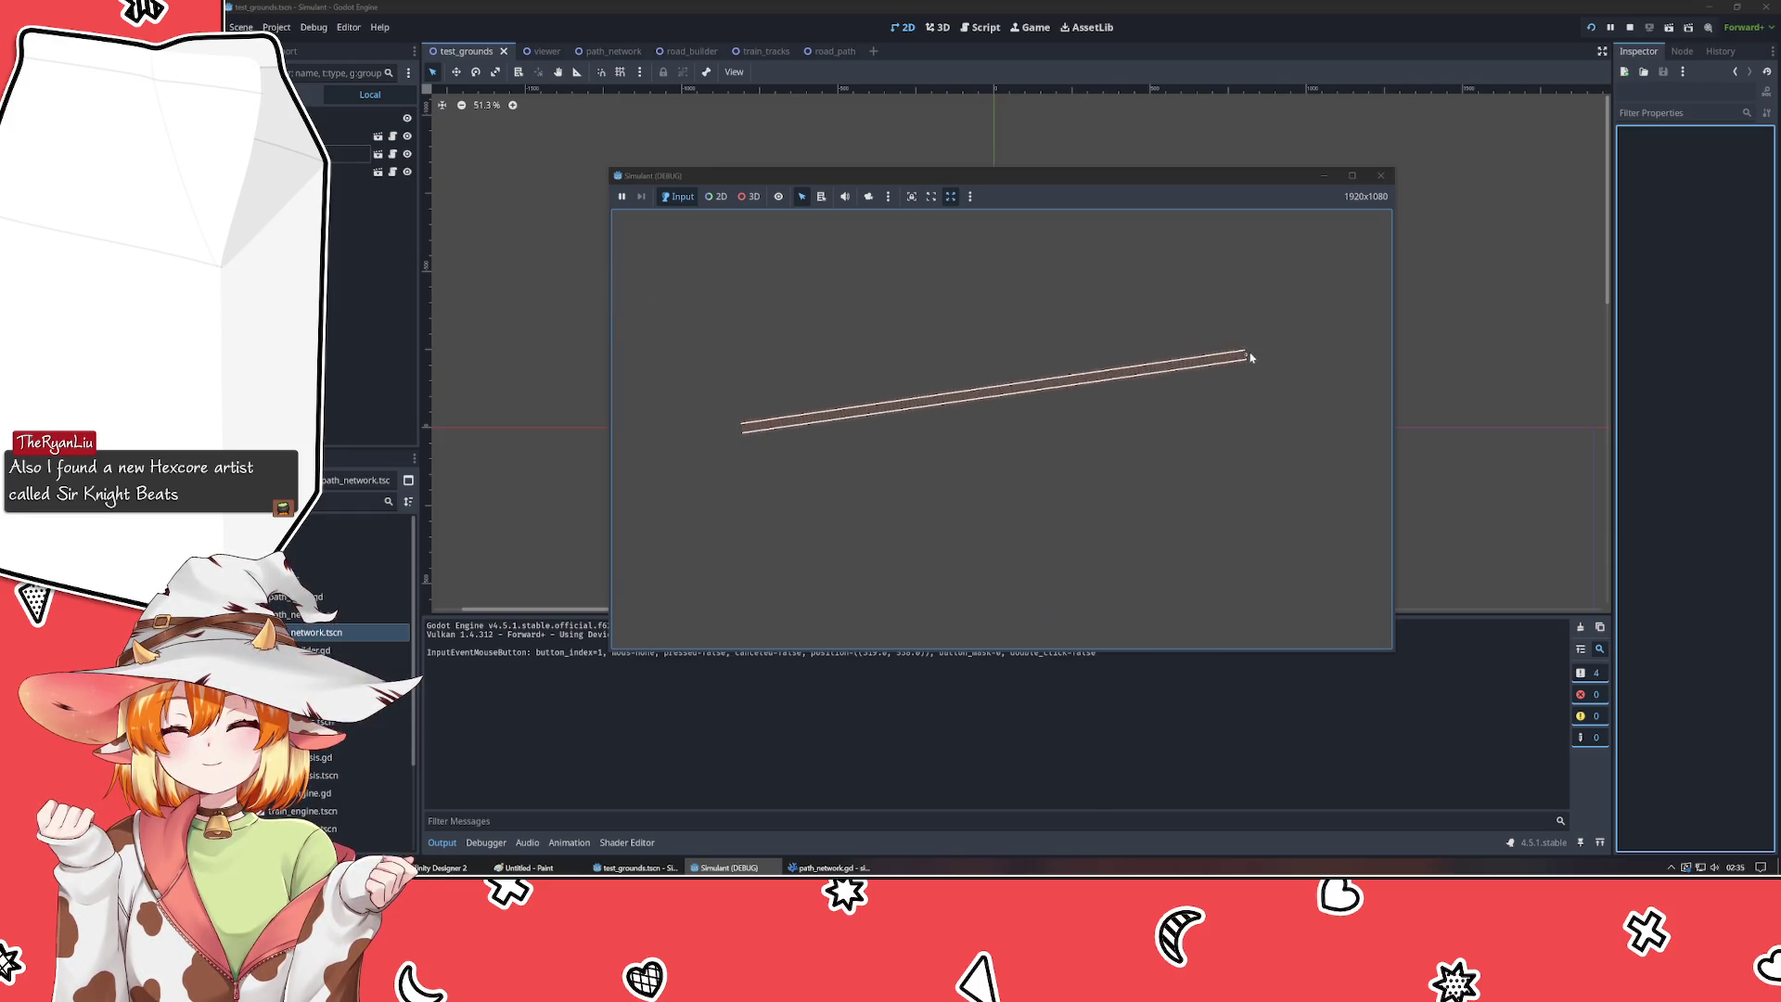
{"action": "left_click", "coordinate": [1292, 351]}
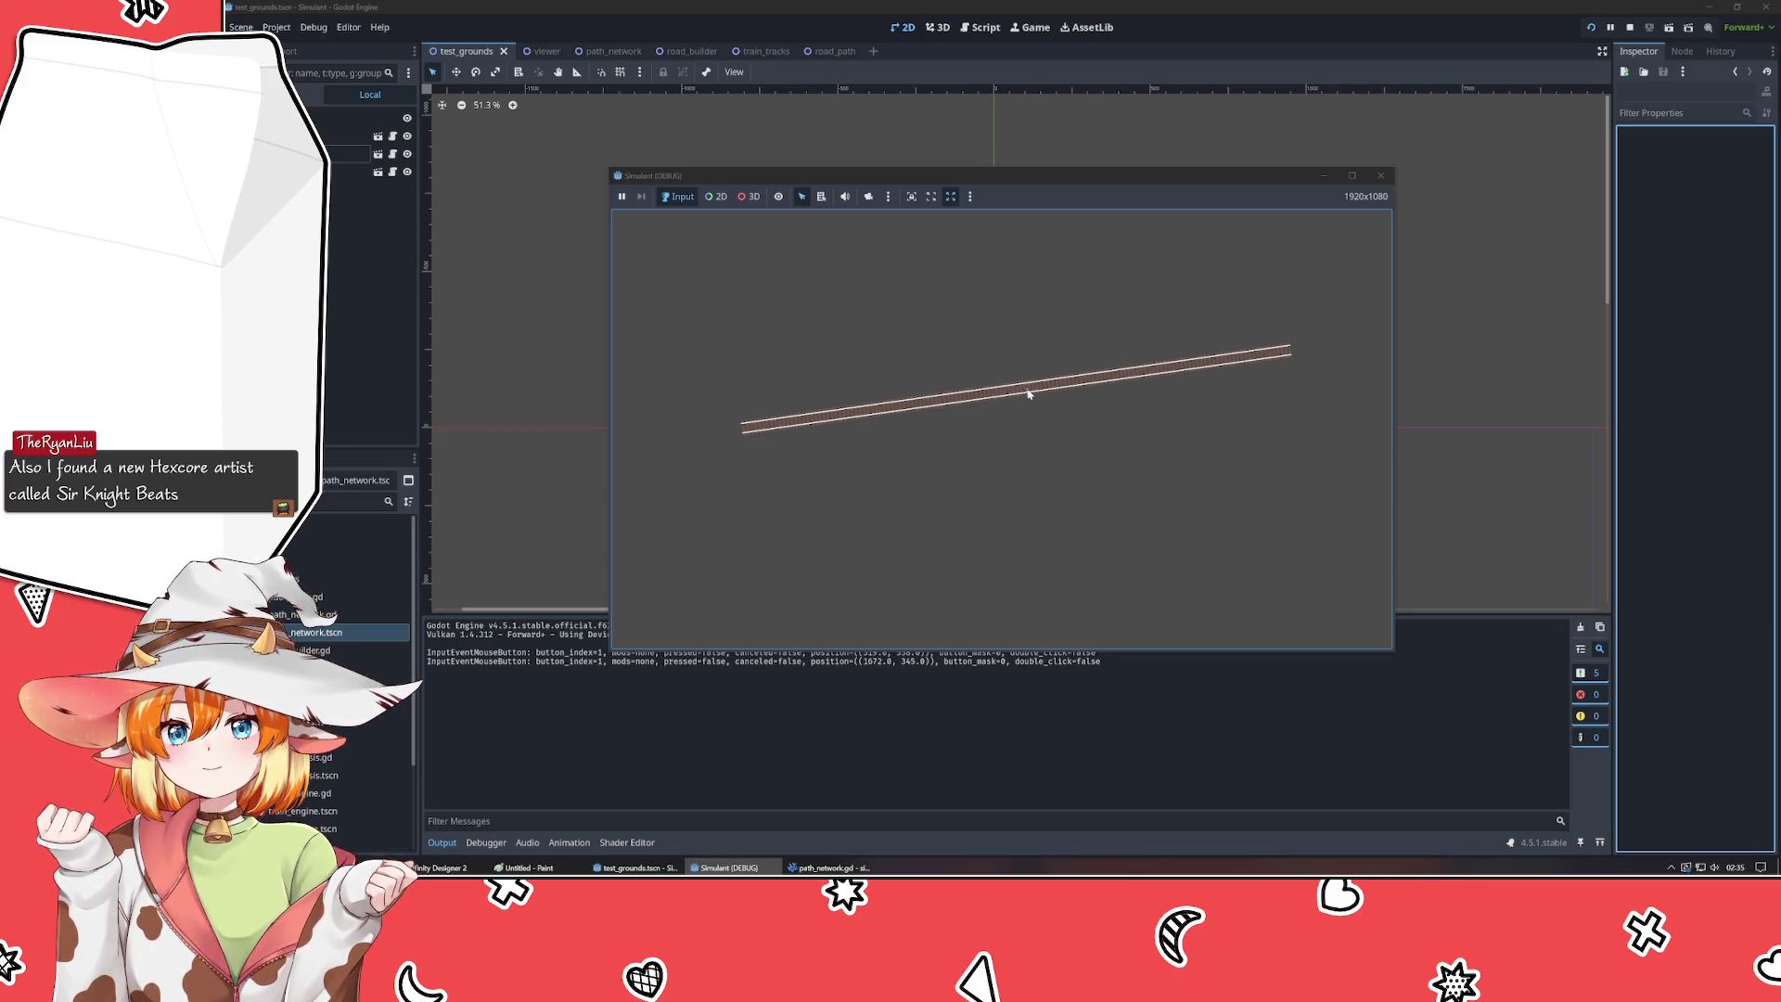
{"action": "key", "text": "F8"}
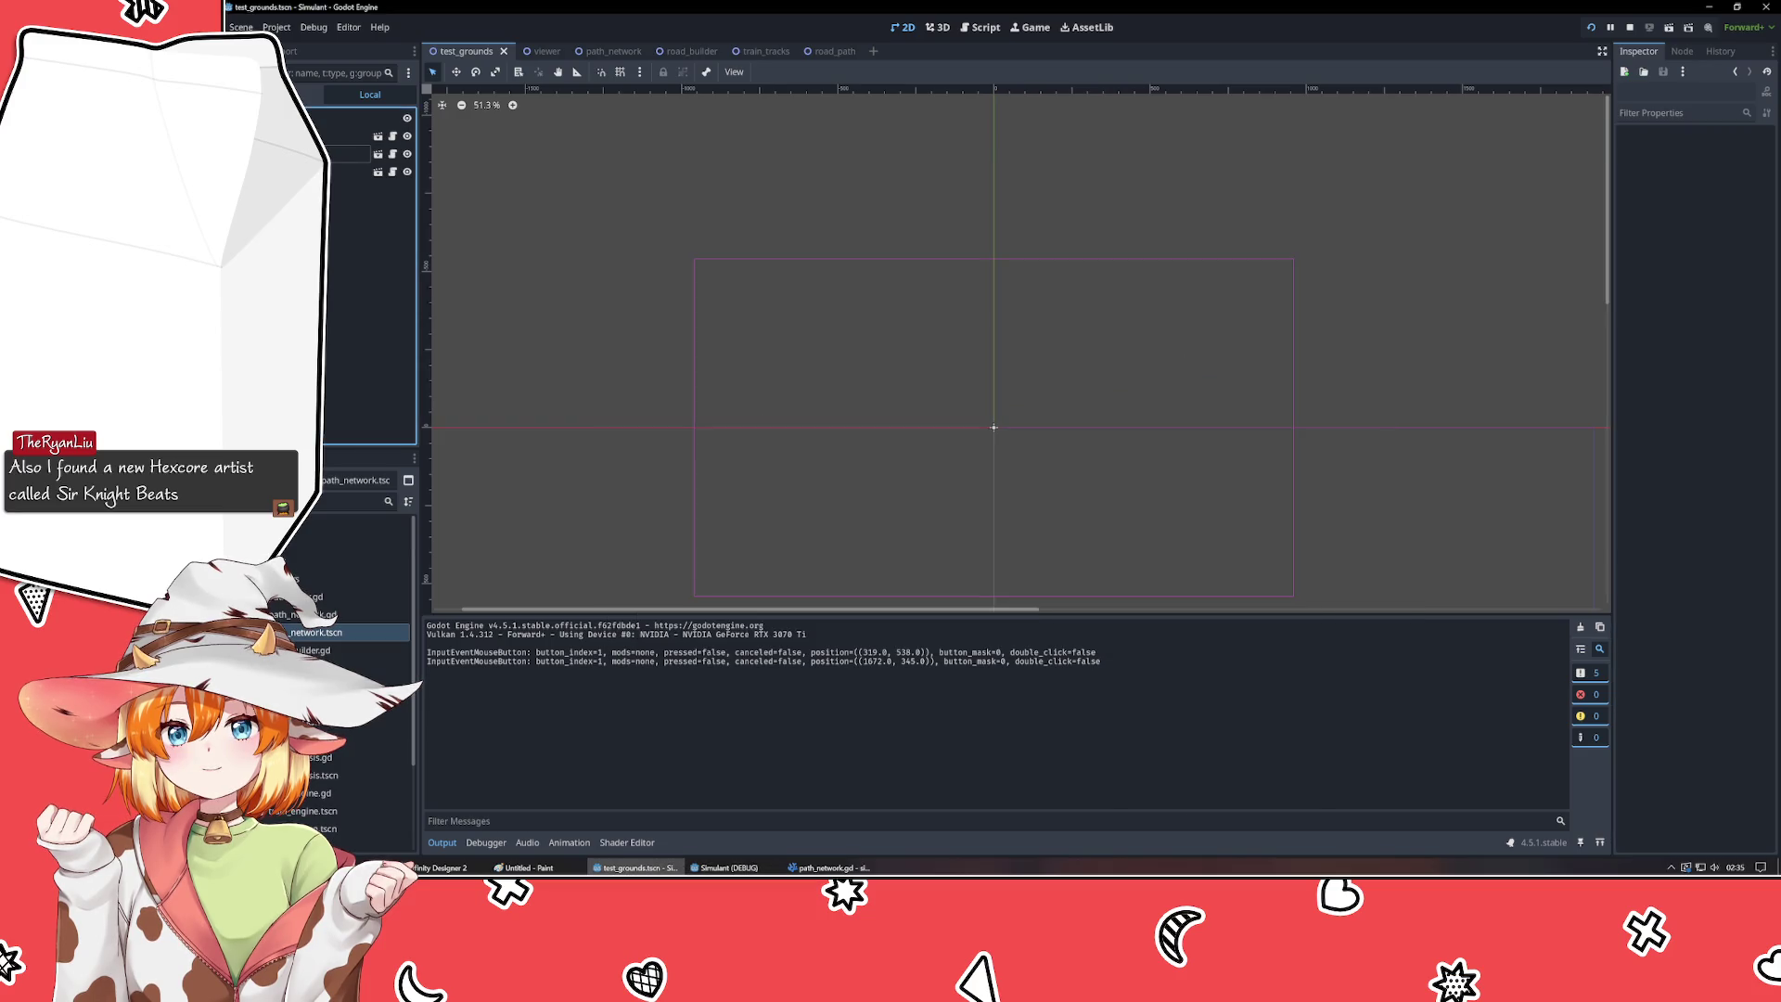
- Inspect the RoadBuilder node's Network assignment in the scene tree, then deselect it
{"action": "left_click", "coordinate": [343, 172]}
{"action": "left_click", "coordinate": [343, 154]}
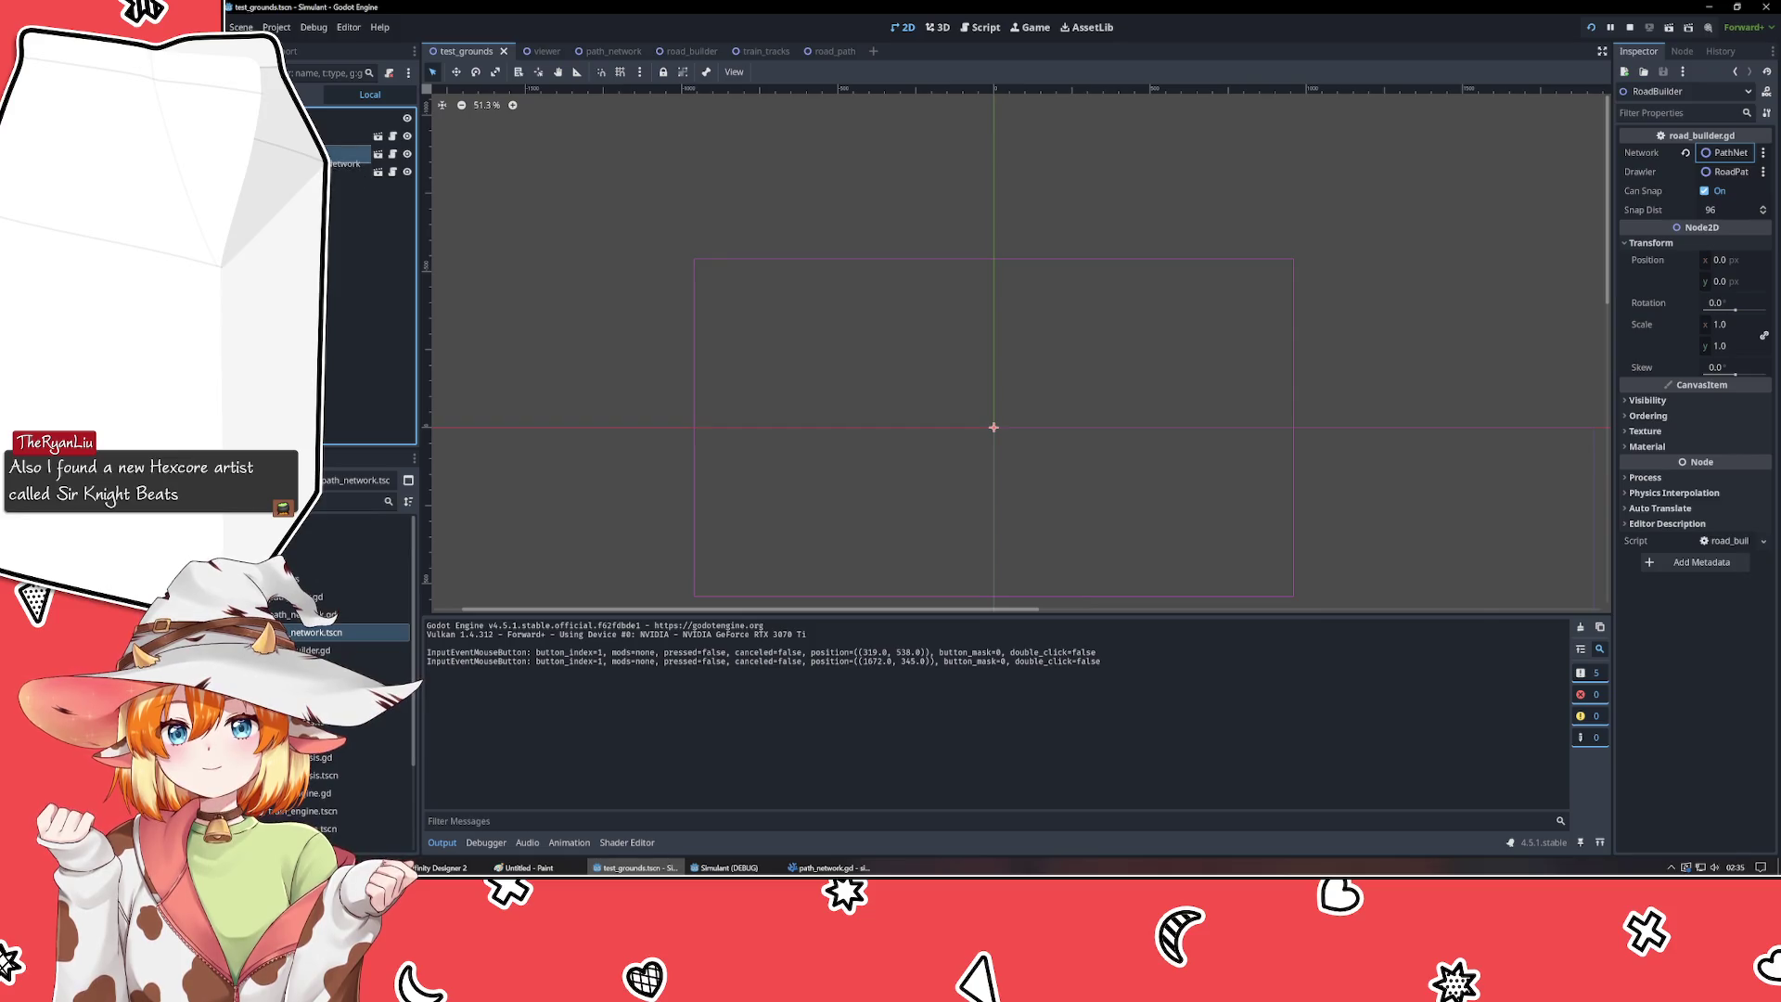
{"action": "left_click", "coordinate": [537, 213]}
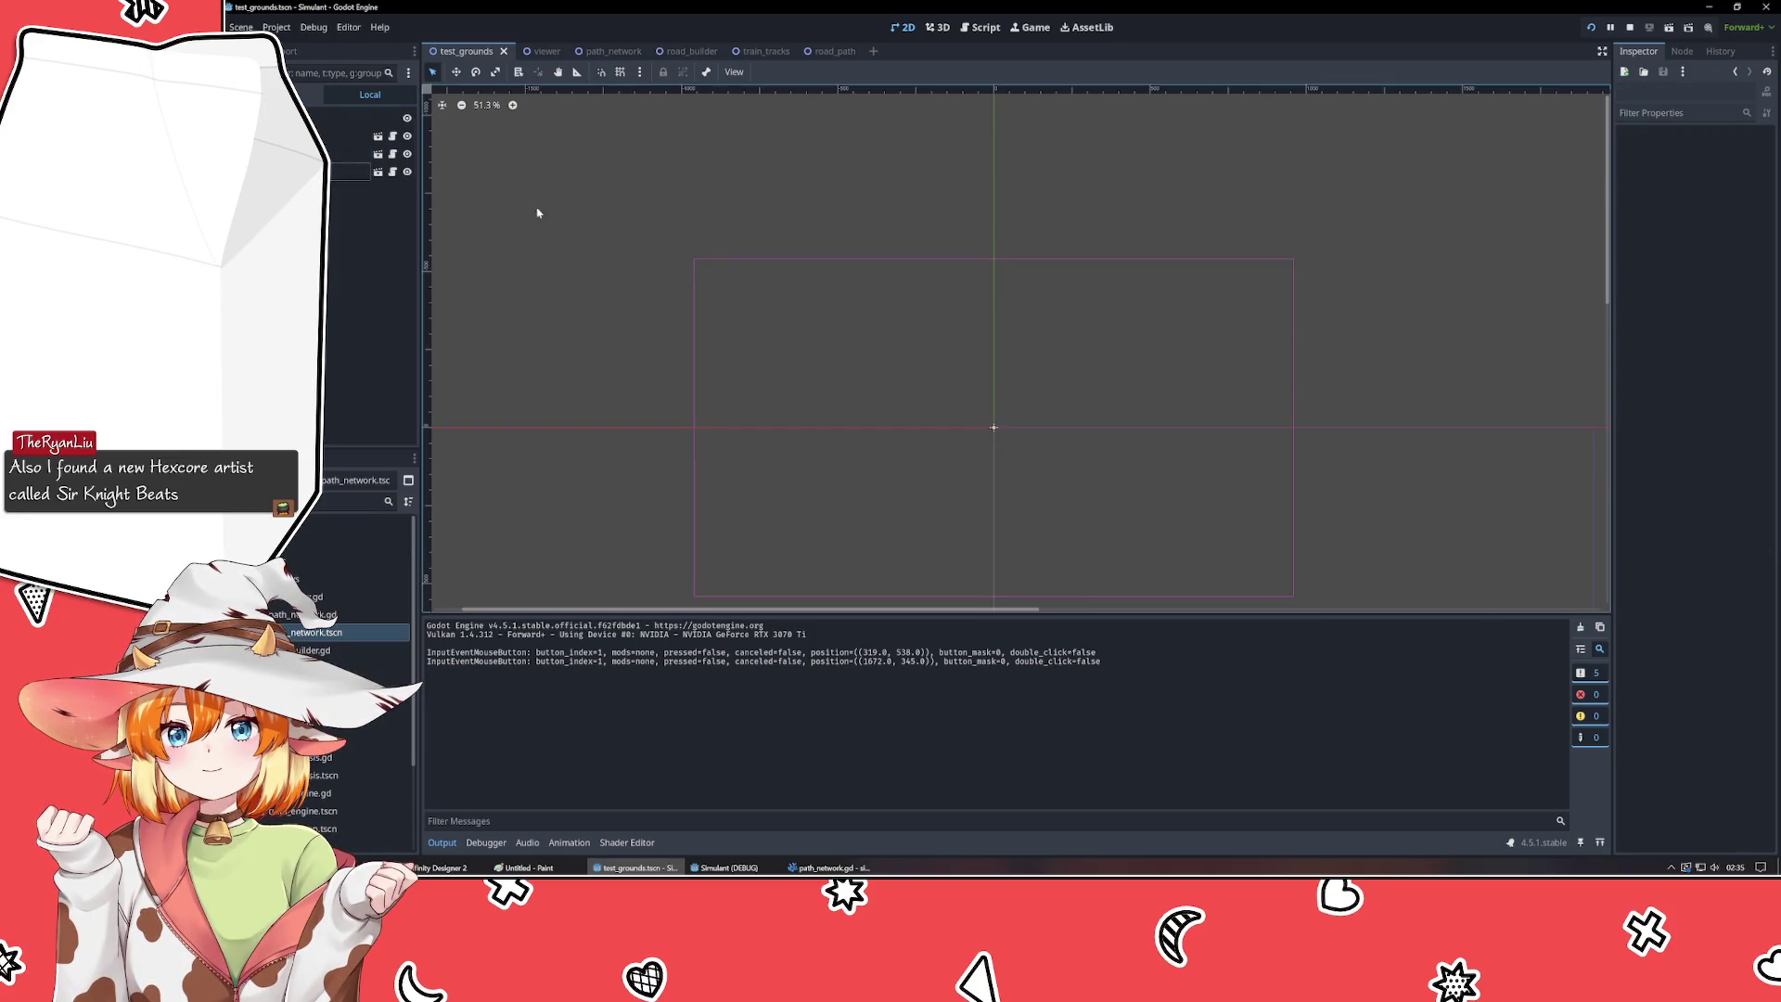
- In the road_builder scene, move the BuilderMouse sprite under a new parent and save
{"action": "left_click", "coordinate": [696, 56]}
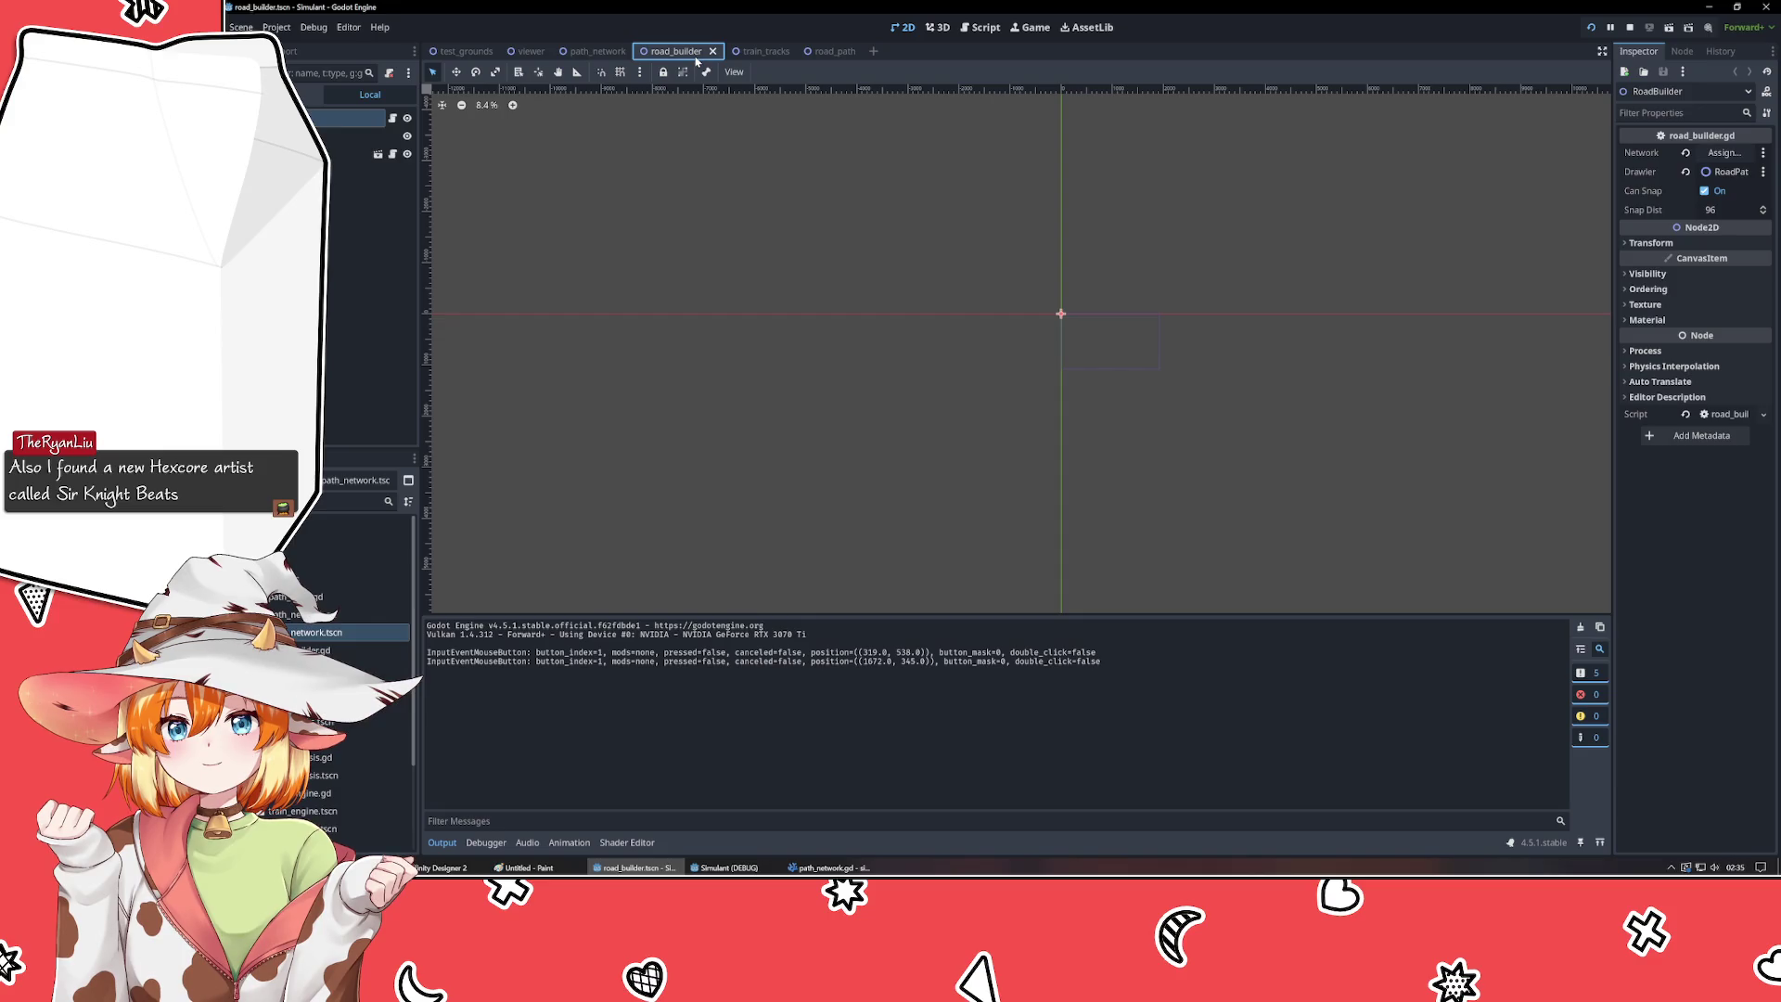
{"action": "left_click", "coordinate": [352, 135]}
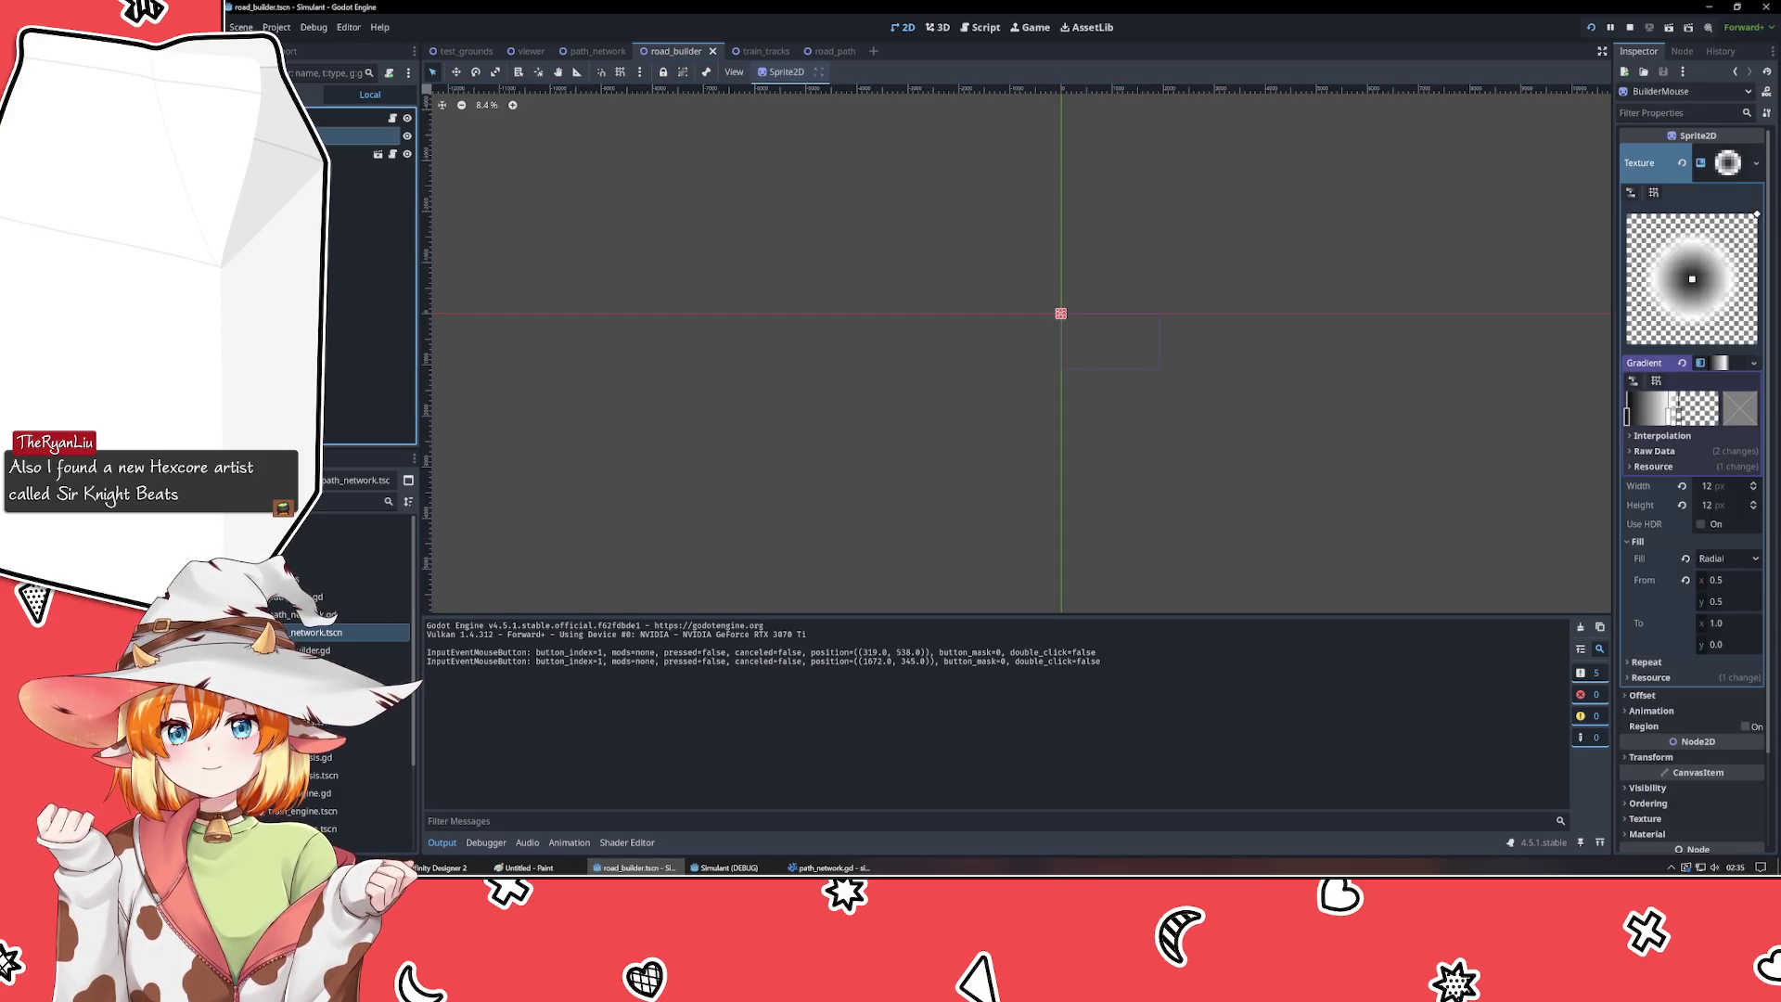
{"action": "left_click_drag", "start_coordinate": [353, 136], "coordinate": [352, 117]}
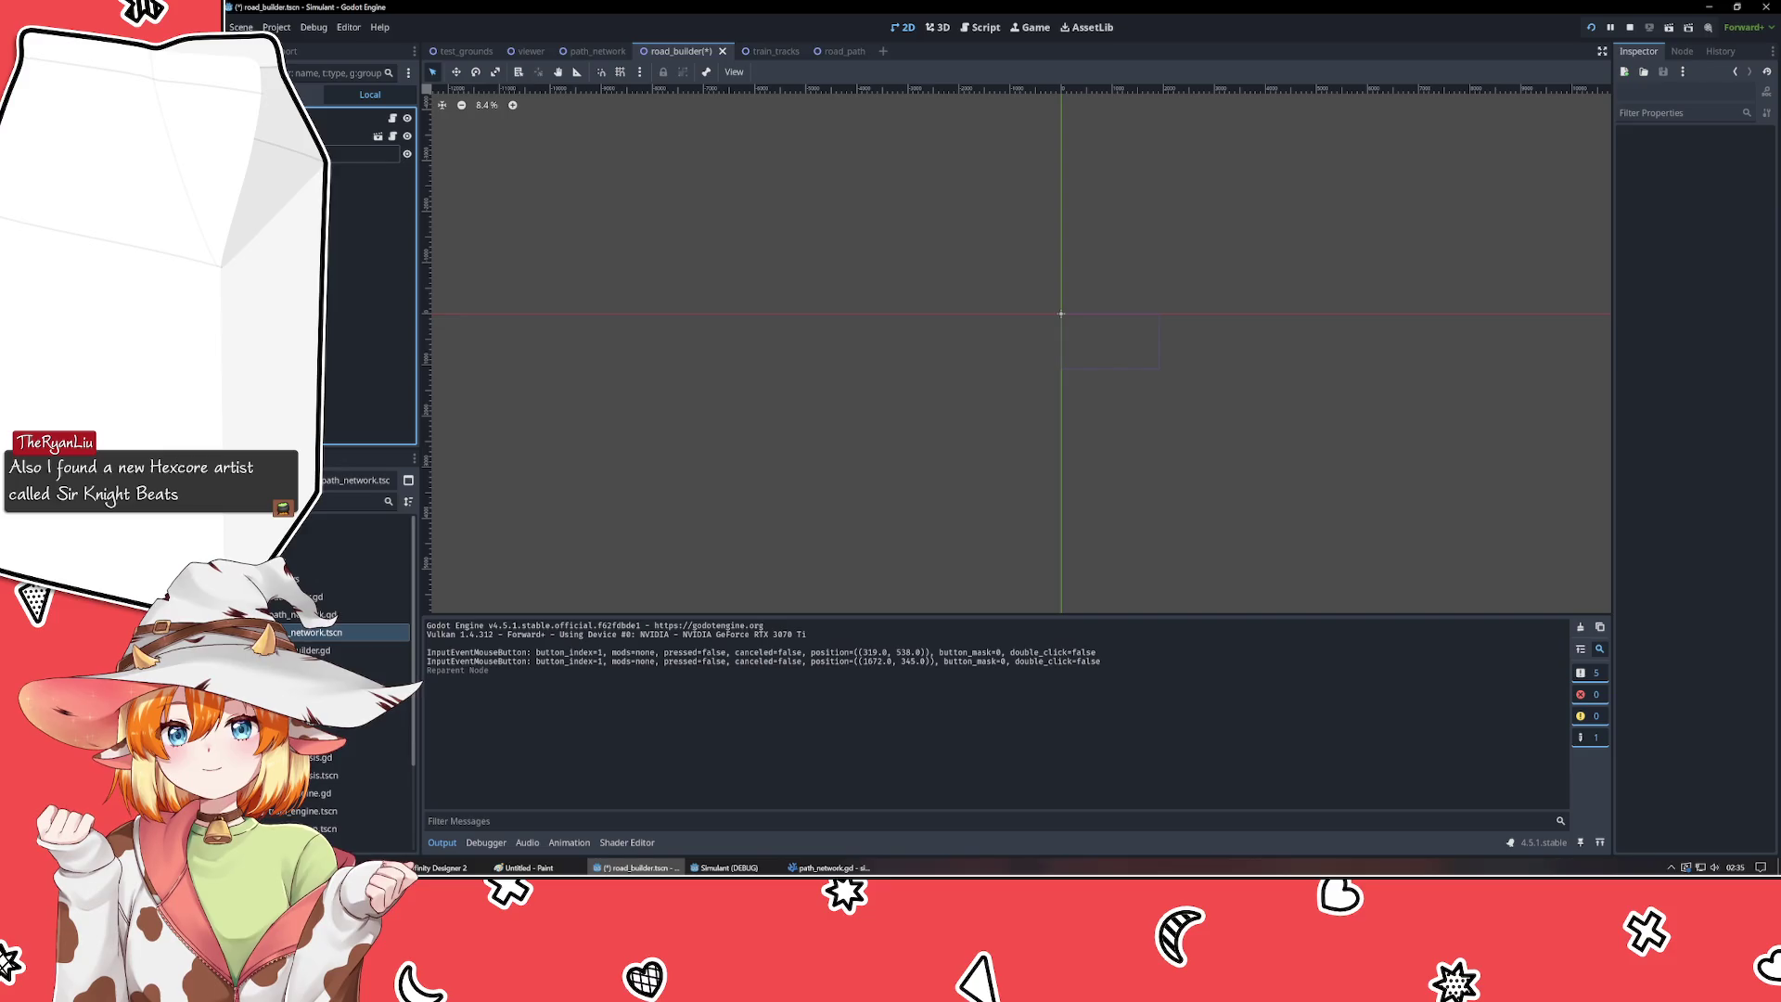
{"action": "key", "text": "ctrl+s"}
- Stop the running game showing the drawn road and return to VSCodium
{"action": "left_click", "coordinate": [828, 867]}
{"action": "left_click", "coordinate": [631, 867]}
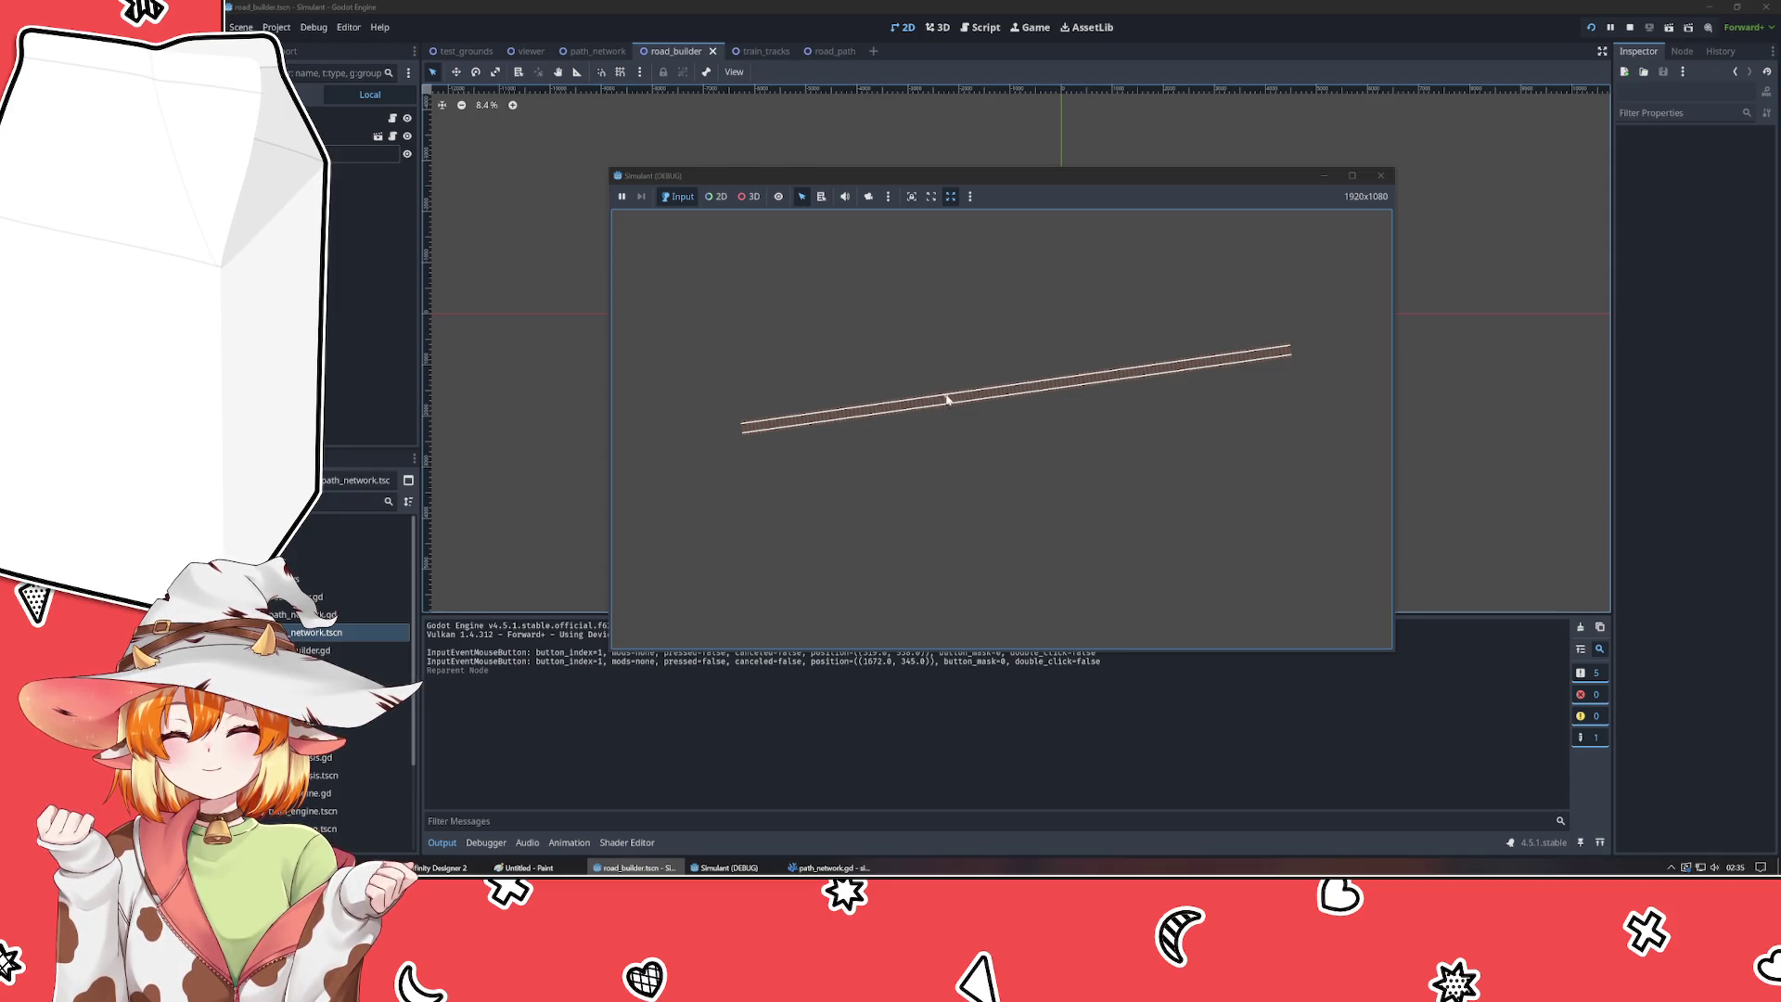
{"action": "left_click", "coordinate": [1381, 175]}
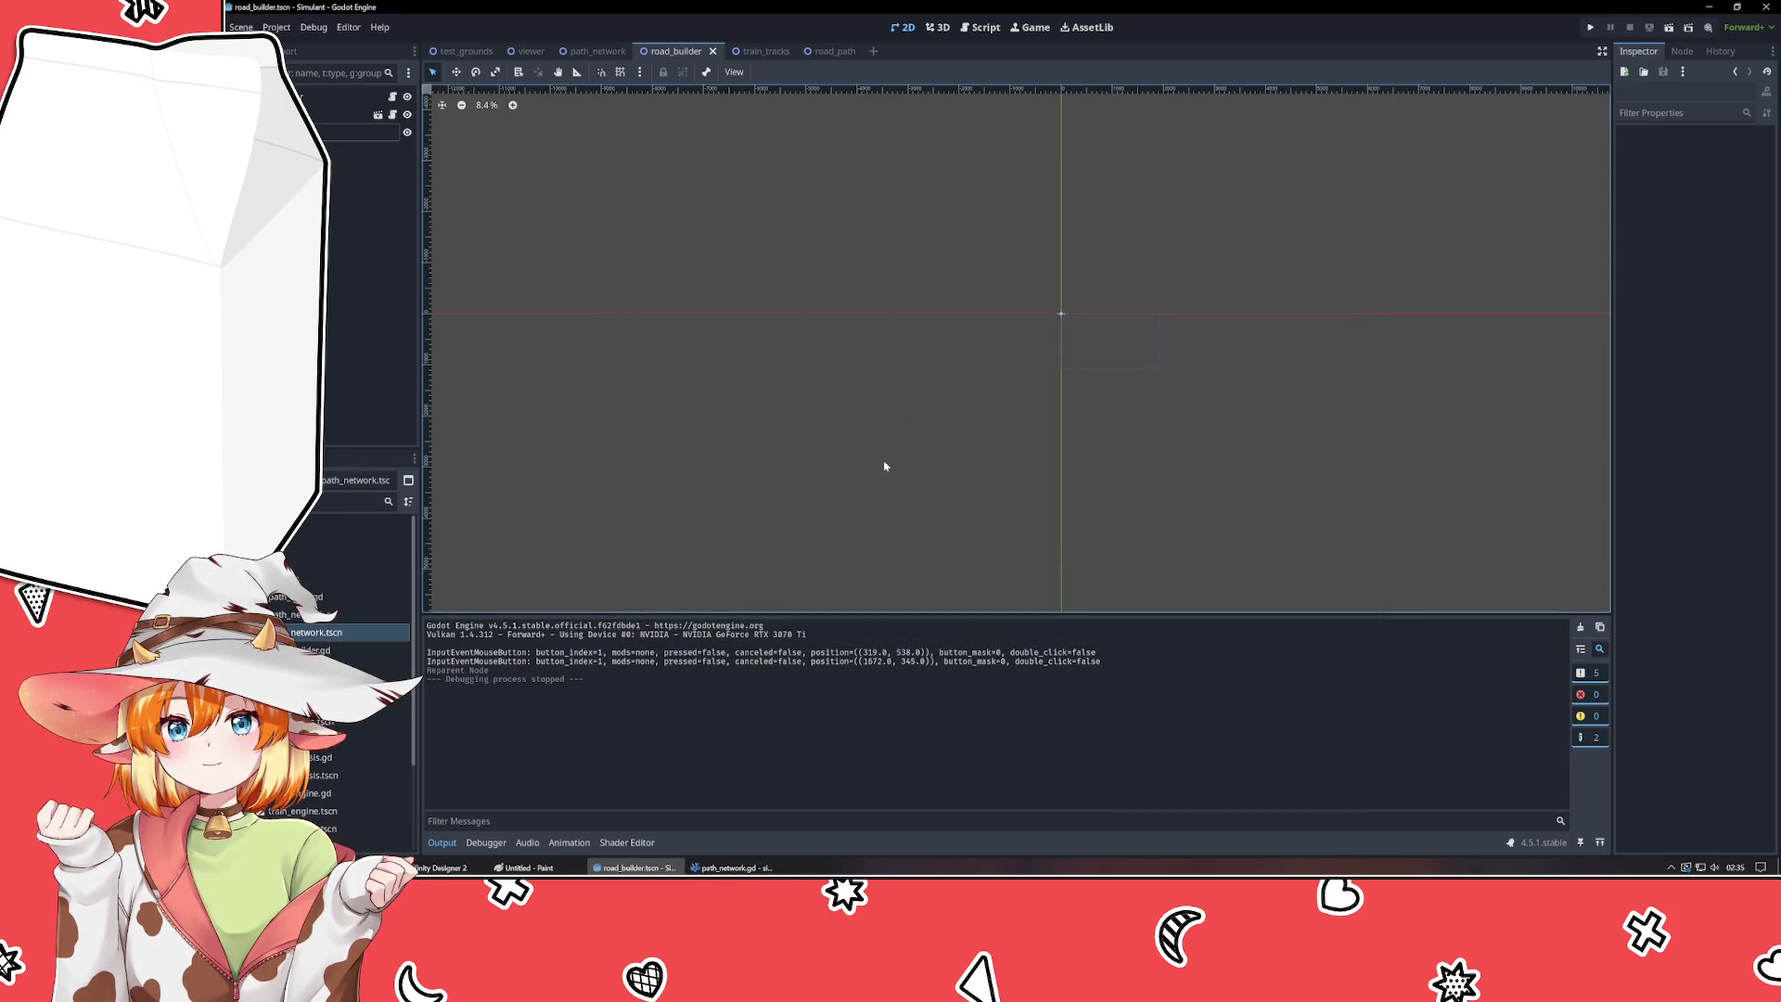
{"action": "key", "text": "alt+Tab"}
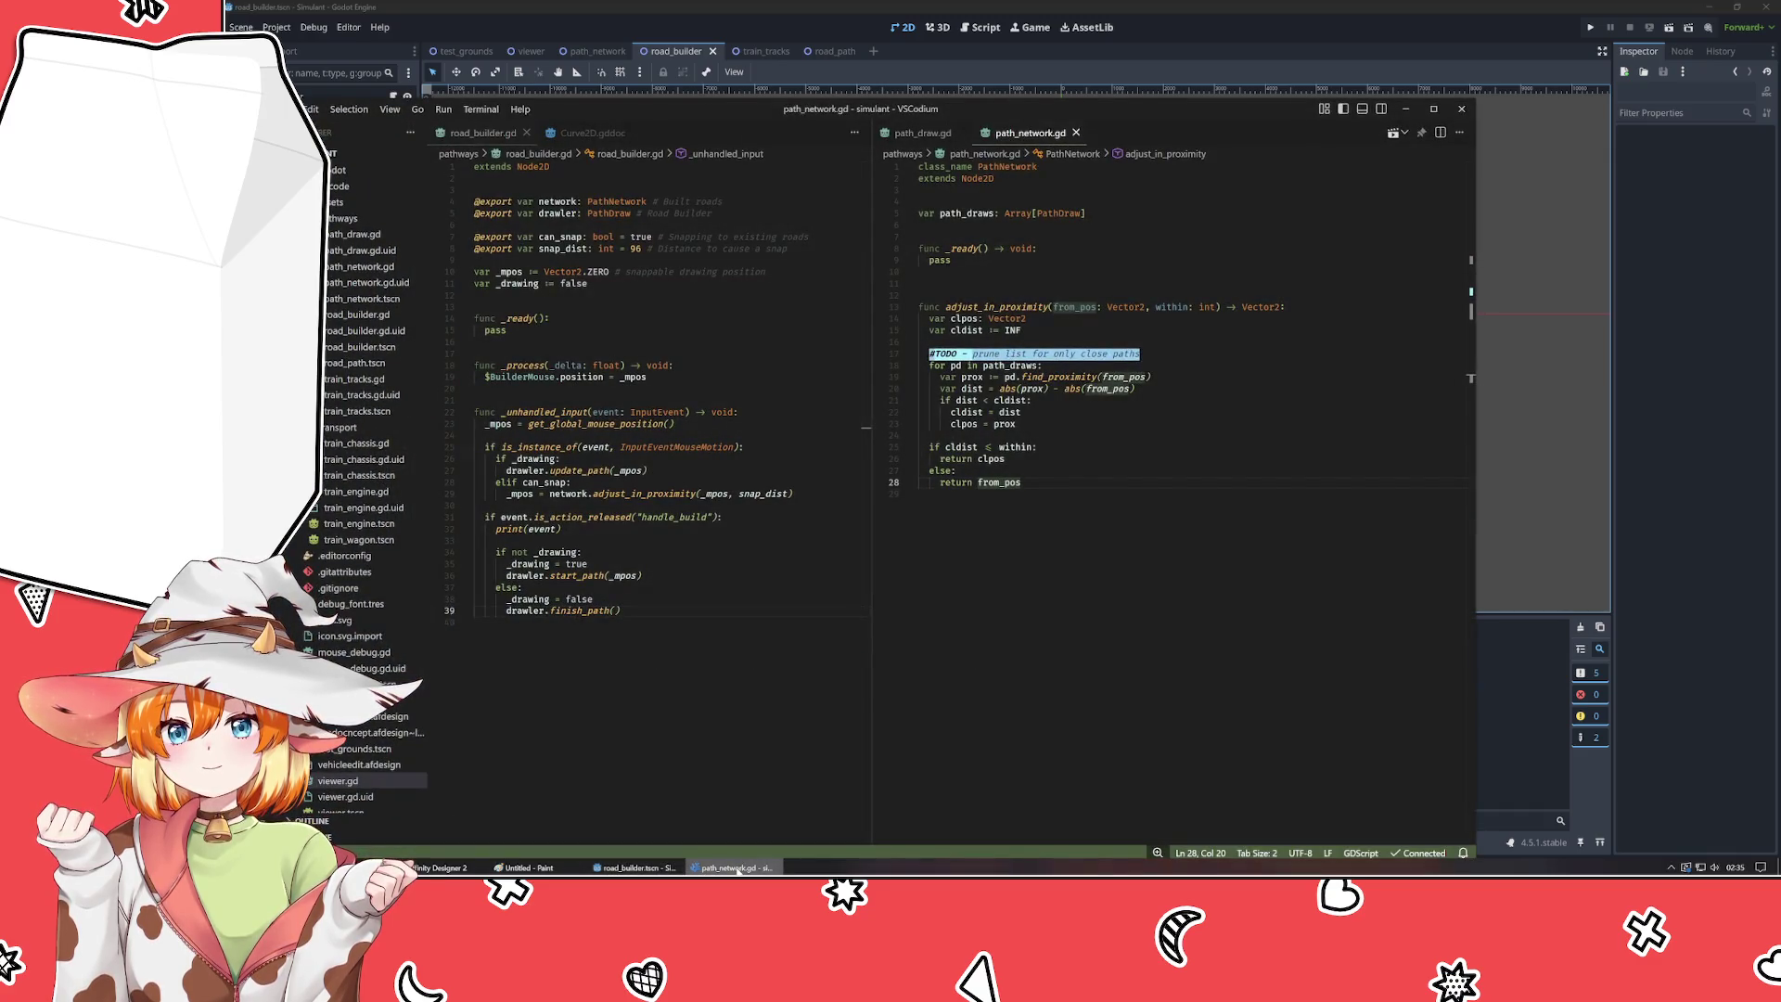
- Add print("found prox: ", clpos) inside the proximity if-branch and save
{"action": "left_click", "coordinate": [1039, 446]}
{"action": "key", "text": "Return"}
{"action": "type", "text": "print("}
{"action": "key", "text": "Left"}
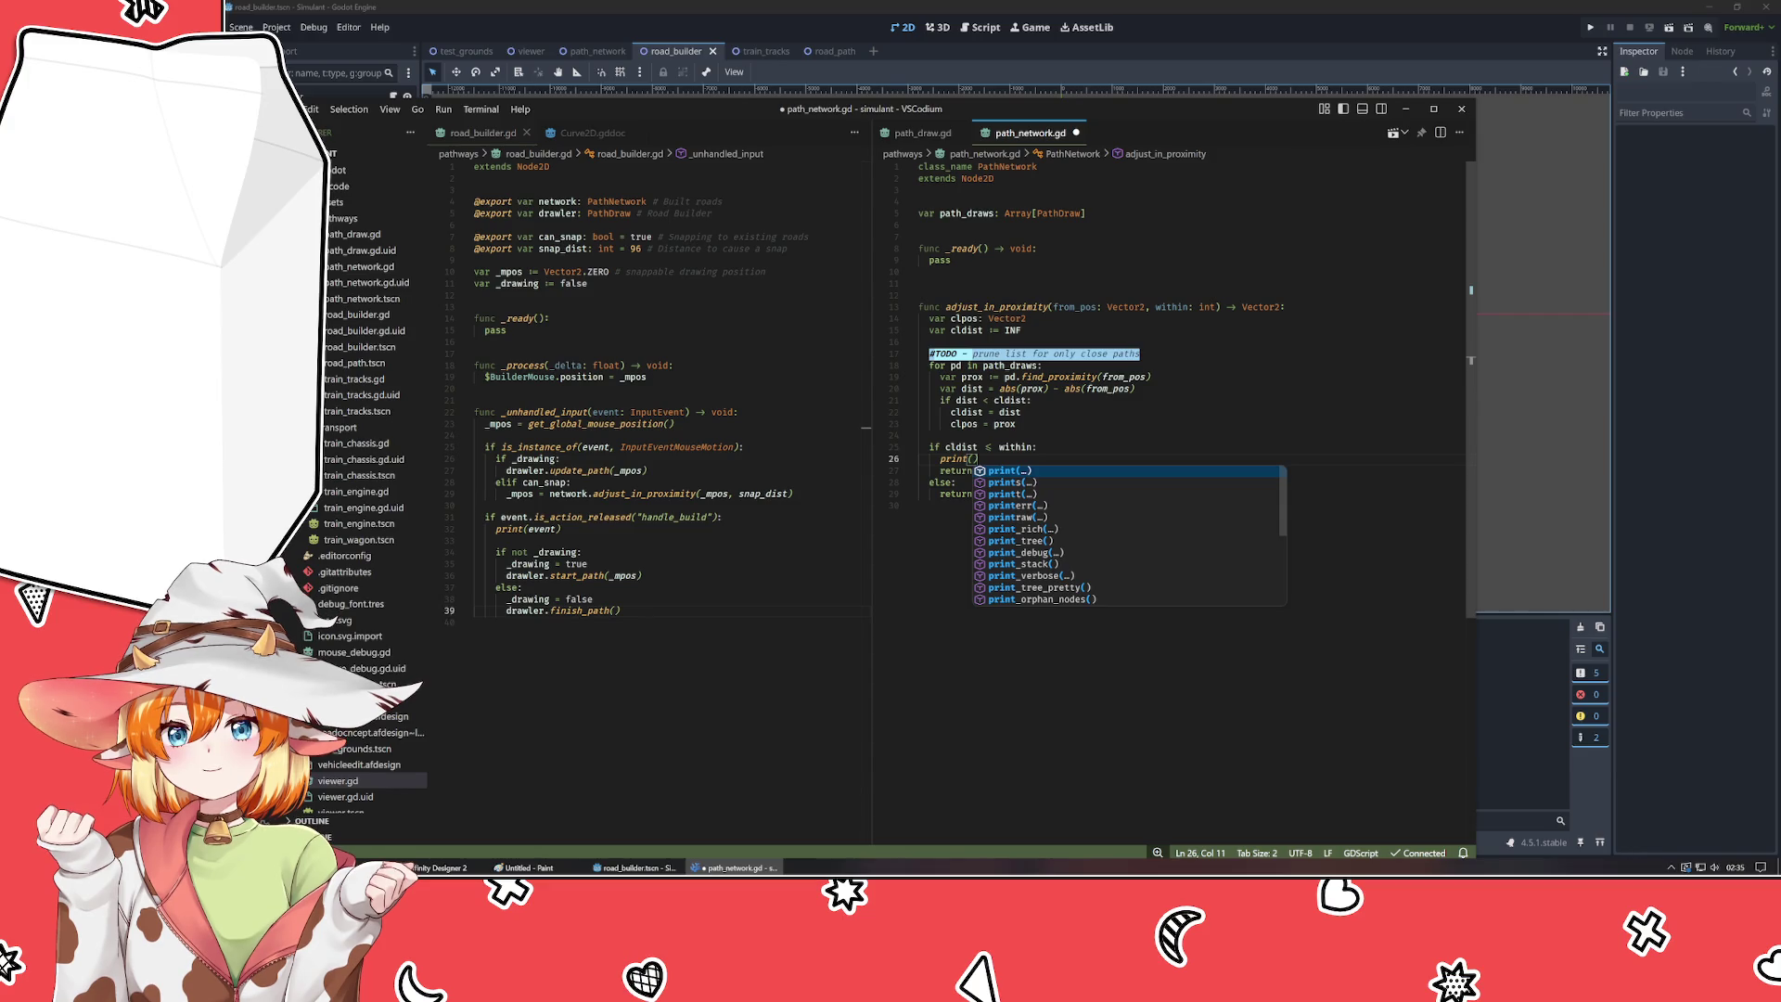
{"action": "type", "text": "clpos"}
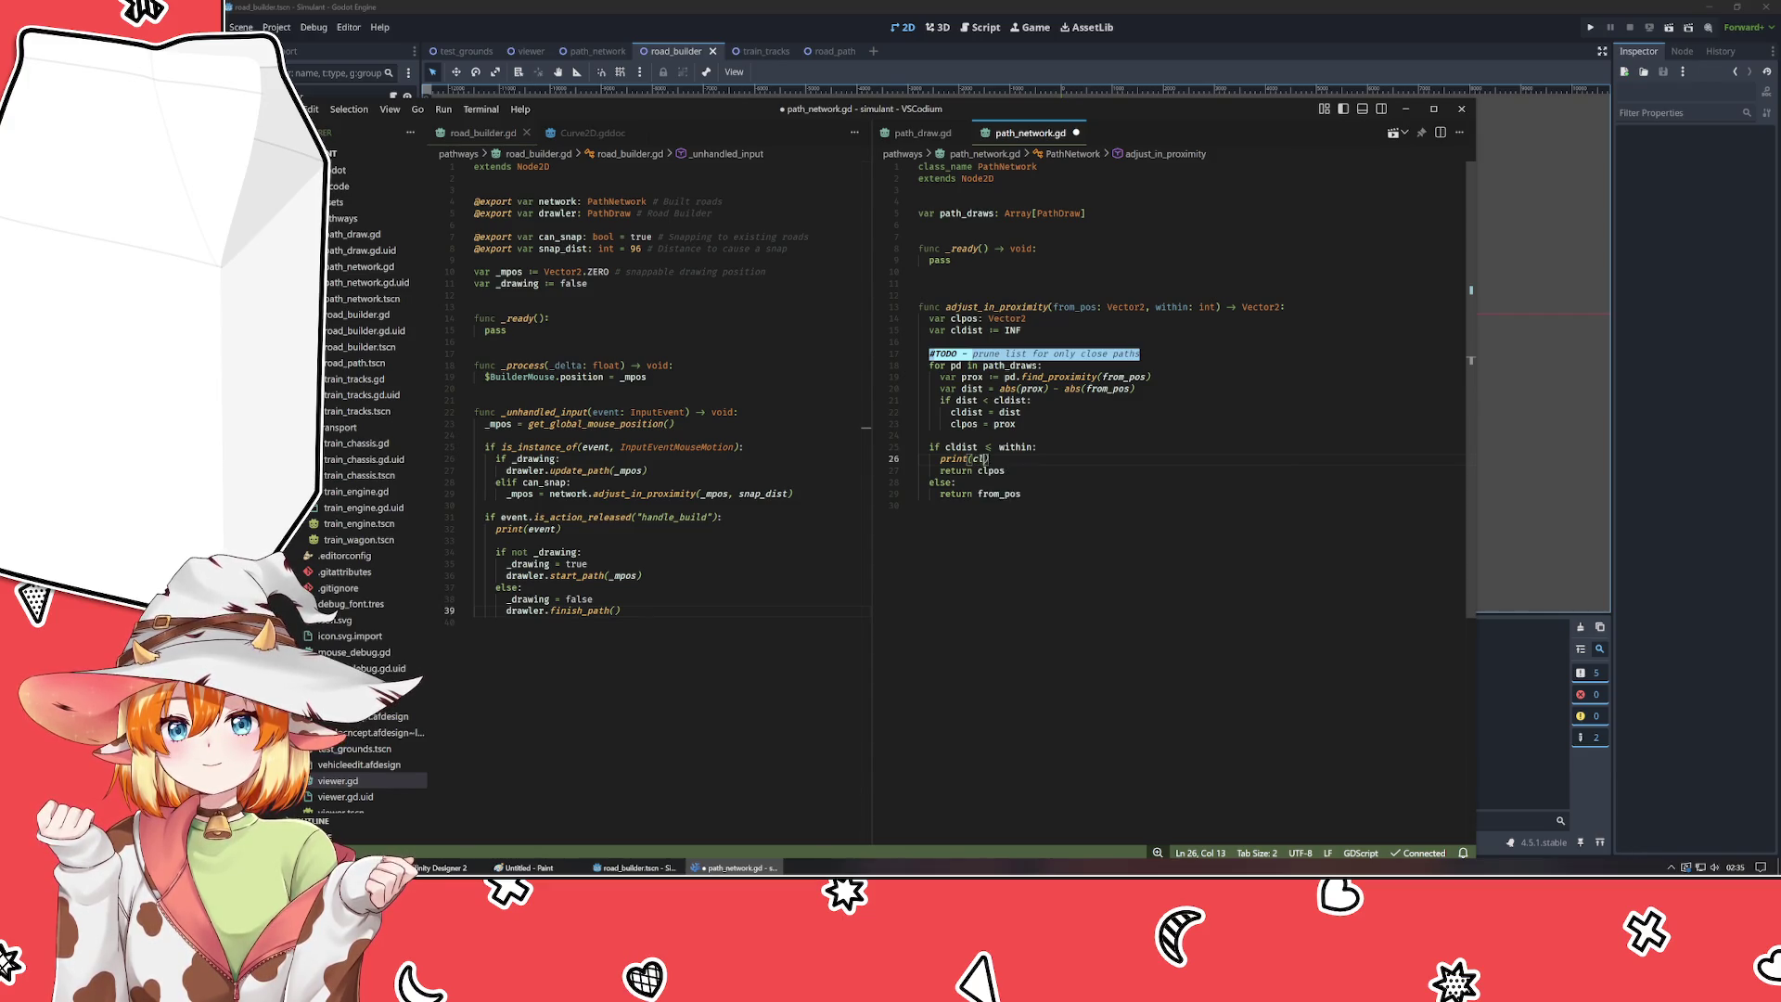
{"action": "type", "text": "\"clpos"}
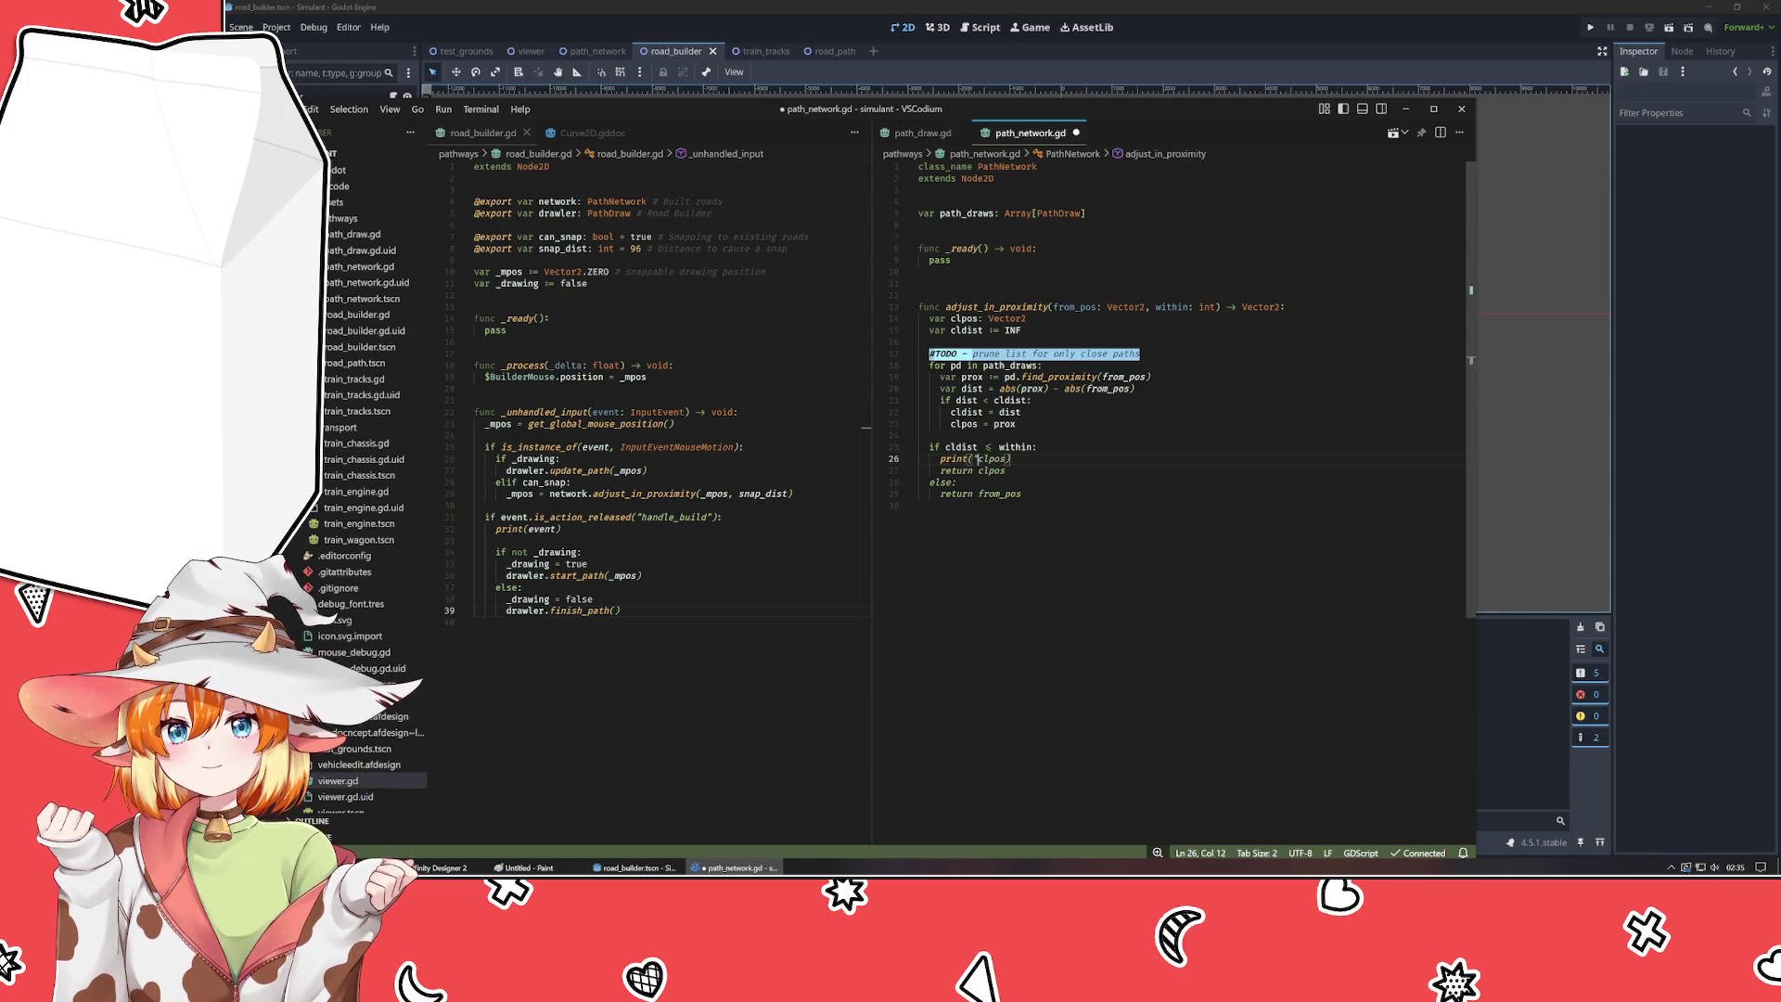
{"action": "type", "text": "found prox\""}
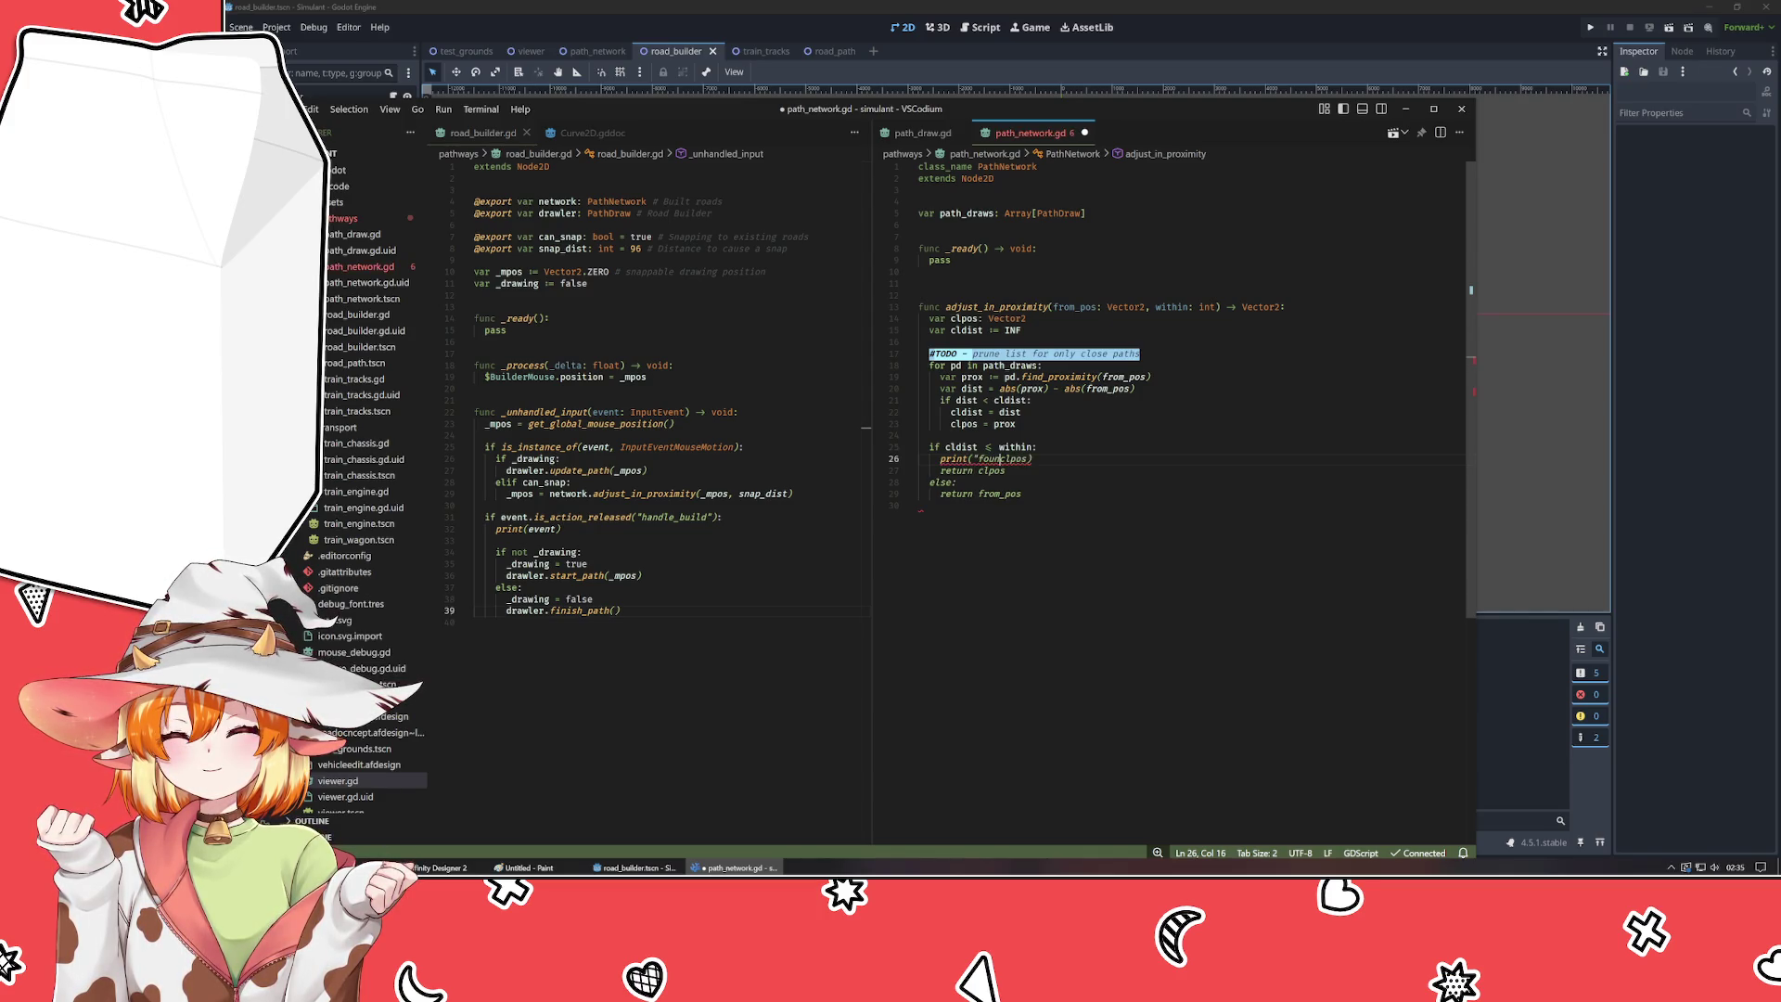
{"action": "type", "text": "\","}
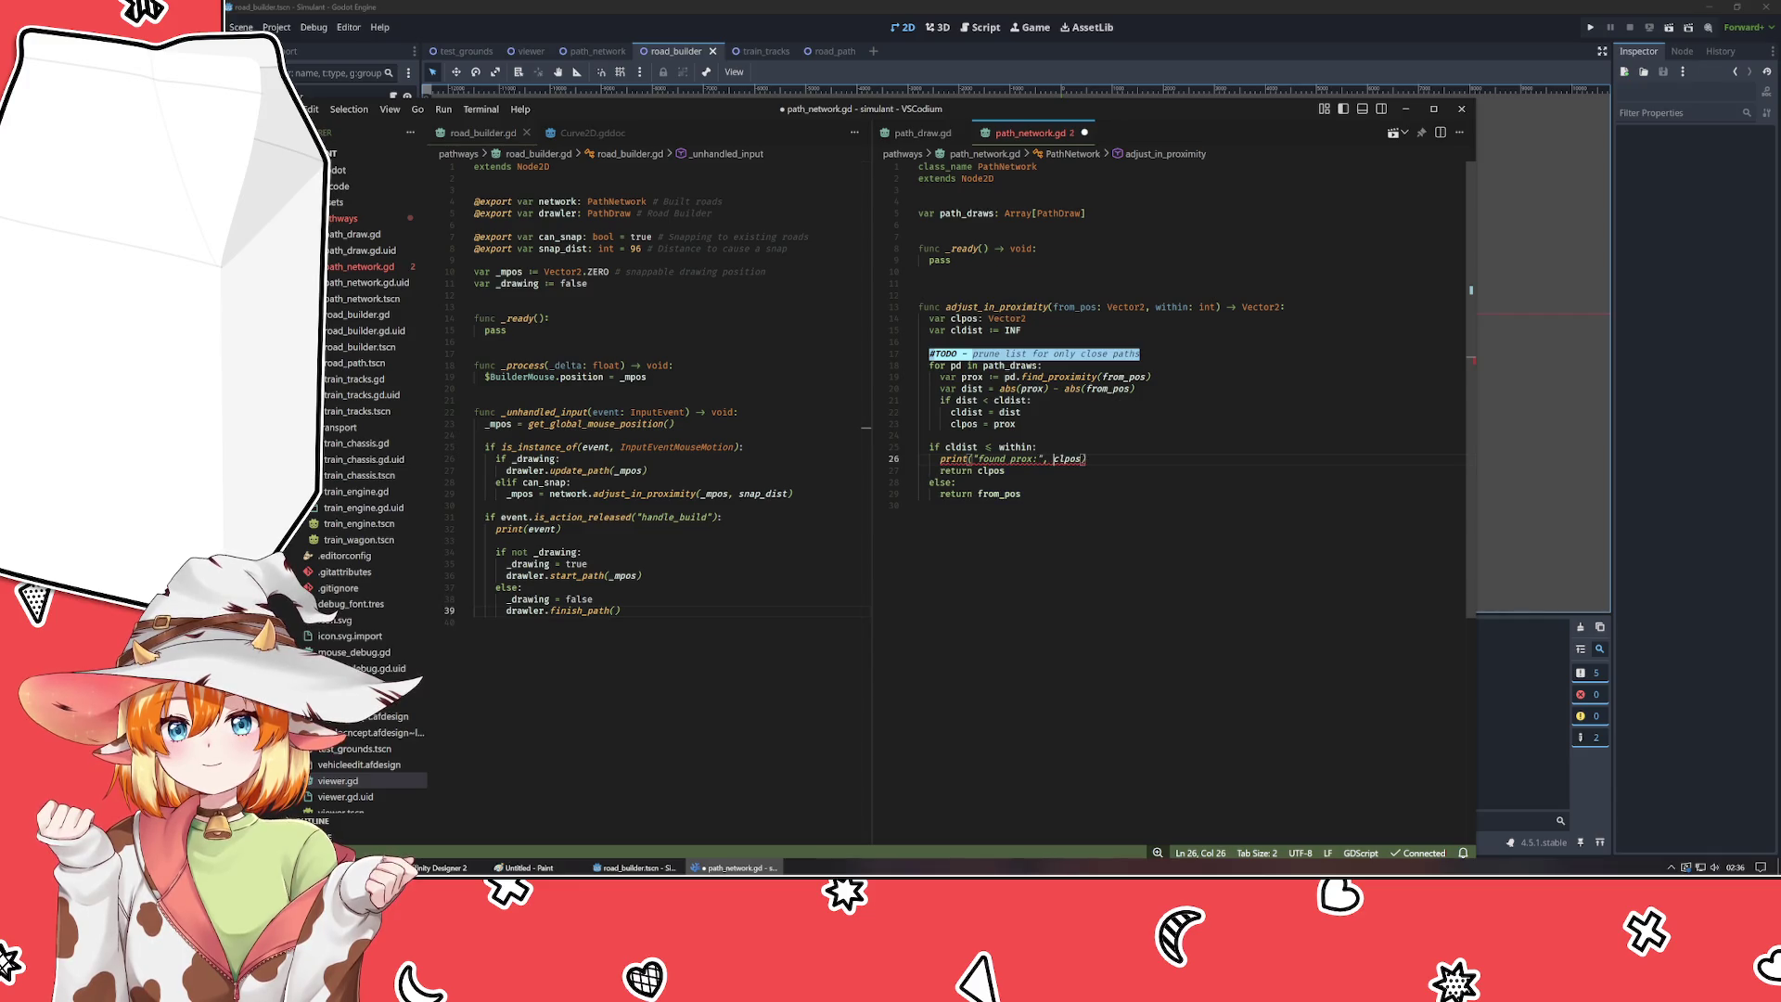
{"action": "key", "text": "Left"}
{"action": "key", "text": "Left"}
{"action": "key", "text": "Left"}
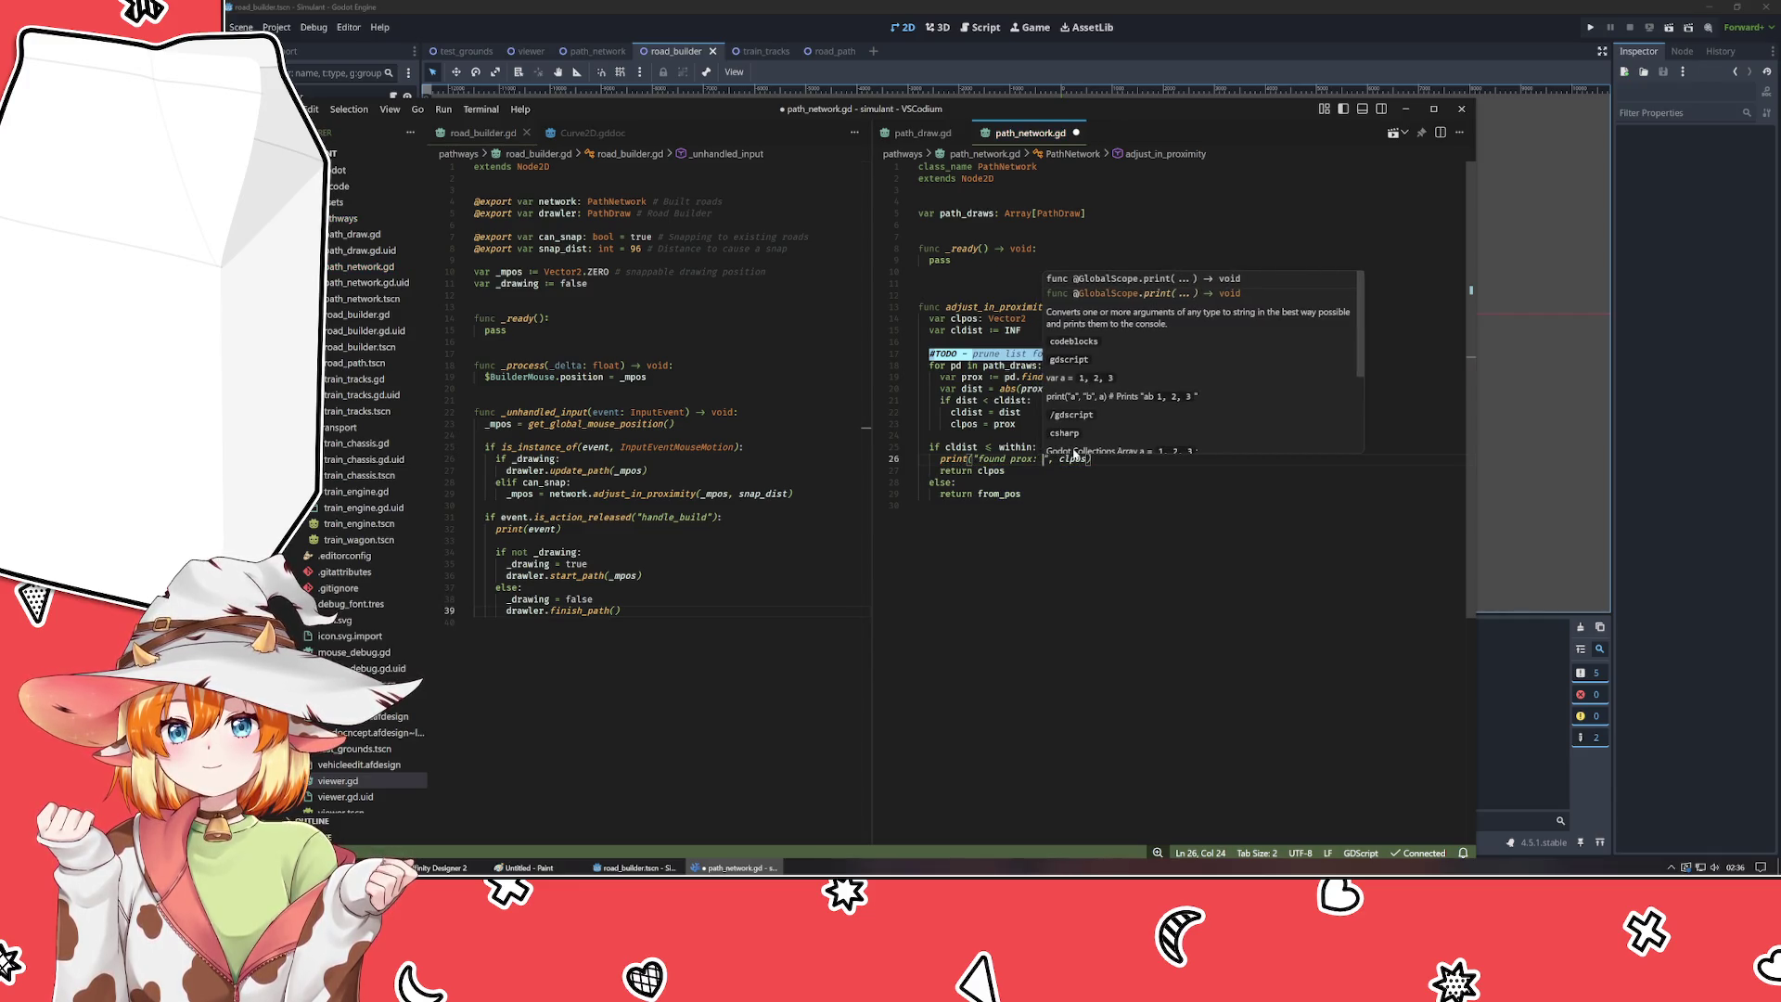
{"action": "key", "text": "ctrl+s"}
- Add print("none closer than ", cldist) under the else branch, save, and run the project in Godot
{"action": "key", "text": "Down"}
{"action": "key", "text": "Down"}
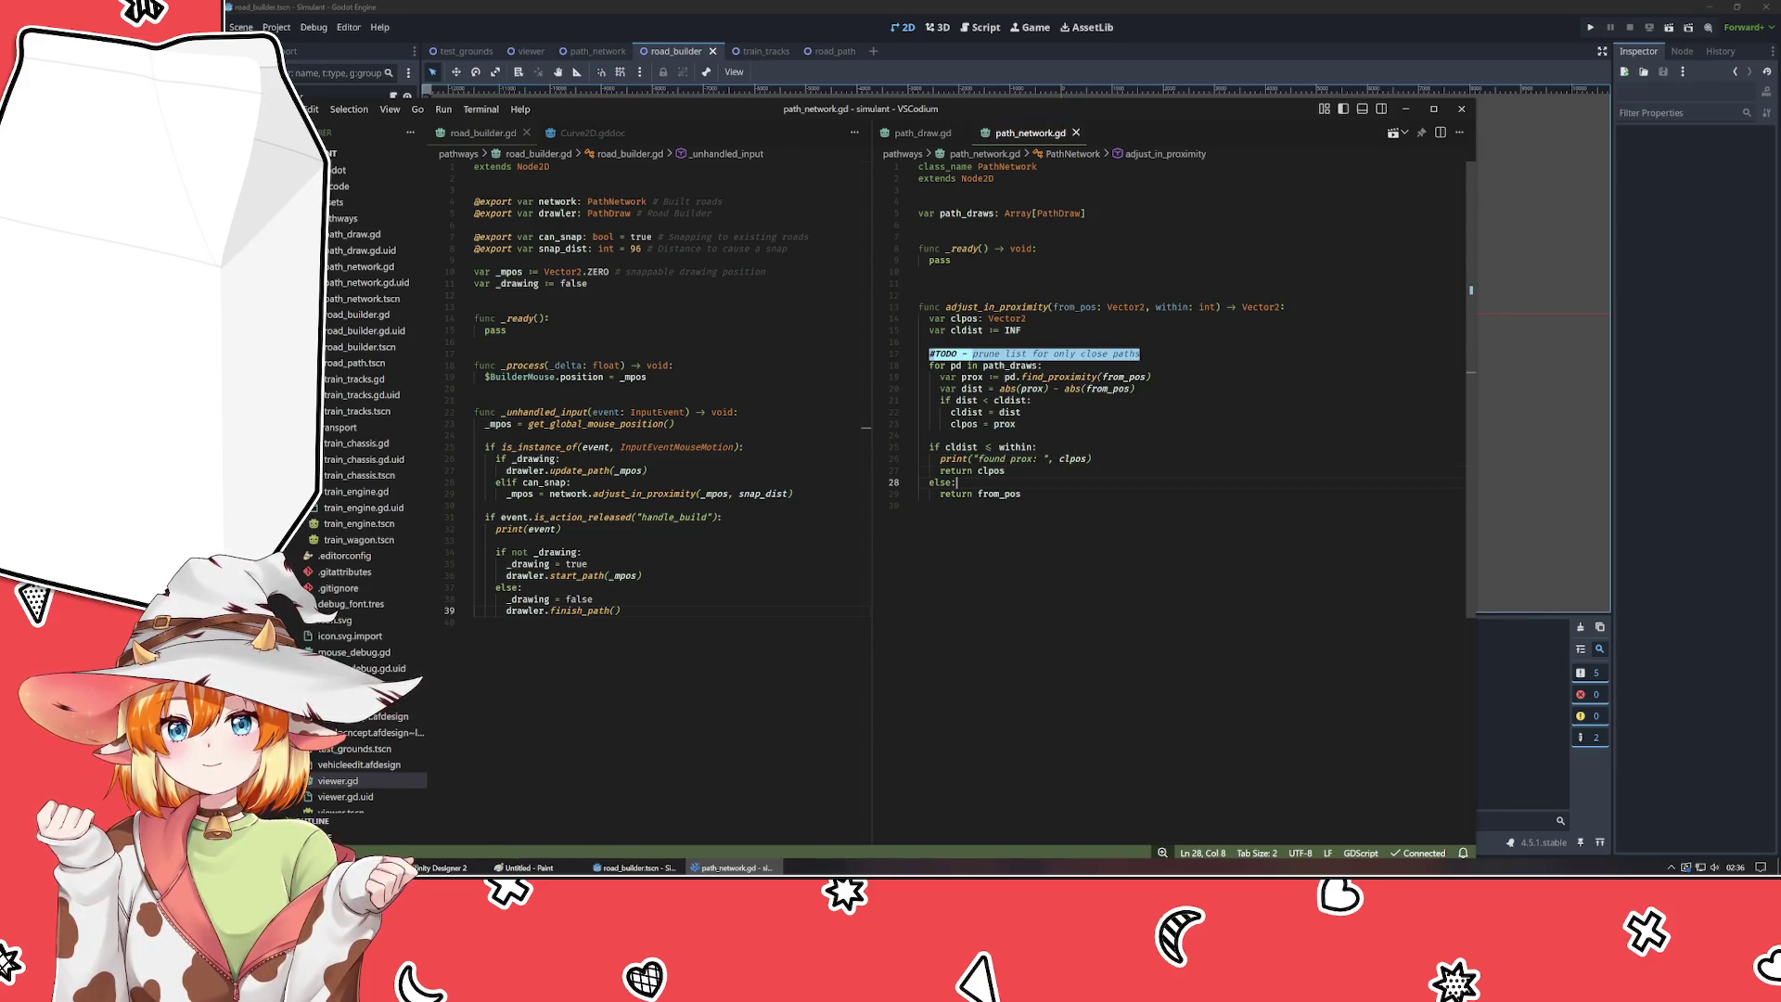
{"action": "key", "text": "Return"}
{"action": "type", "text": "print("}
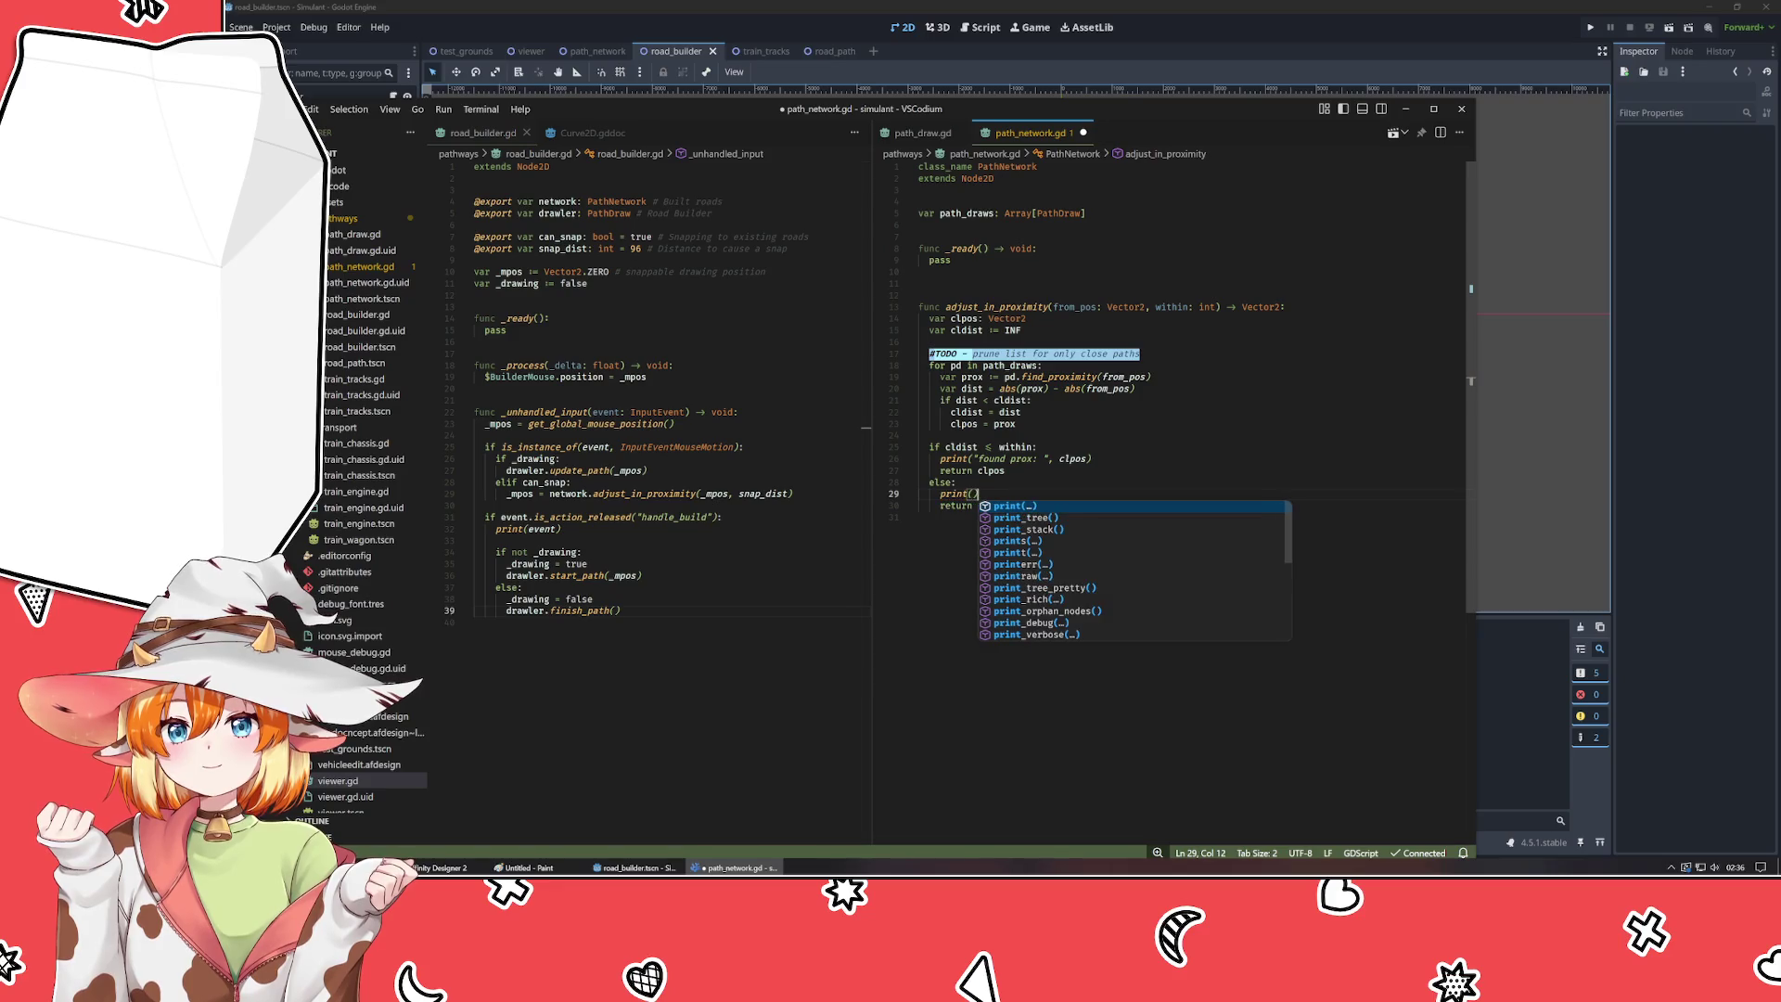
{"action": "type", "text": "\"only"}
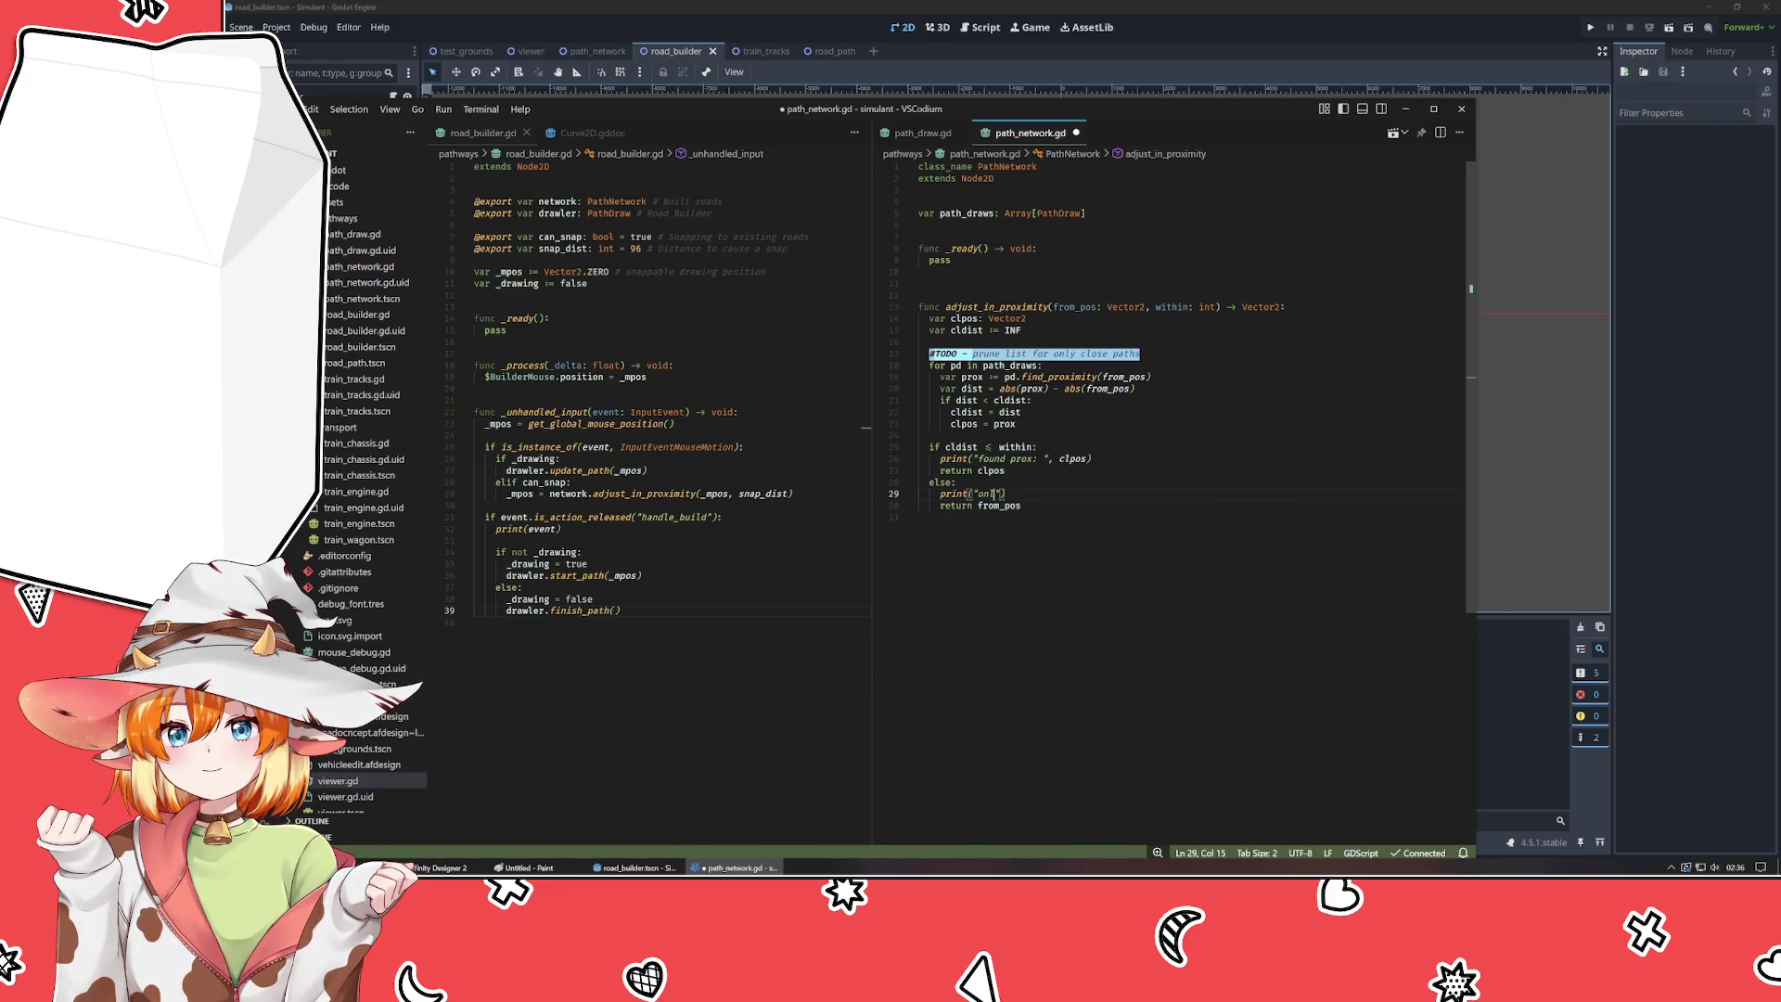
{"action": "key", "text": "BackSpace"}
{"action": "key", "text": "BackSpace"}
{"action": "key", "text": "BackSpace"}
{"action": "type", "text": "only wid"}
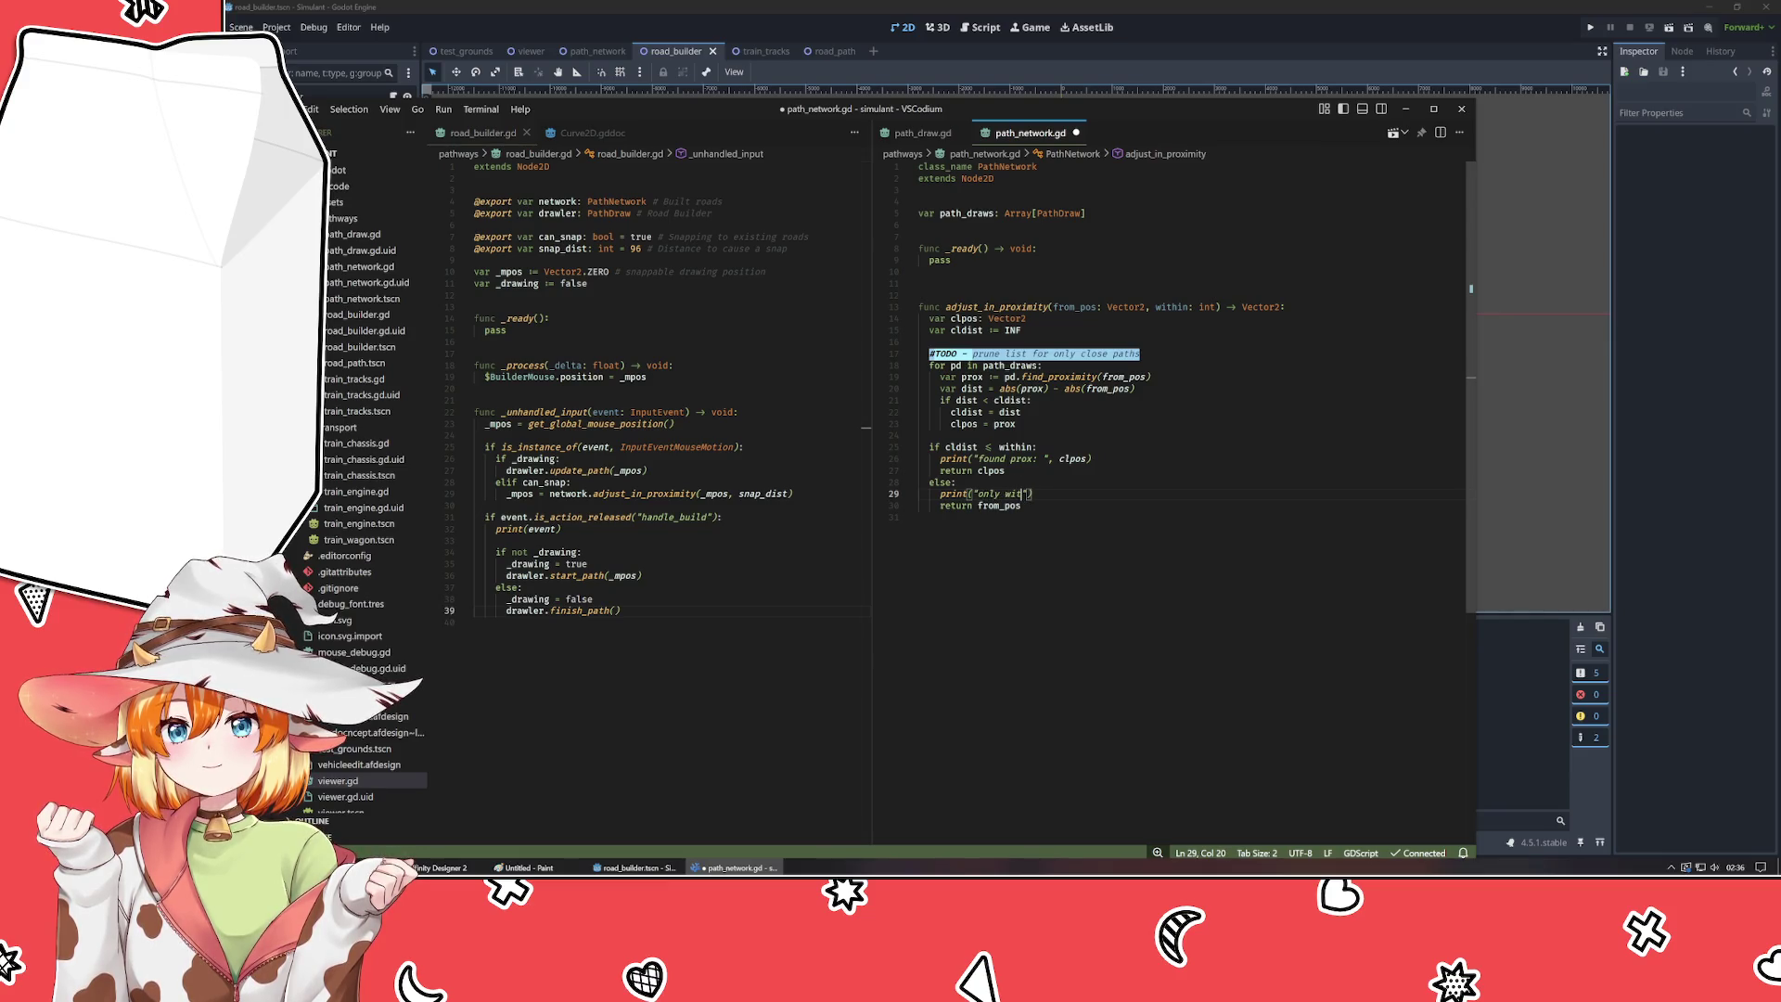
{"action": "key", "text": "ctrl+BackSpace"}
{"action": "key", "text": "ctrl+BackSpace"}
{"action": "type", "text": "none"}
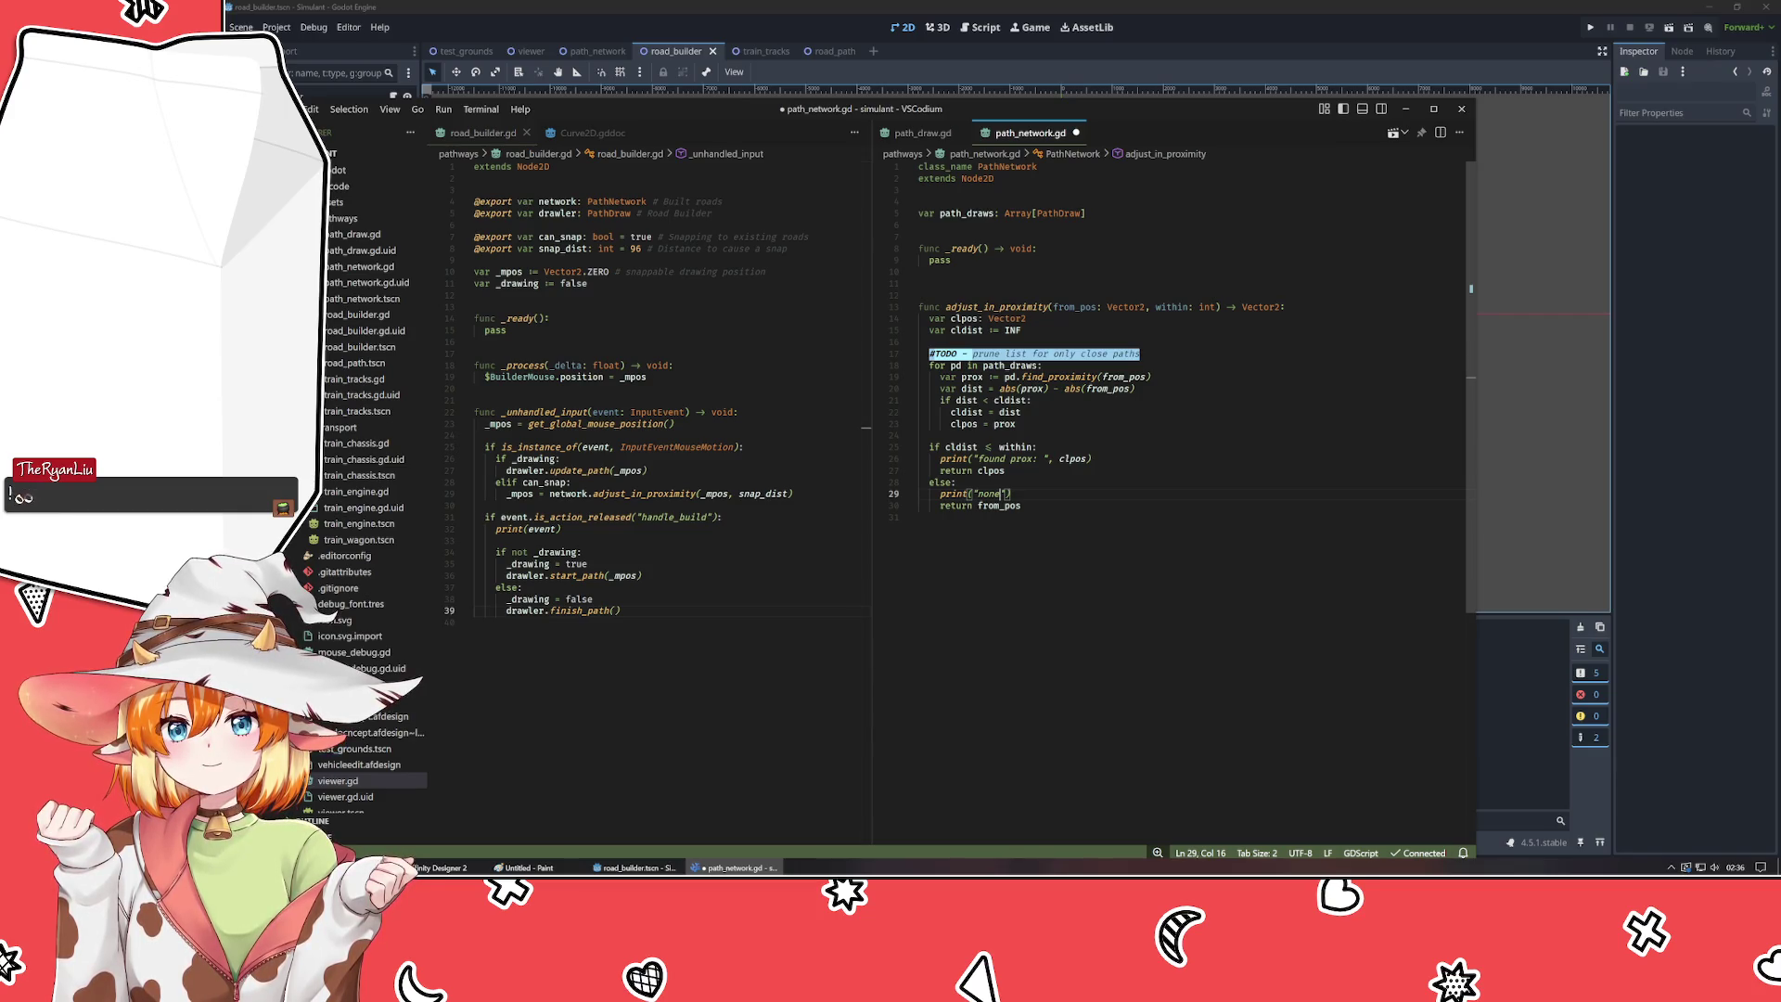
{"action": "type", "text": " closer "}
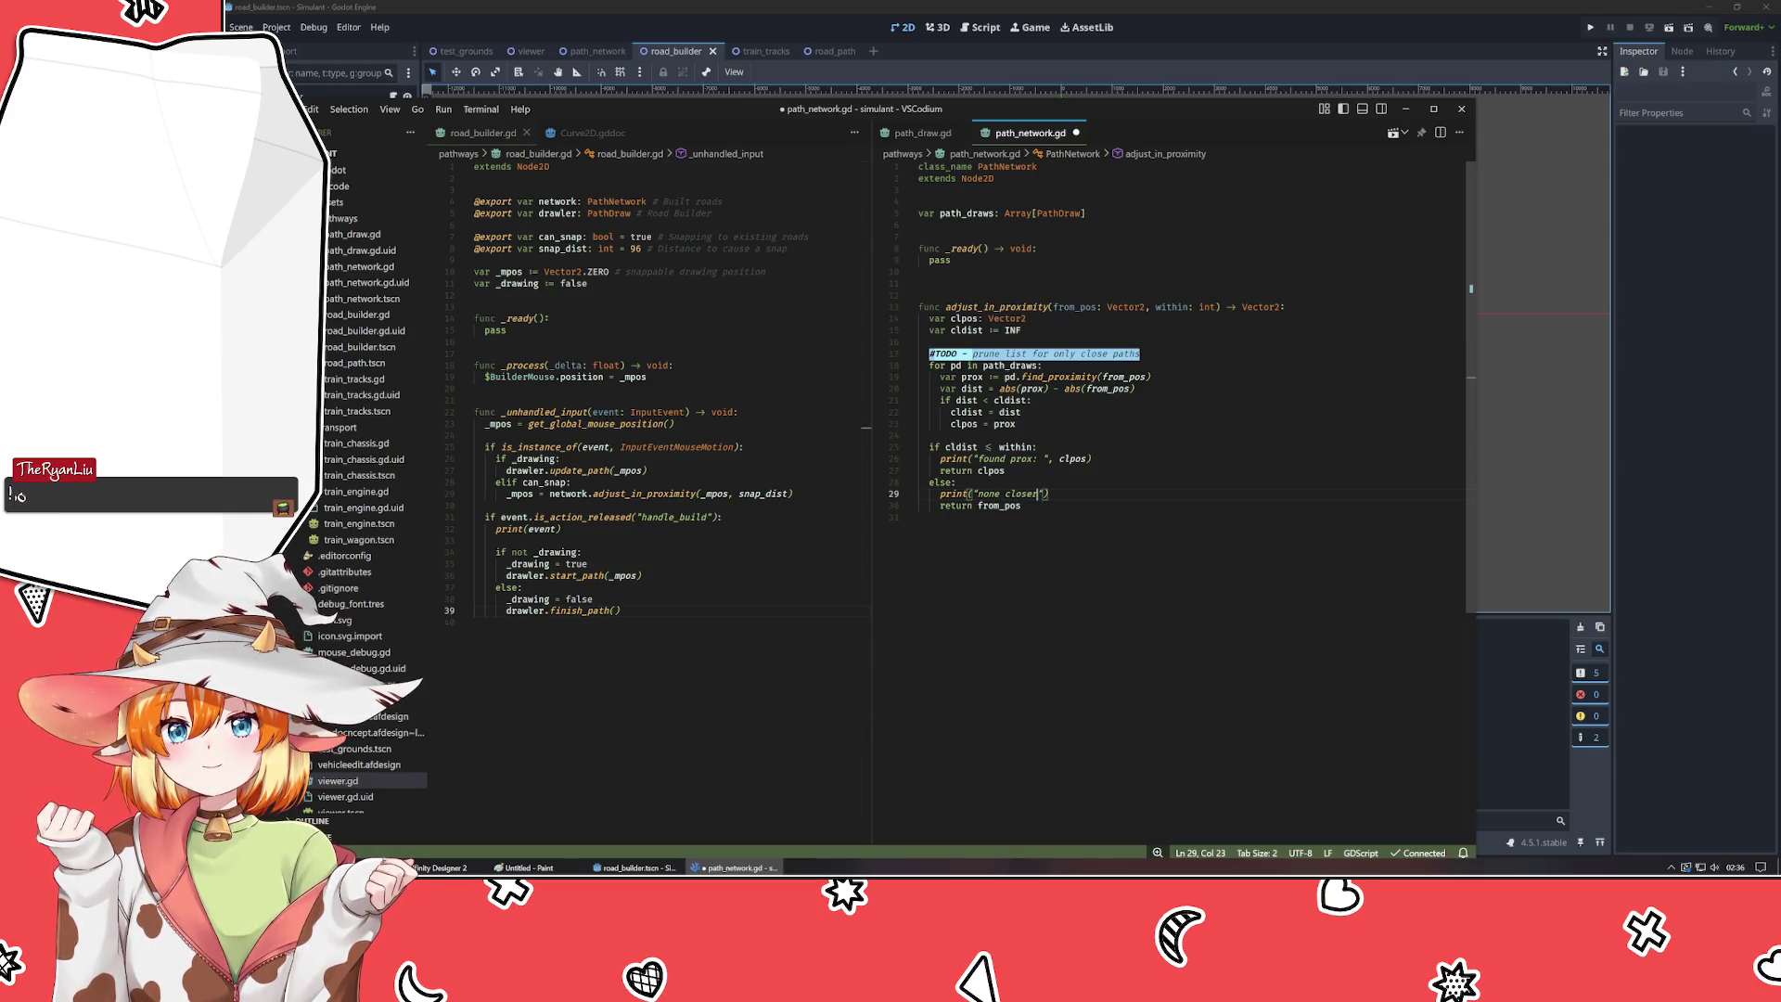
{"action": "type", "text": "than \", "}
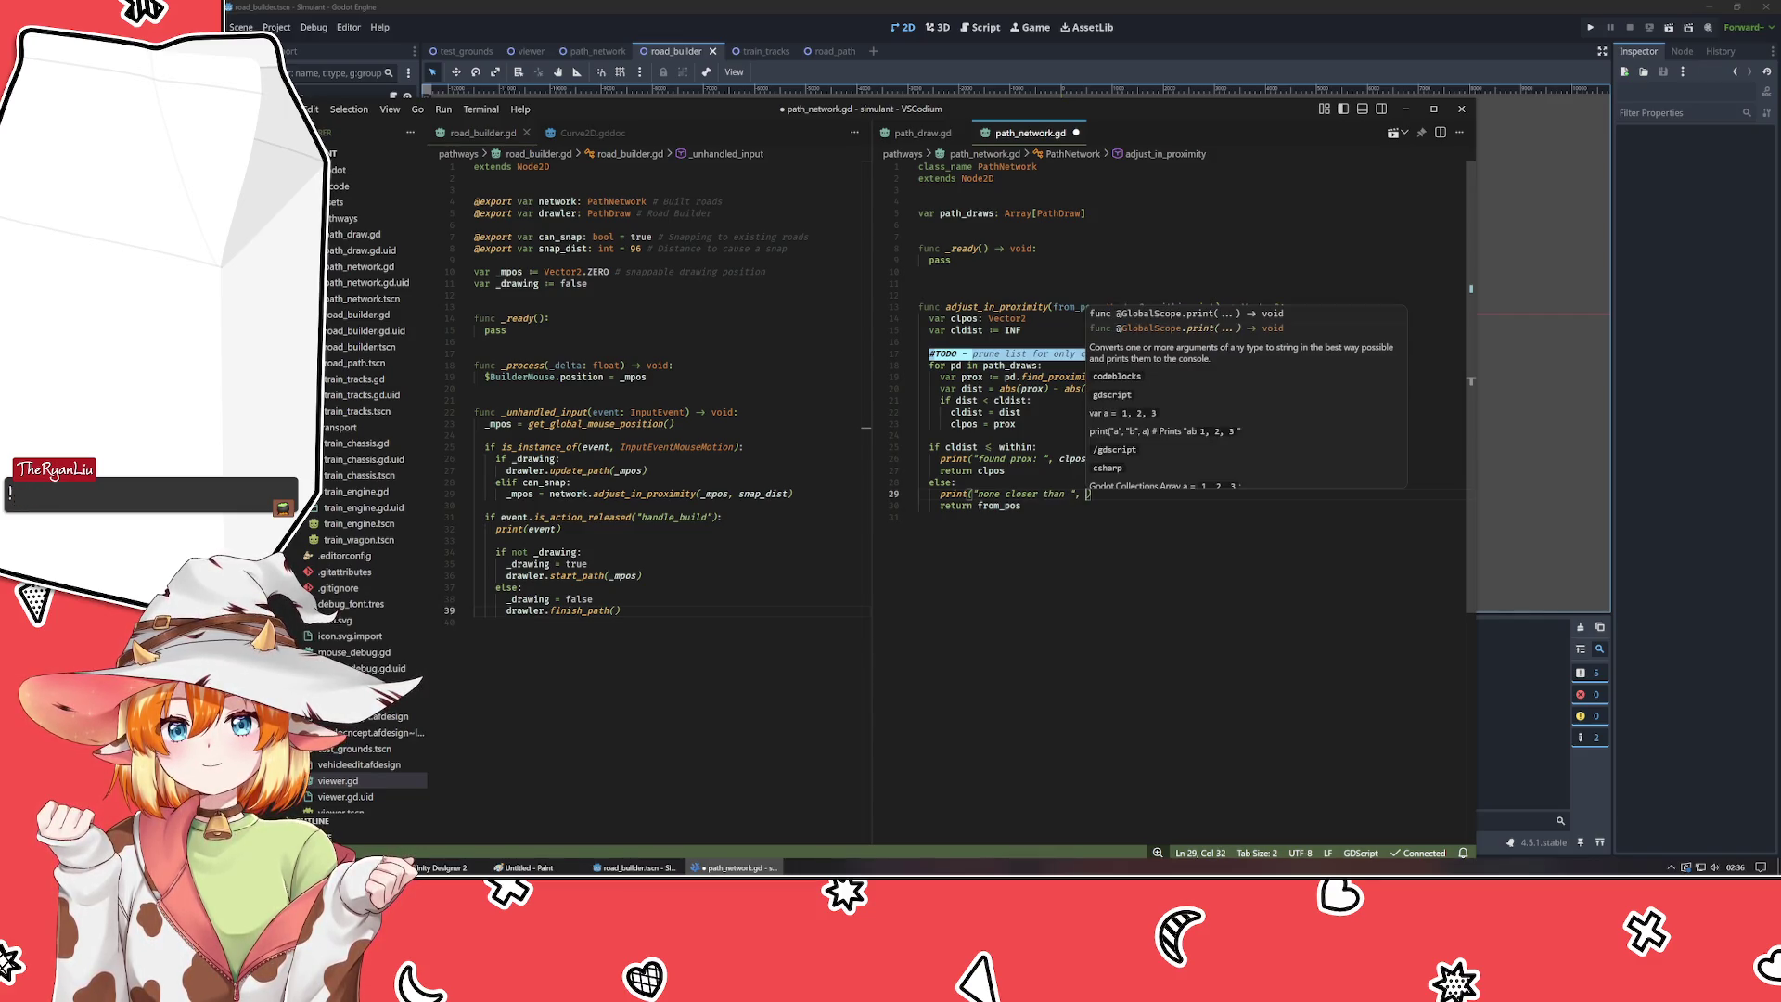
{"action": "type", "text": "cldist"}
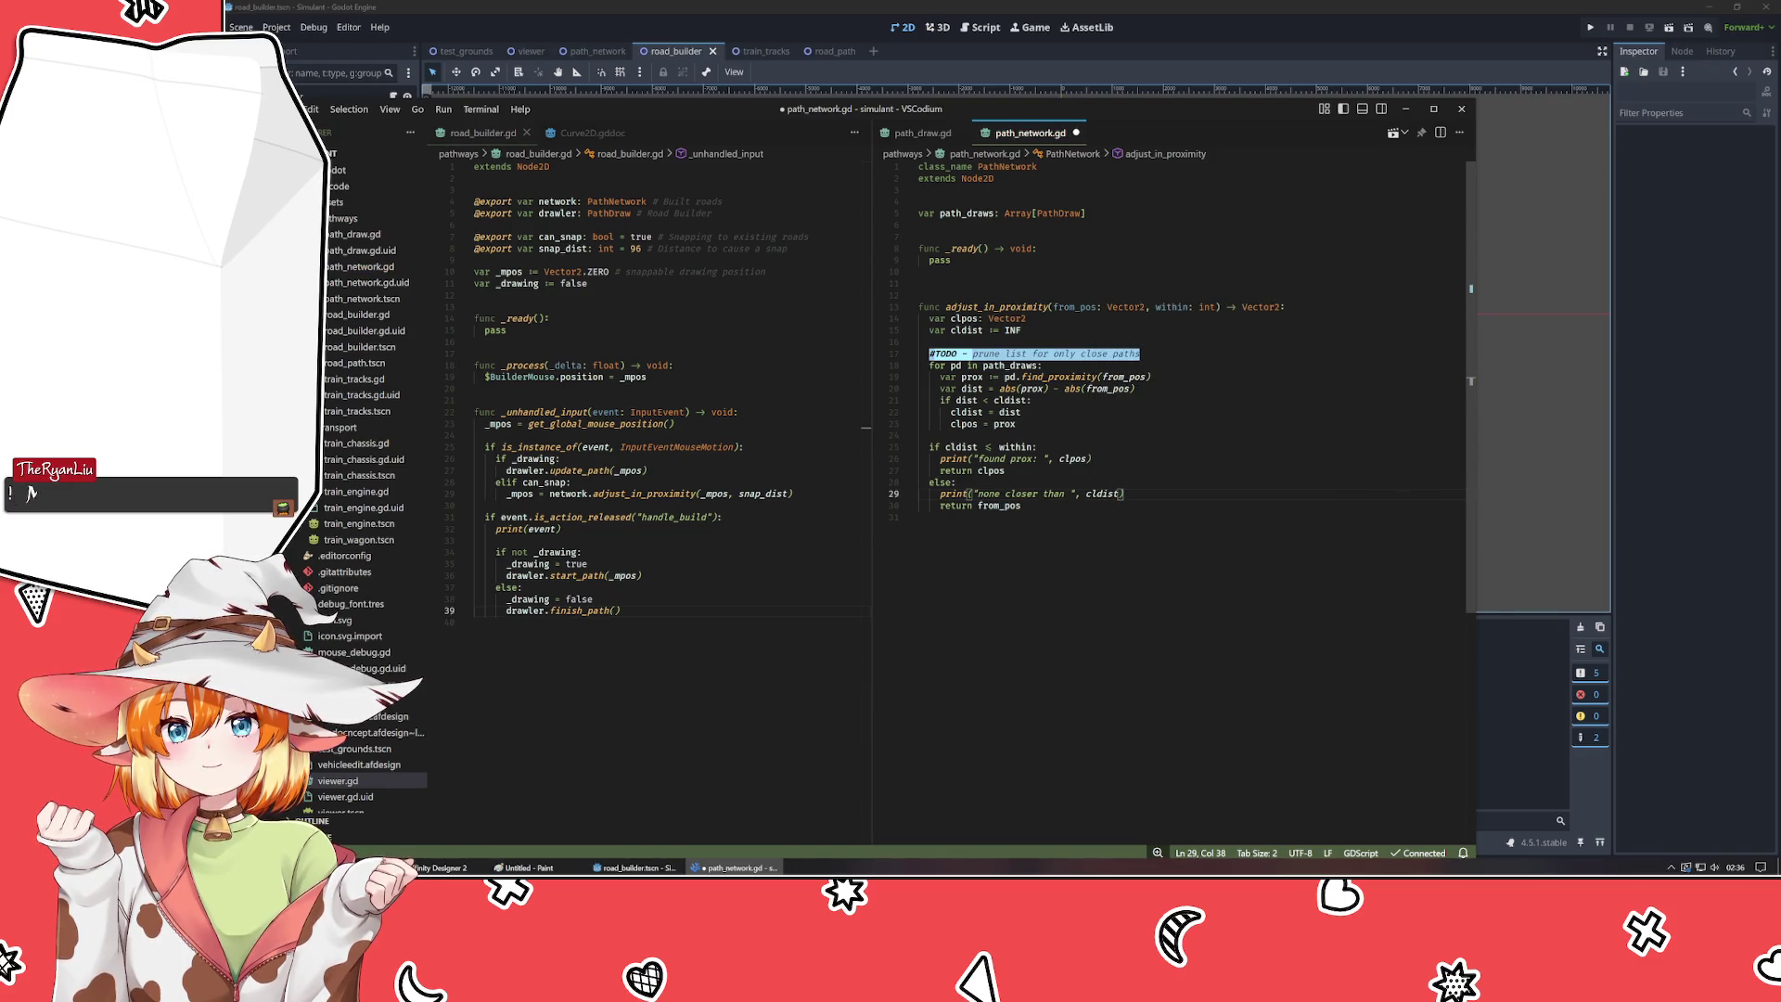
{"action": "key", "text": "ctrl+s"}
{"action": "left_click", "coordinate": [1508, 470]}
{"action": "key", "text": "F5"}
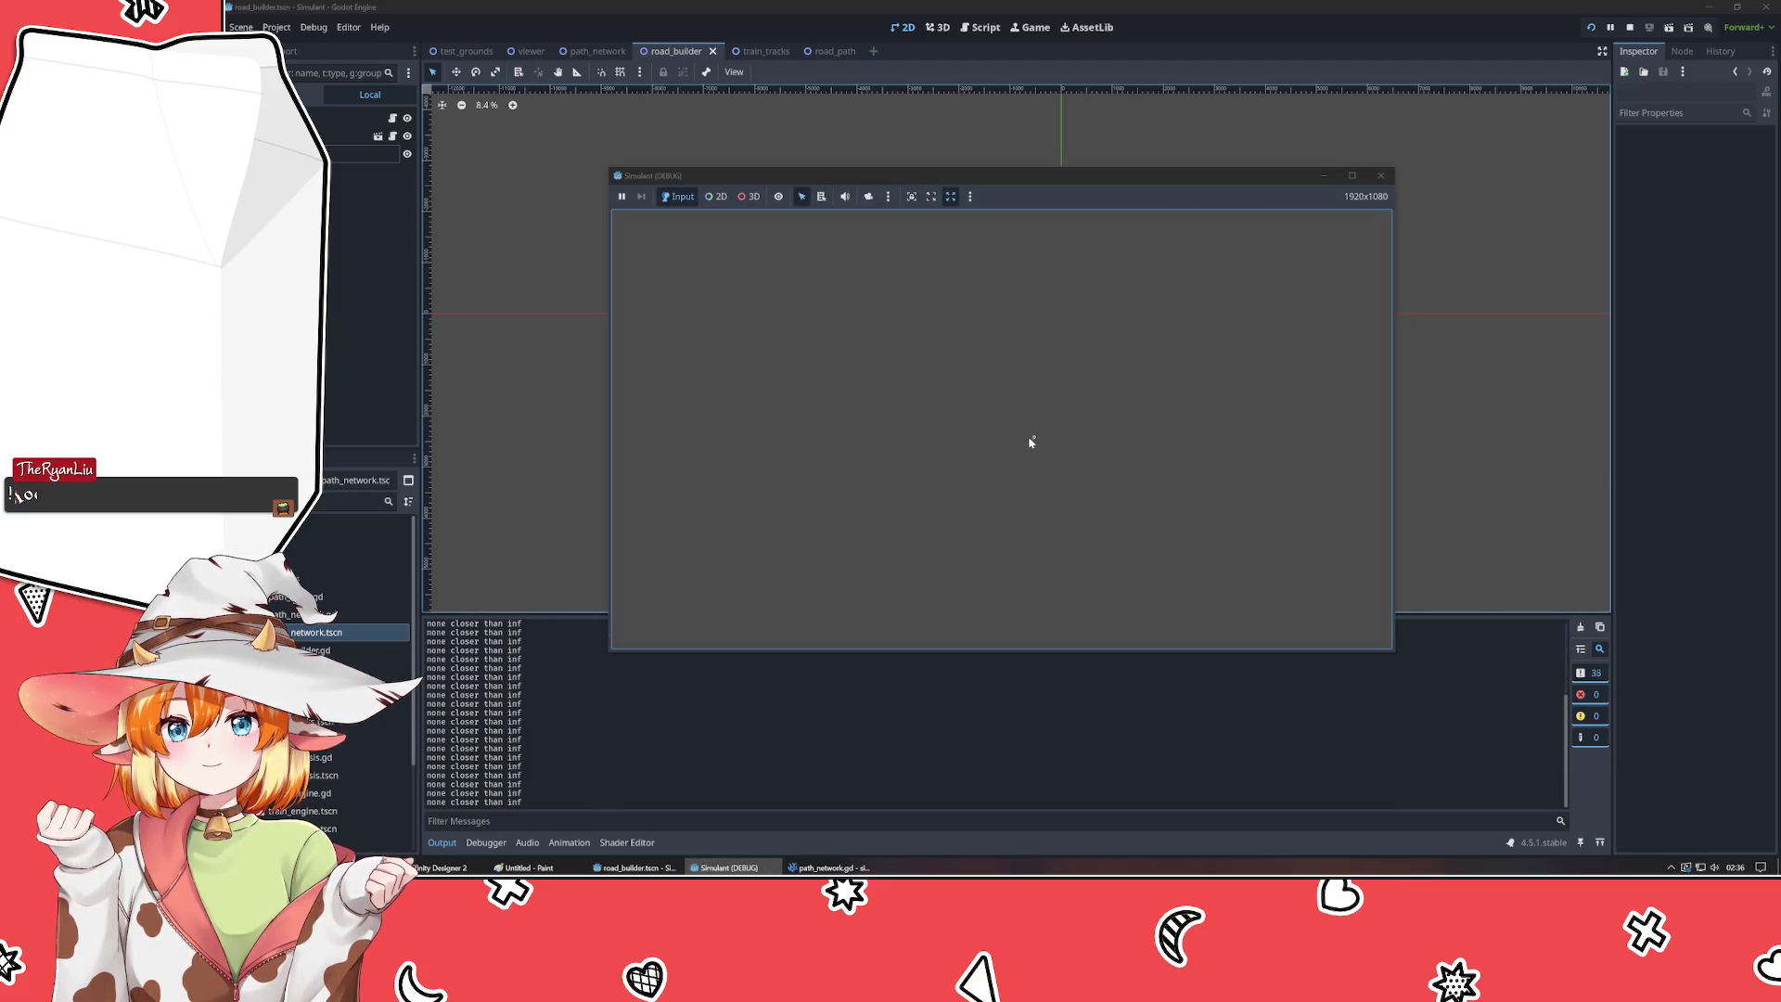
- Draw a test road between two points, stop the run, and return to the code editor
{"action": "left_click", "coordinate": [695, 485]}
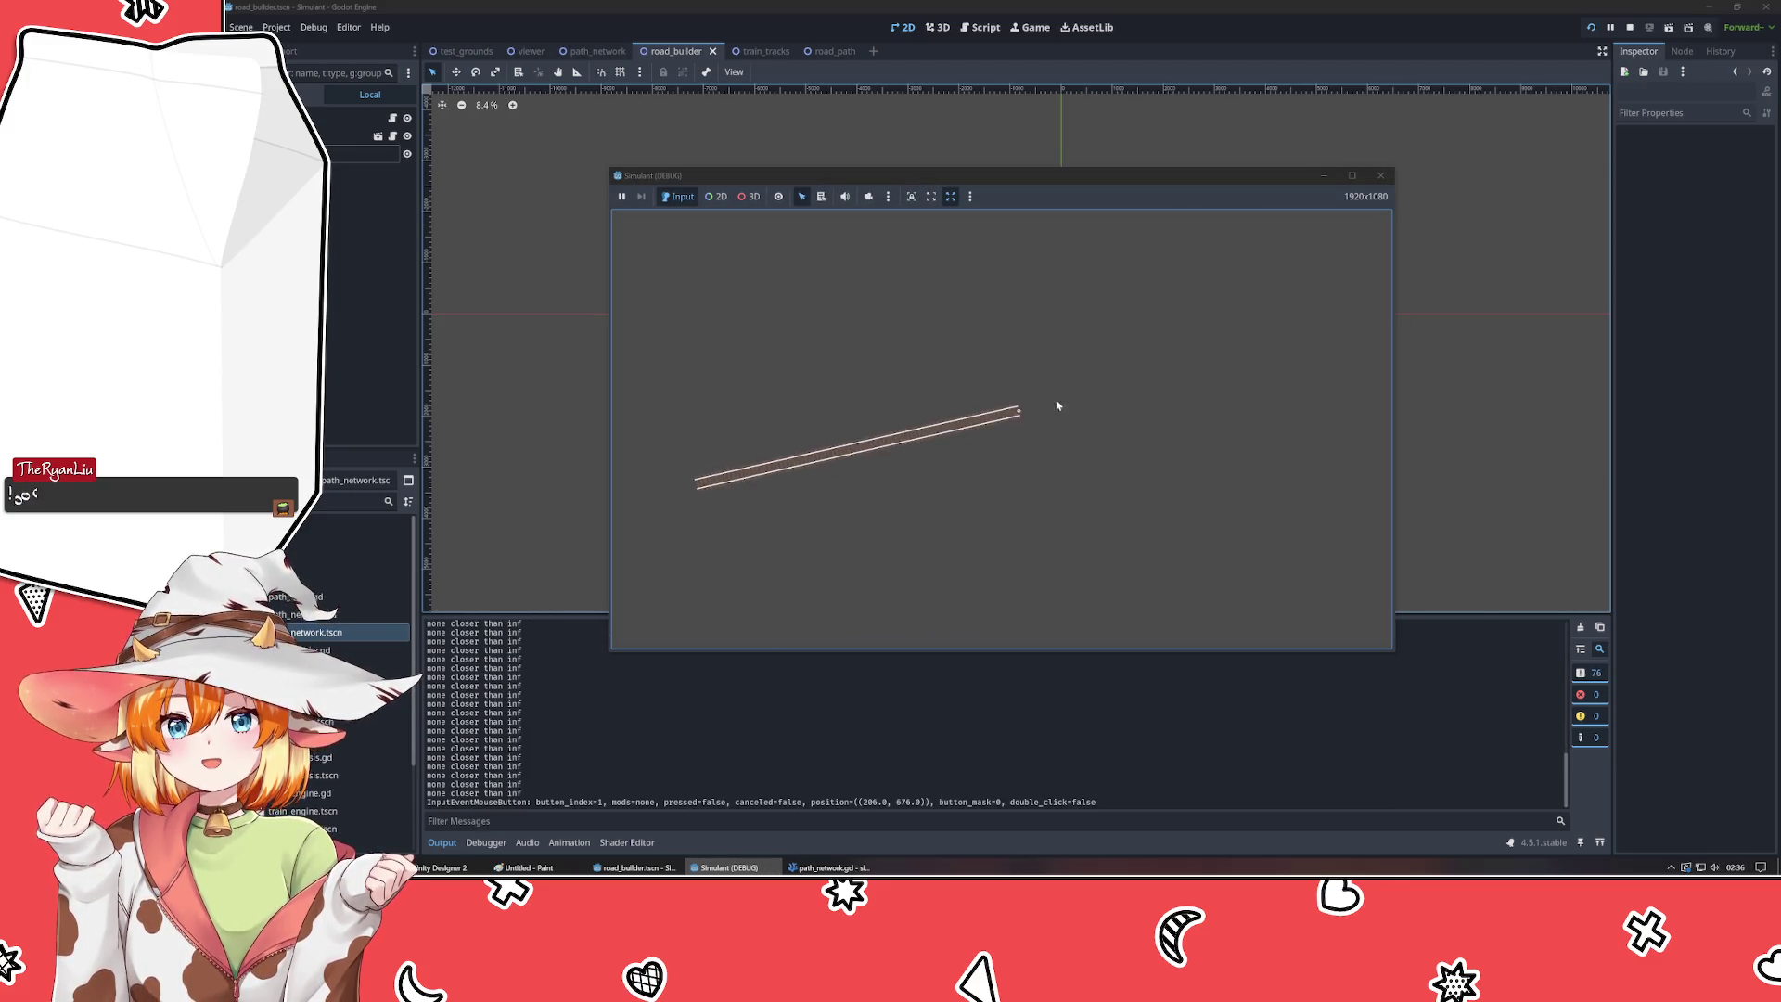
{"action": "left_click", "coordinate": [1298, 332]}
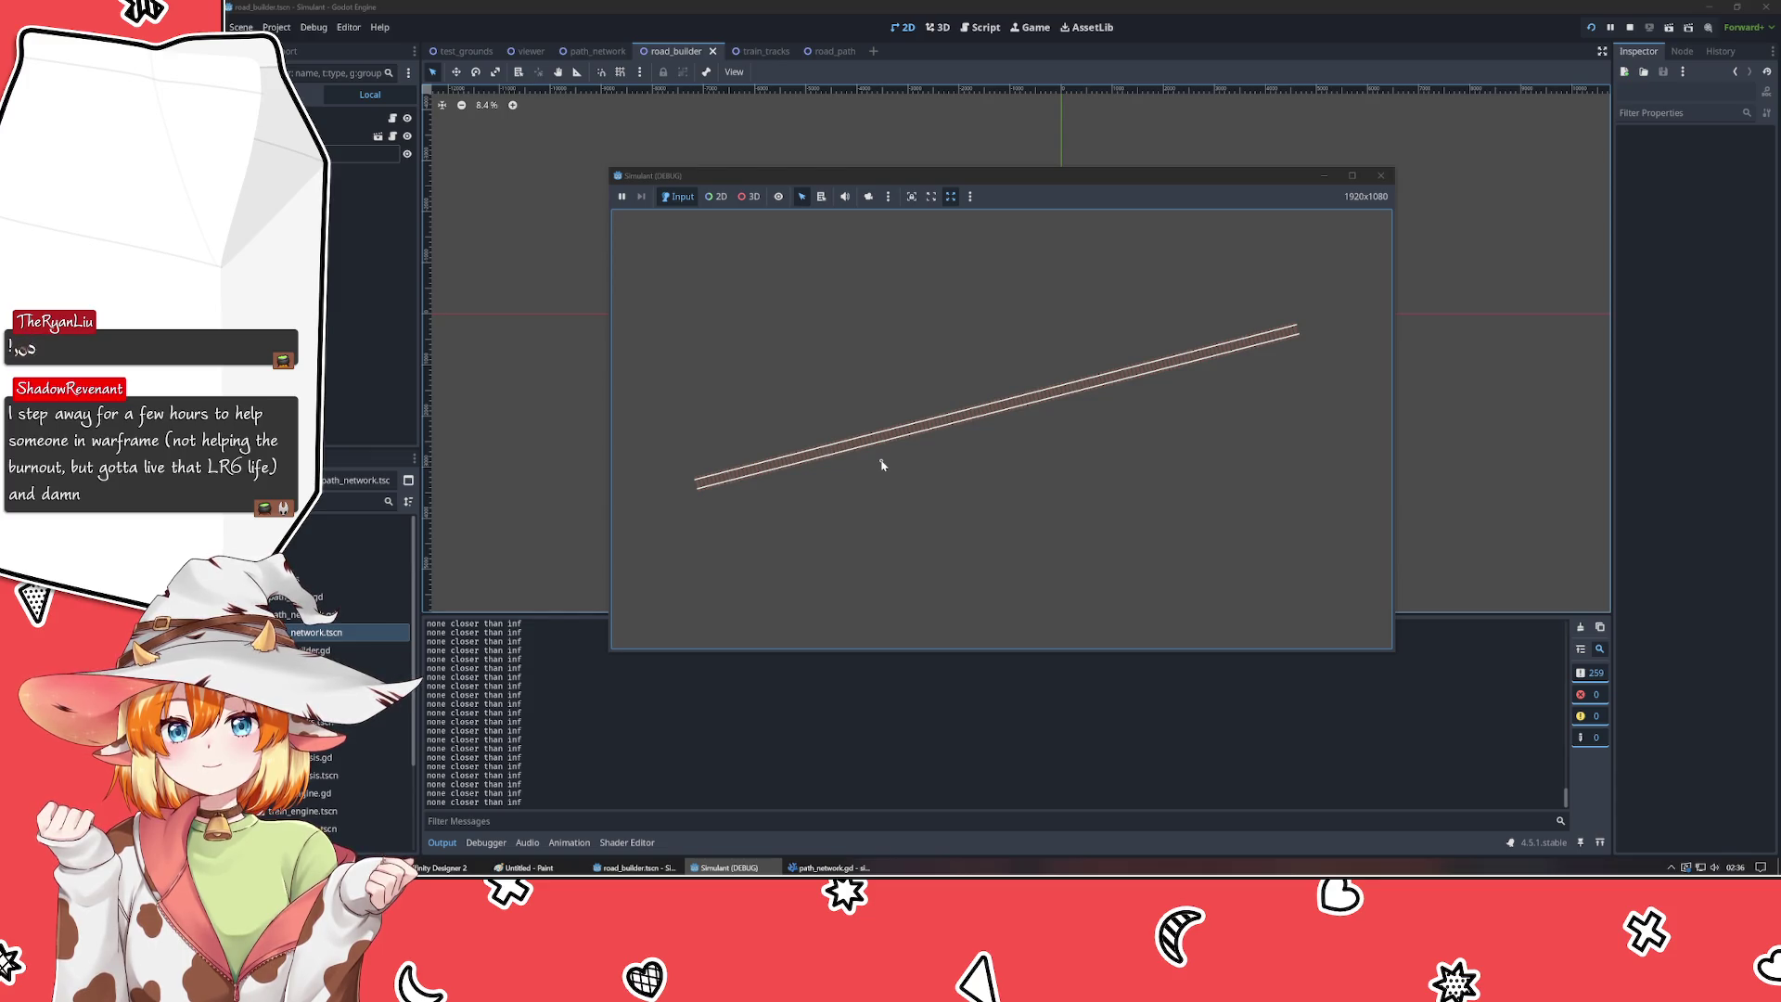
{"action": "left_click", "coordinate": [1381, 175]}
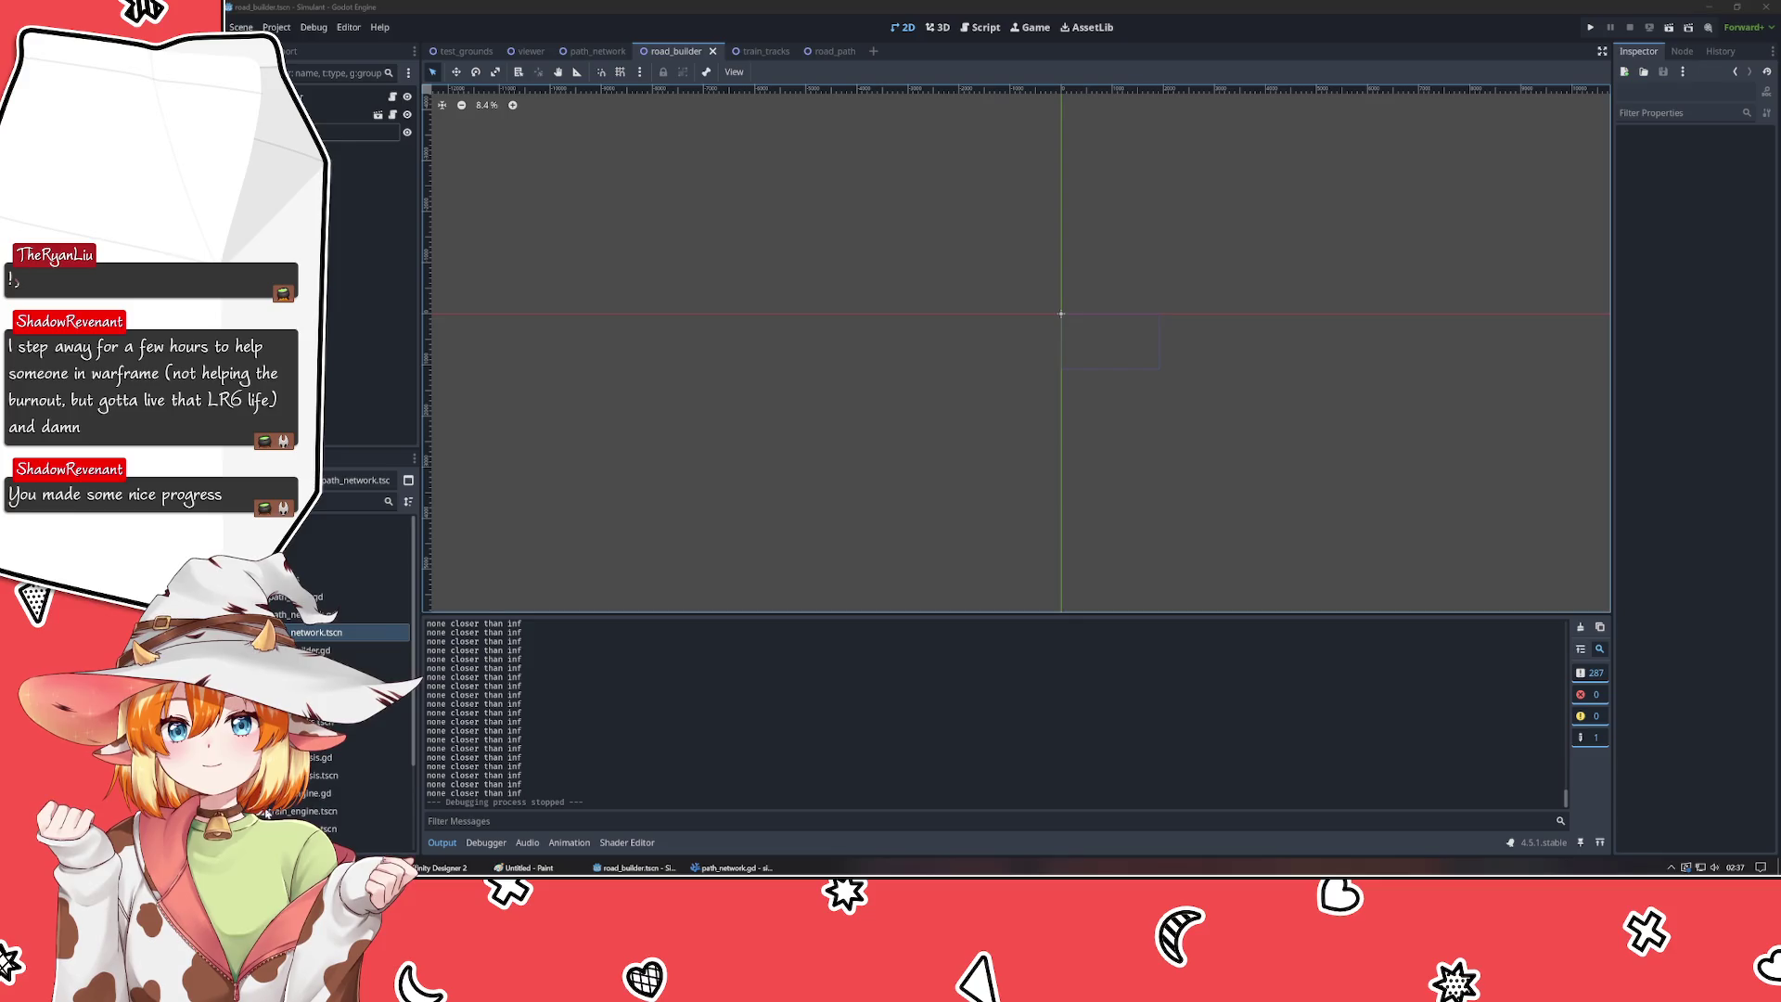
{"action": "key", "text": "alt+Tab"}
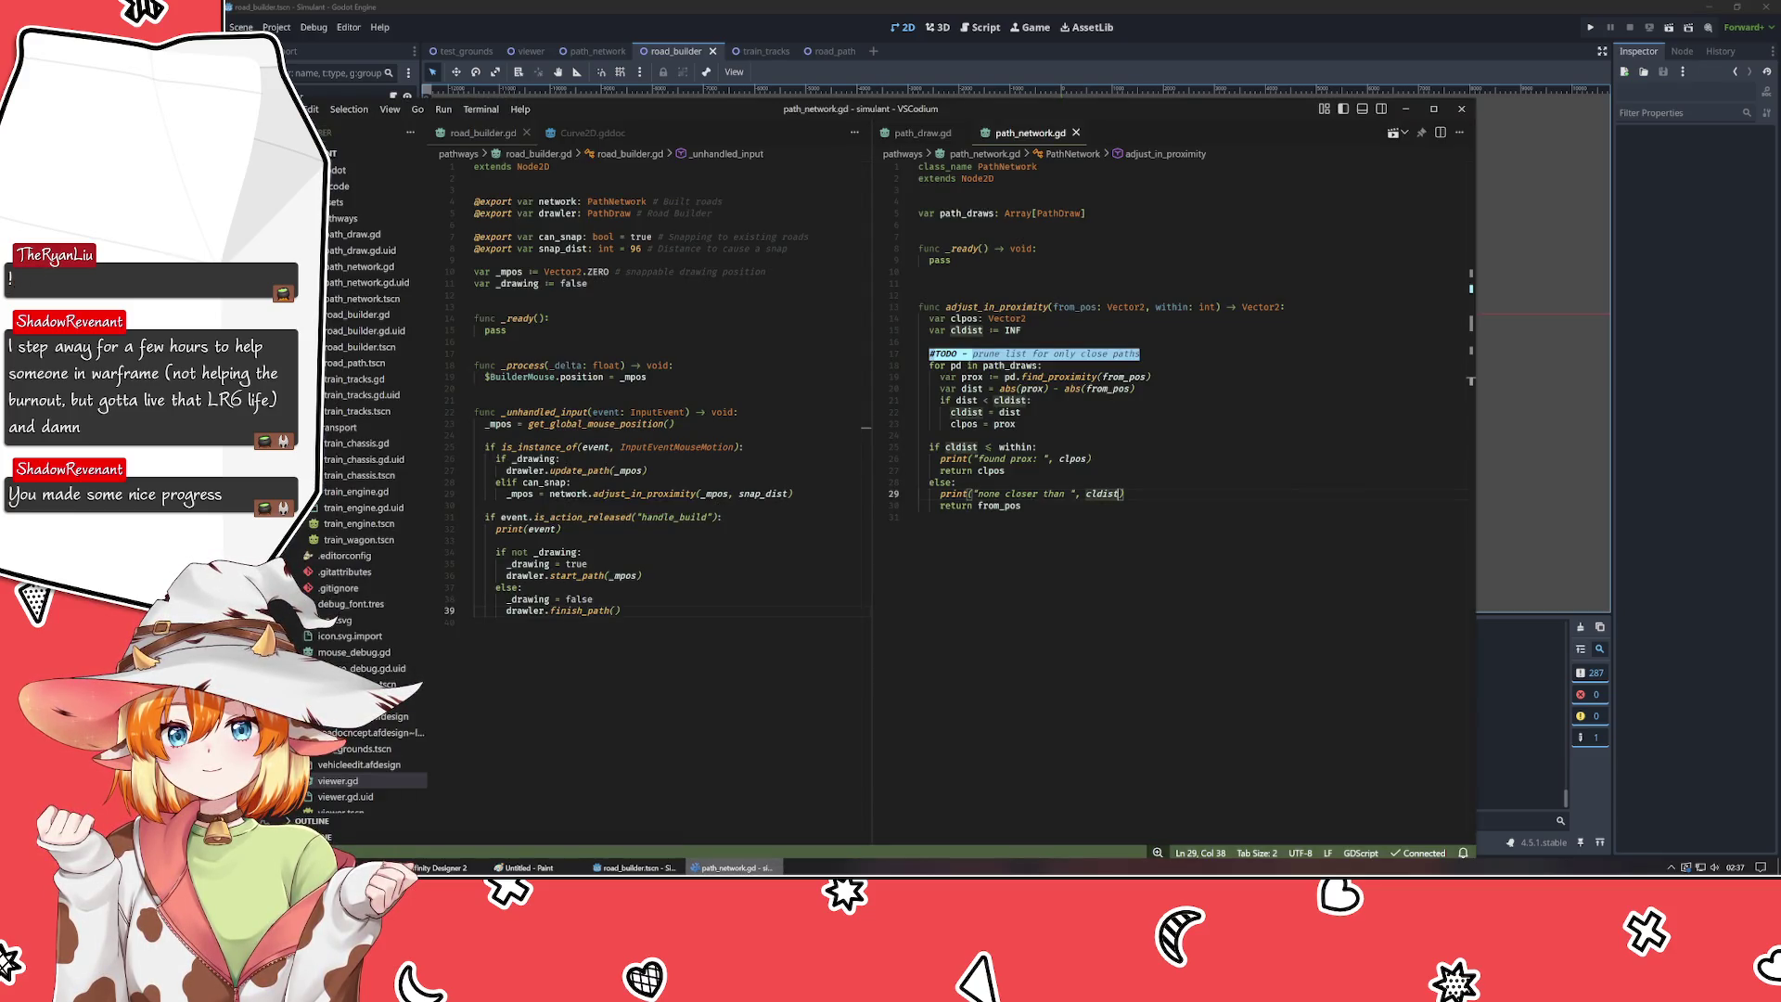
- Declare a new add_path function with a PathDraw-typed parameter above adjust_in_proximity
{"action": "left_click", "coordinate": [918, 517]}
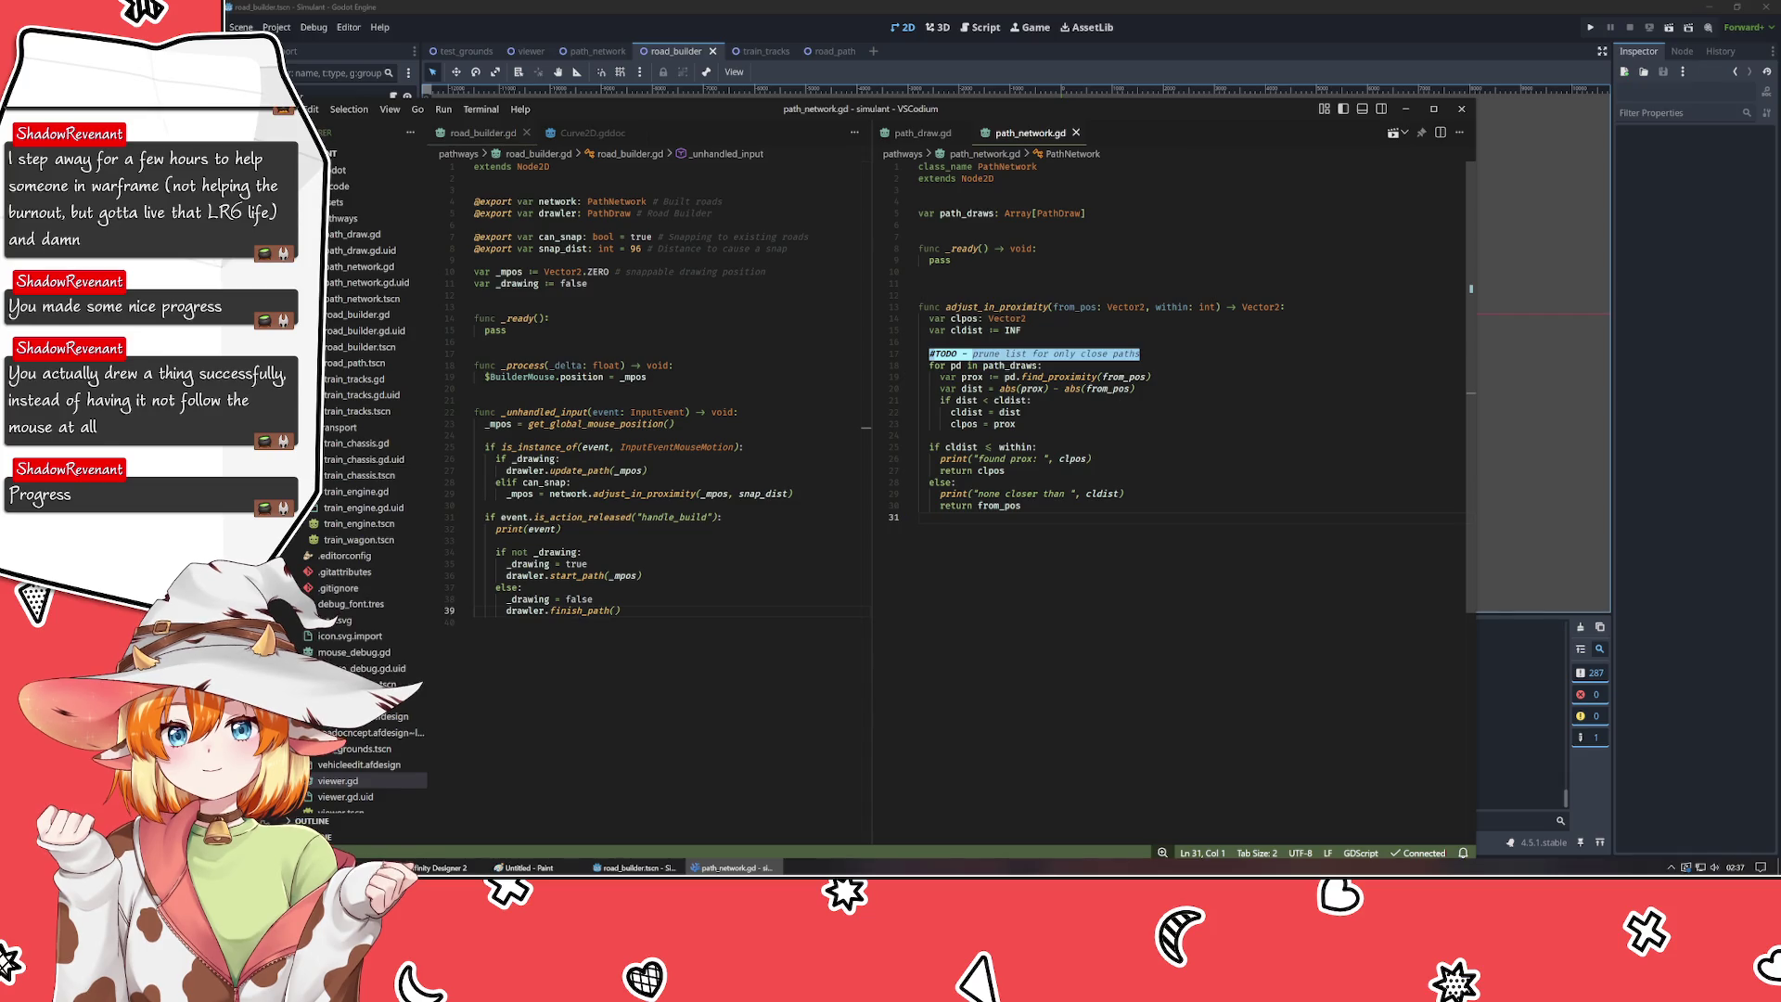
{"action": "left_click", "coordinate": [919, 271]}
{"action": "key", "text": "Return"}
{"action": "key", "text": "Return"}
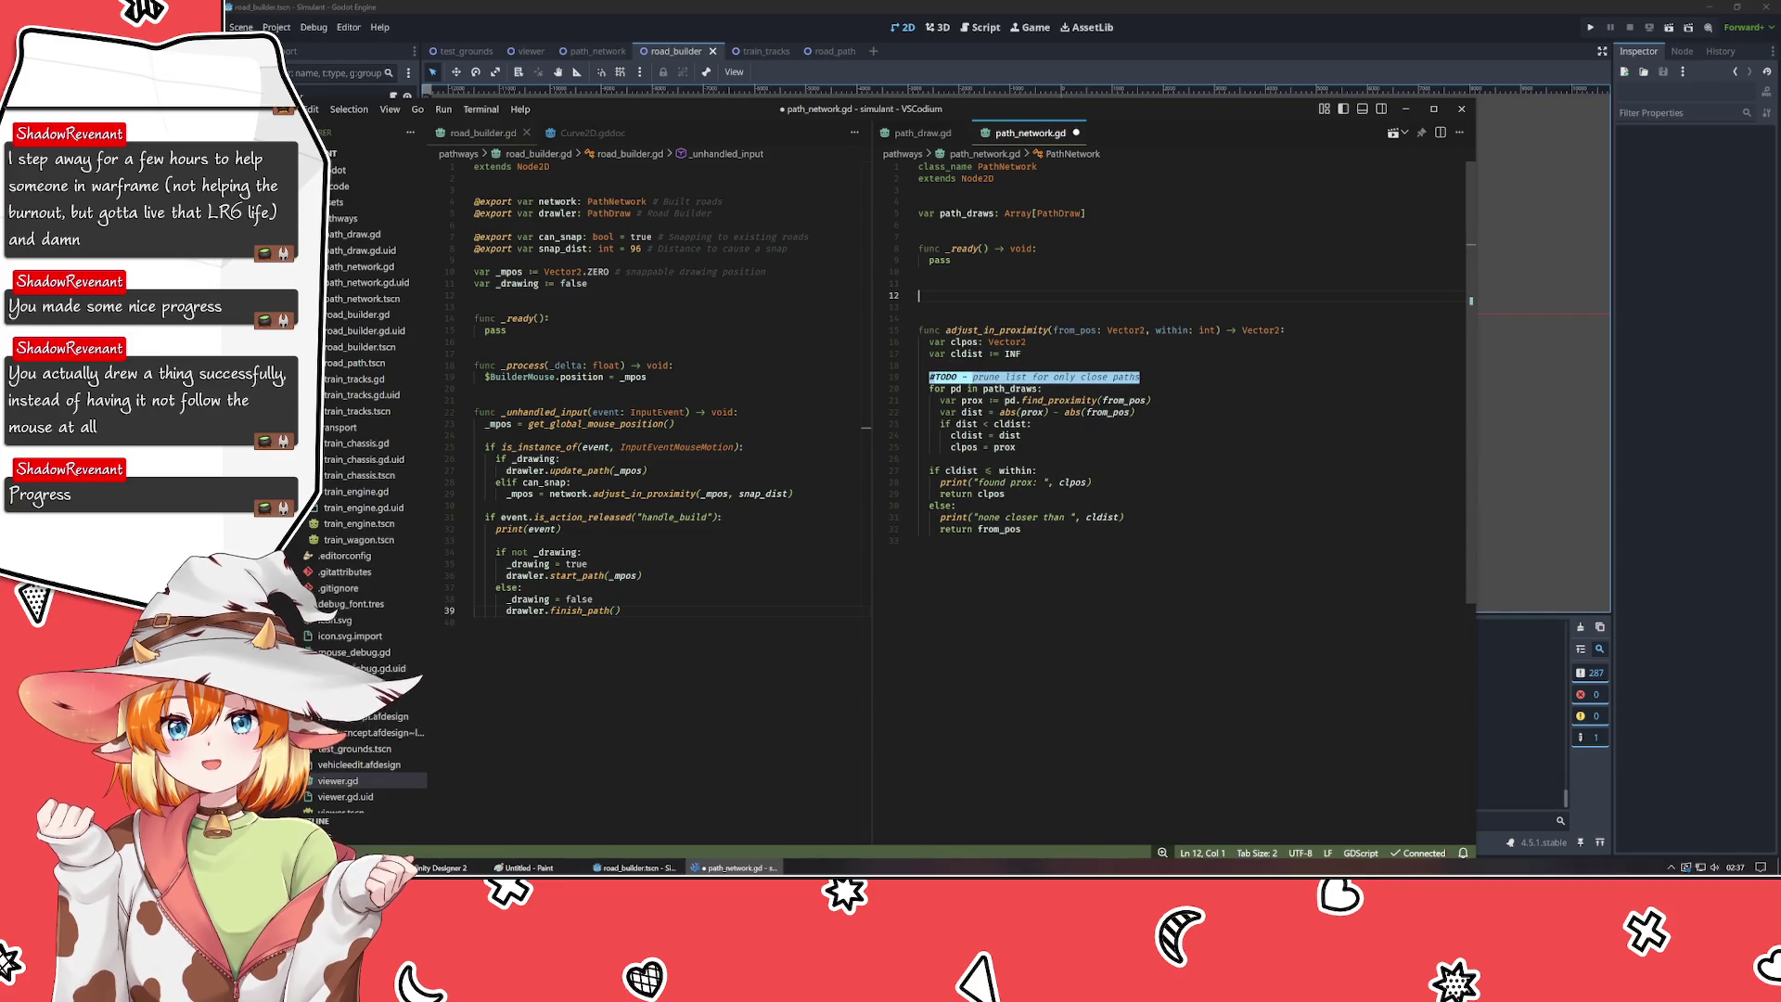
{"action": "type", "text": "func "}
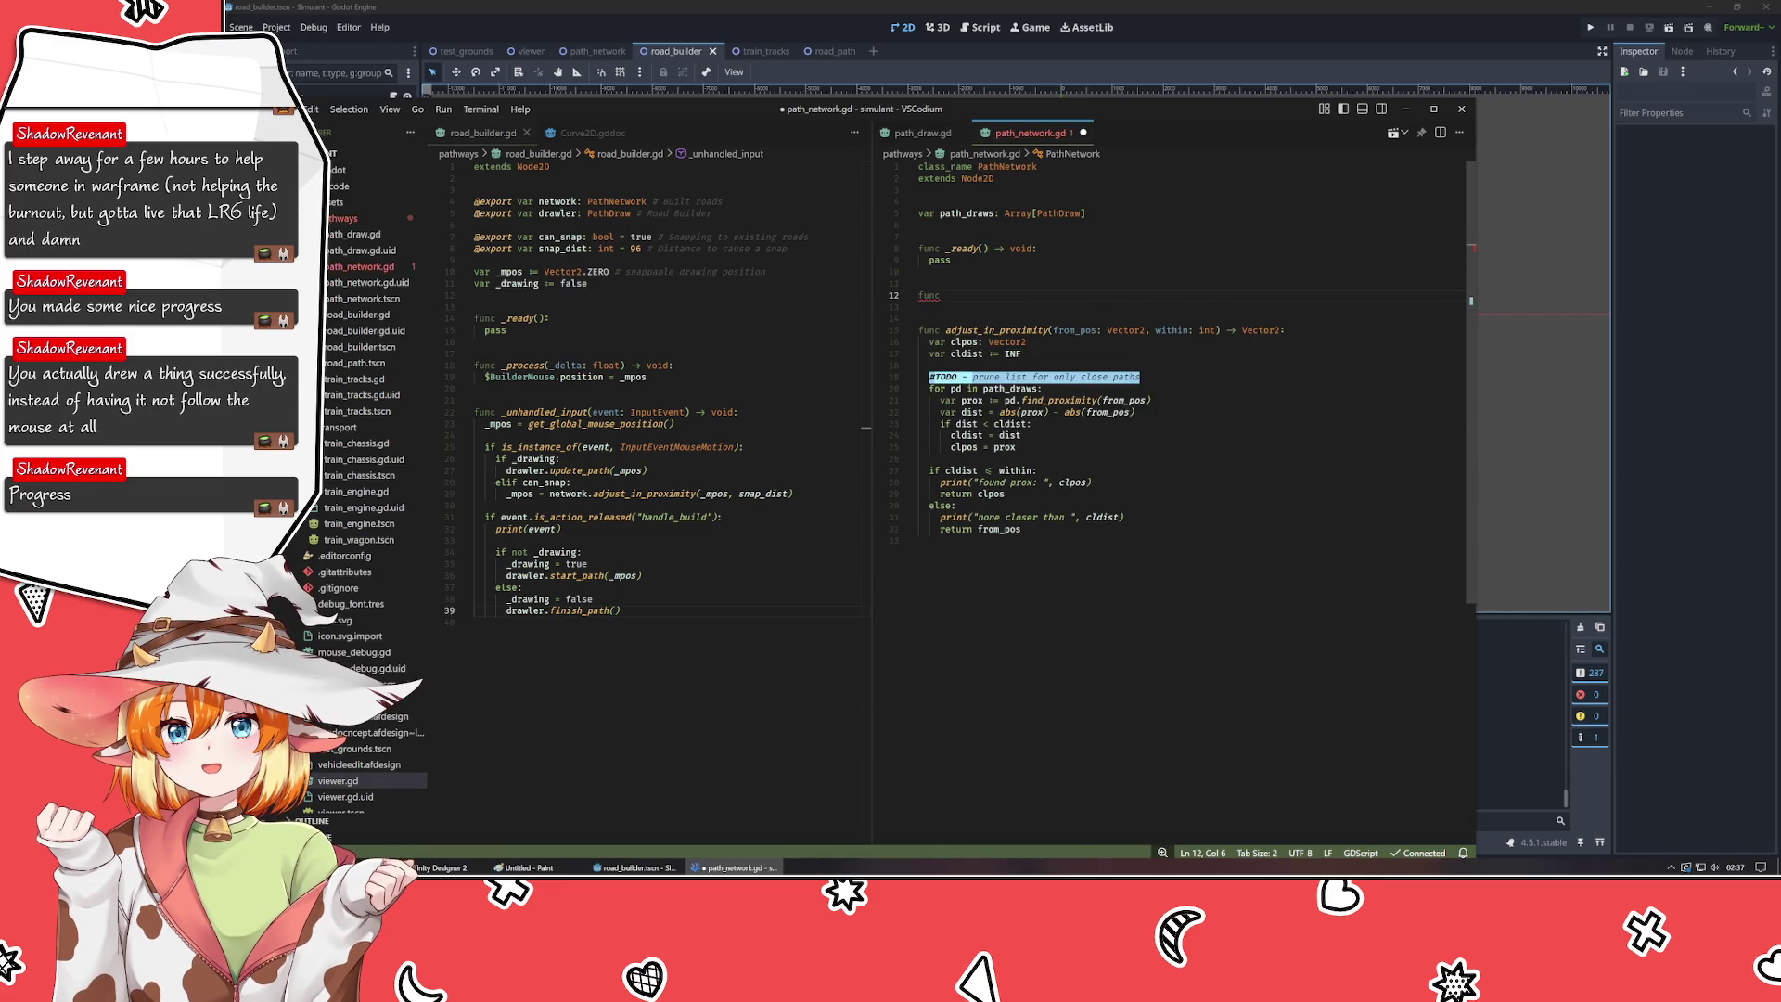
{"action": "type", "text": "add_pa"}
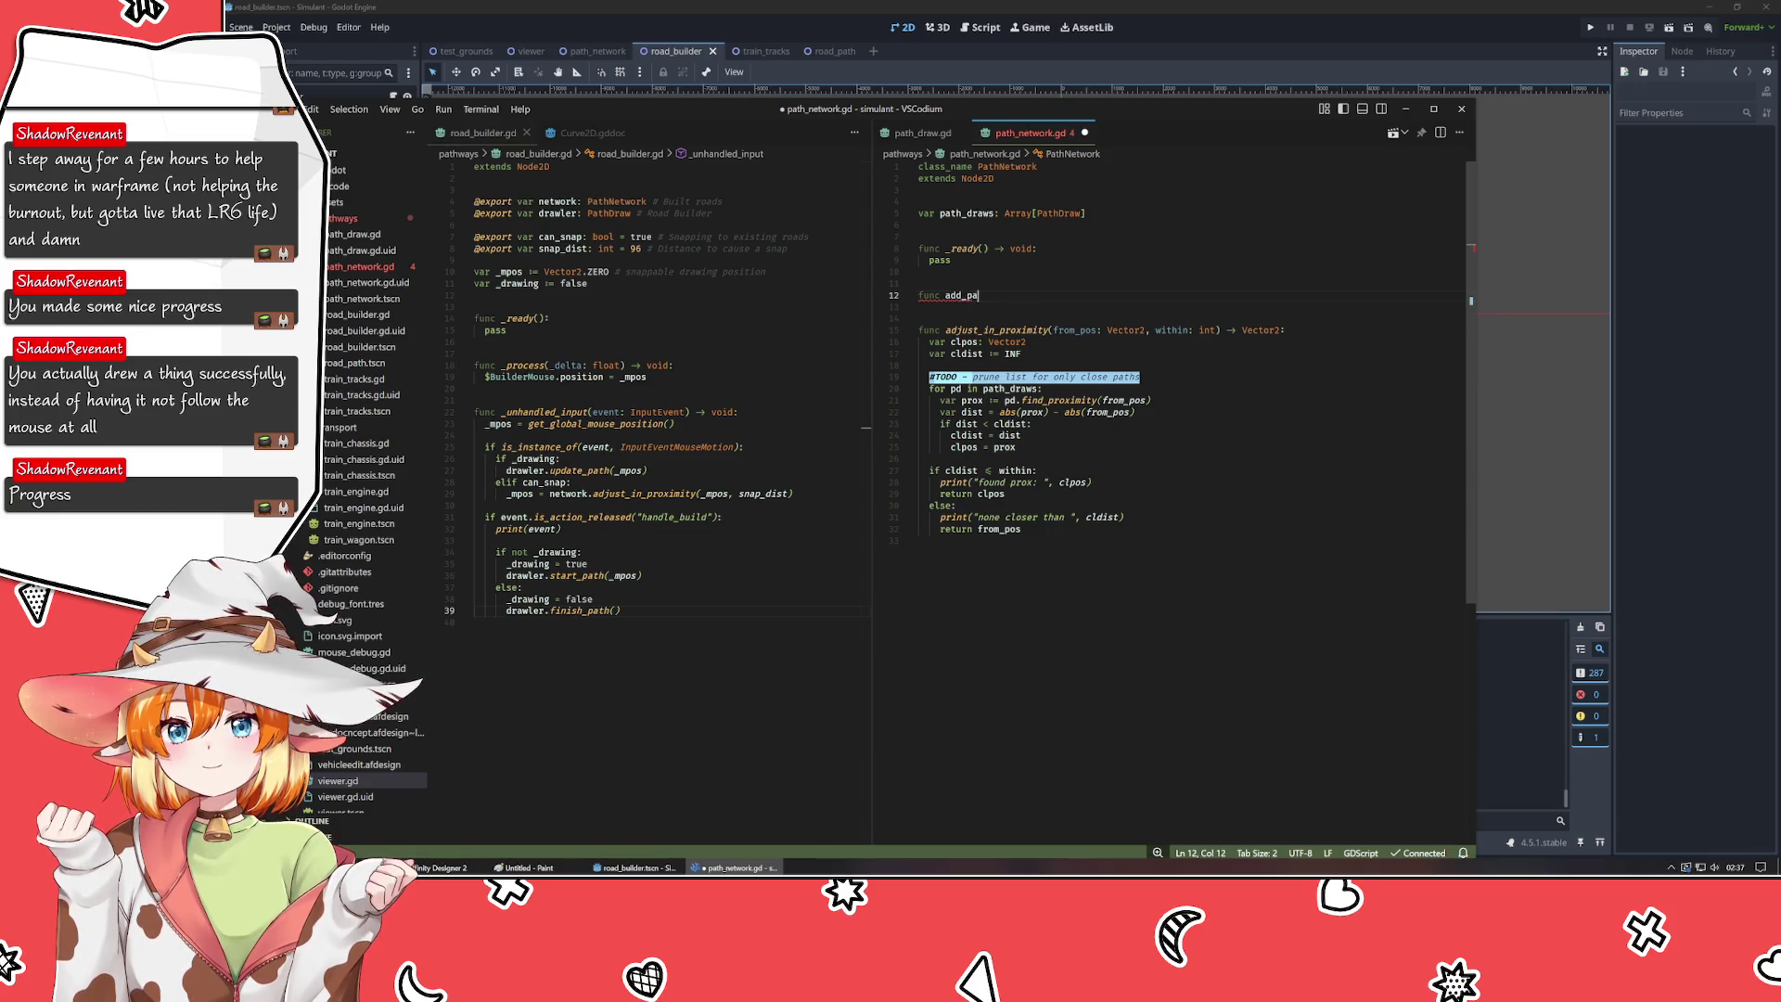
{"action": "type", "text": "th("}
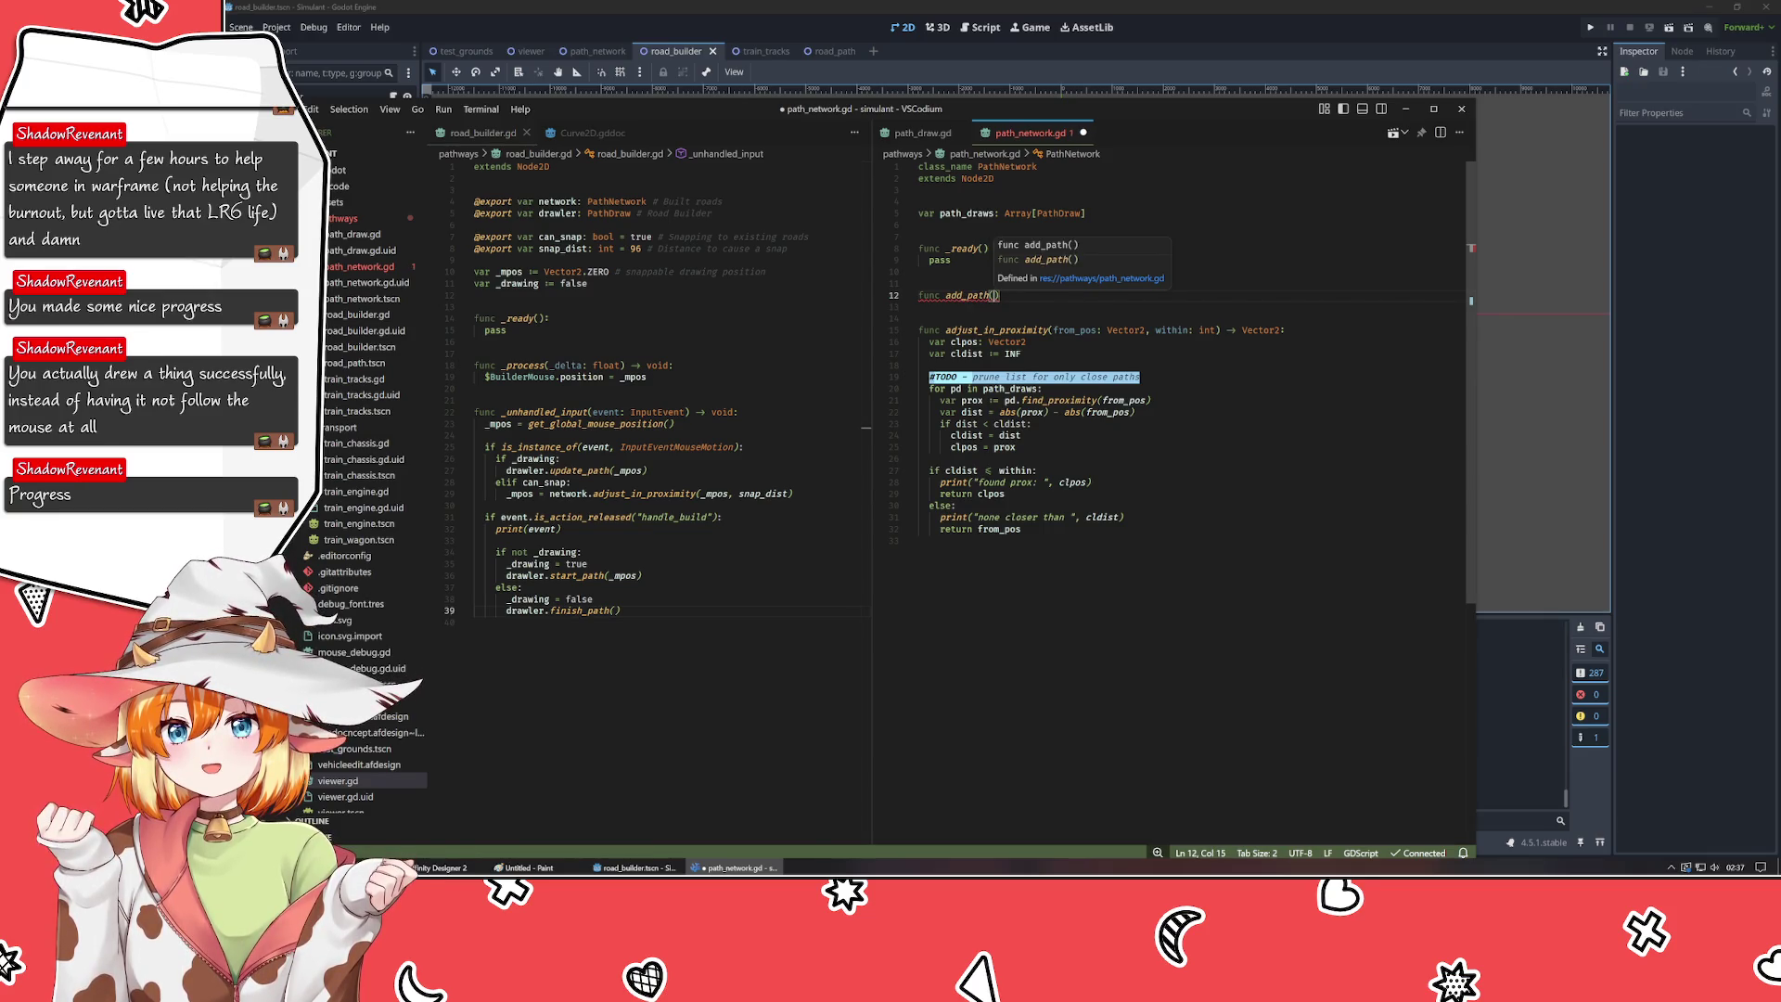
{"action": "type", "text": "PathDraw"}
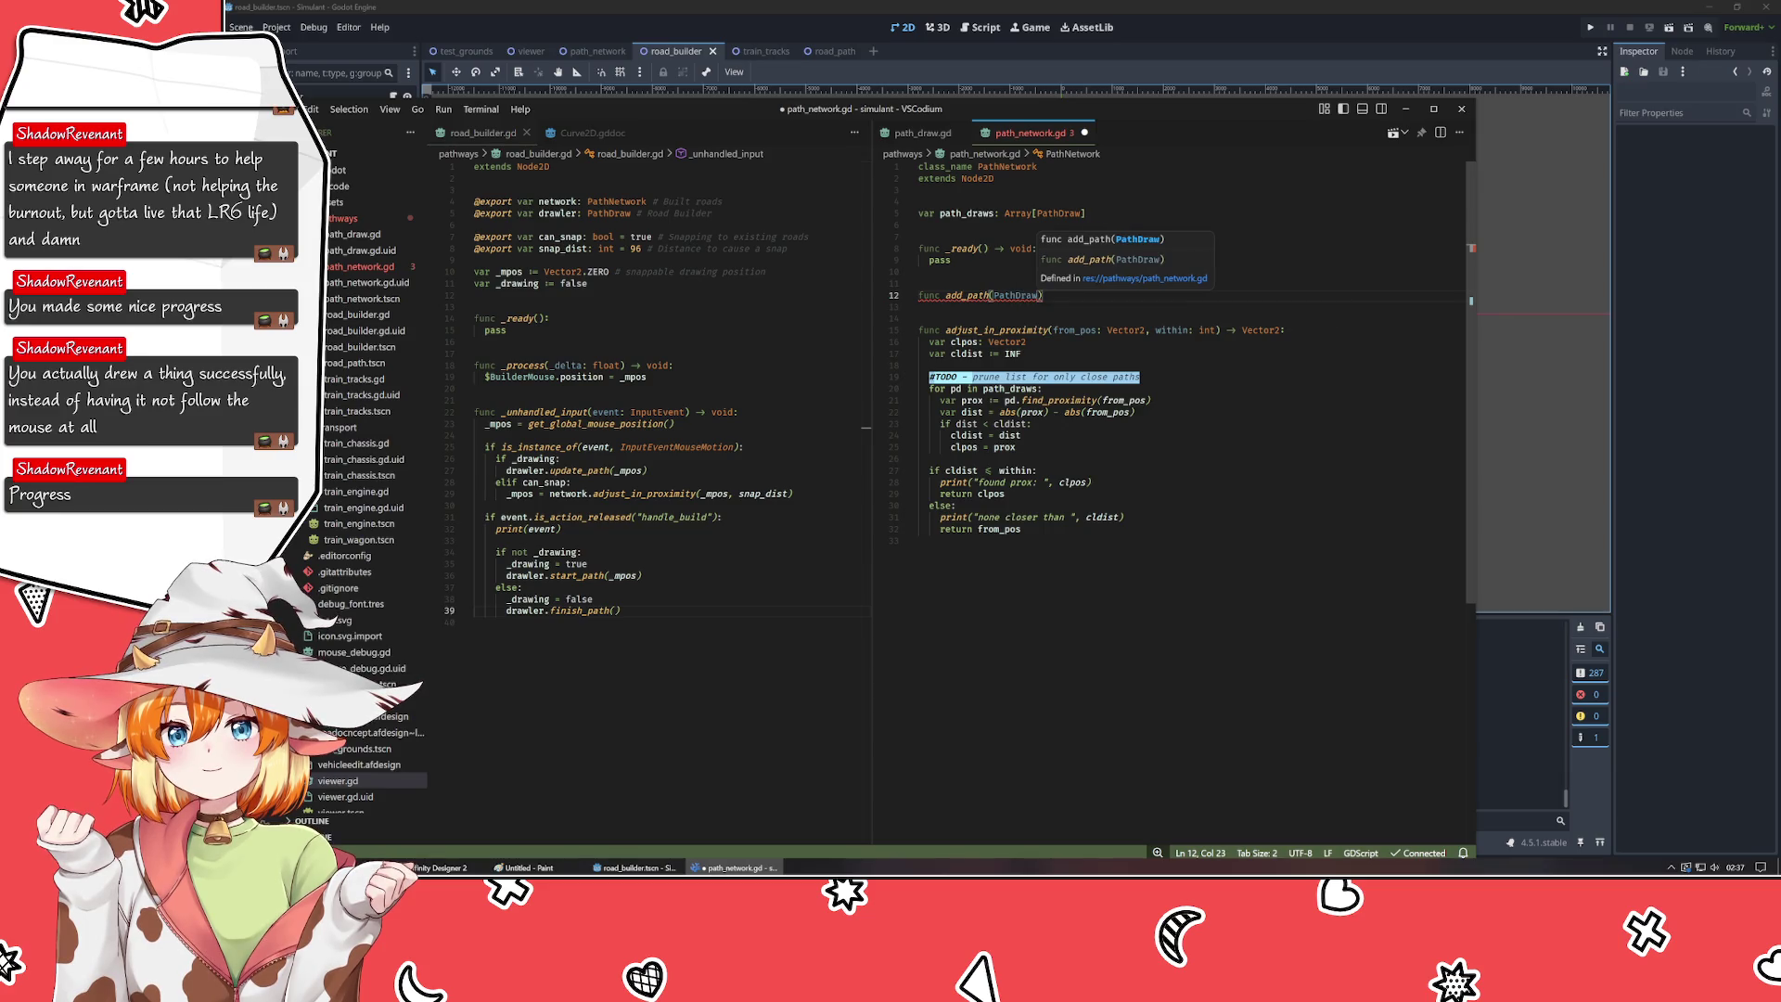
{"action": "key", "text": "ctrl+Left"}
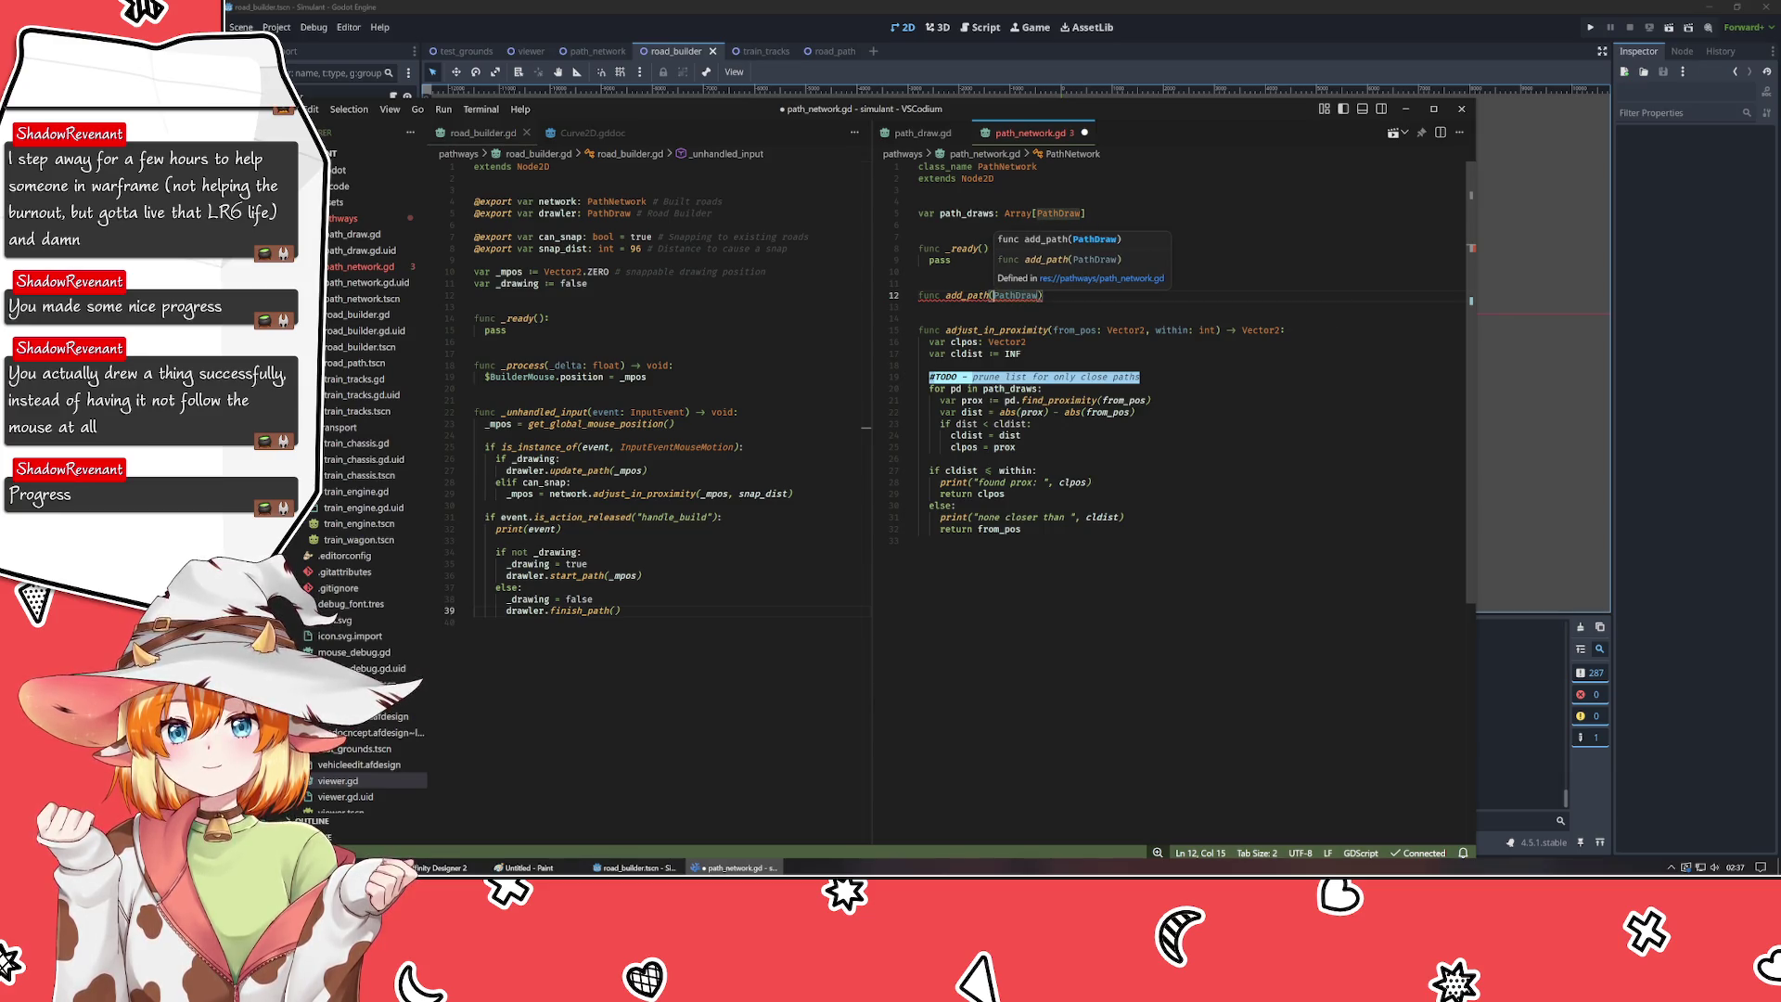
{"action": "type", "text": "new_ath:"}
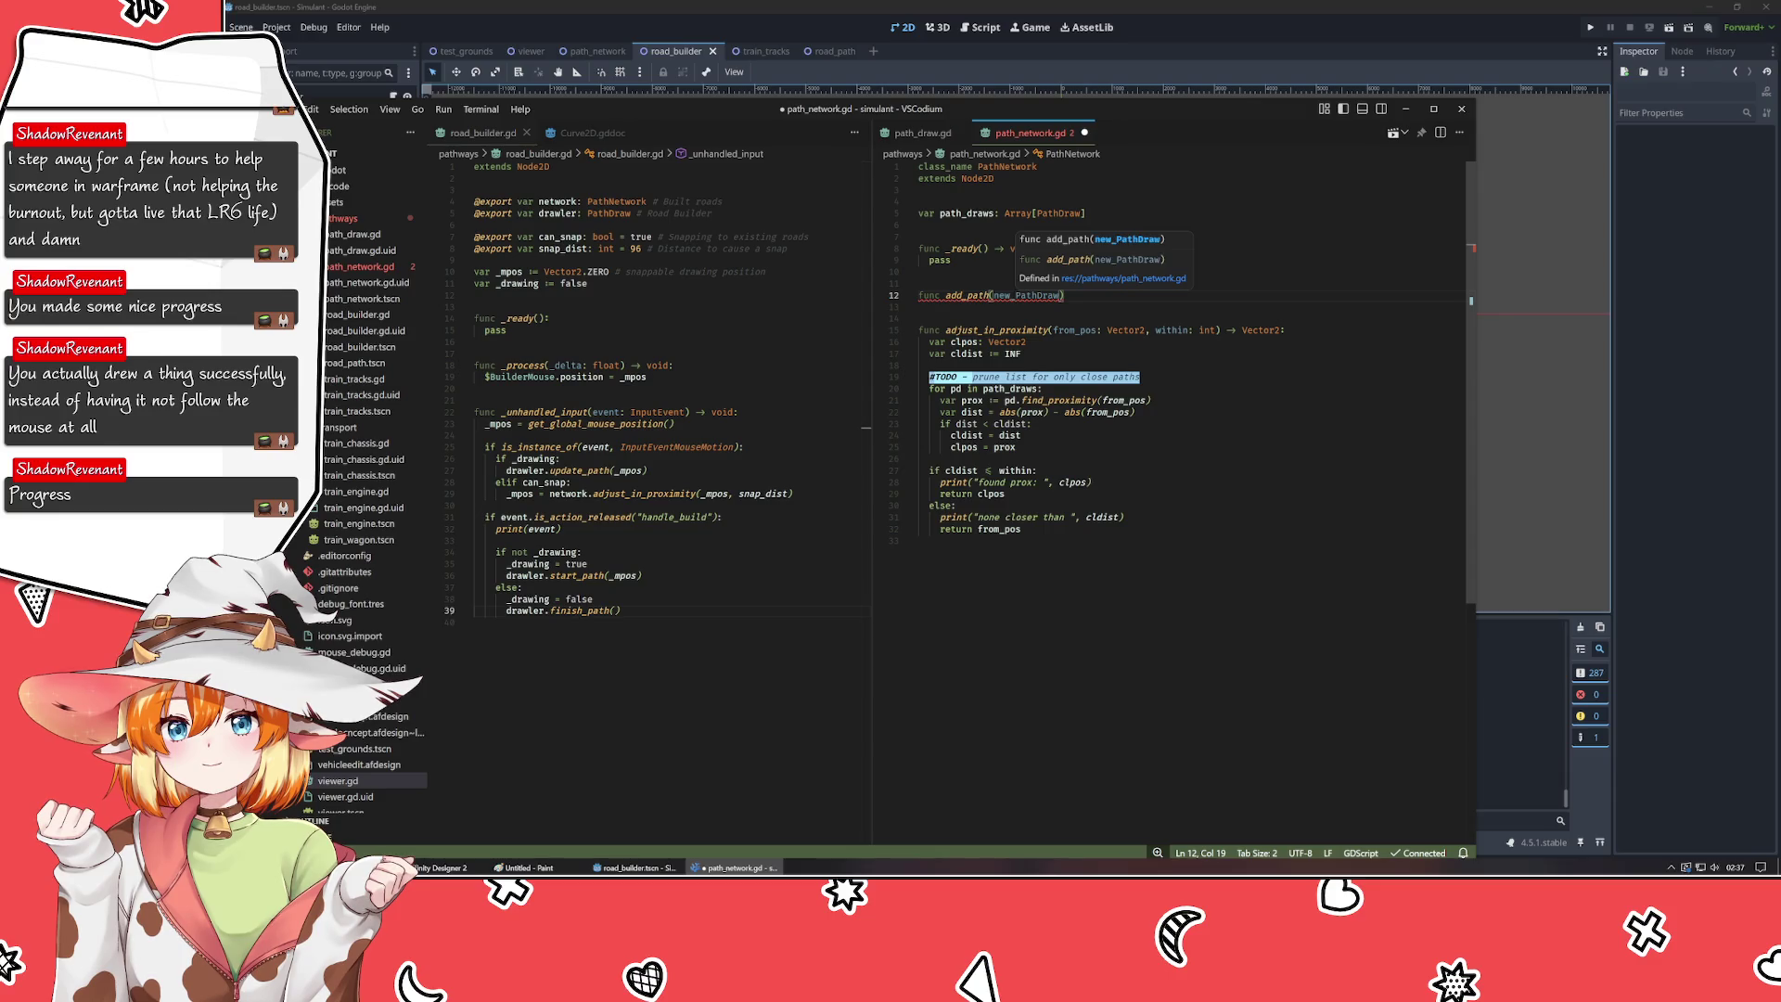
{"action": "left_click", "coordinate": [1016, 295]}
{"action": "type", "text": "path:"}
{"action": "key", "text": "End"}
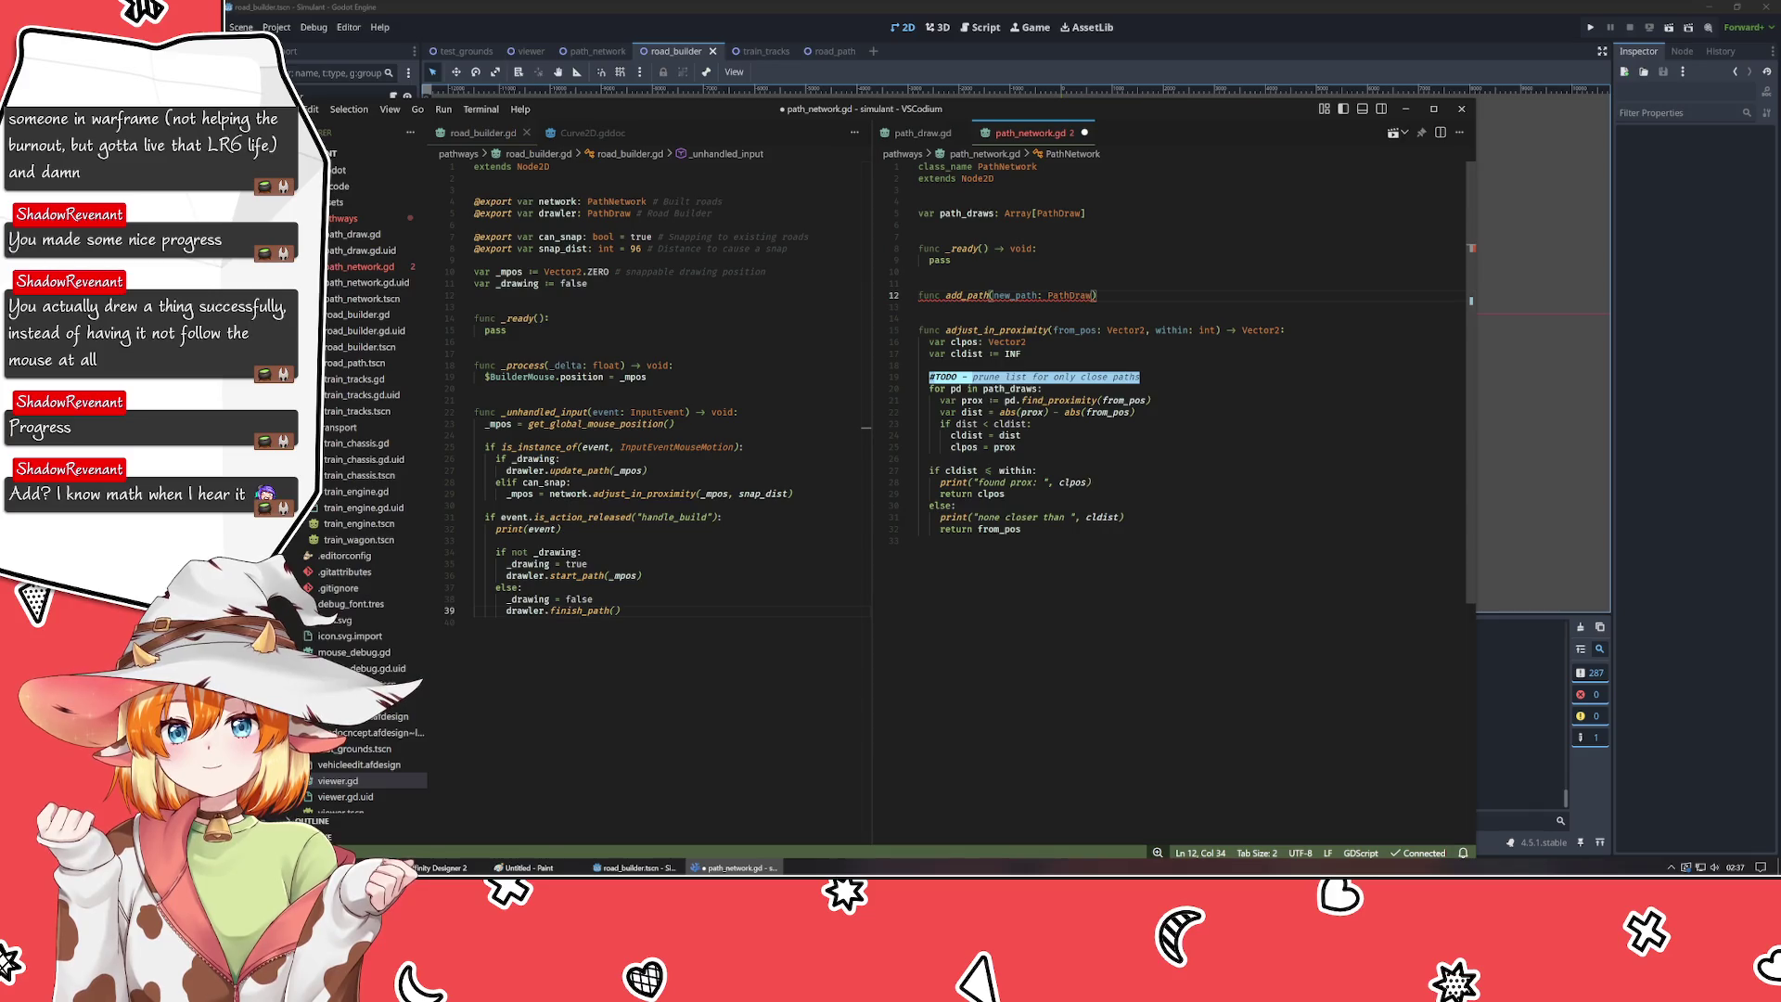
{"action": "type", "text": ":"}
{"action": "key", "text": "Return"}
- Give add_path the body path_draws.append(path), naming the parameter path, and add blank lines below
{"action": "type", "text": "path_draws"}
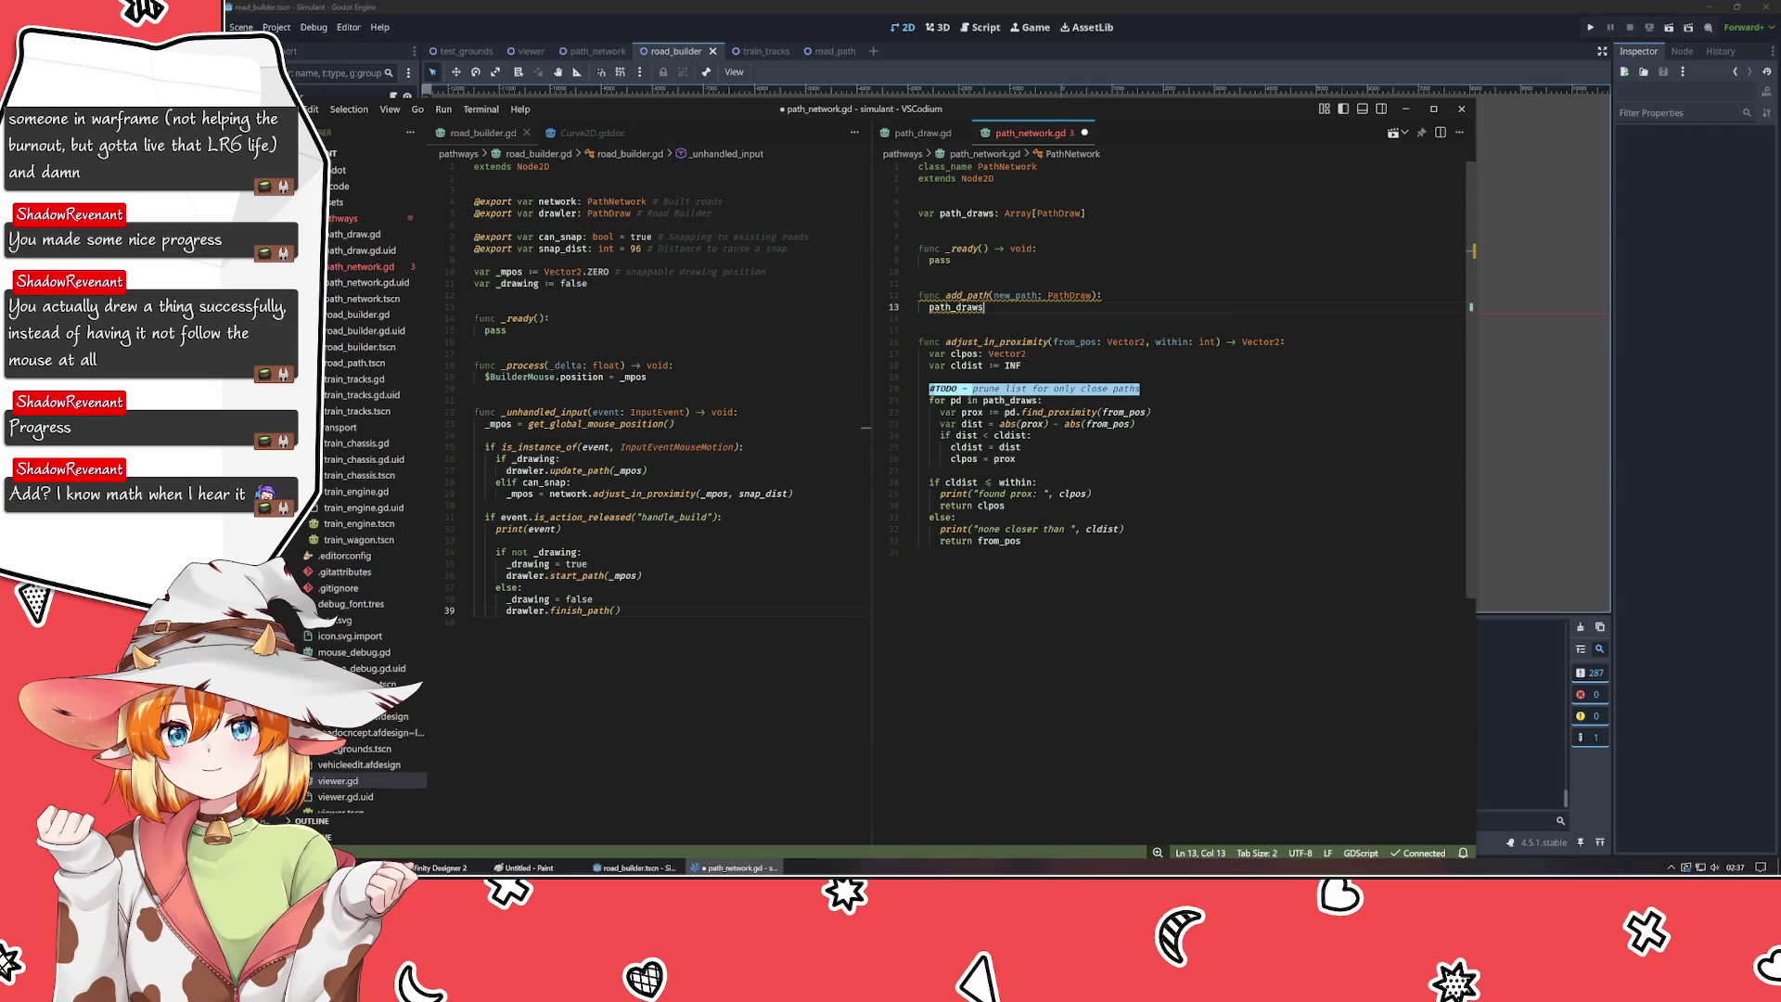
{"action": "type", "text": ".append(new_path"}
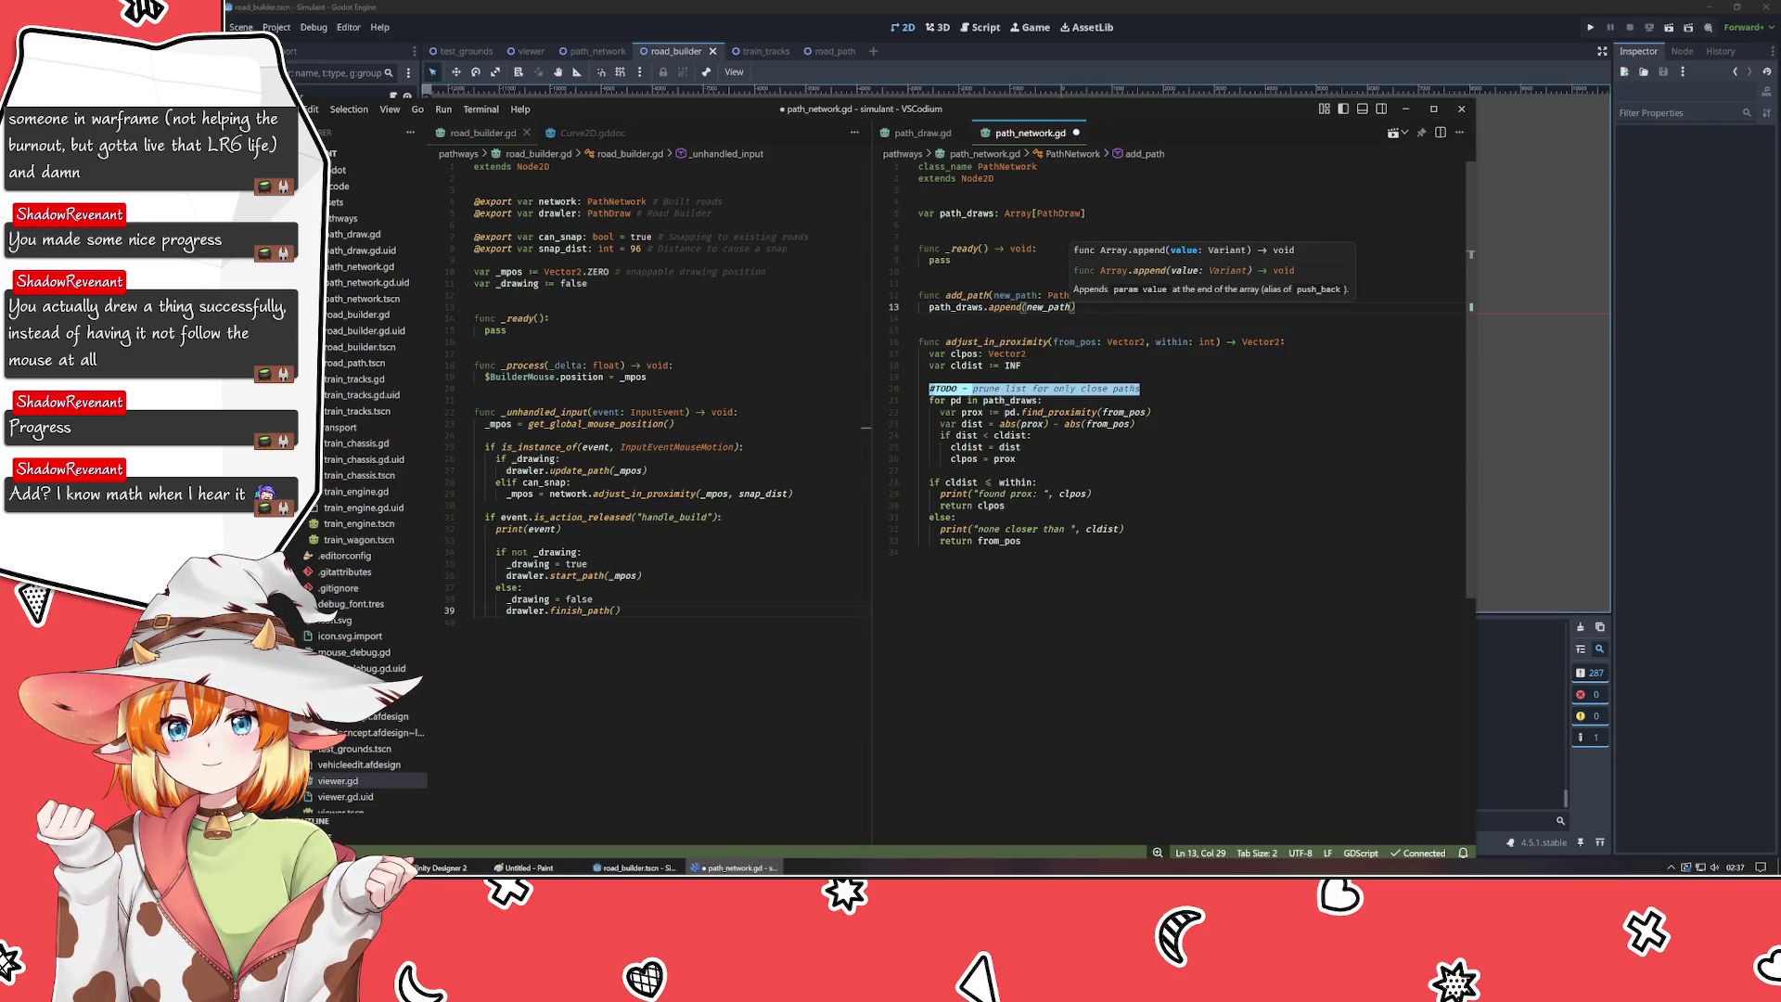
{"action": "key", "text": "Left"}
{"action": "key", "text": "Left"}
{"action": "key", "text": "Left"}
{"action": "key", "text": "BackSpace"}
{"action": "key", "text": "BackSpace"}
{"action": "key", "text": "BackSpace"}
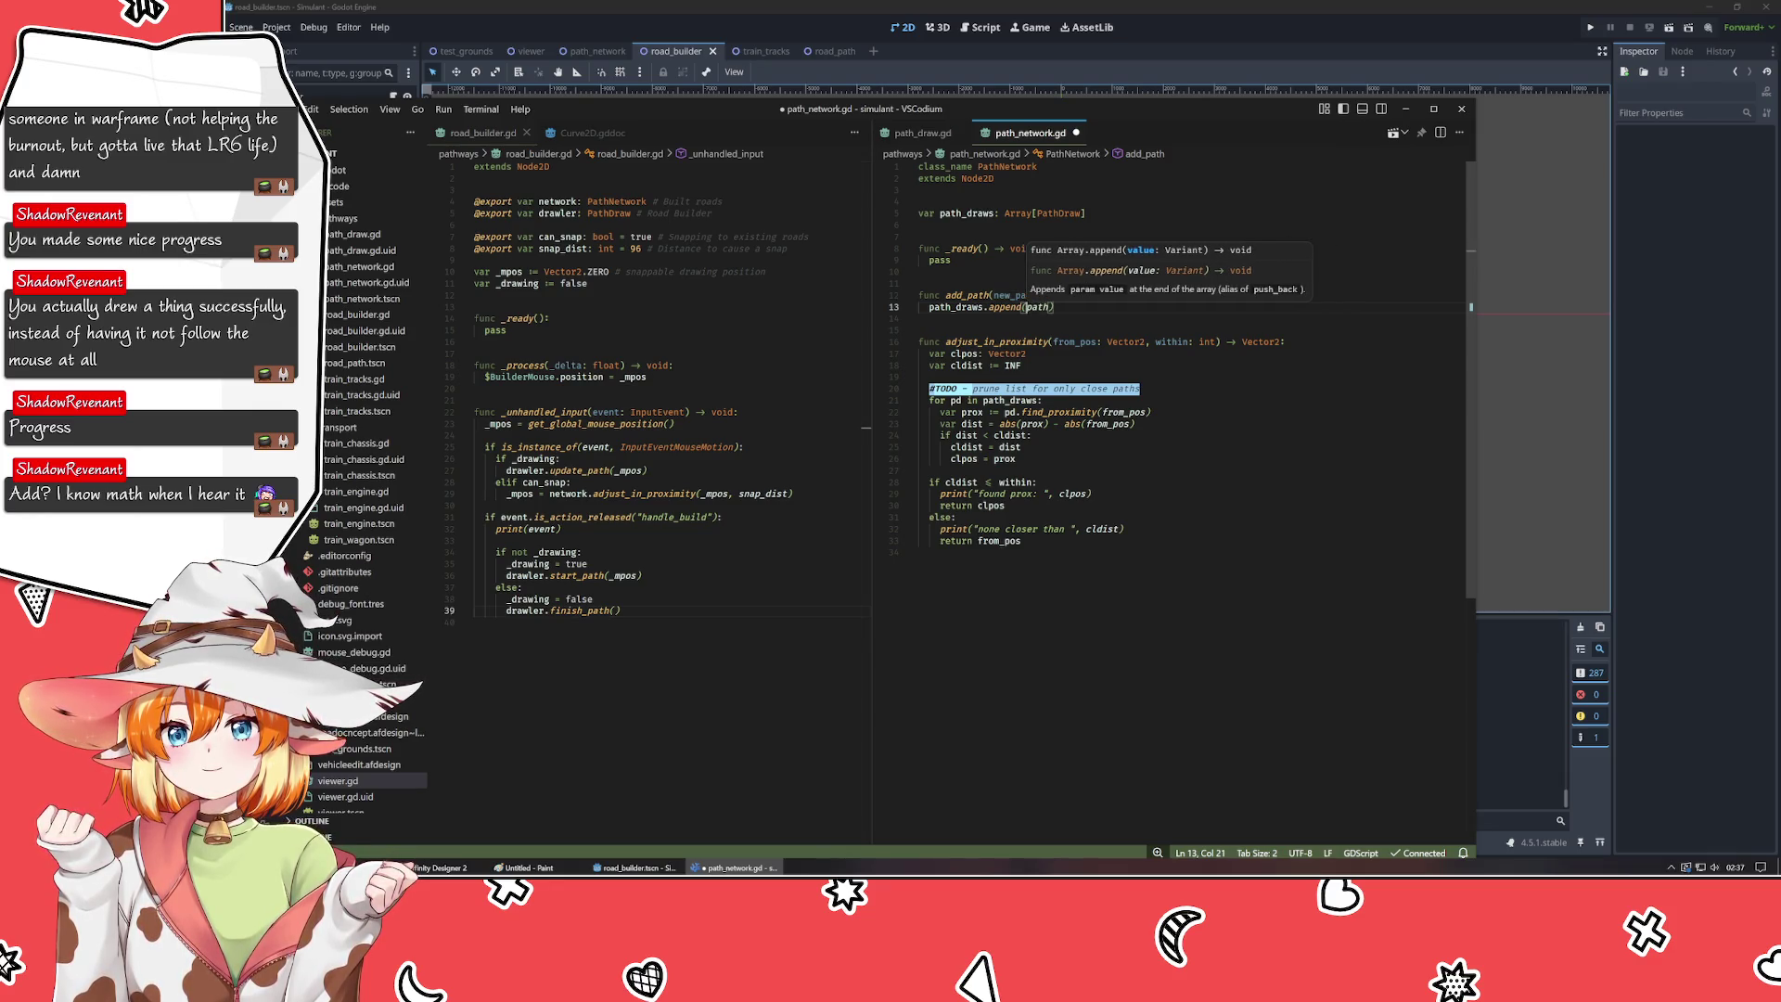
{"action": "left_click", "coordinate": [1014, 295]}
{"action": "left_click", "coordinate": [919, 318]}
{"action": "key", "text": "Return"}
{"action": "key", "text": "Return"}
{"action": "key", "text": "Up"}
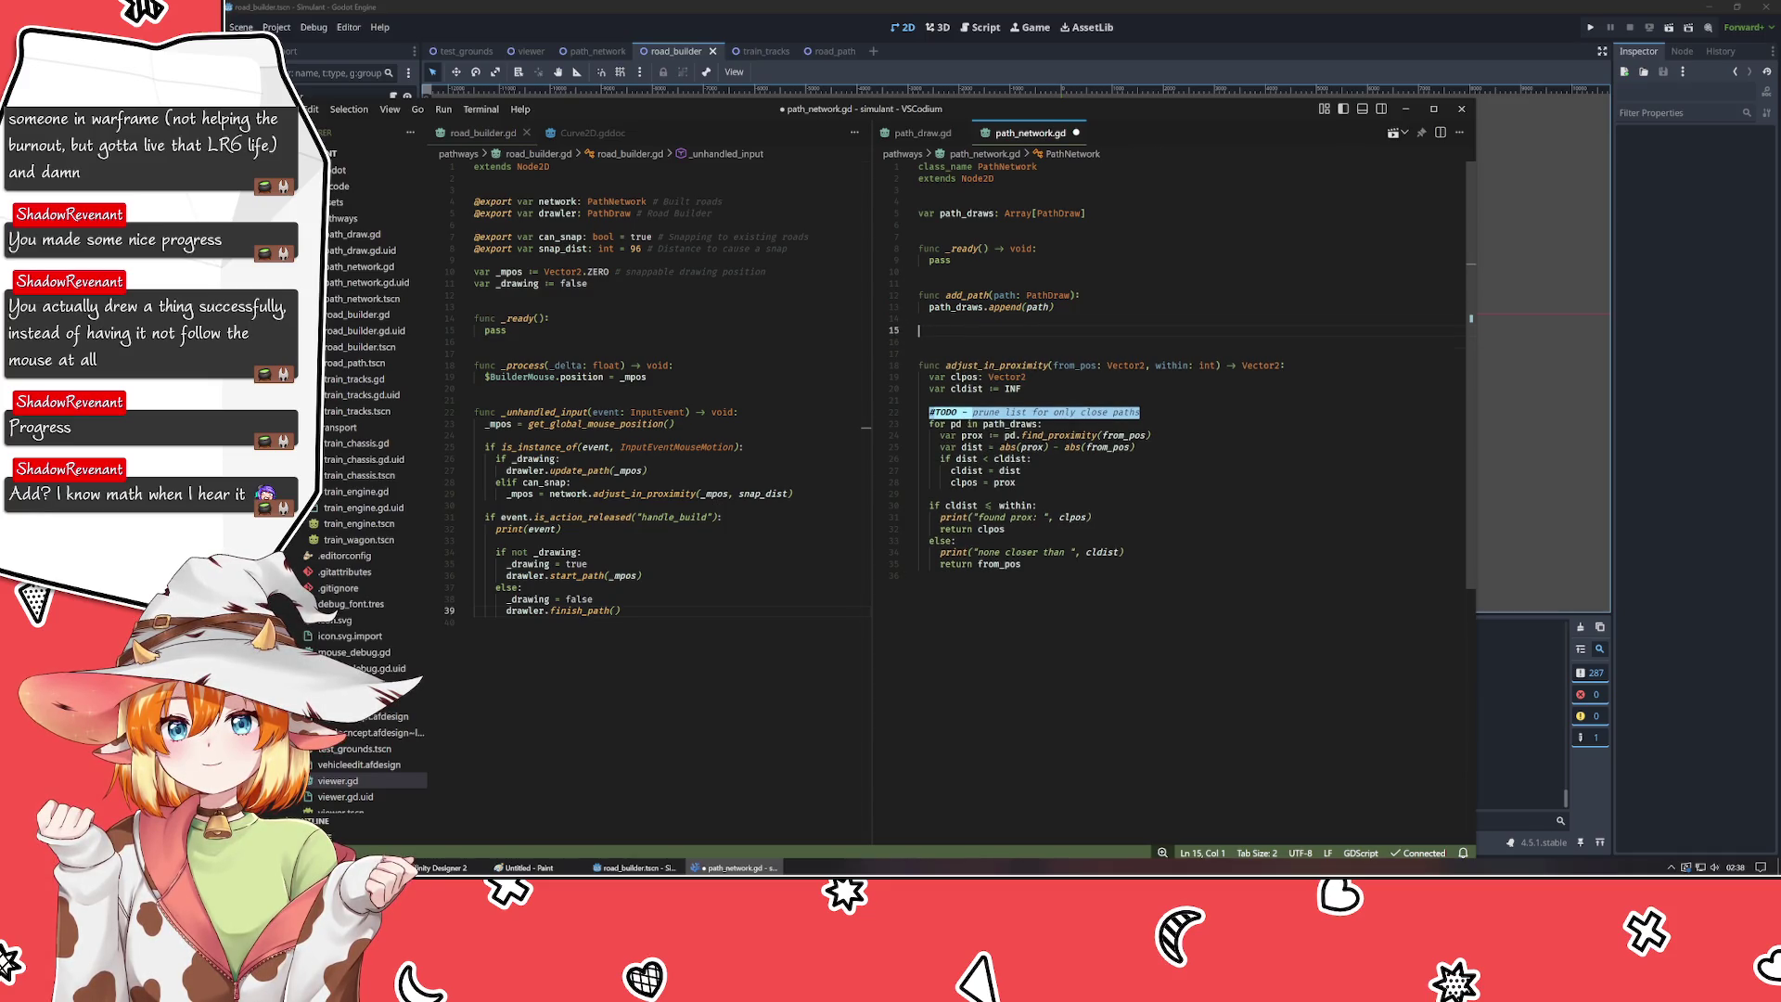
- Add a remove_path() stub containing pass #TODO after add_path, tidy the blank lines, and save
{"action": "type", "text": "func remove"}
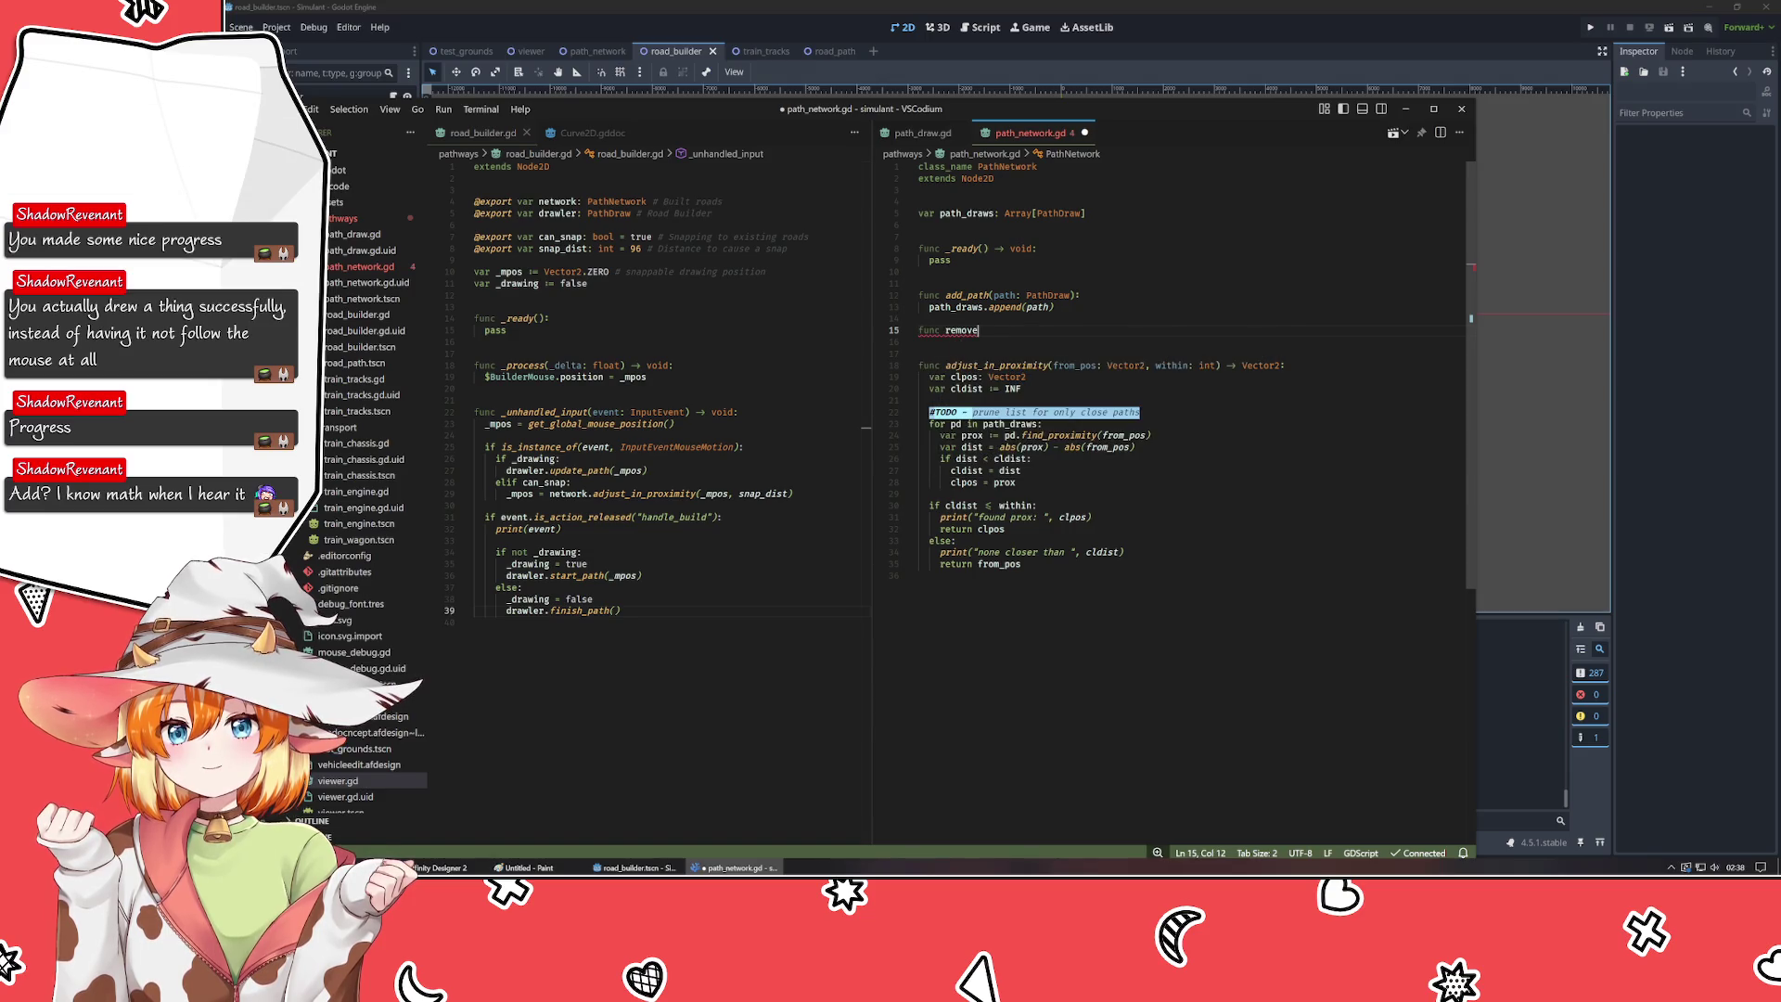
{"action": "type", "text": "_path():"}
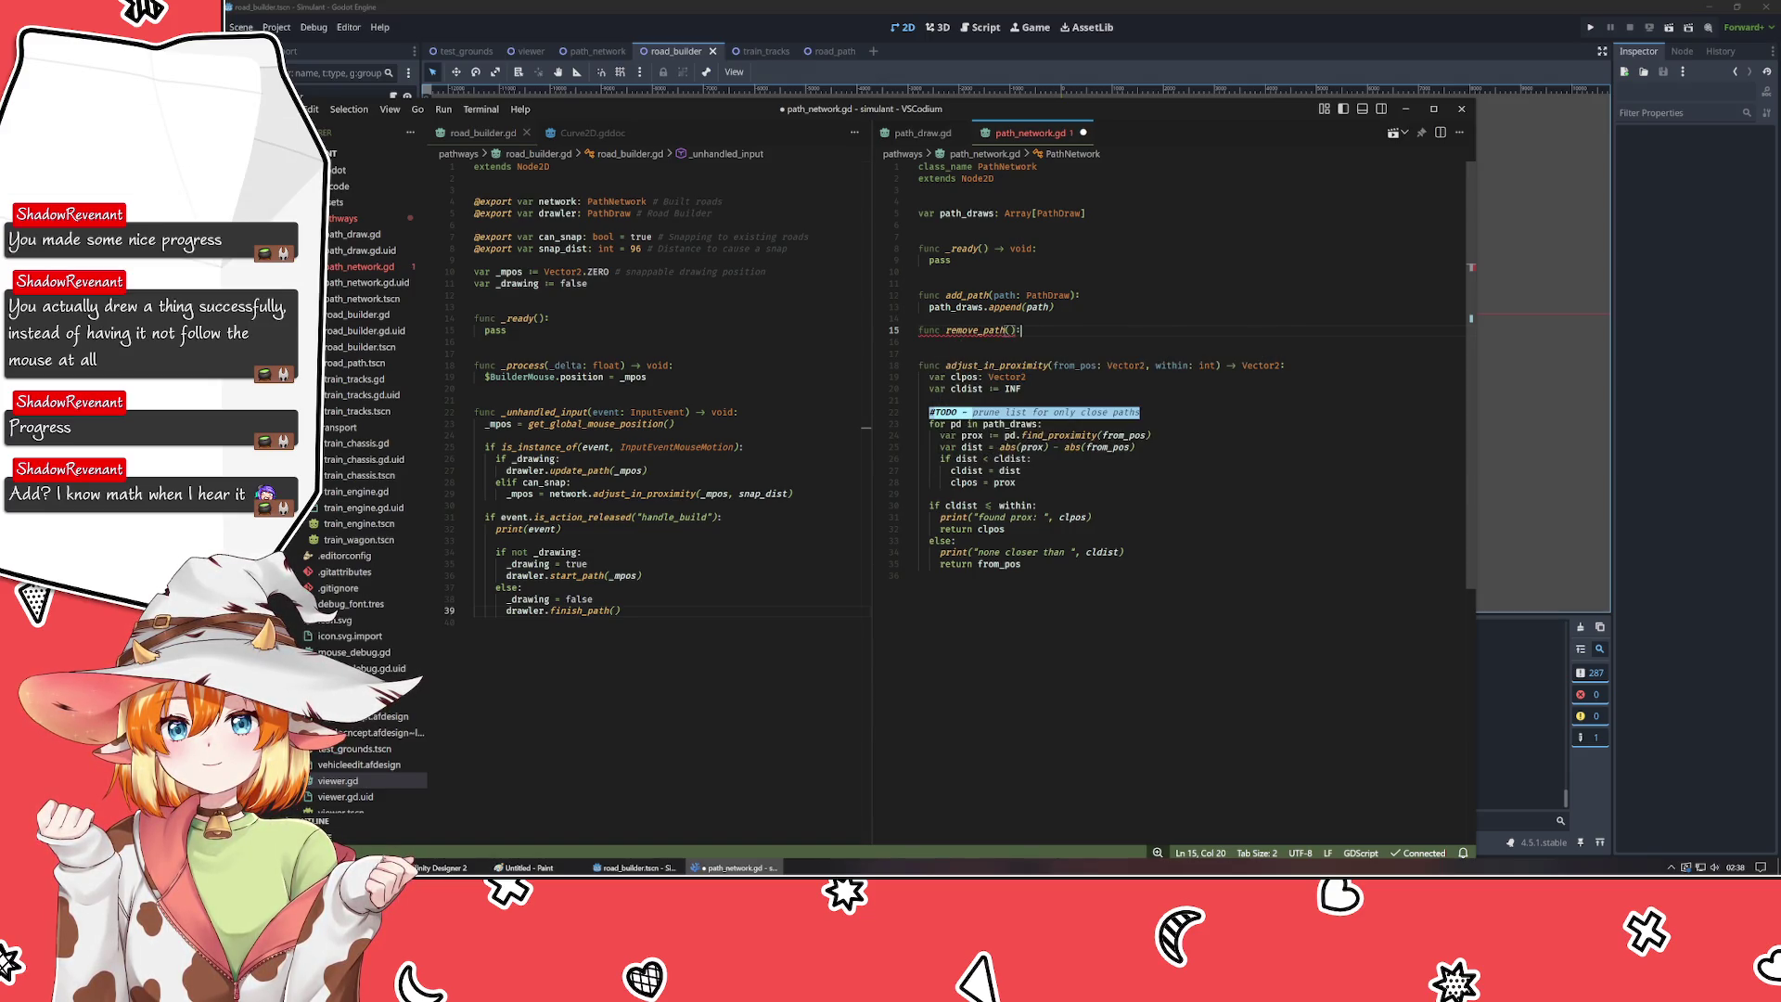
{"action": "key", "text": "Return"}
{"action": "type", "text": "pass #TODO"}
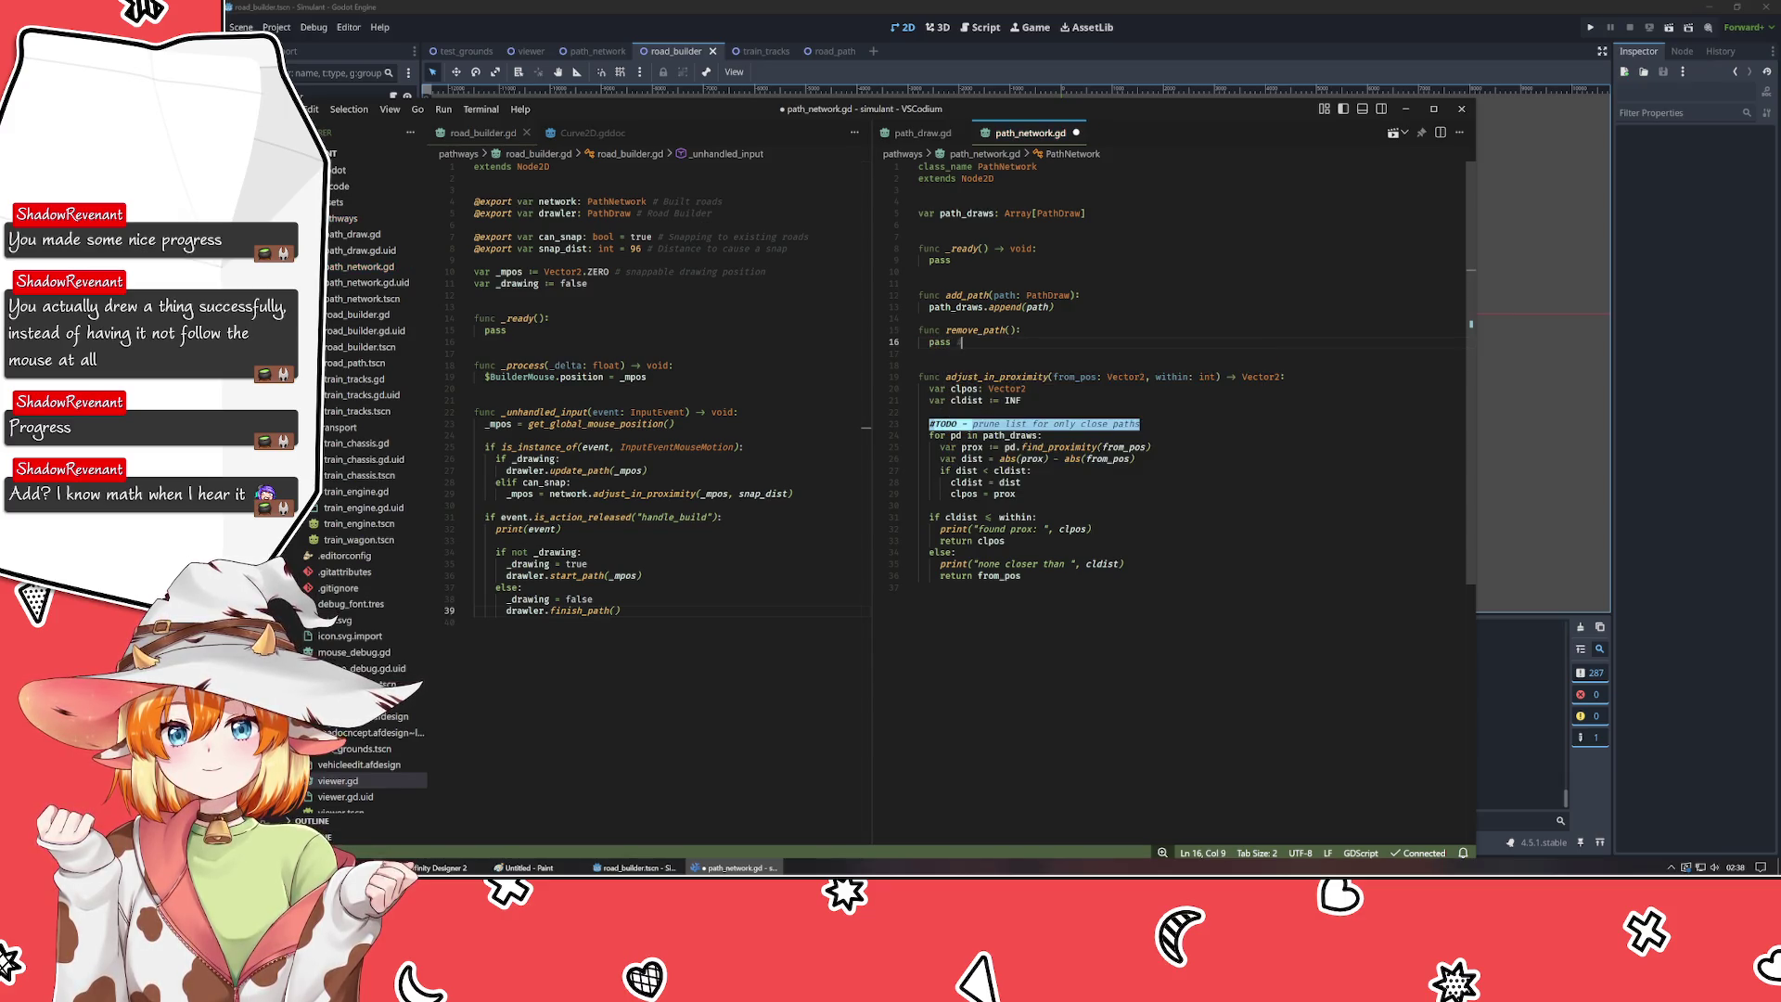
{"action": "key", "text": "Return"}
{"action": "key", "text": "Return"}
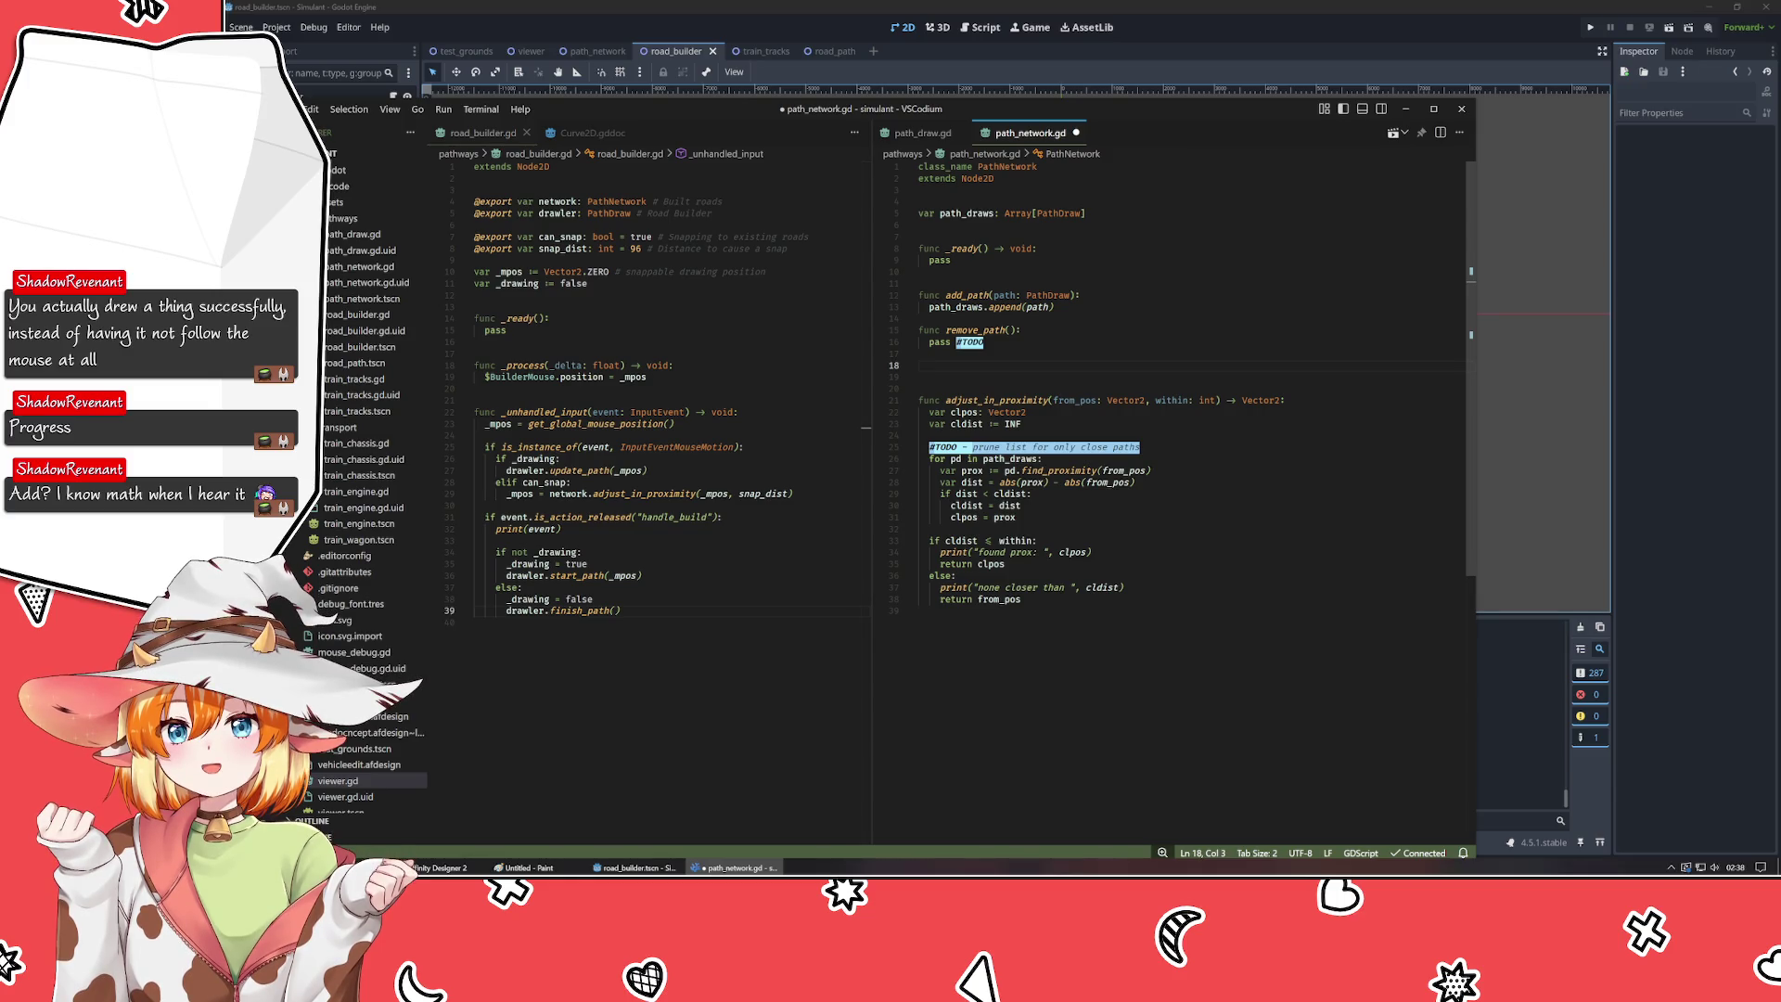
{"action": "key", "text": "BackSpace"}
{"action": "key", "text": "ctrl+s"}
{"action": "key", "text": "BackSpace"}
{"action": "key", "text": "ctrl+s"}
{"action": "left_click", "coordinate": [919, 587]}
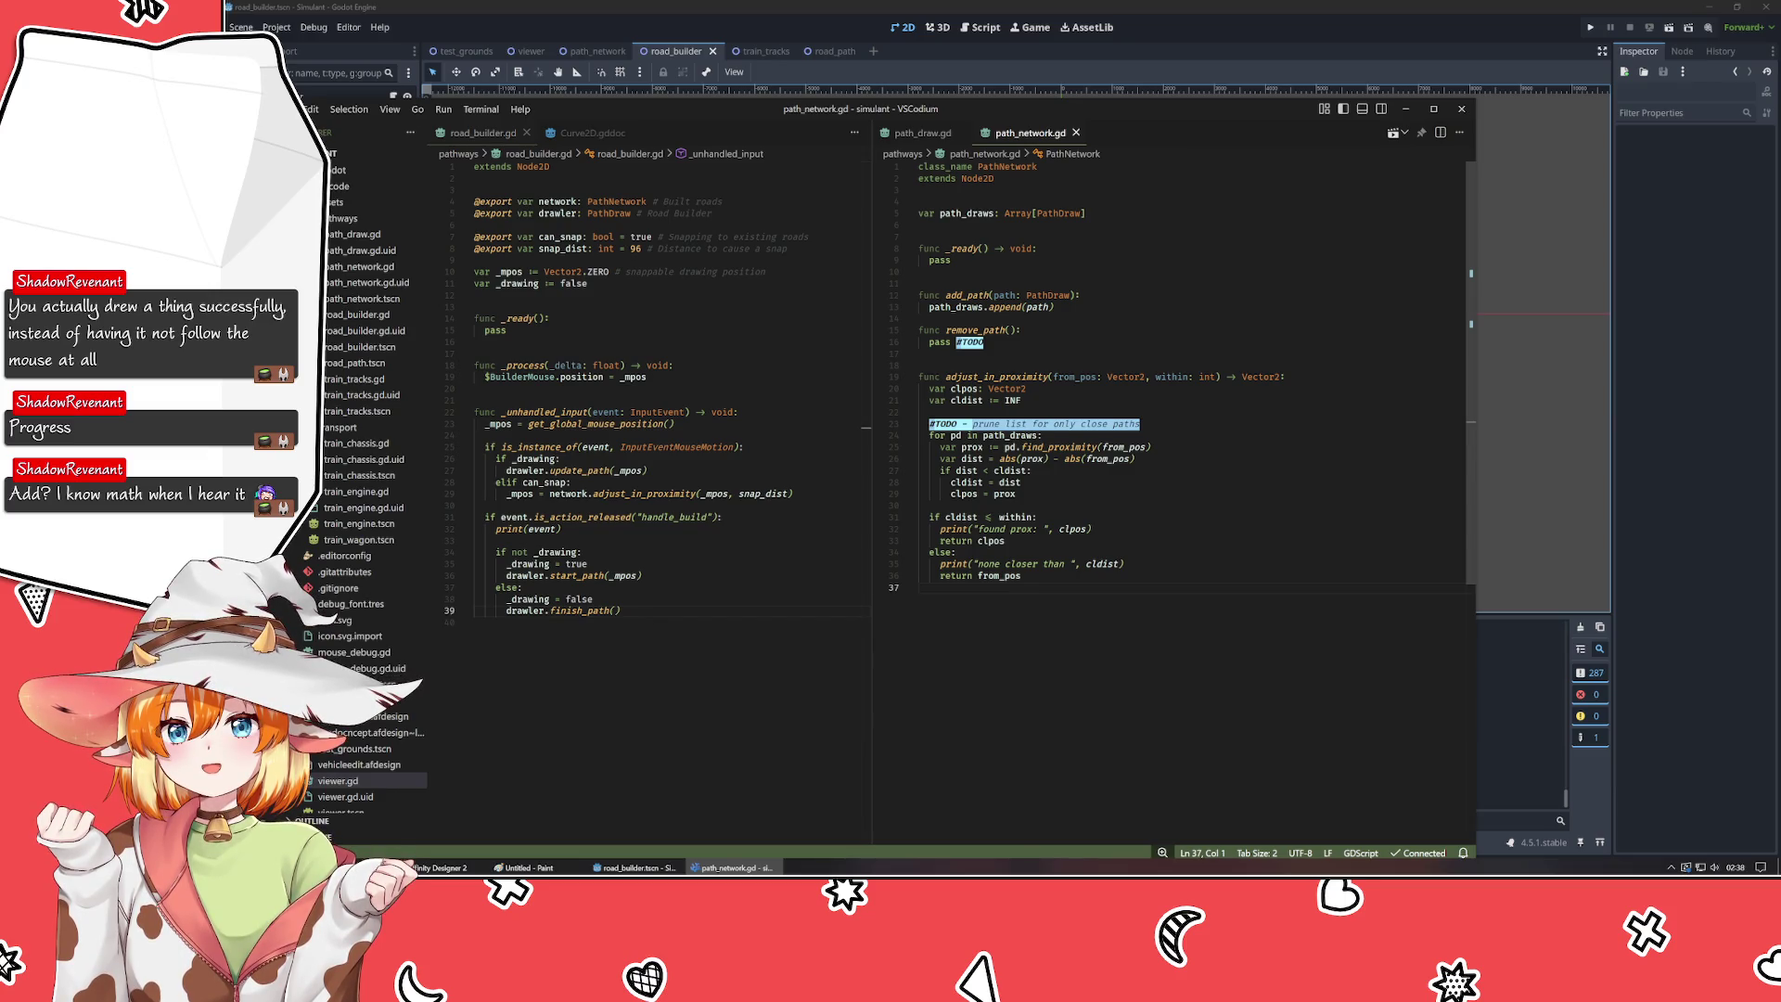
- Add a drawler.duplicate() line after drawler.finish_path() in road_builder.gd
{"action": "left_click", "coordinate": [620, 610]}
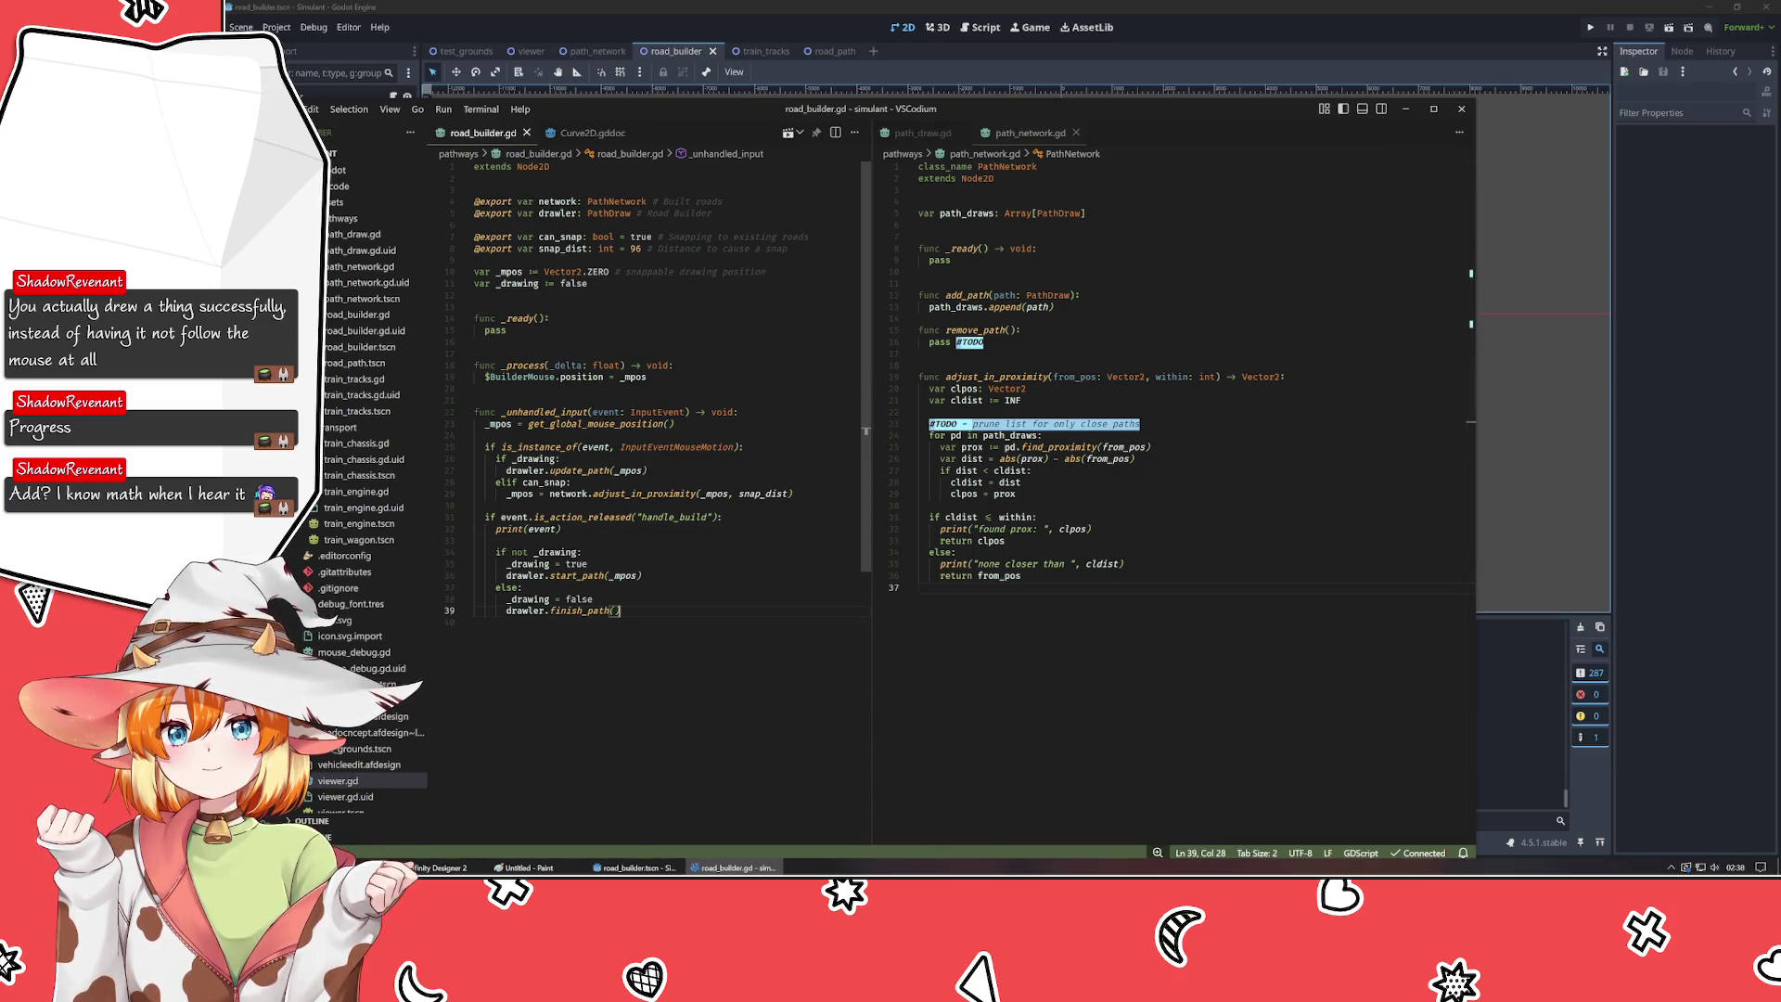
{"action": "key", "text": "Return"}
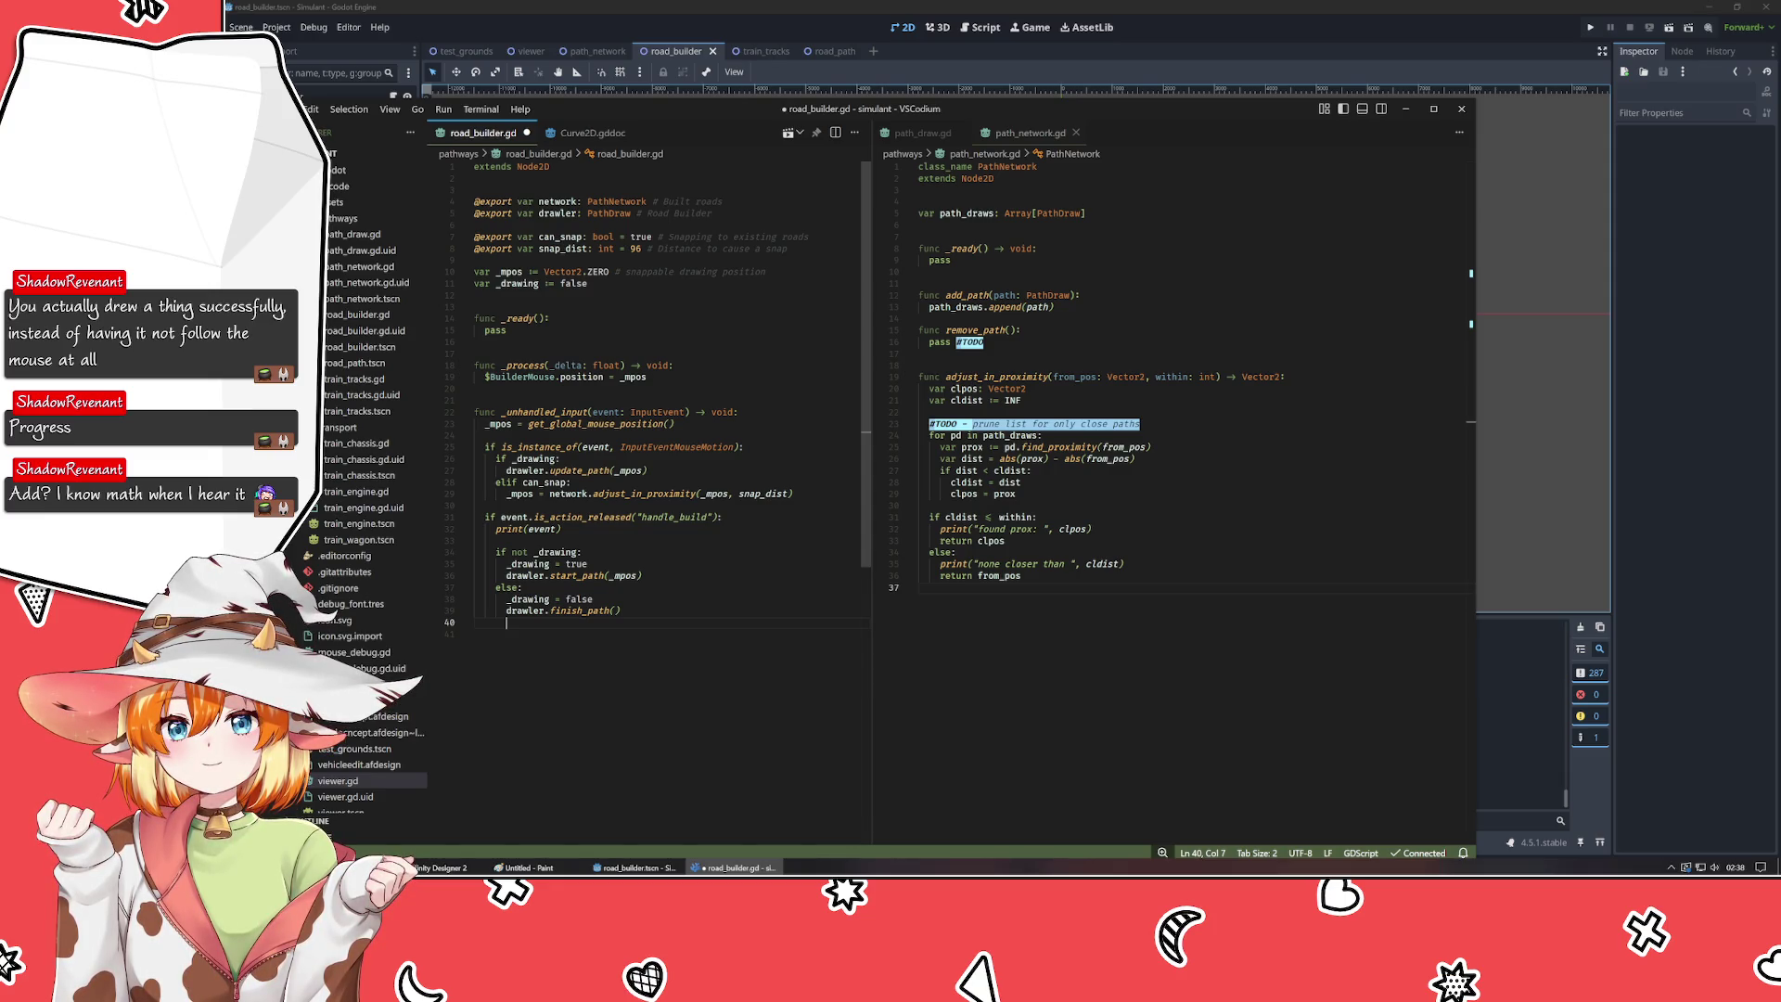
{"action": "type", "text": "net"}
{"action": "key", "text": "Tab"}
{"action": "type", "text": ".add_p"}
{"action": "key", "text": "Tab"}
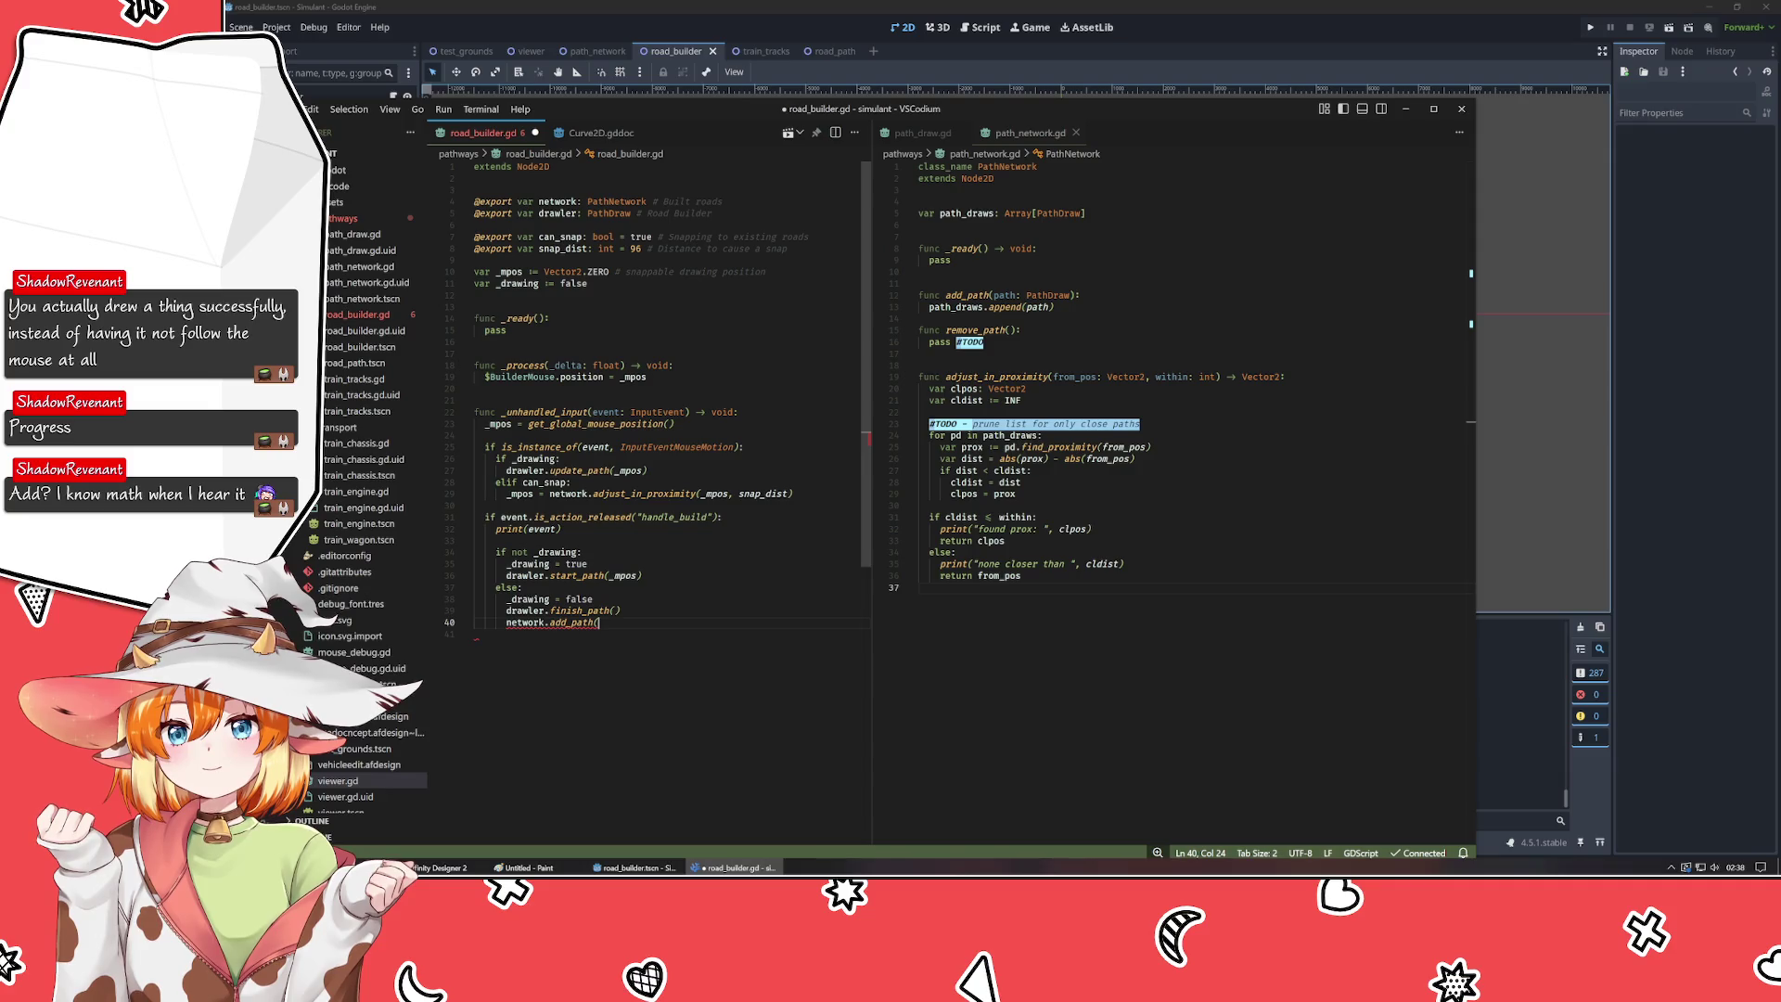
{"action": "key", "text": "ctrl+BackSpace"}
{"action": "key", "text": "ctrl+BackSpace"}
{"action": "key", "text": "ctrl+BackSpace"}
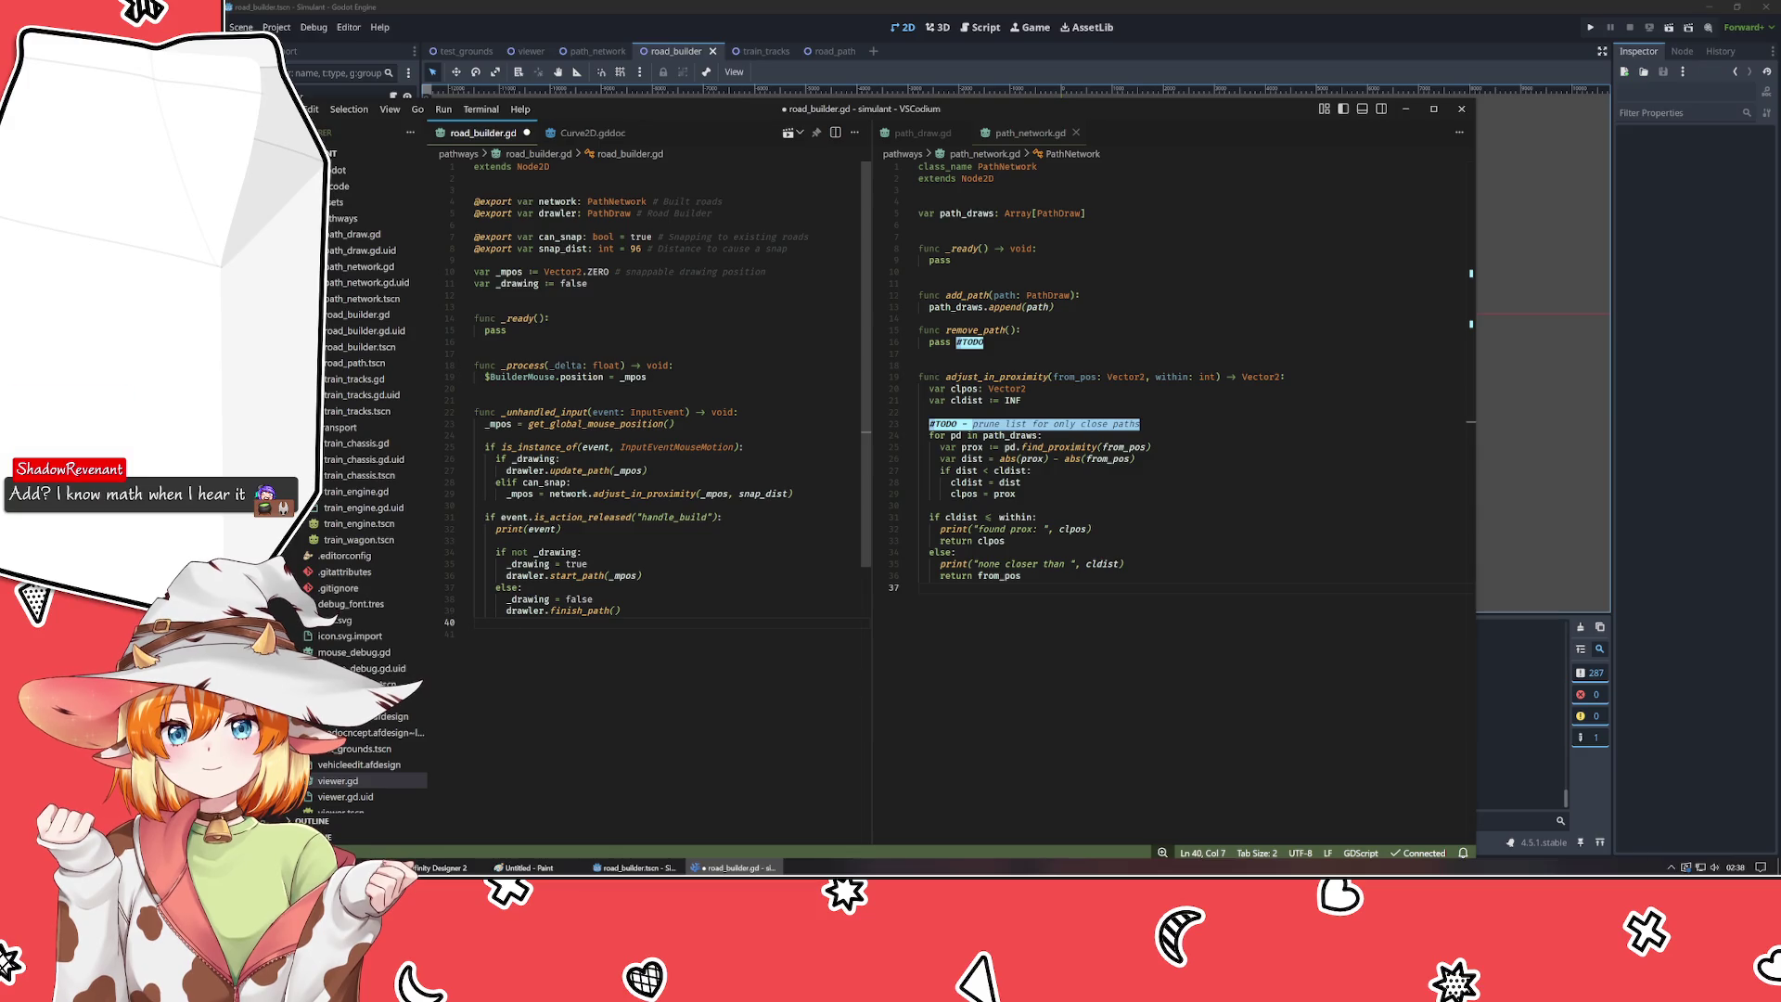
{"action": "type", "text": "drawler.clone"}
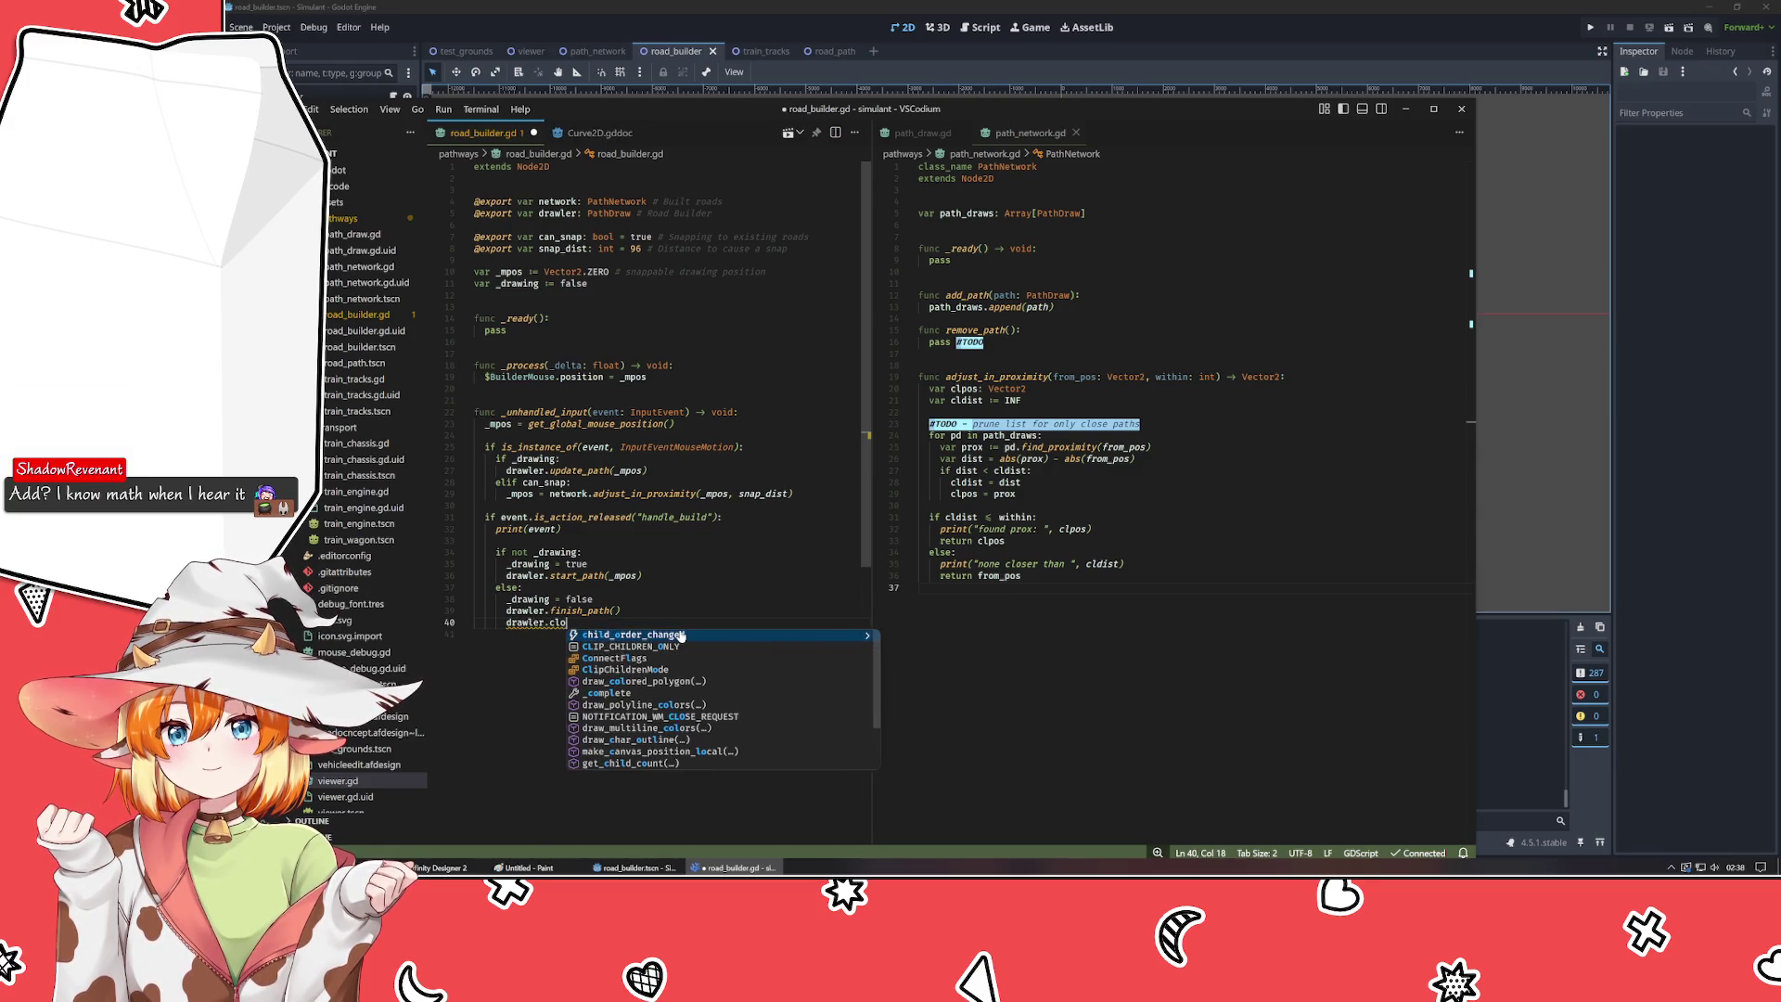
{"action": "key", "text": "BackSpace"}
{"action": "key", "text": "BackSpace"}
{"action": "key", "text": "BackSpace"}
{"action": "type", "text": "duplicate("}
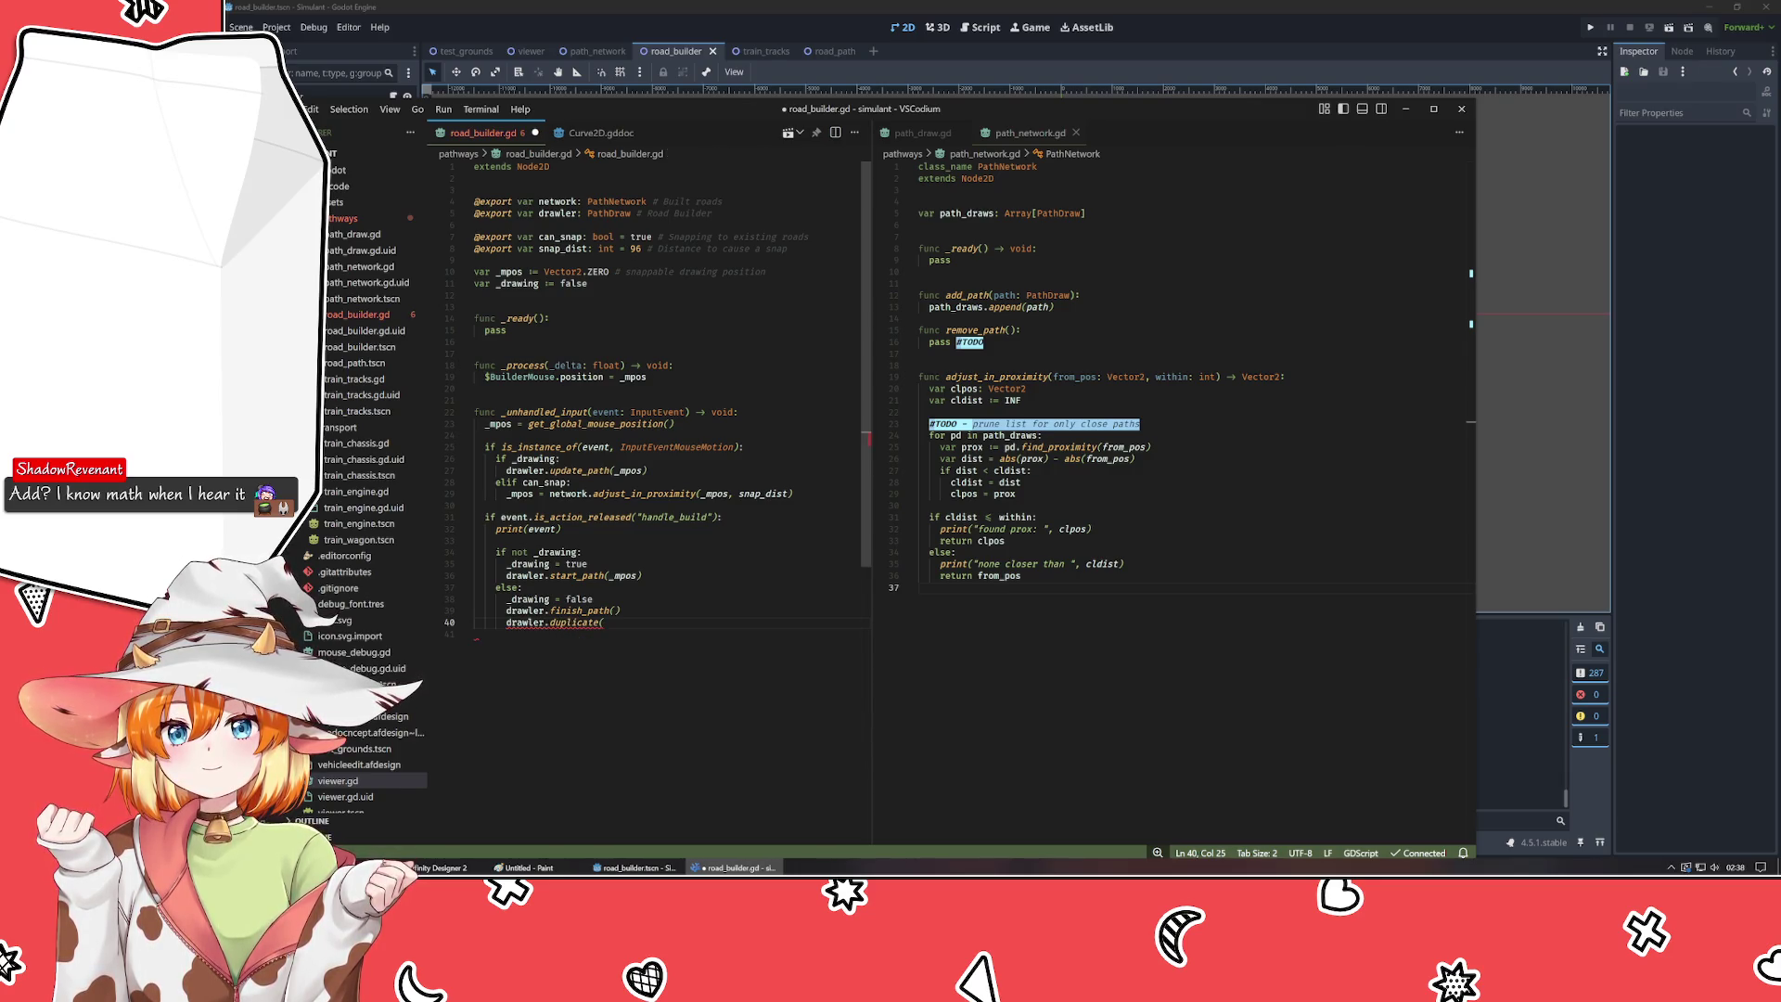
{"action": "type", "text": ")"}
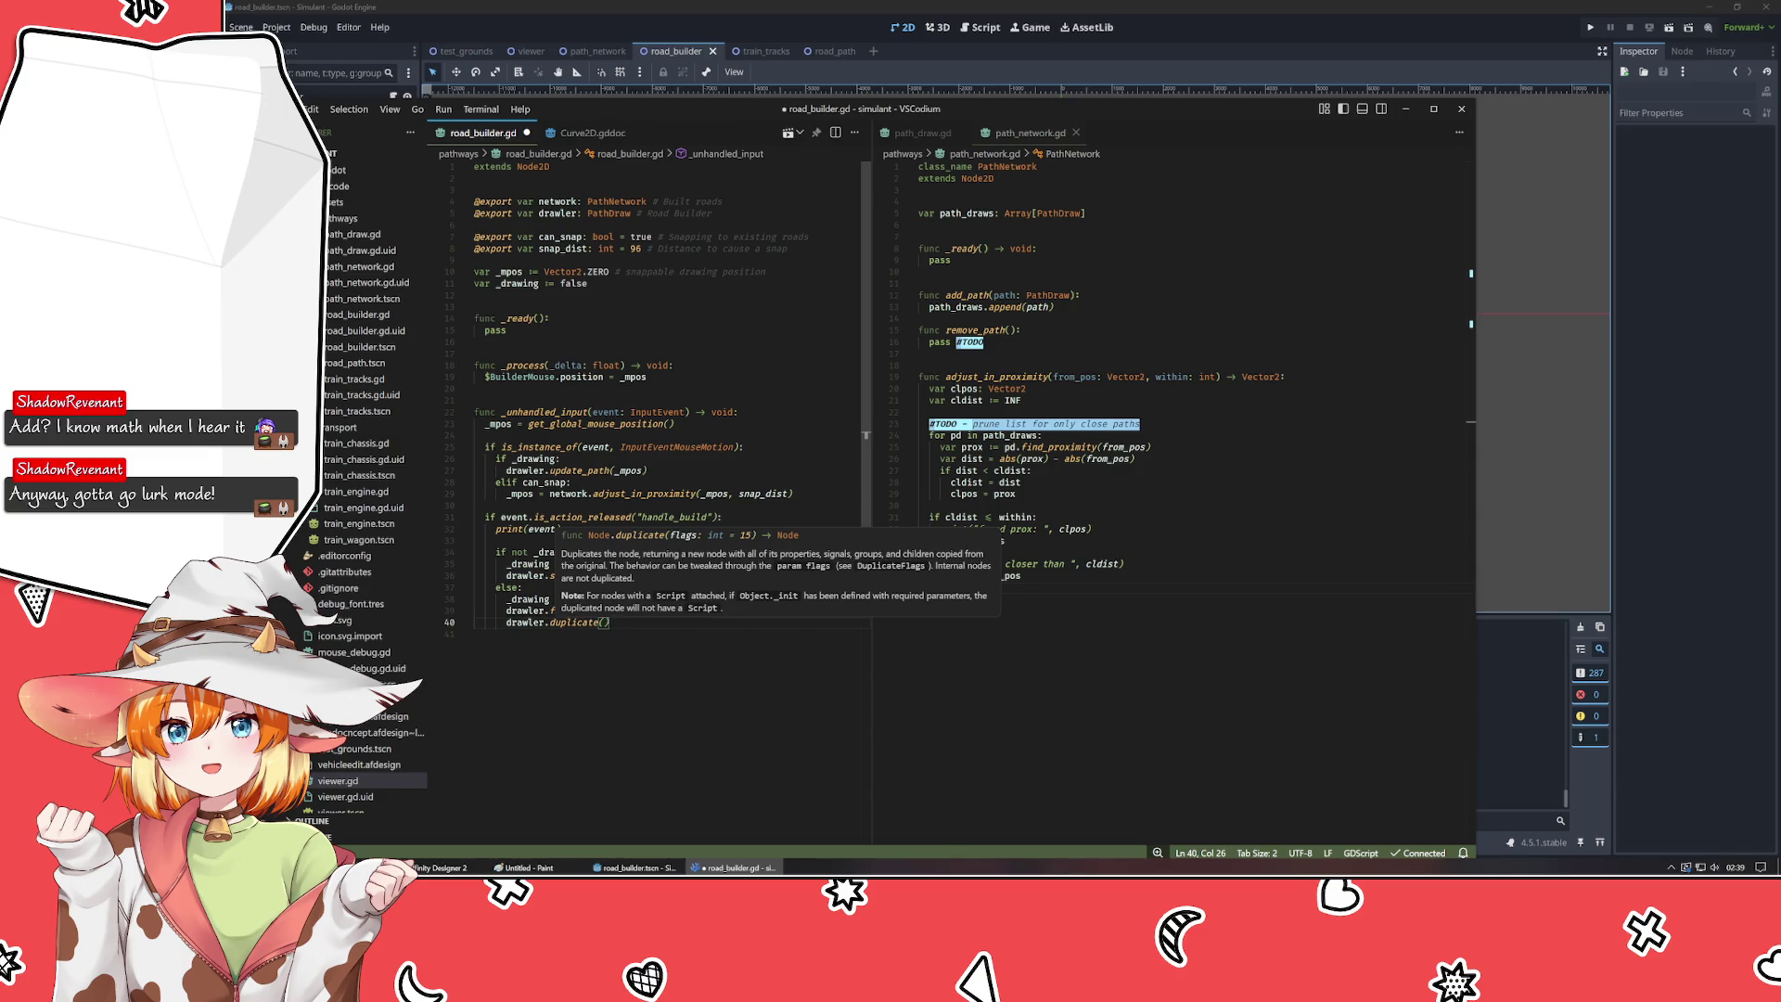
- Wrap it as network.add_path(drawler.duplicate()), save road_builder.gd, and return to path_network.gd
{"action": "key", "text": "Home"}
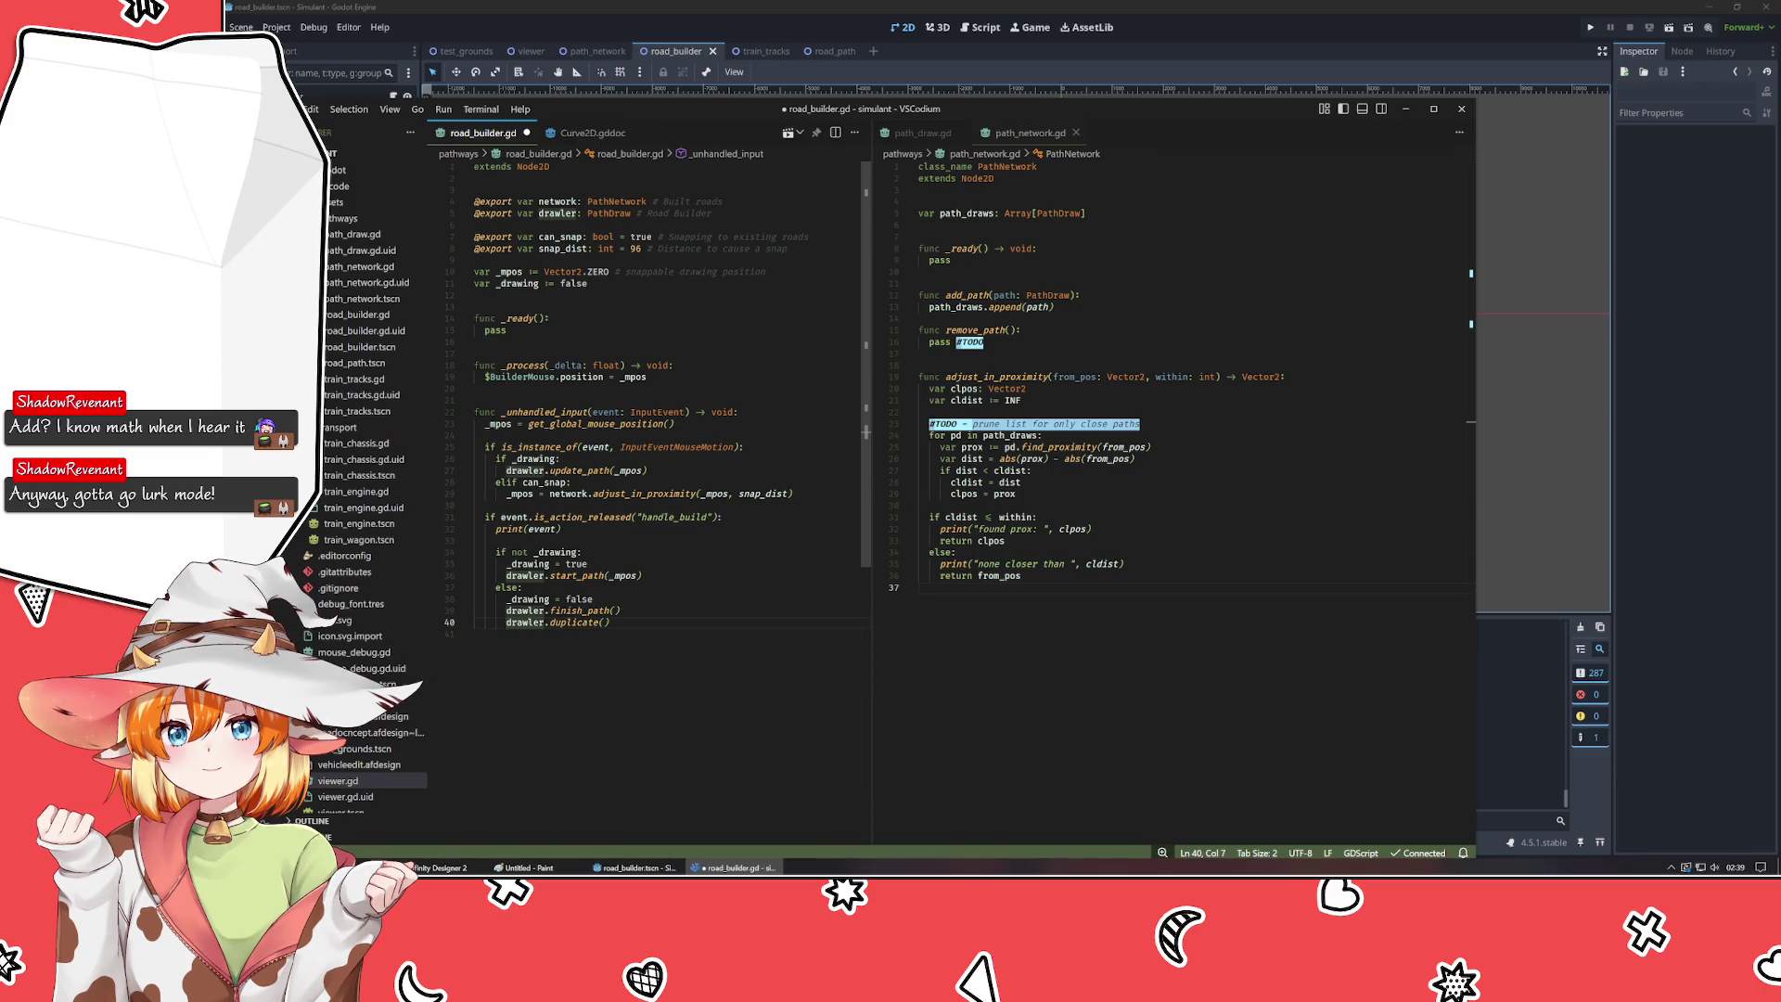
{"action": "type", "text": "network.add_path("}
{"action": "key", "text": "End"}
{"action": "type", "text": ")"}
{"action": "key", "text": "ctrl+s"}
{"action": "key", "text": "ctrl+2"}
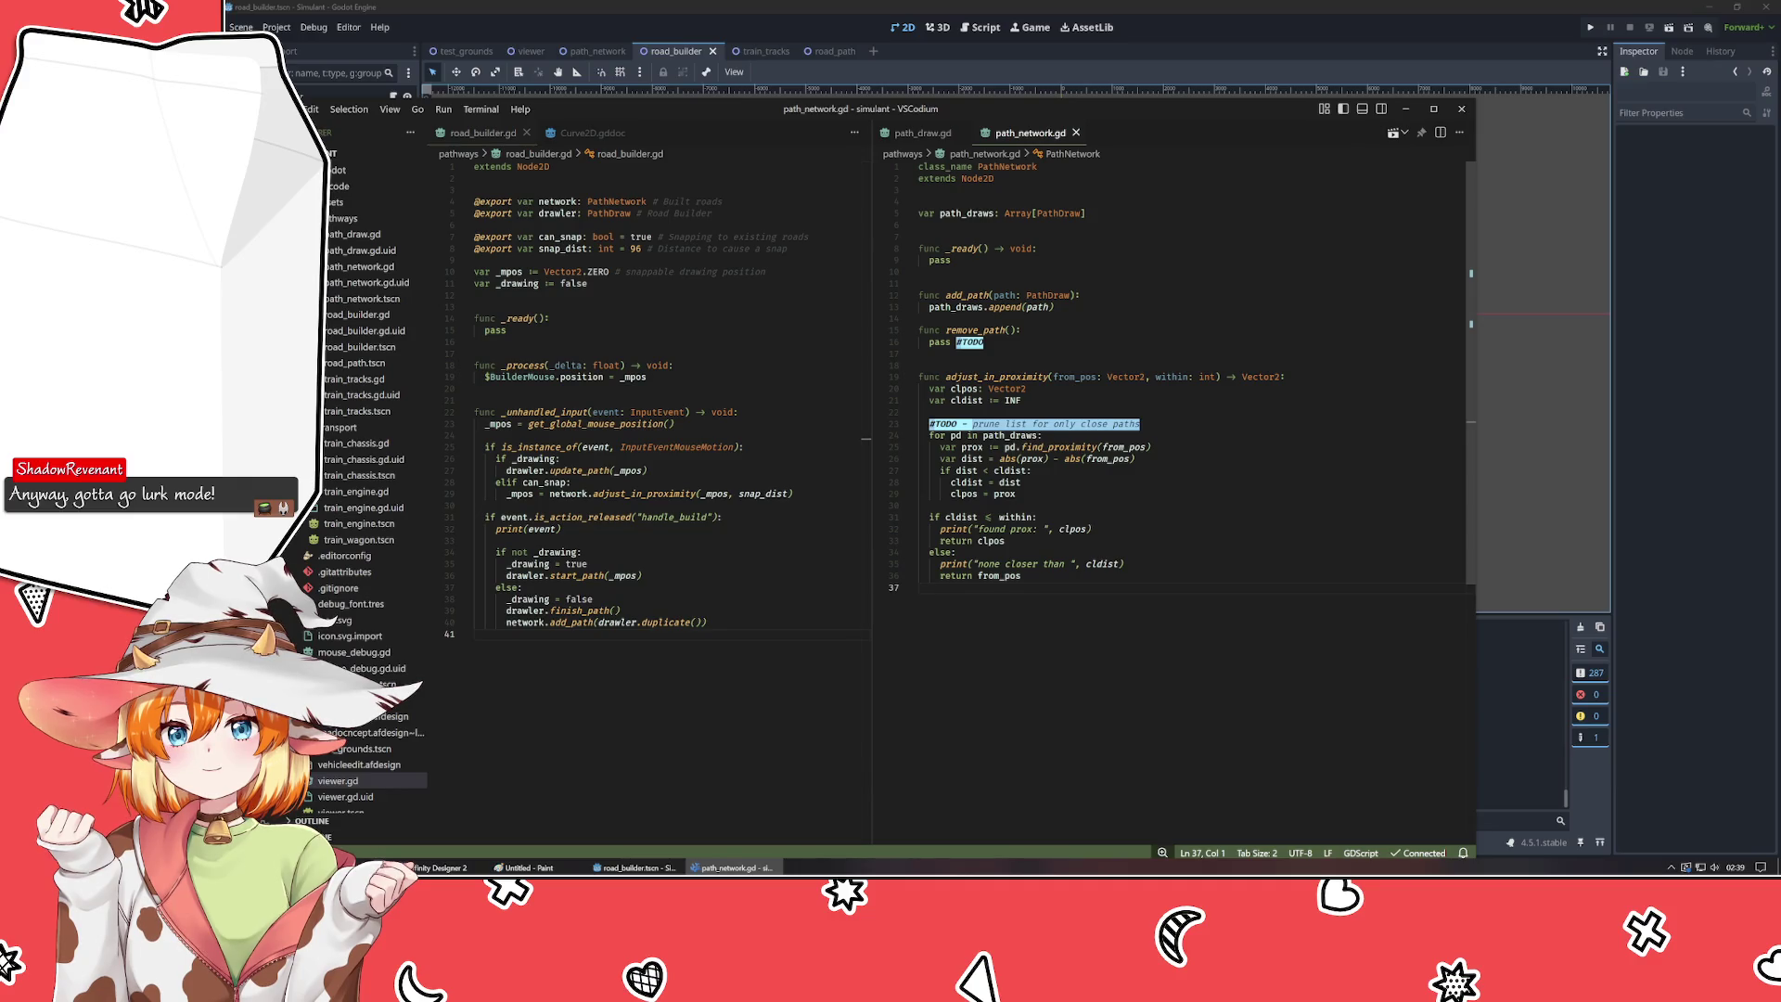
{"action": "left_click", "coordinate": [1054, 307]}
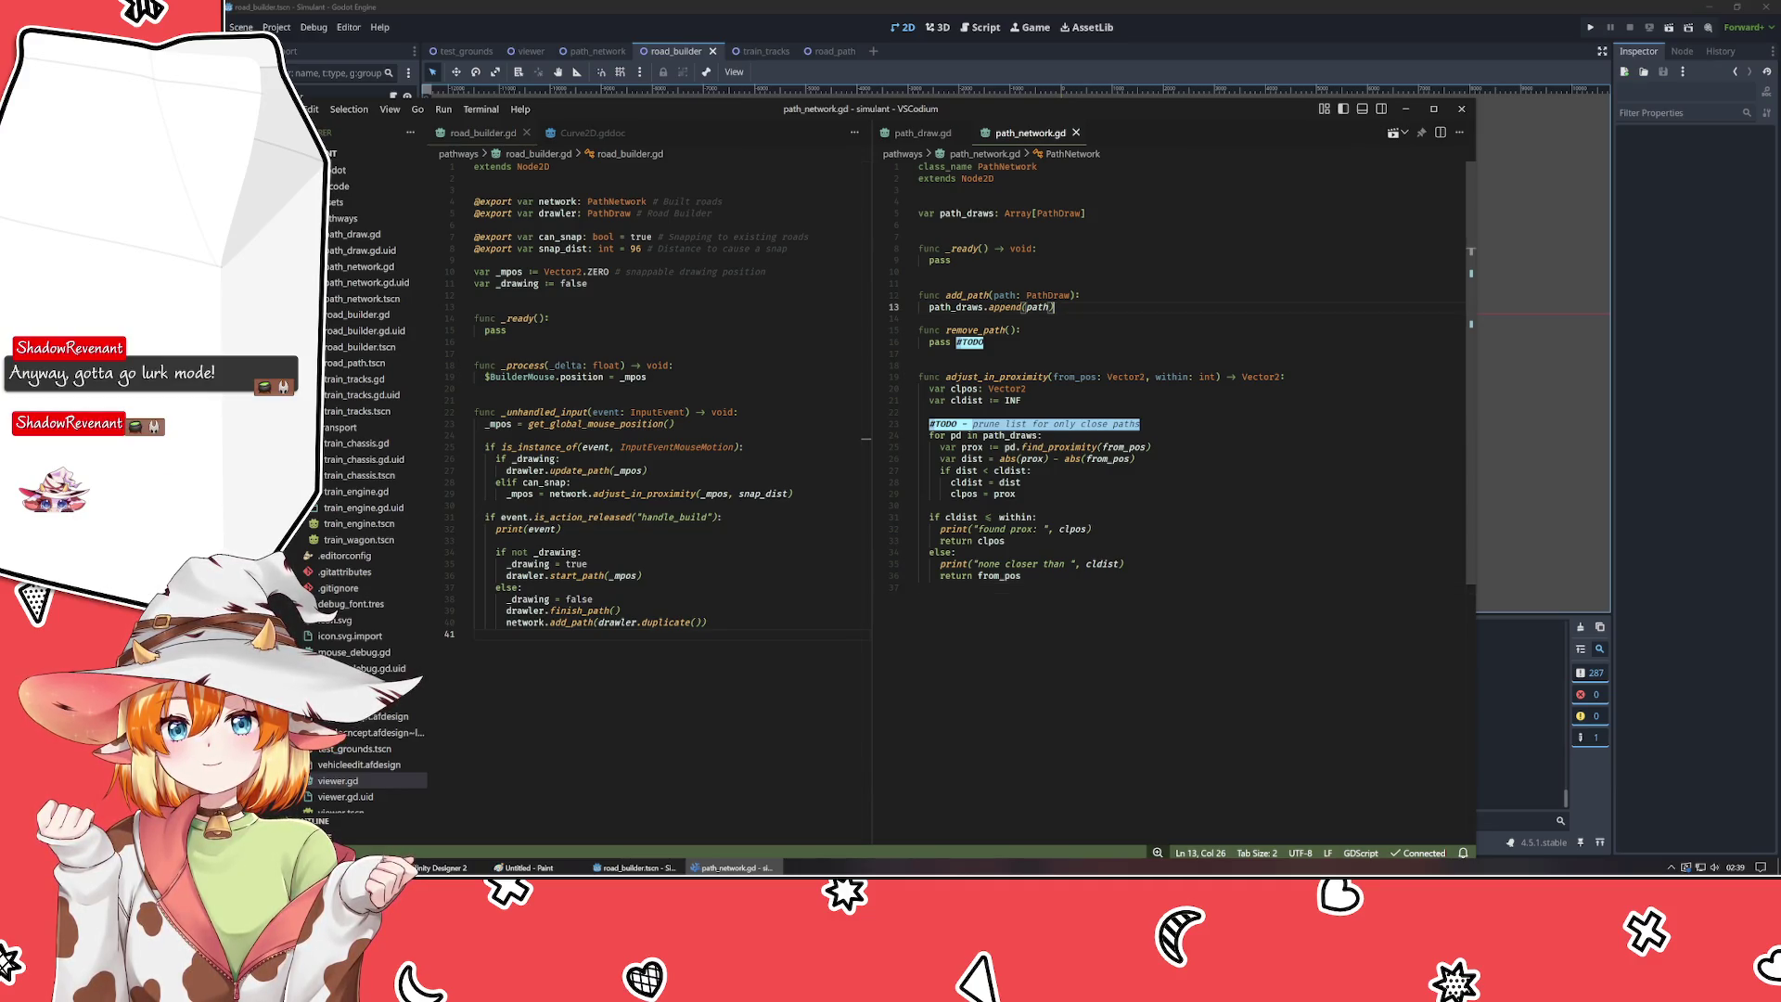
- Insert the comment '#todo - add to local scene' below the append line in add_path and save
{"action": "key", "text": "Return"}
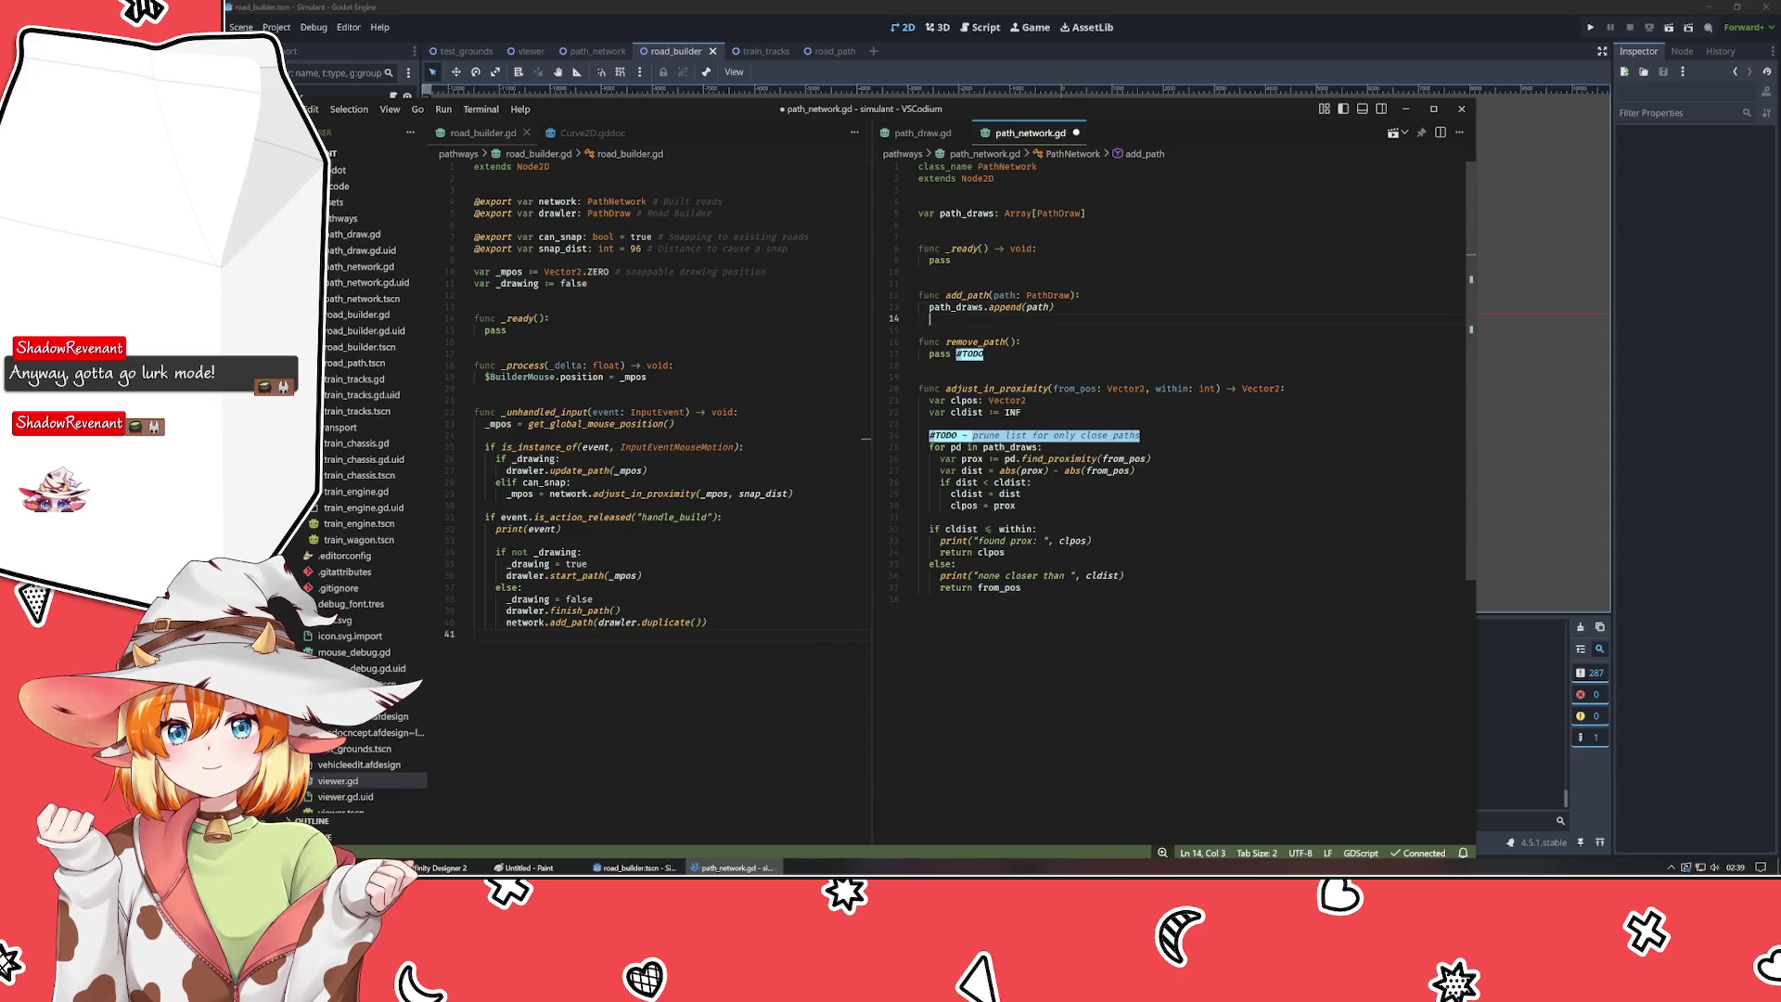
{"action": "type", "text": "todo - "}
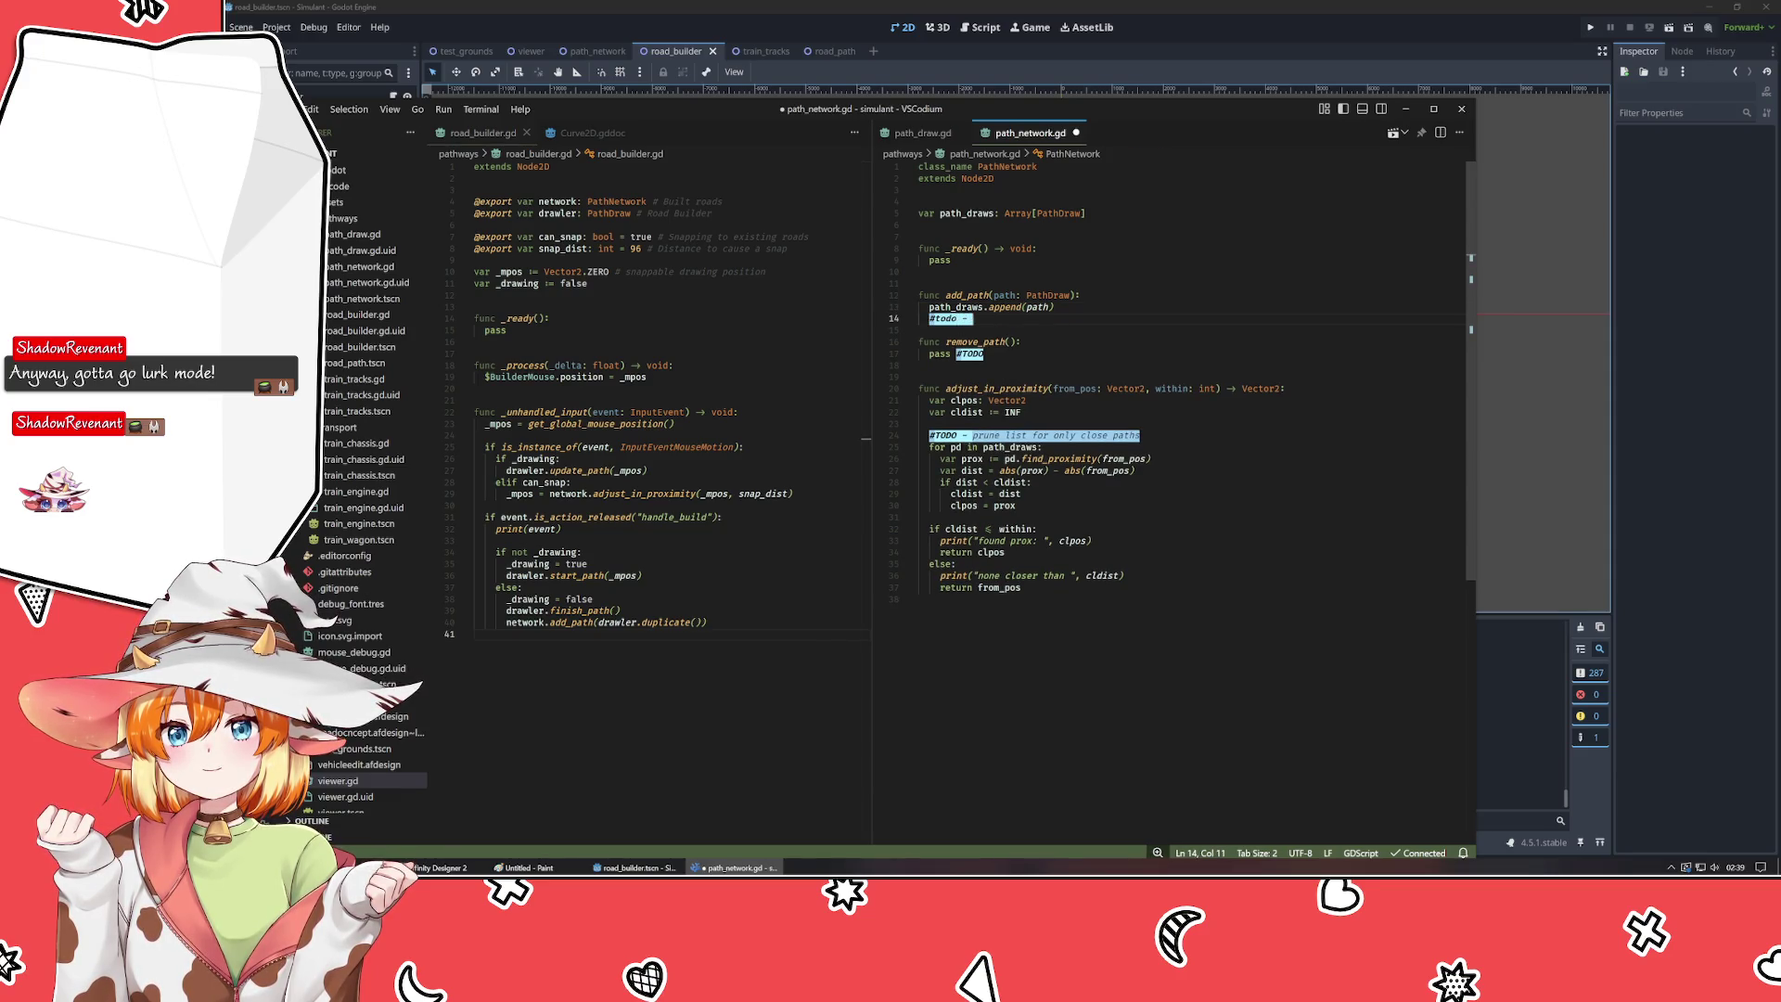
{"action": "type", "text": "add to "}
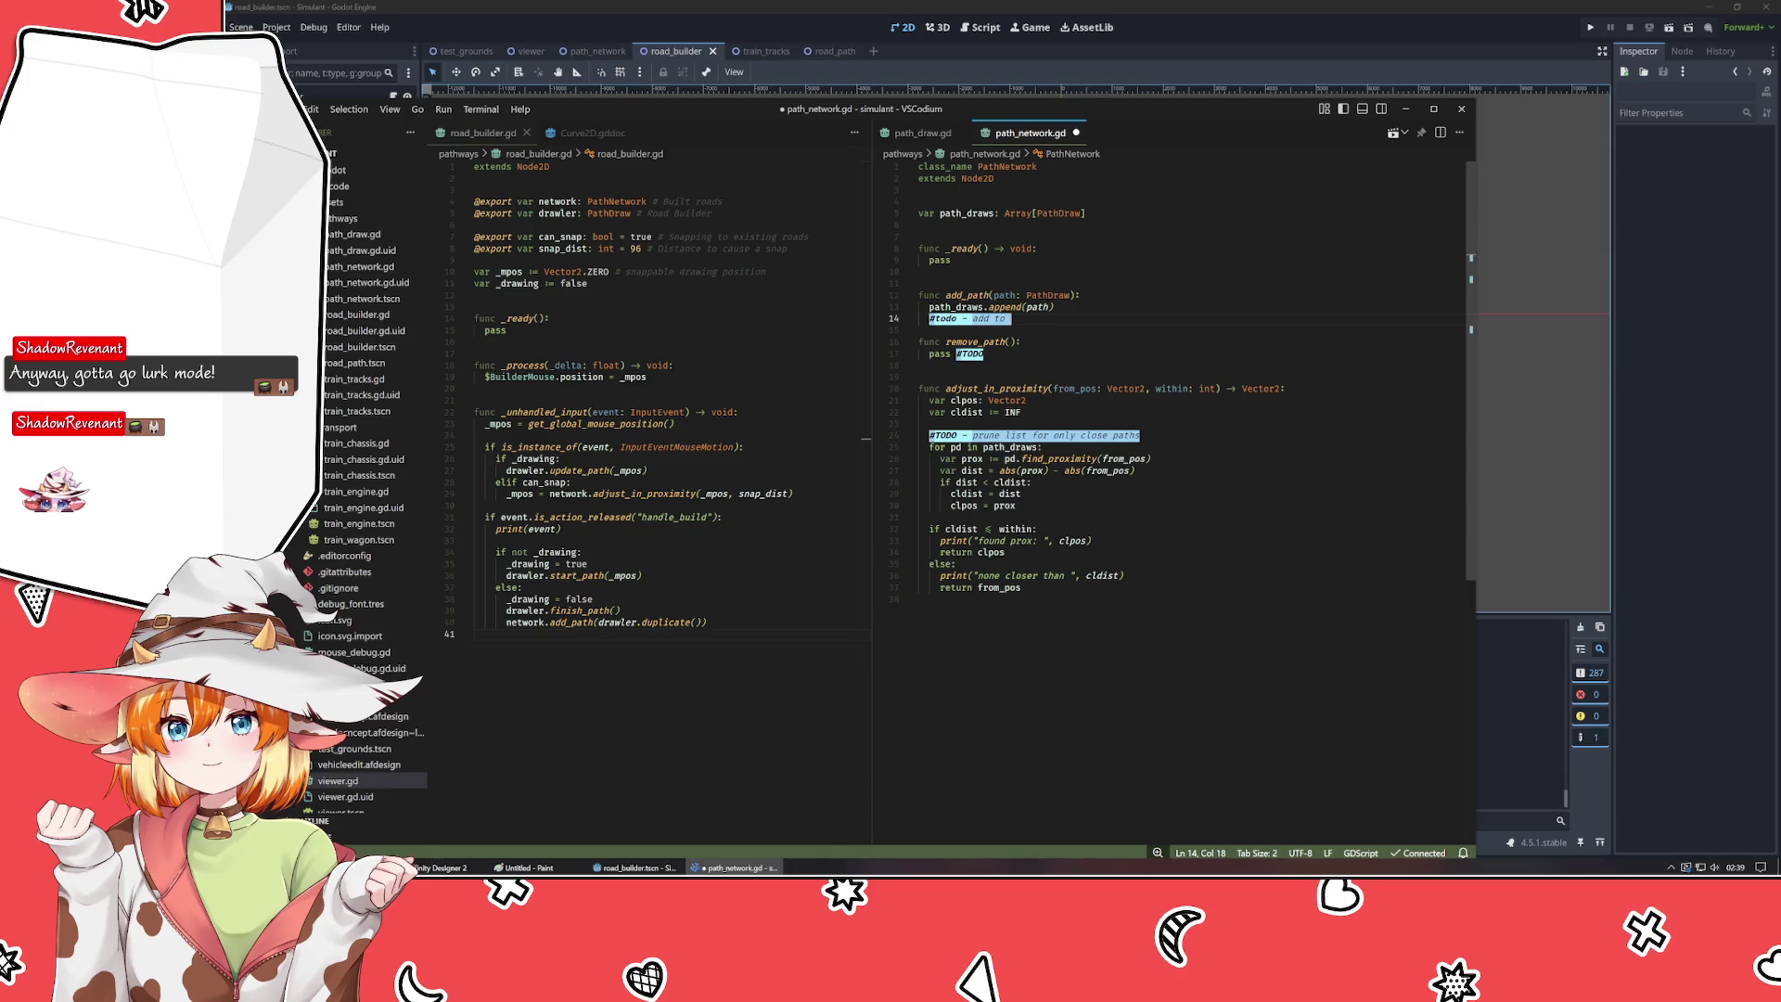
{"action": "type", "text": "local scene"}
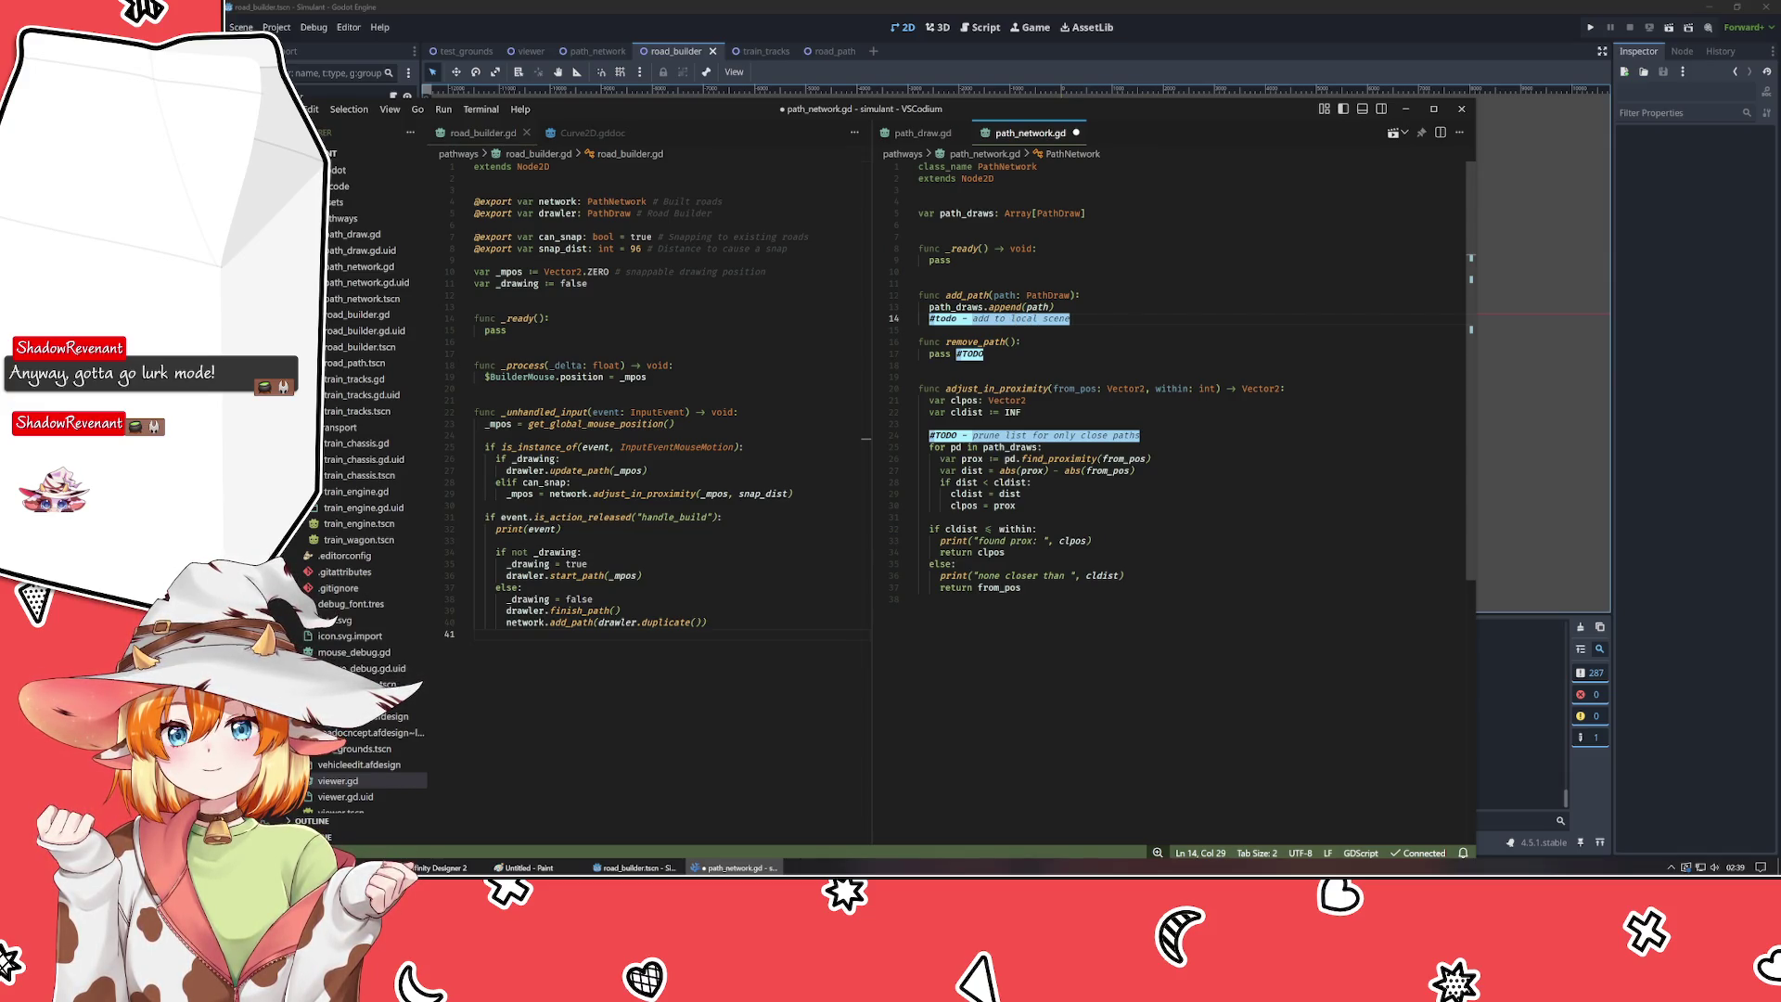
{"action": "key", "text": "ctrl+s"}
{"action": "left_click", "coordinate": [1238, 25]}
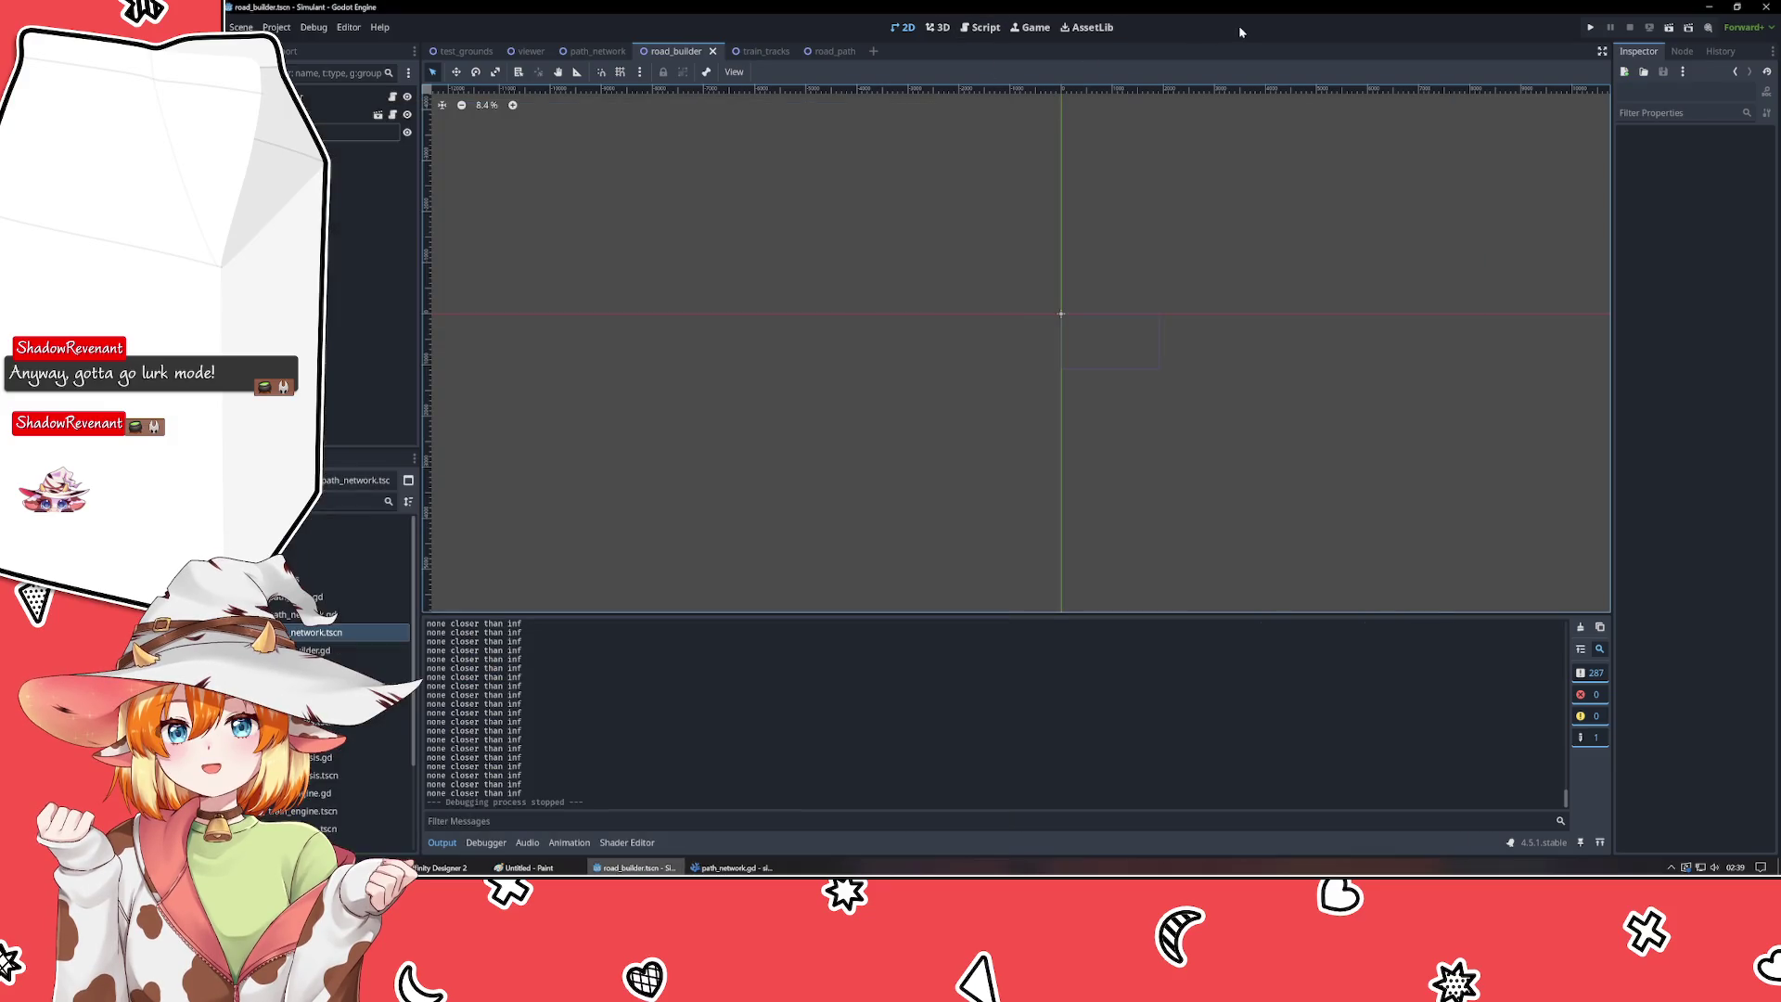
- Run the project and drag a test road, hitting the Invalid operands 'Vector2' and 'float' error; stop and return to code
{"action": "key", "text": "F5"}
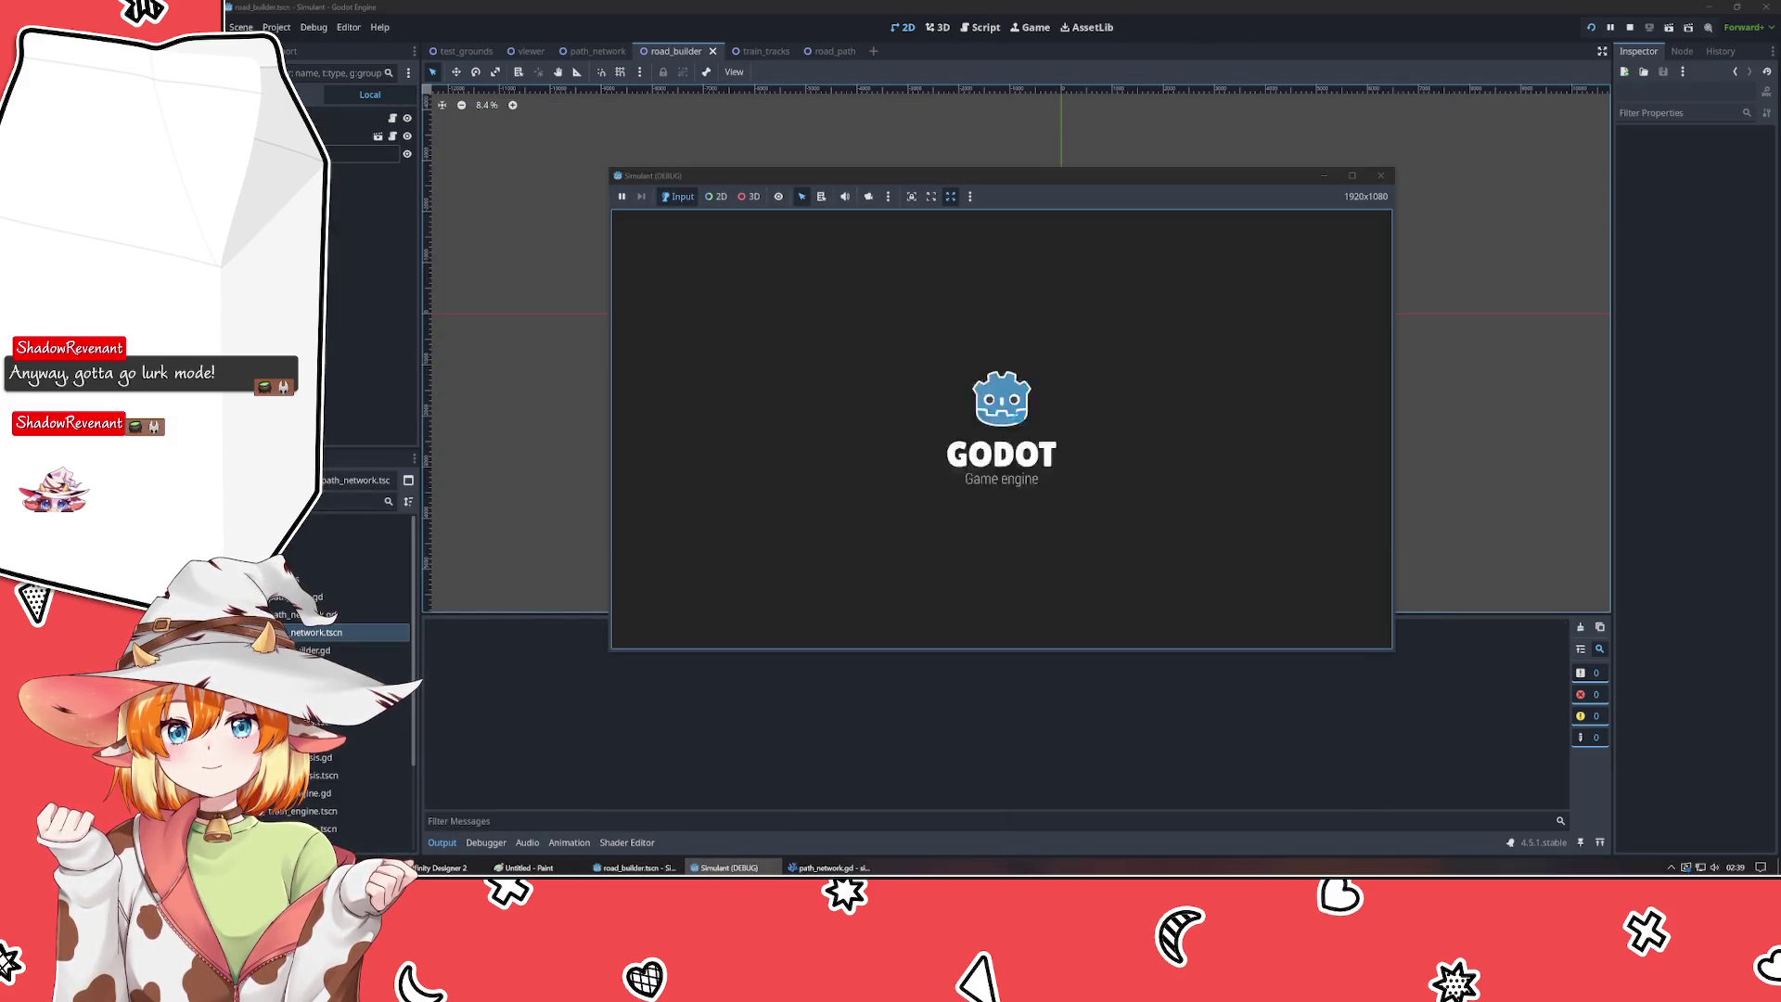
{"action": "mouse_move", "coordinate": [648, 489]}
{"action": "left_mouse_down"}
{"action": "mouse_move", "coordinate": [1404, 318]}
{"action": "mouse_move", "coordinate": [1277, 348]}
{"action": "left_mouse_up"}
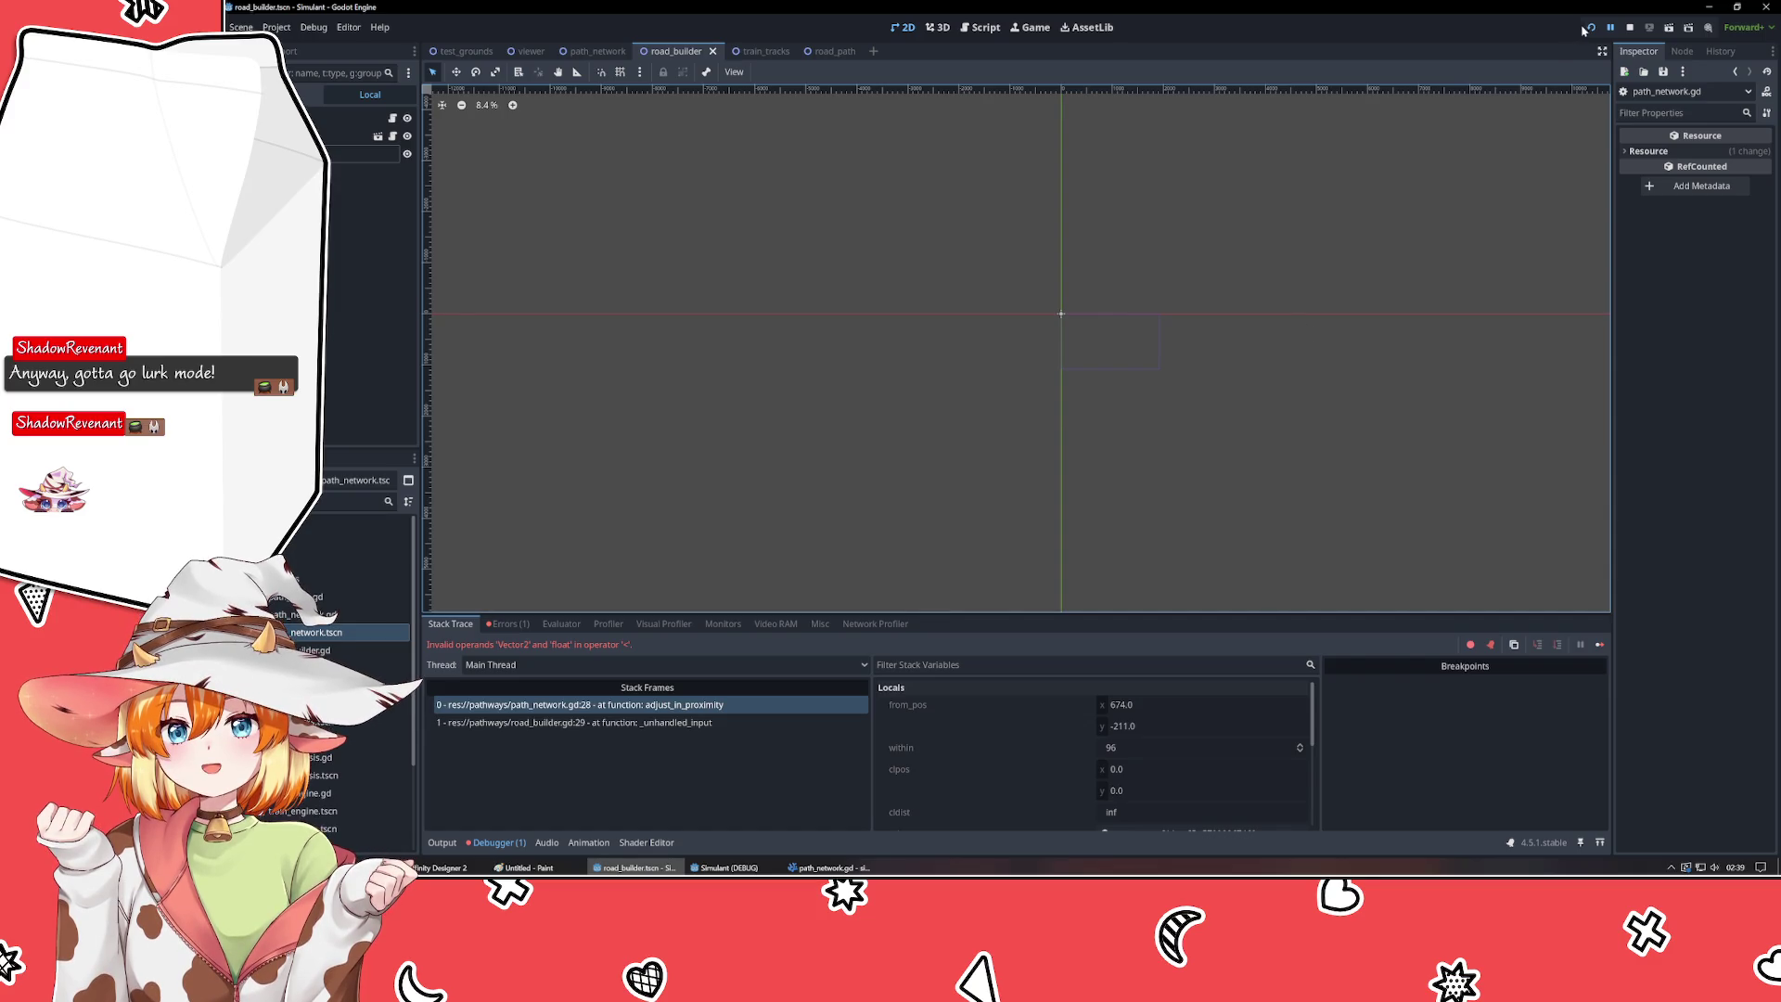
{"action": "left_click", "coordinate": [1625, 29]}
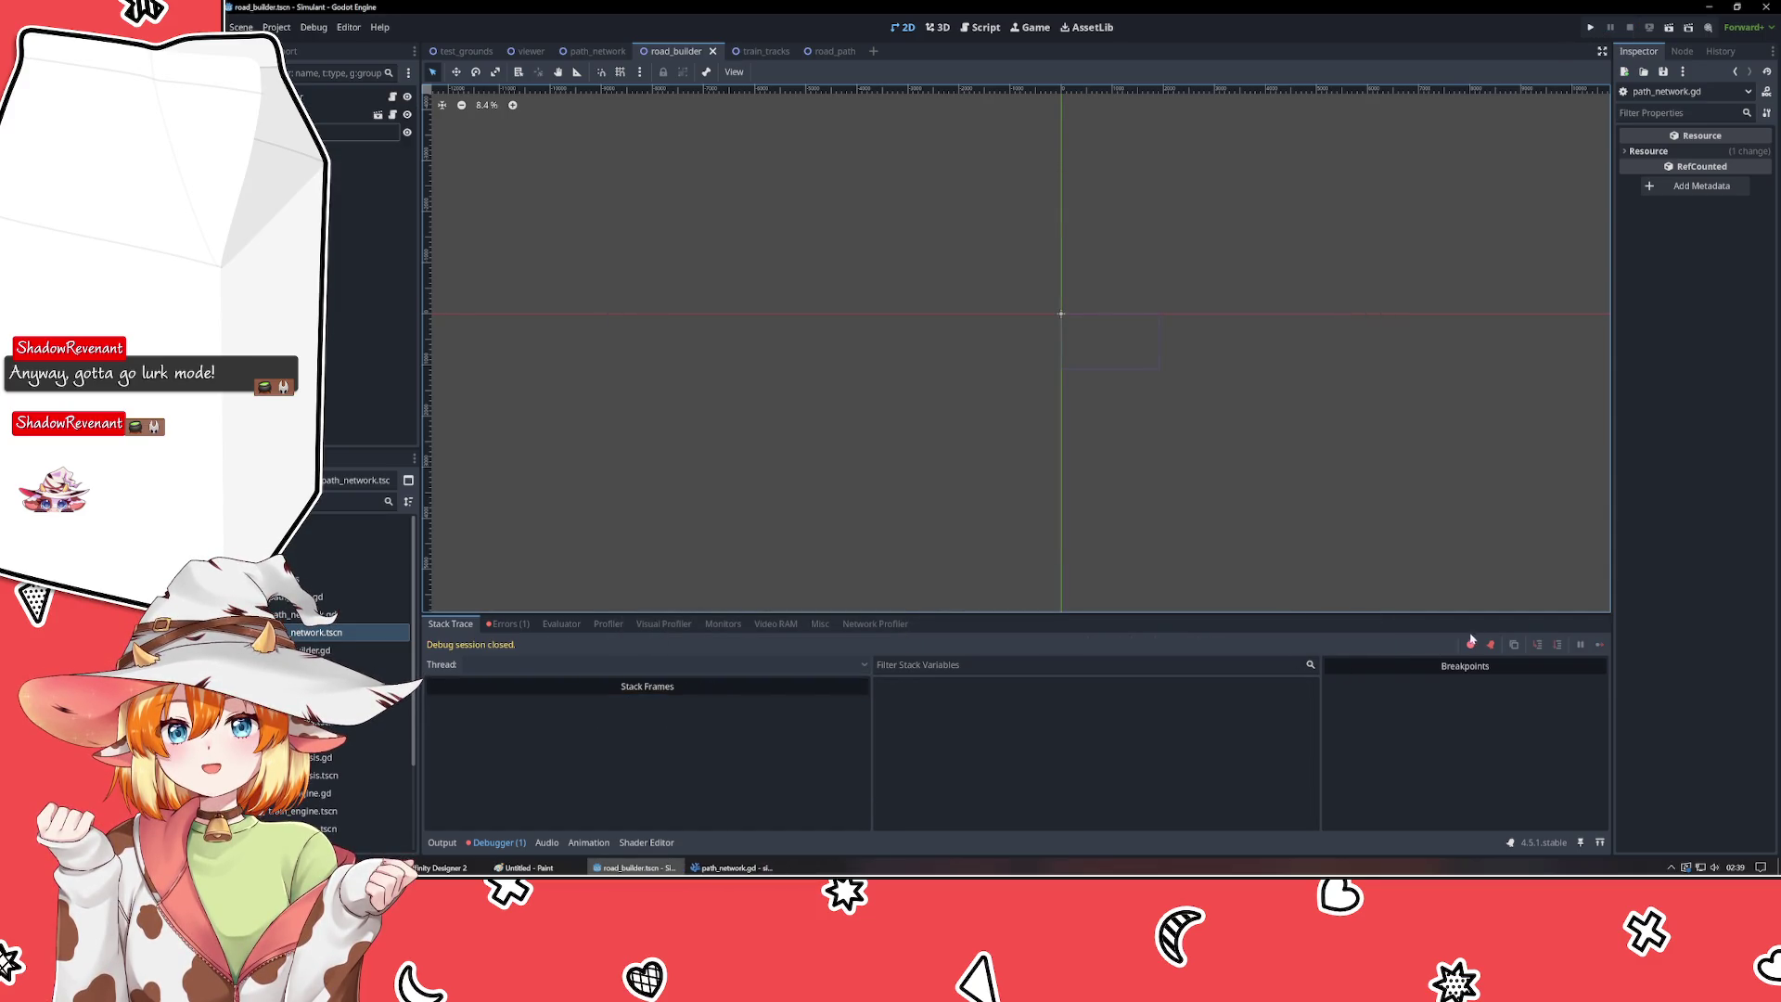
{"action": "left_click", "coordinate": [733, 867]}
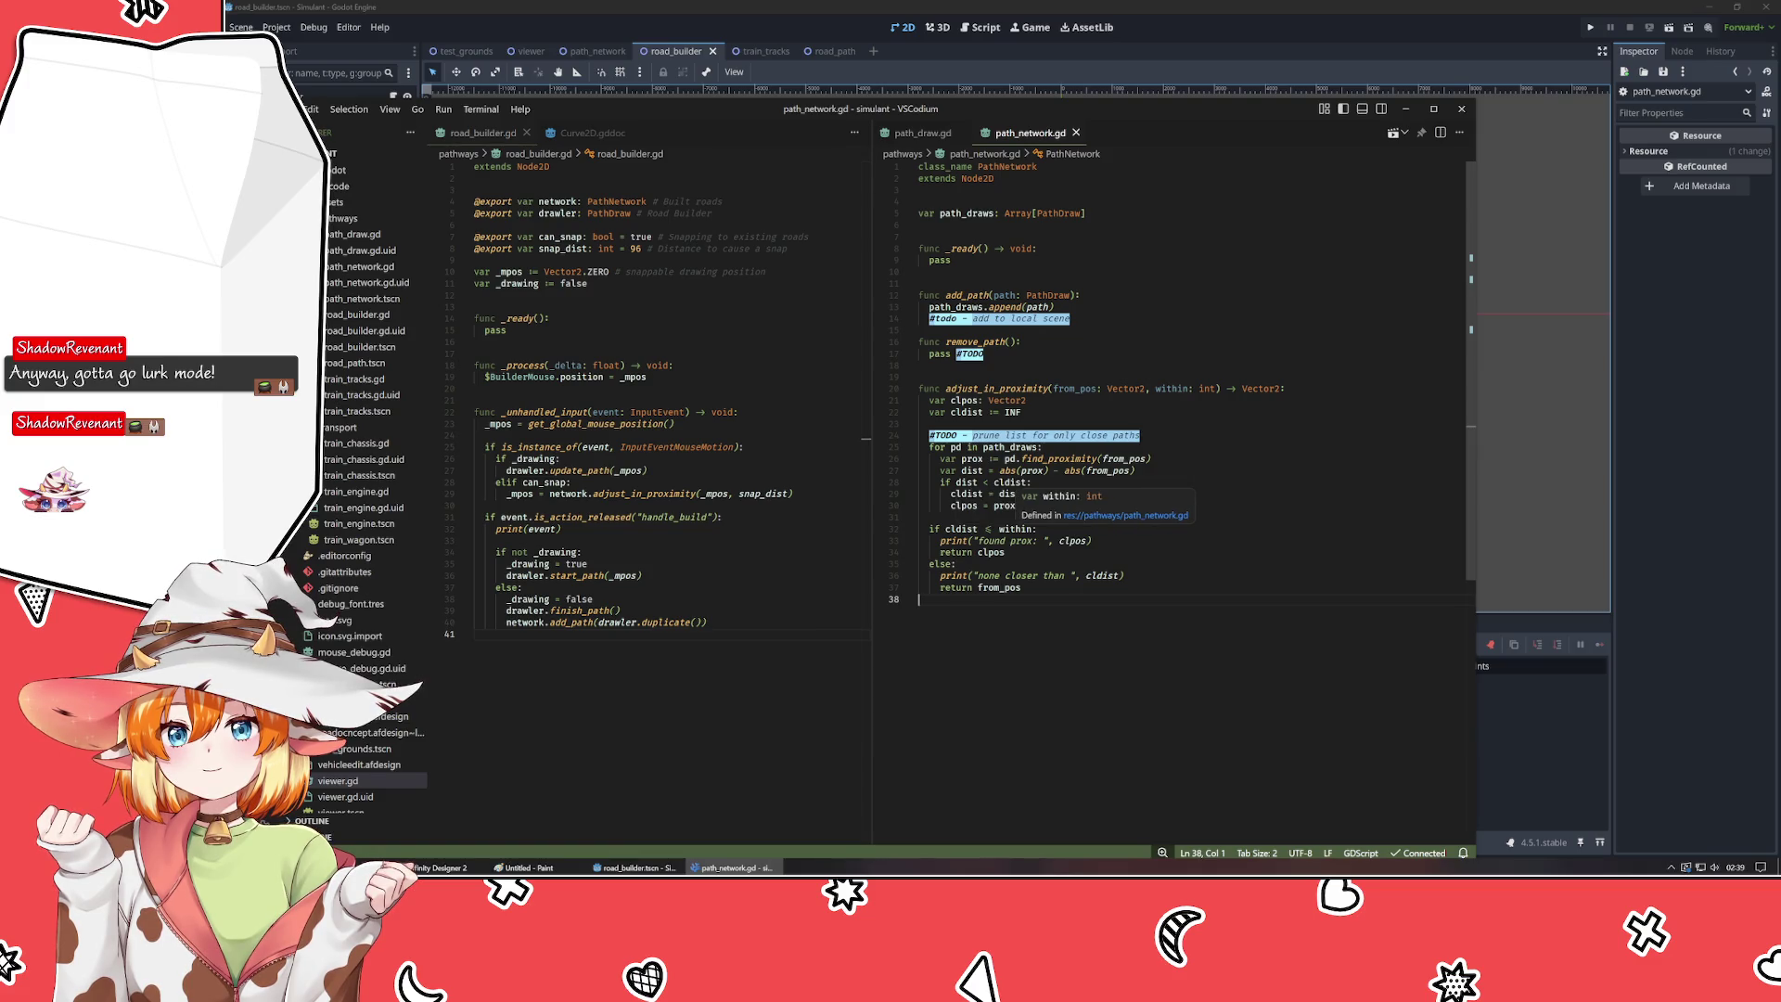
{"action": "key", "text": "F5"}
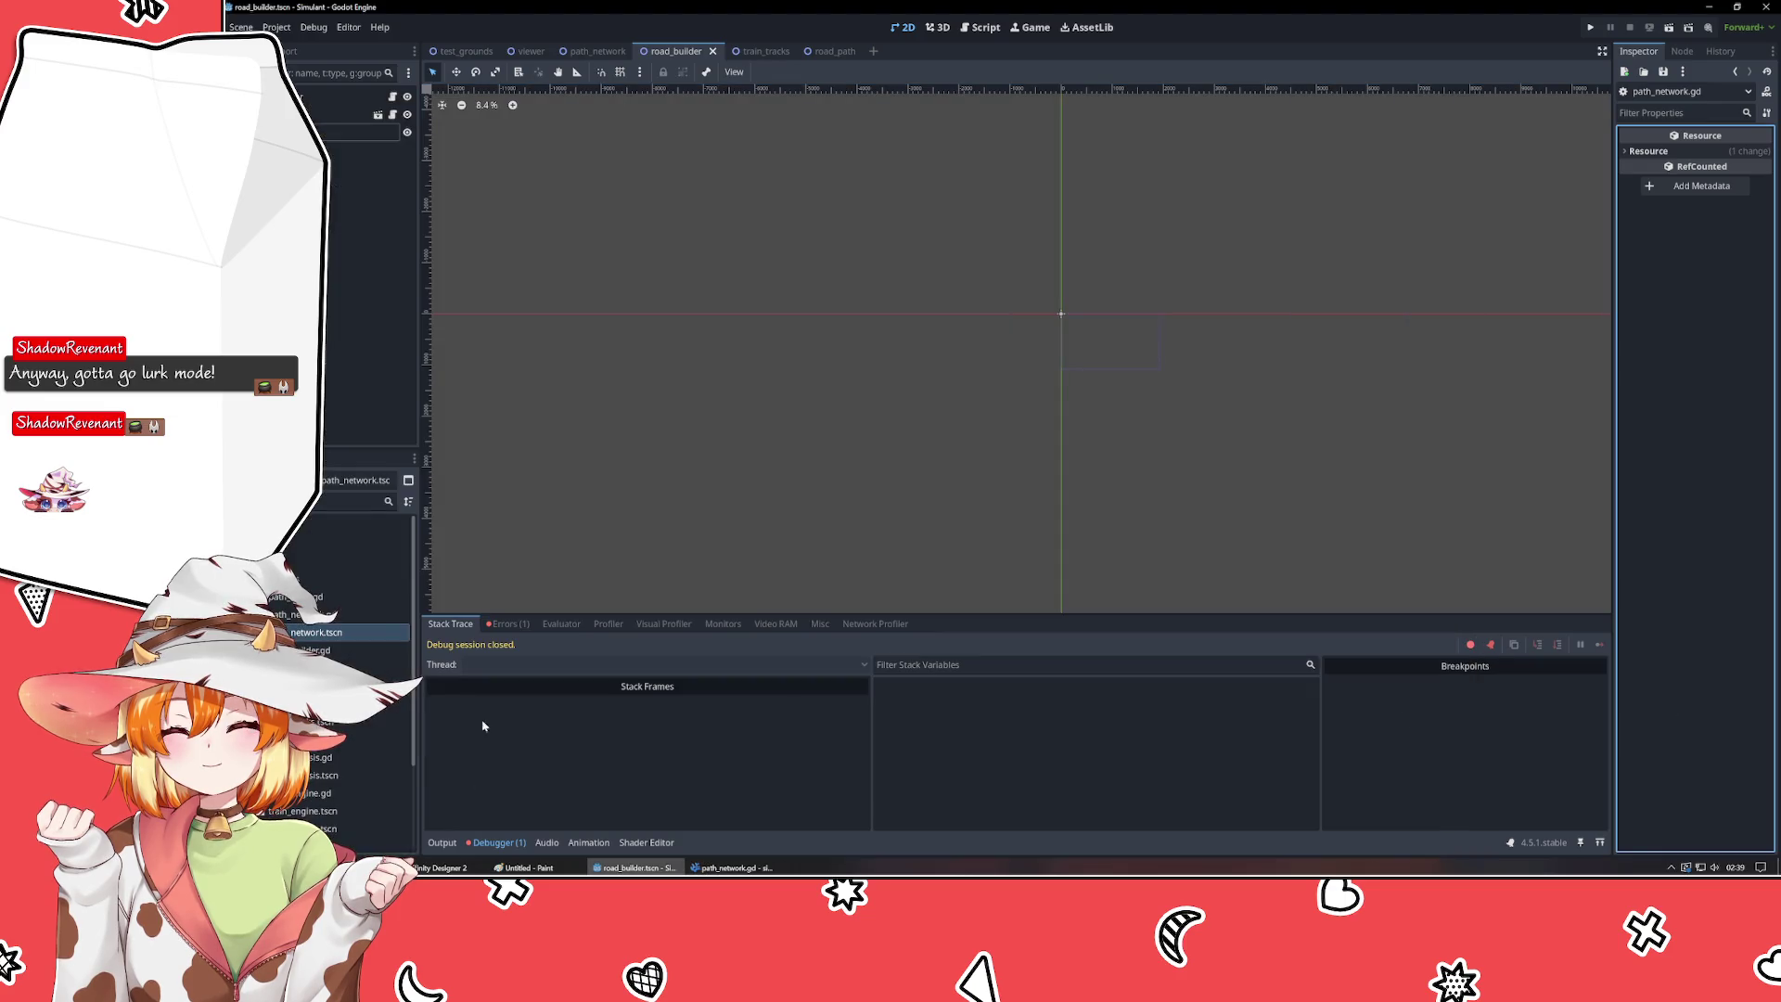
{"action": "left_click", "coordinate": [509, 623]}
{"action": "double_click", "coordinate": [519, 659]}
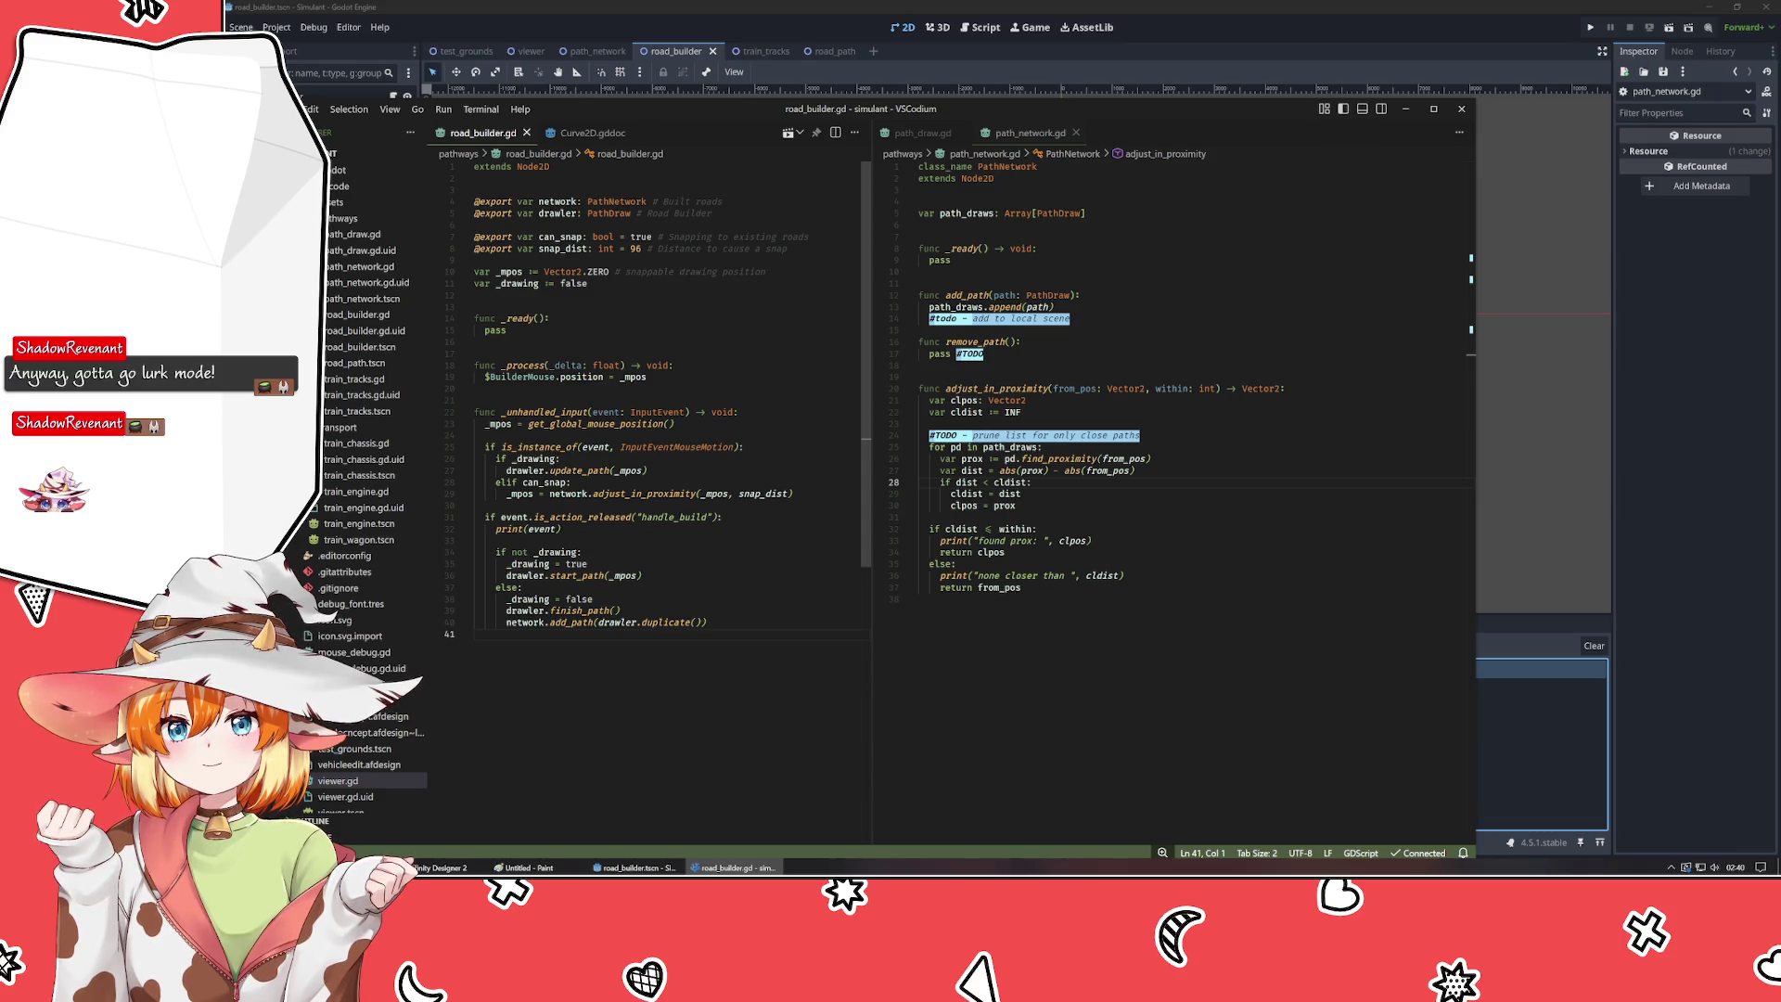
{"action": "left_click", "coordinate": [1503, 699]}
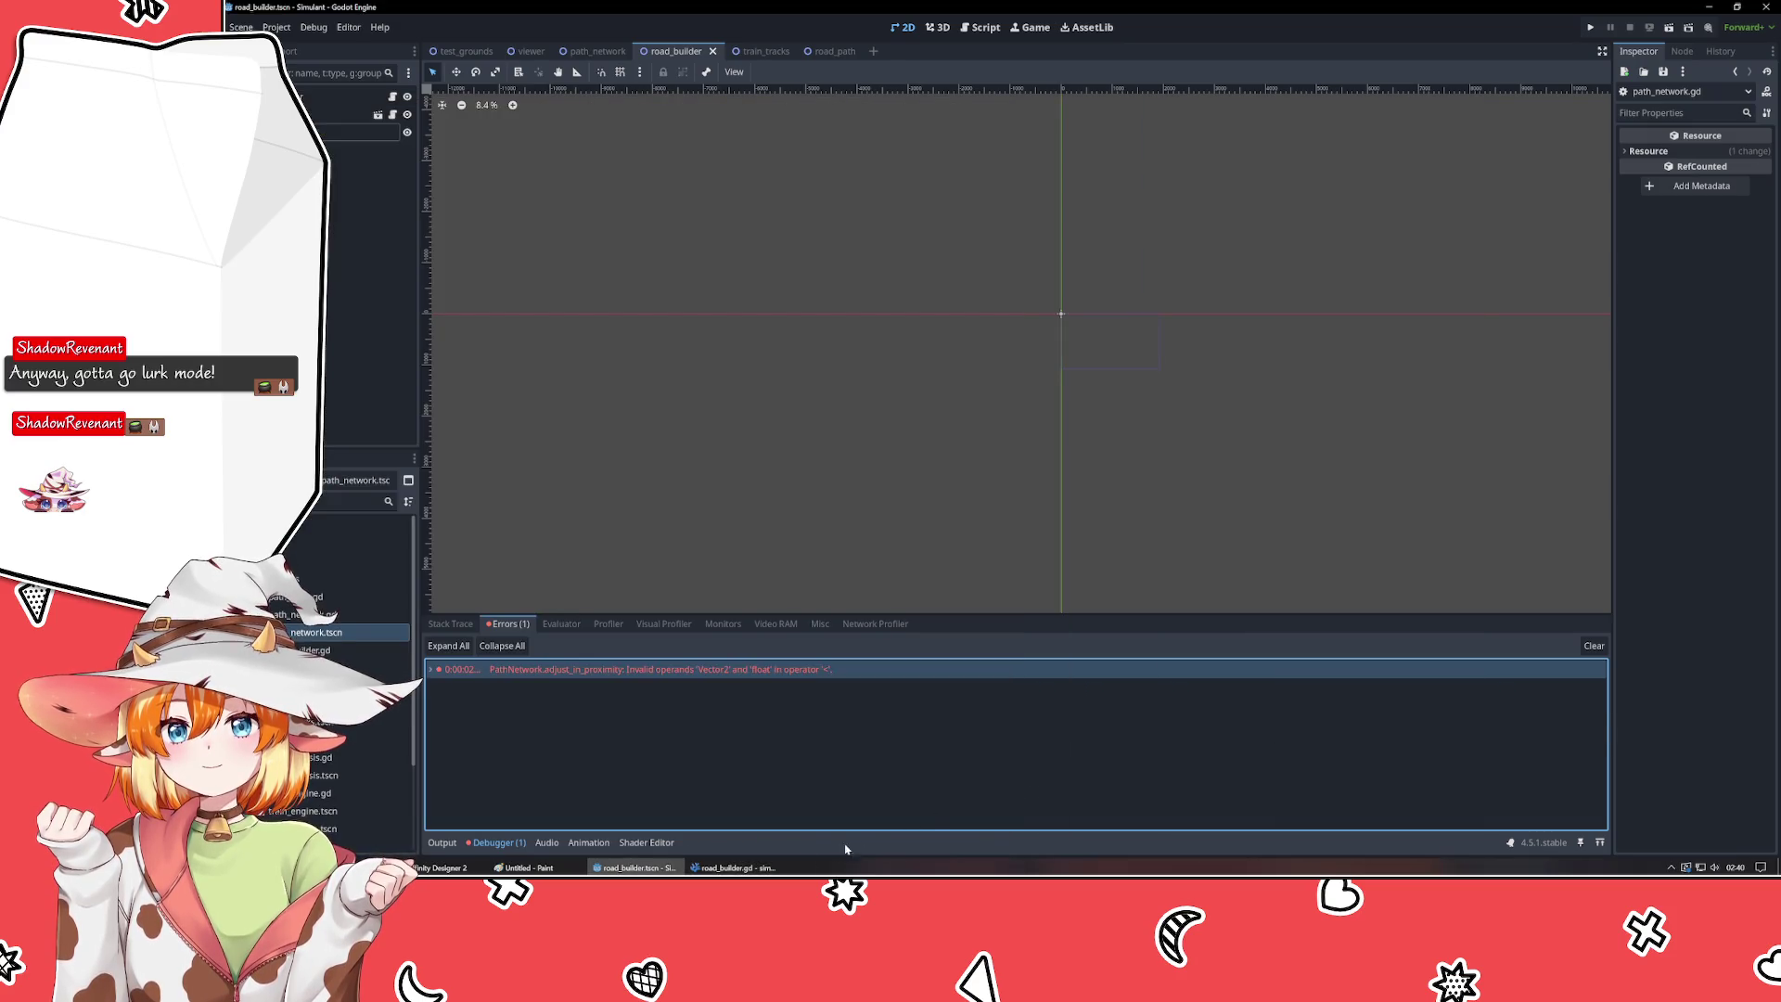
{"action": "left_click", "coordinate": [733, 868]}
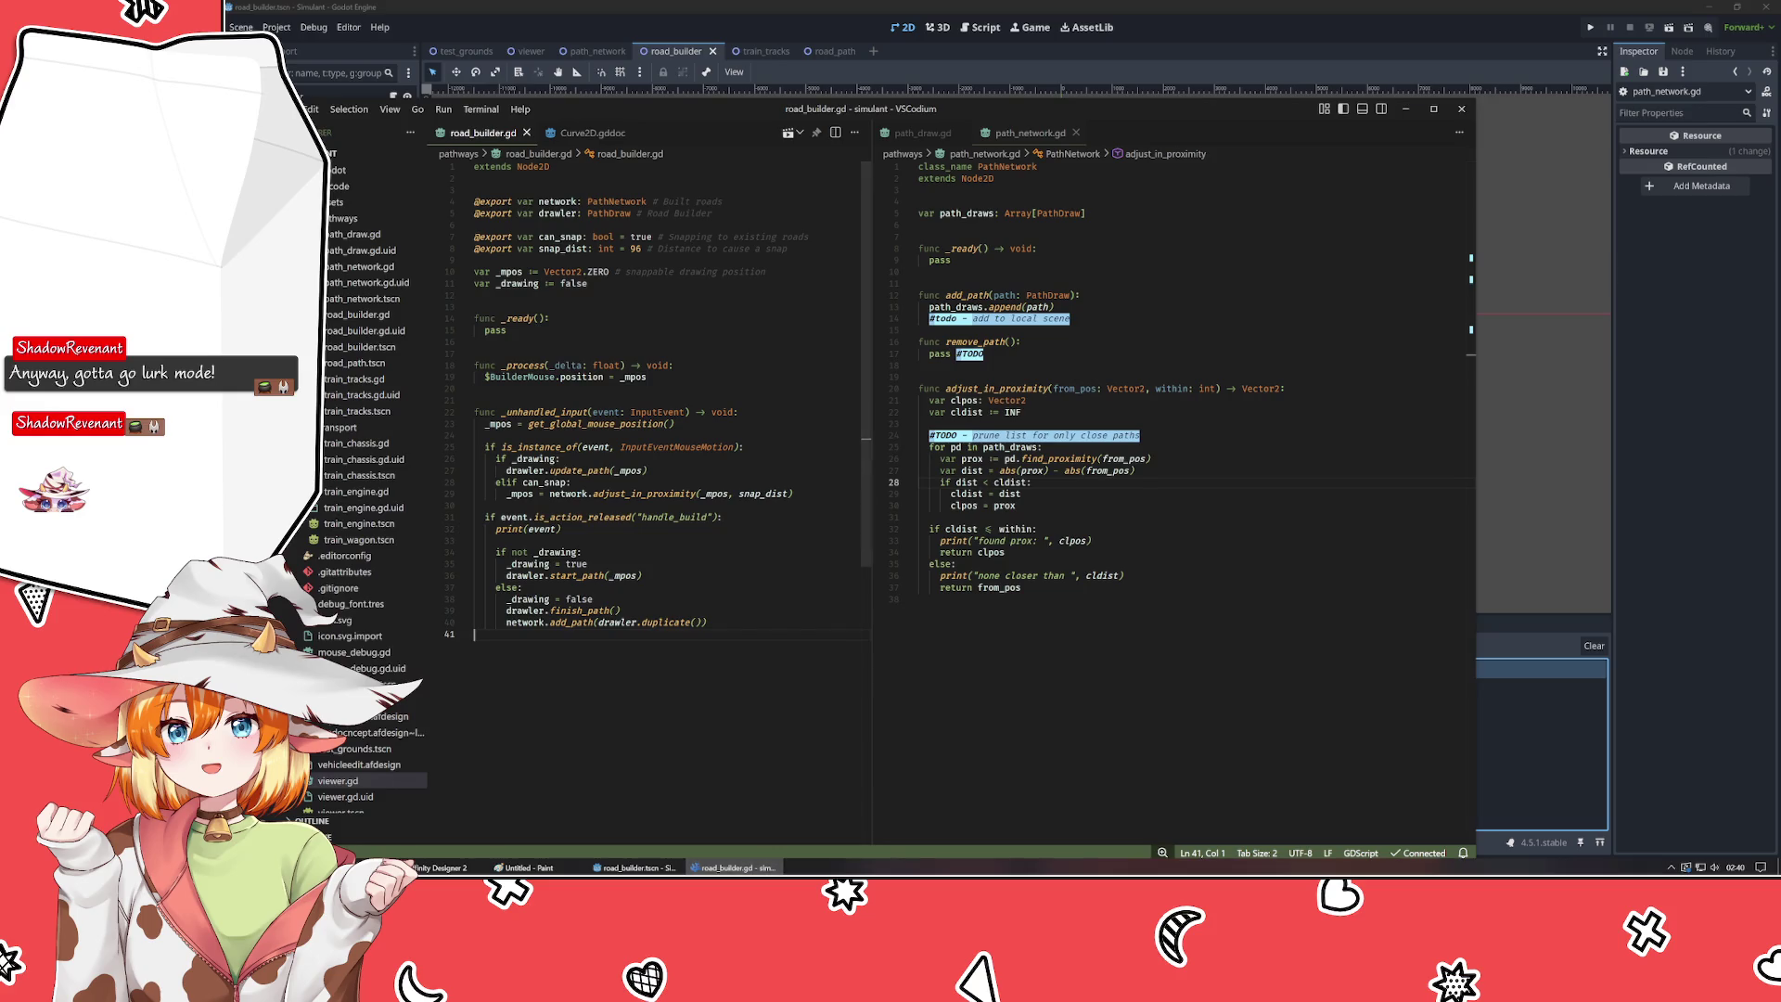
{"action": "left_click", "coordinate": [619, 493]}
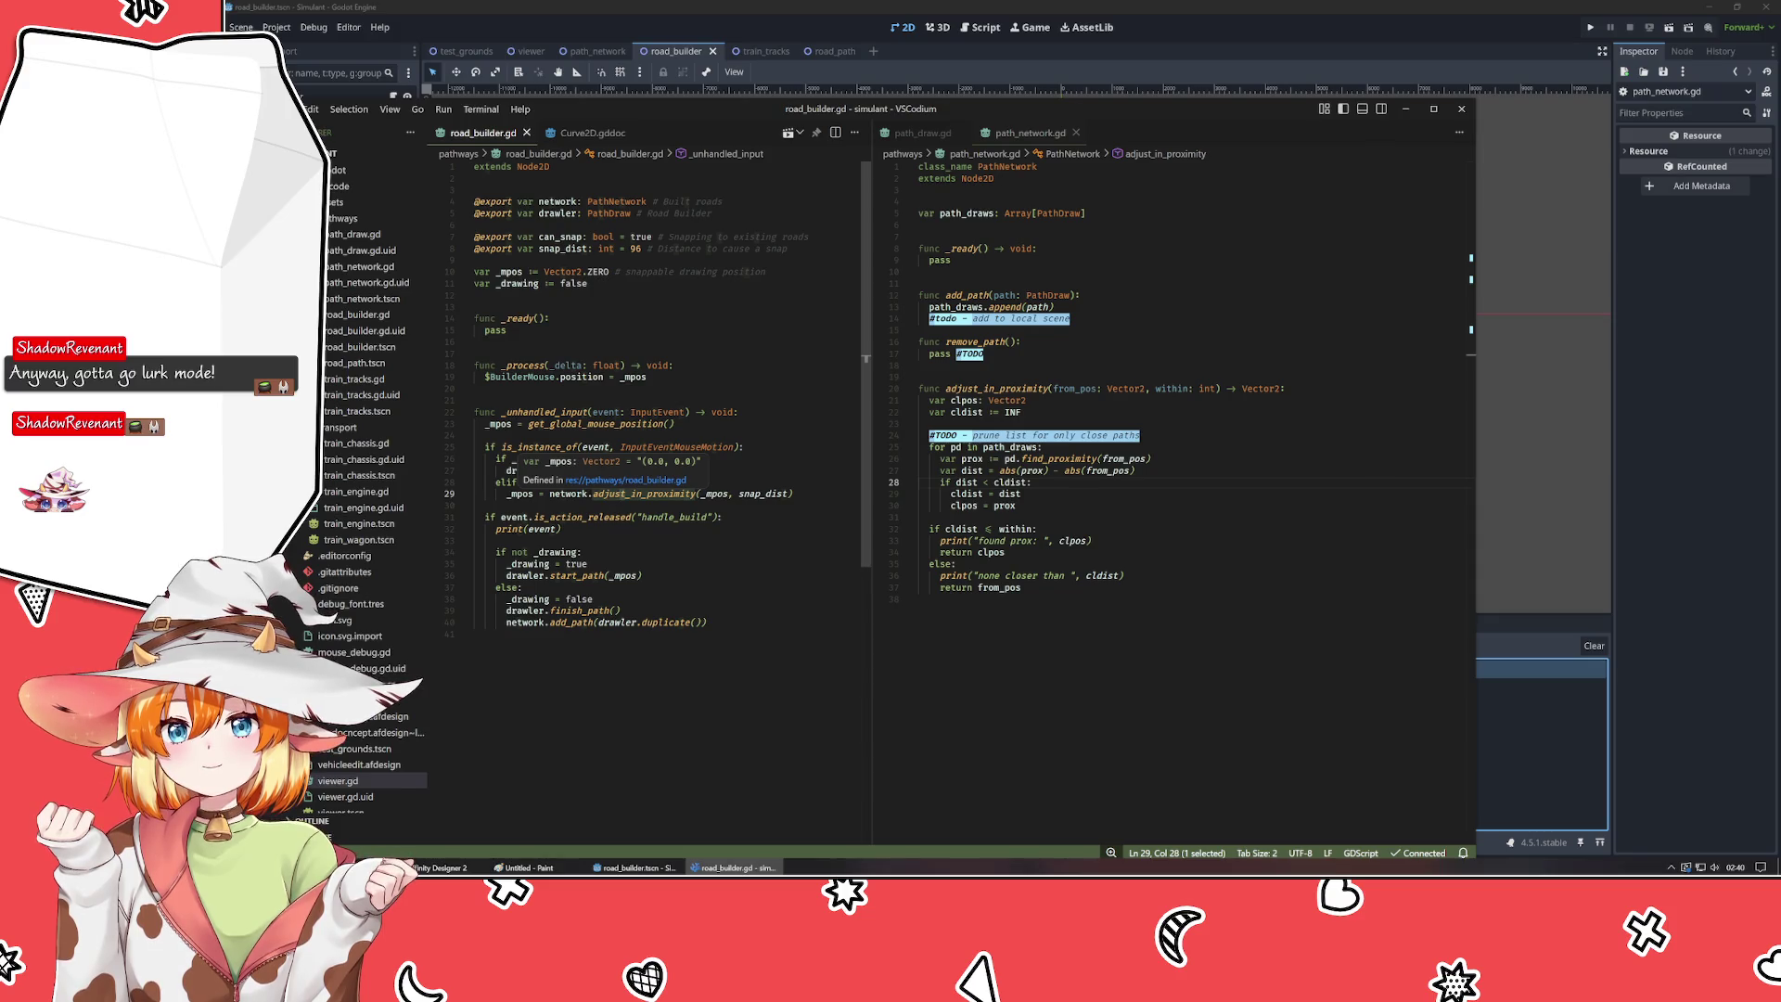
{"action": "left_click", "coordinate": [1021, 493]}
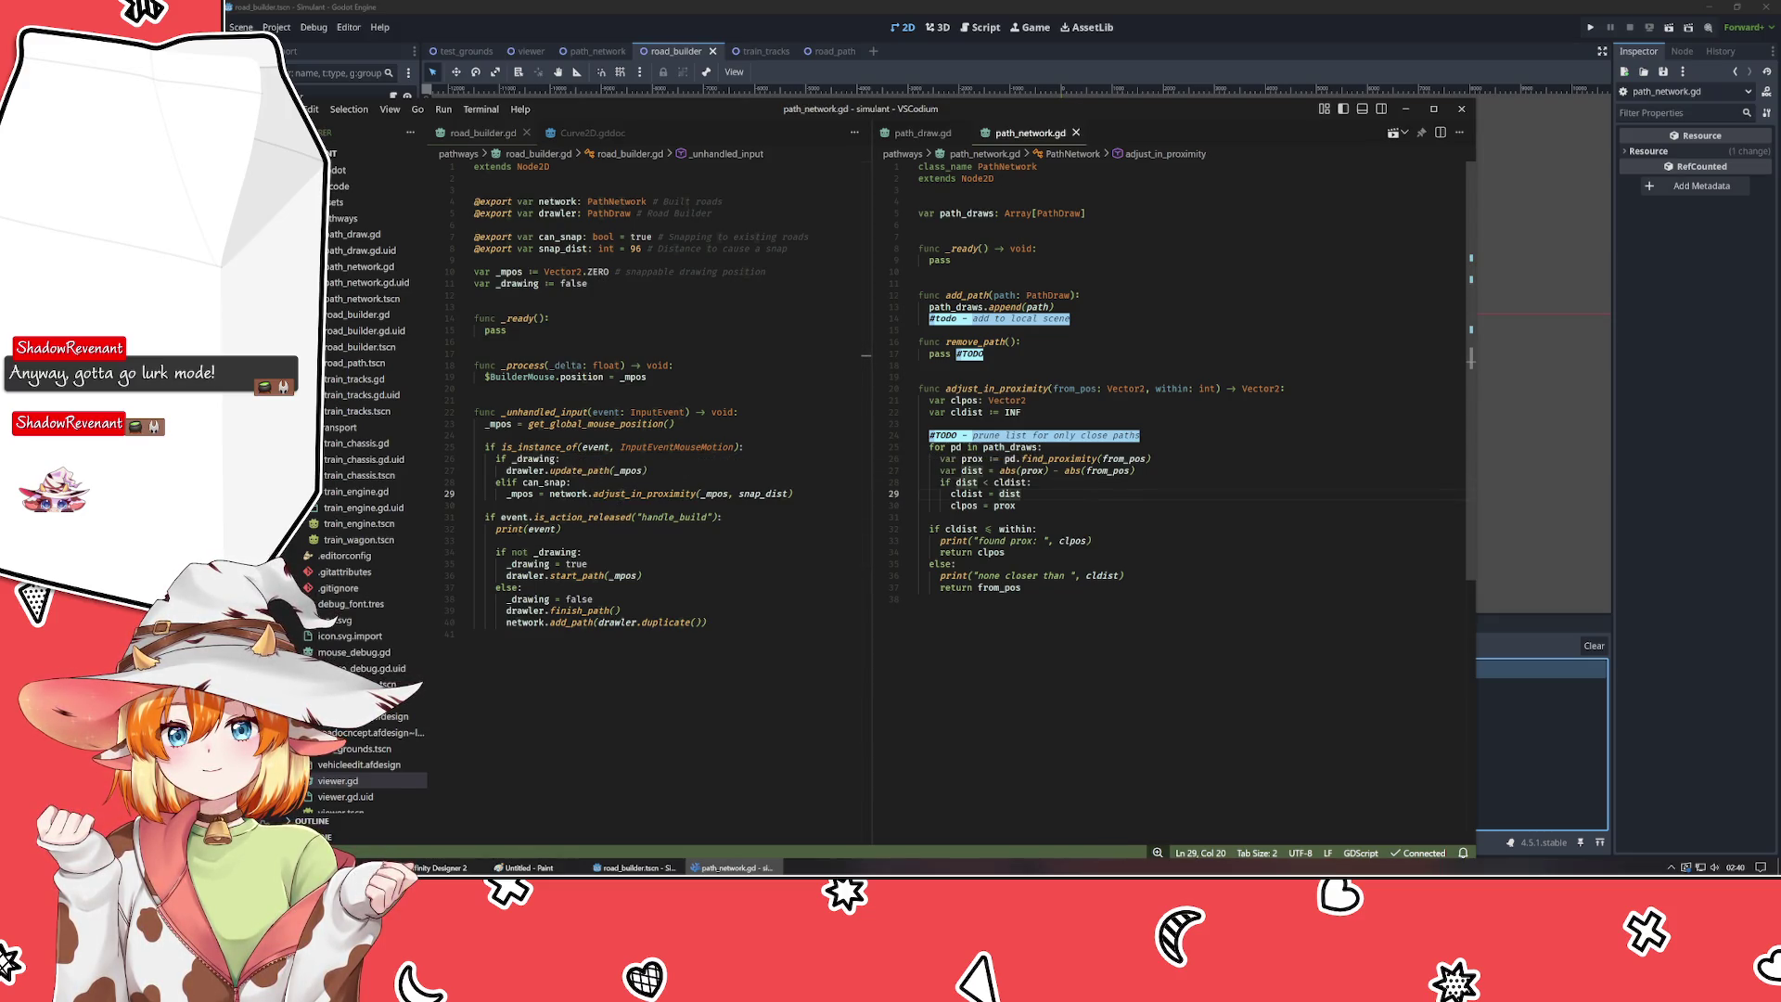
{"action": "key", "text": "alt+Tab"}
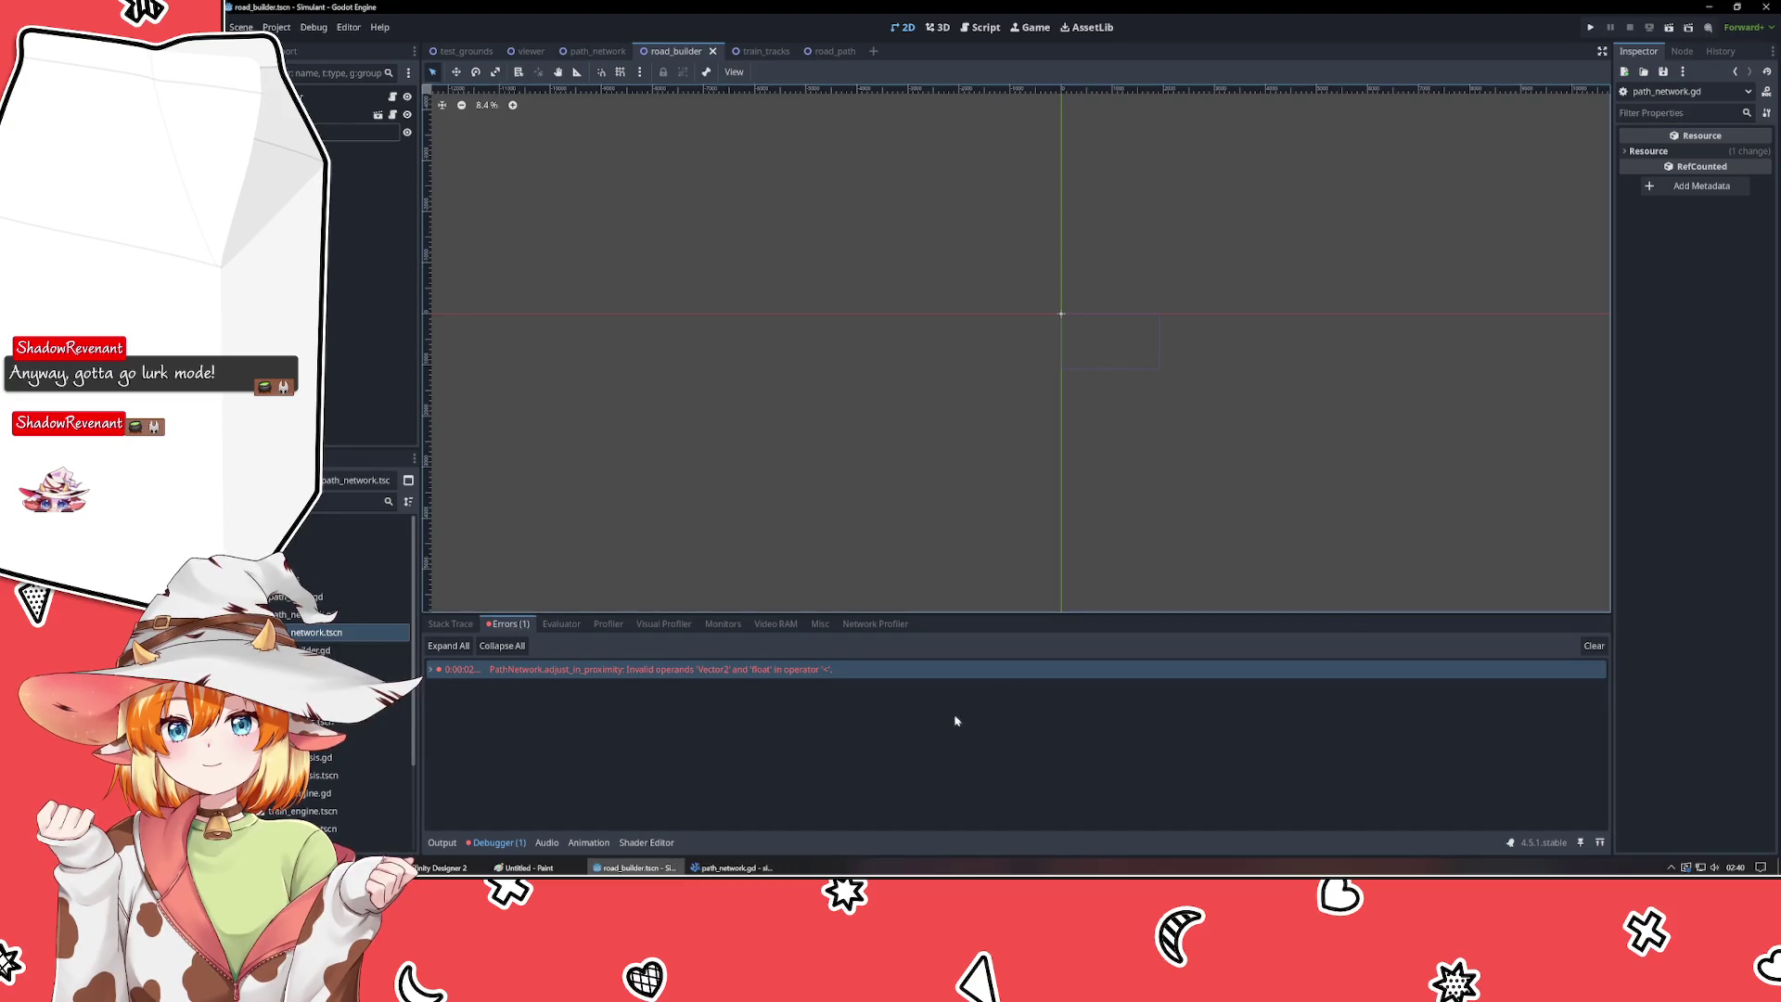
{"action": "left_click", "coordinate": [733, 867]}
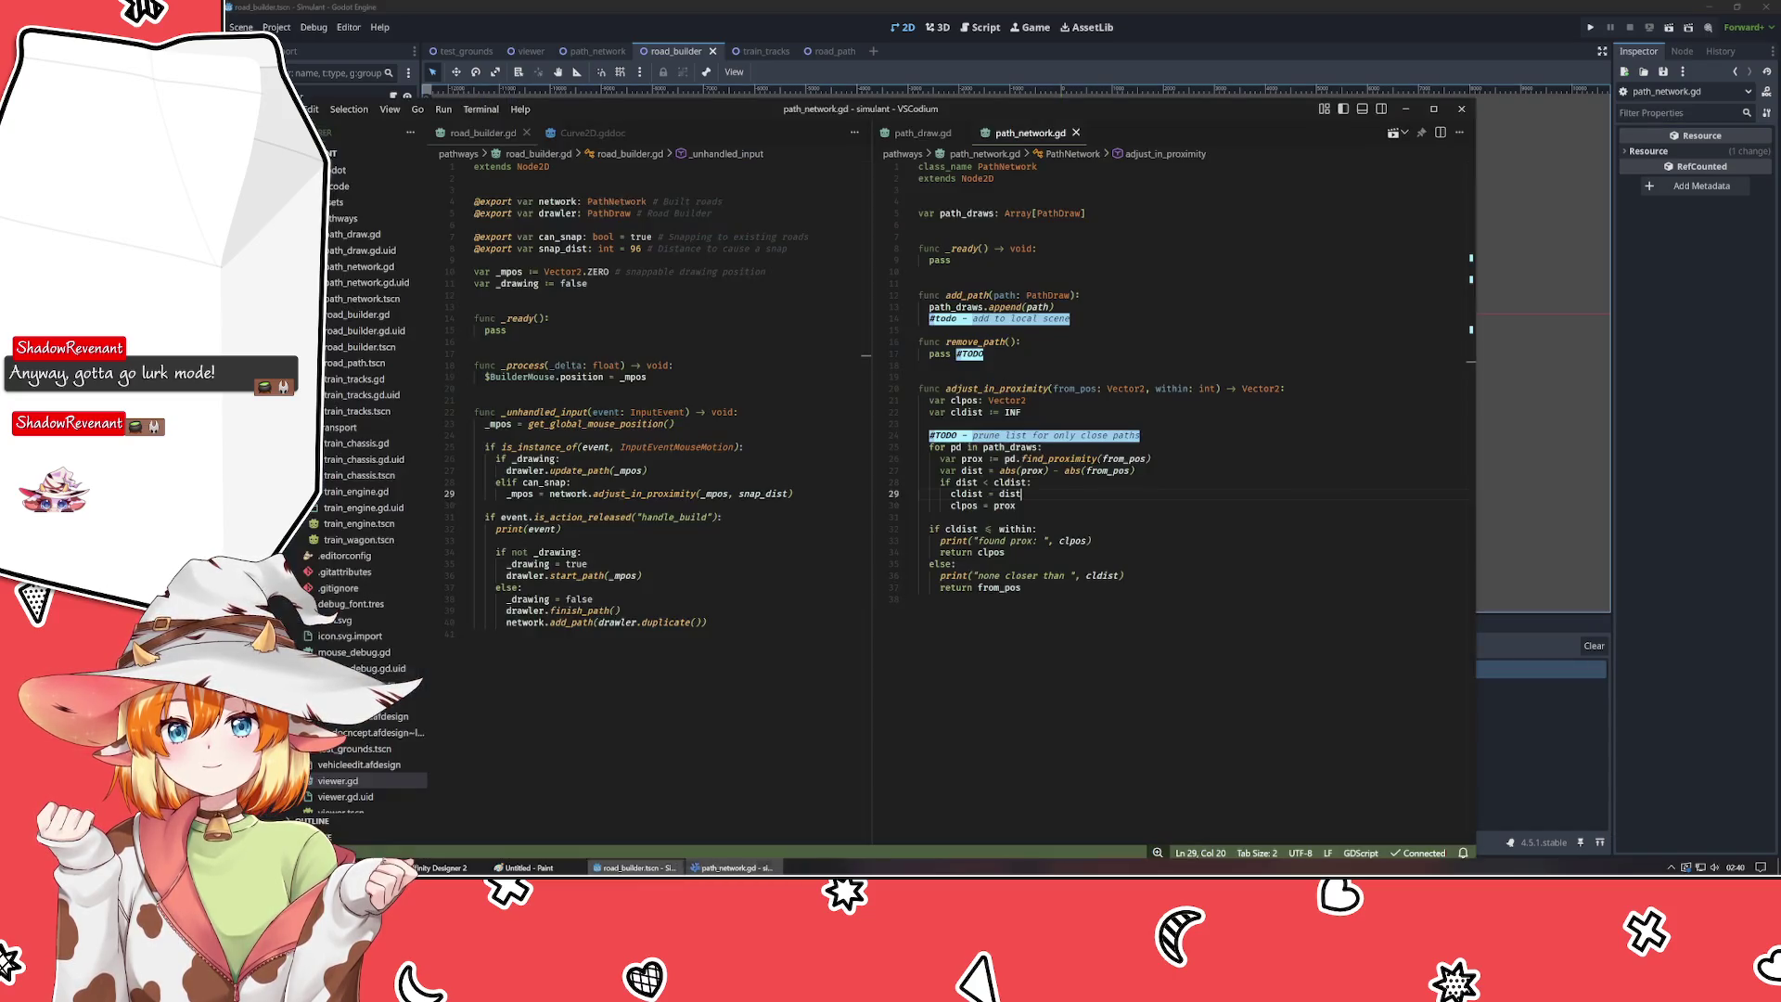
{"action": "double_click", "coordinate": [1208, 389]}
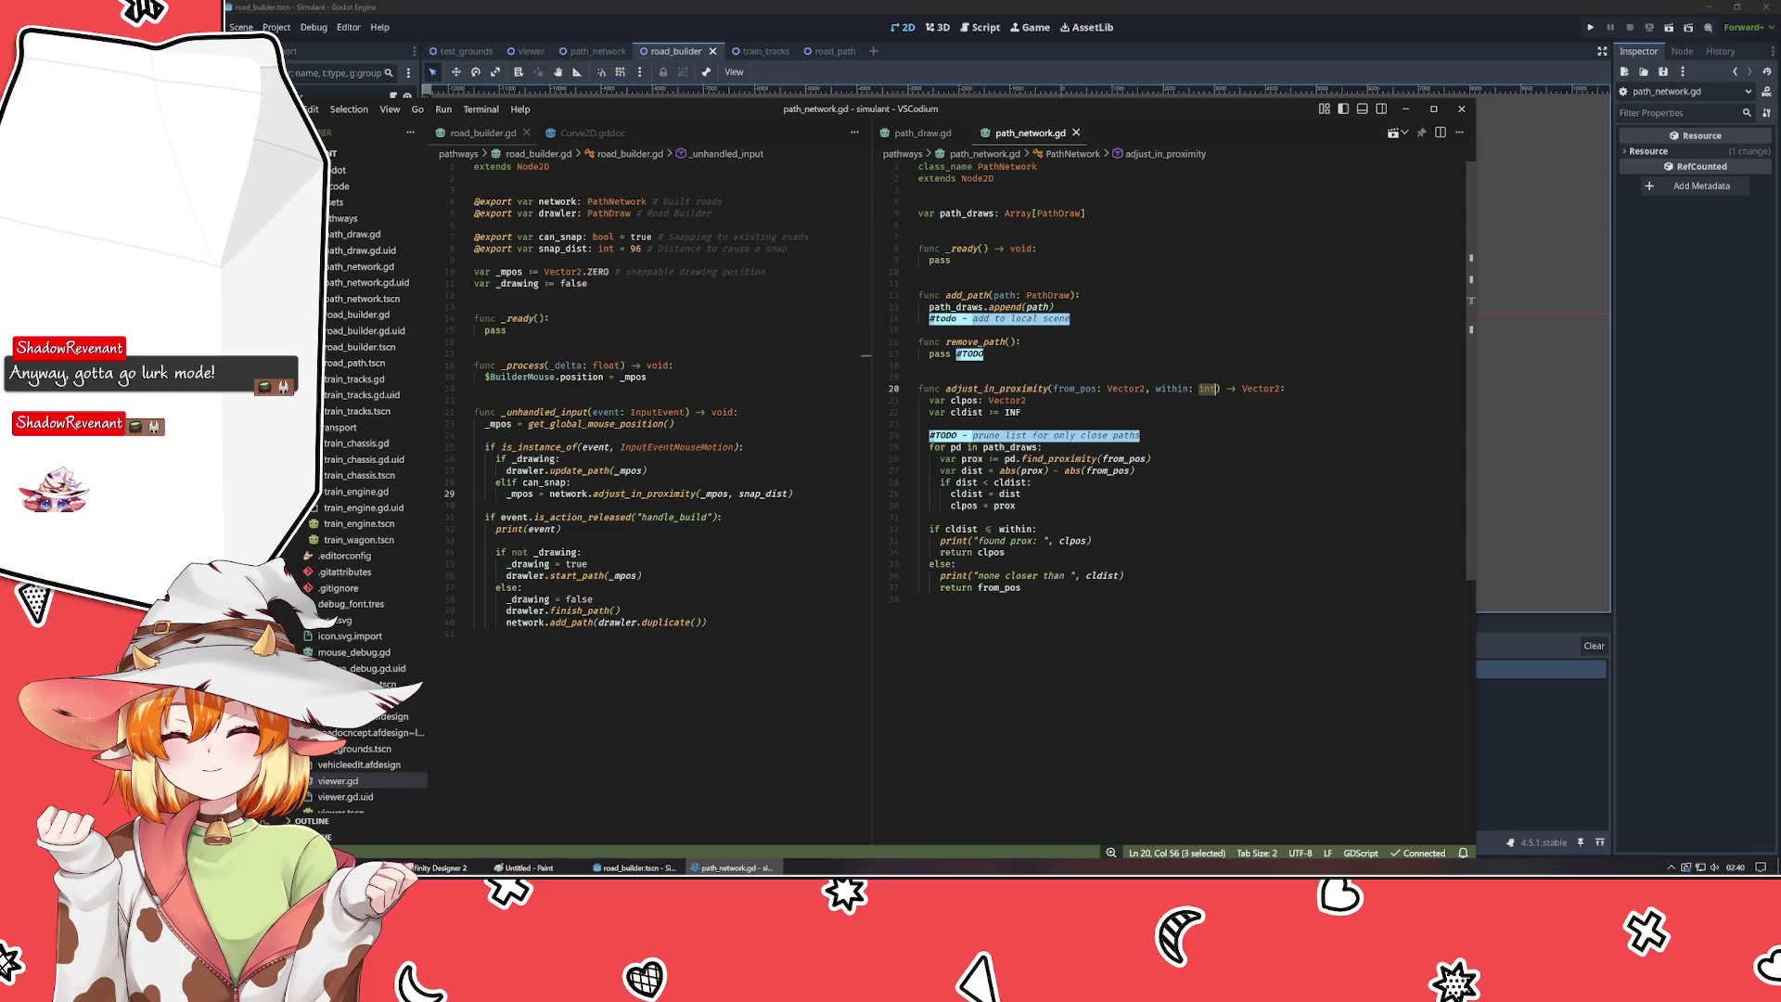
- Change the within parameter's type to float and snap_dist to float = 96.0
{"action": "type", "text": "float"}
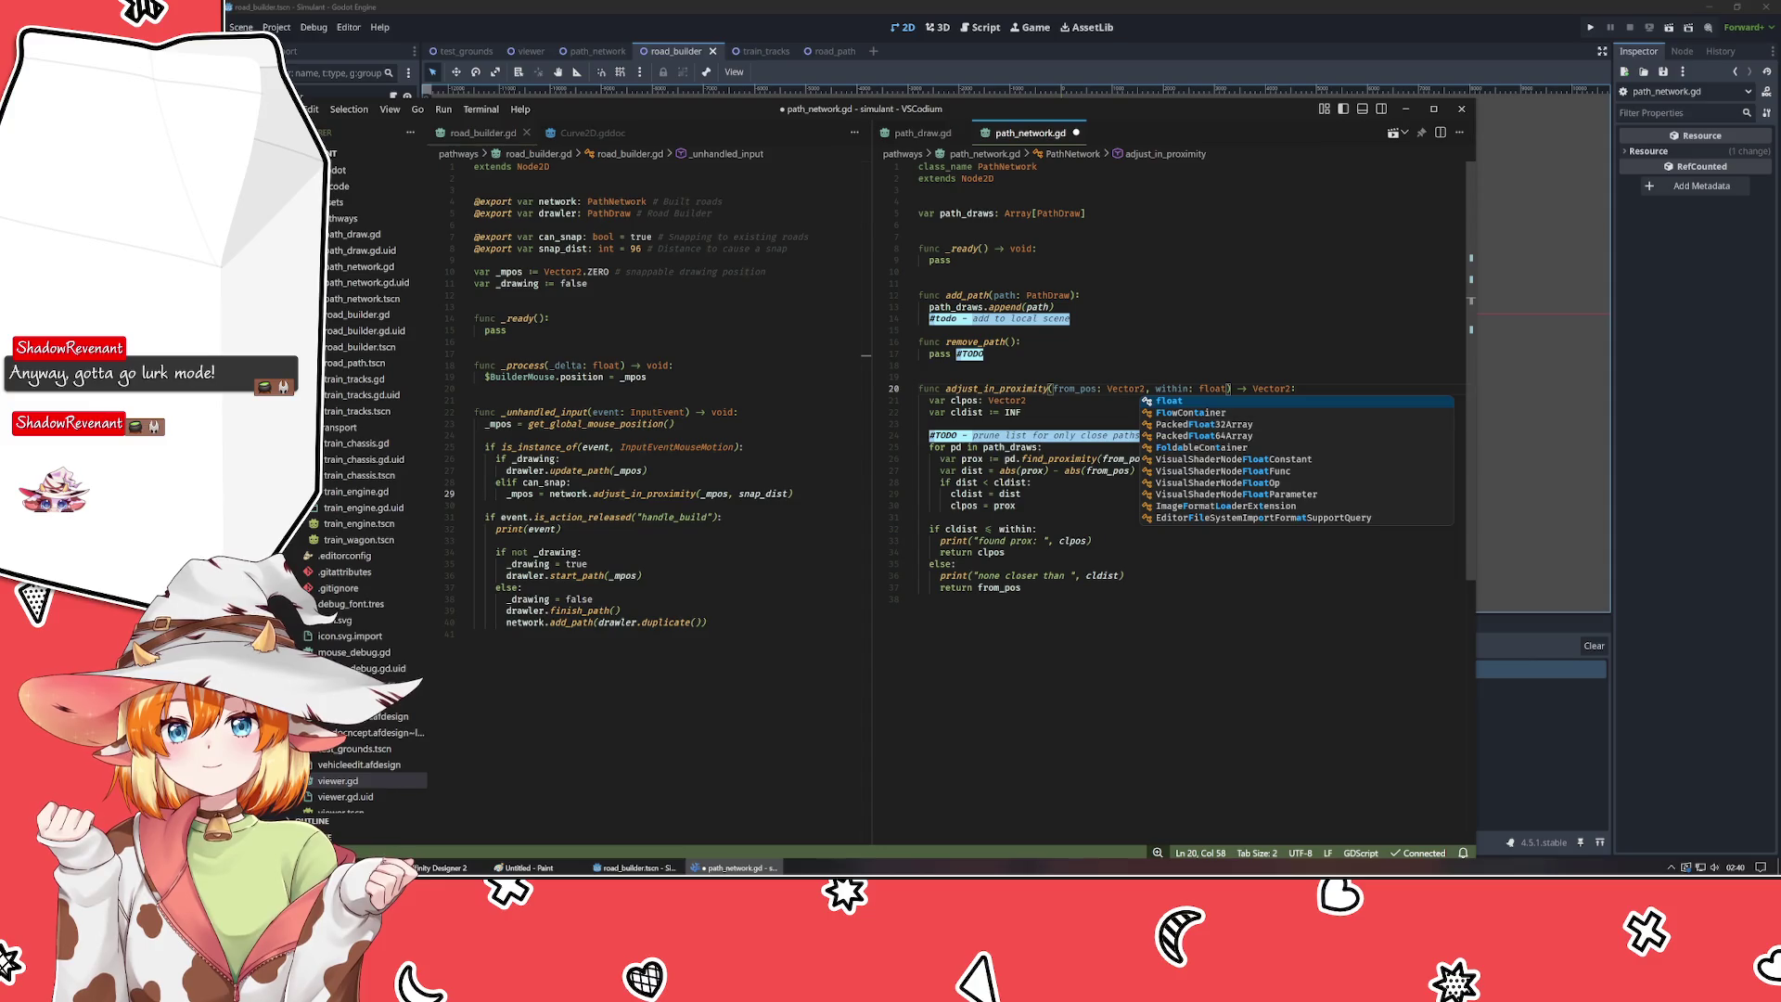
{"action": "left_click", "coordinate": [605, 249]}
{"action": "double_click", "coordinate": [604, 249]}
{"action": "type", "text": "float"}
{"action": "key", "text": "End"}
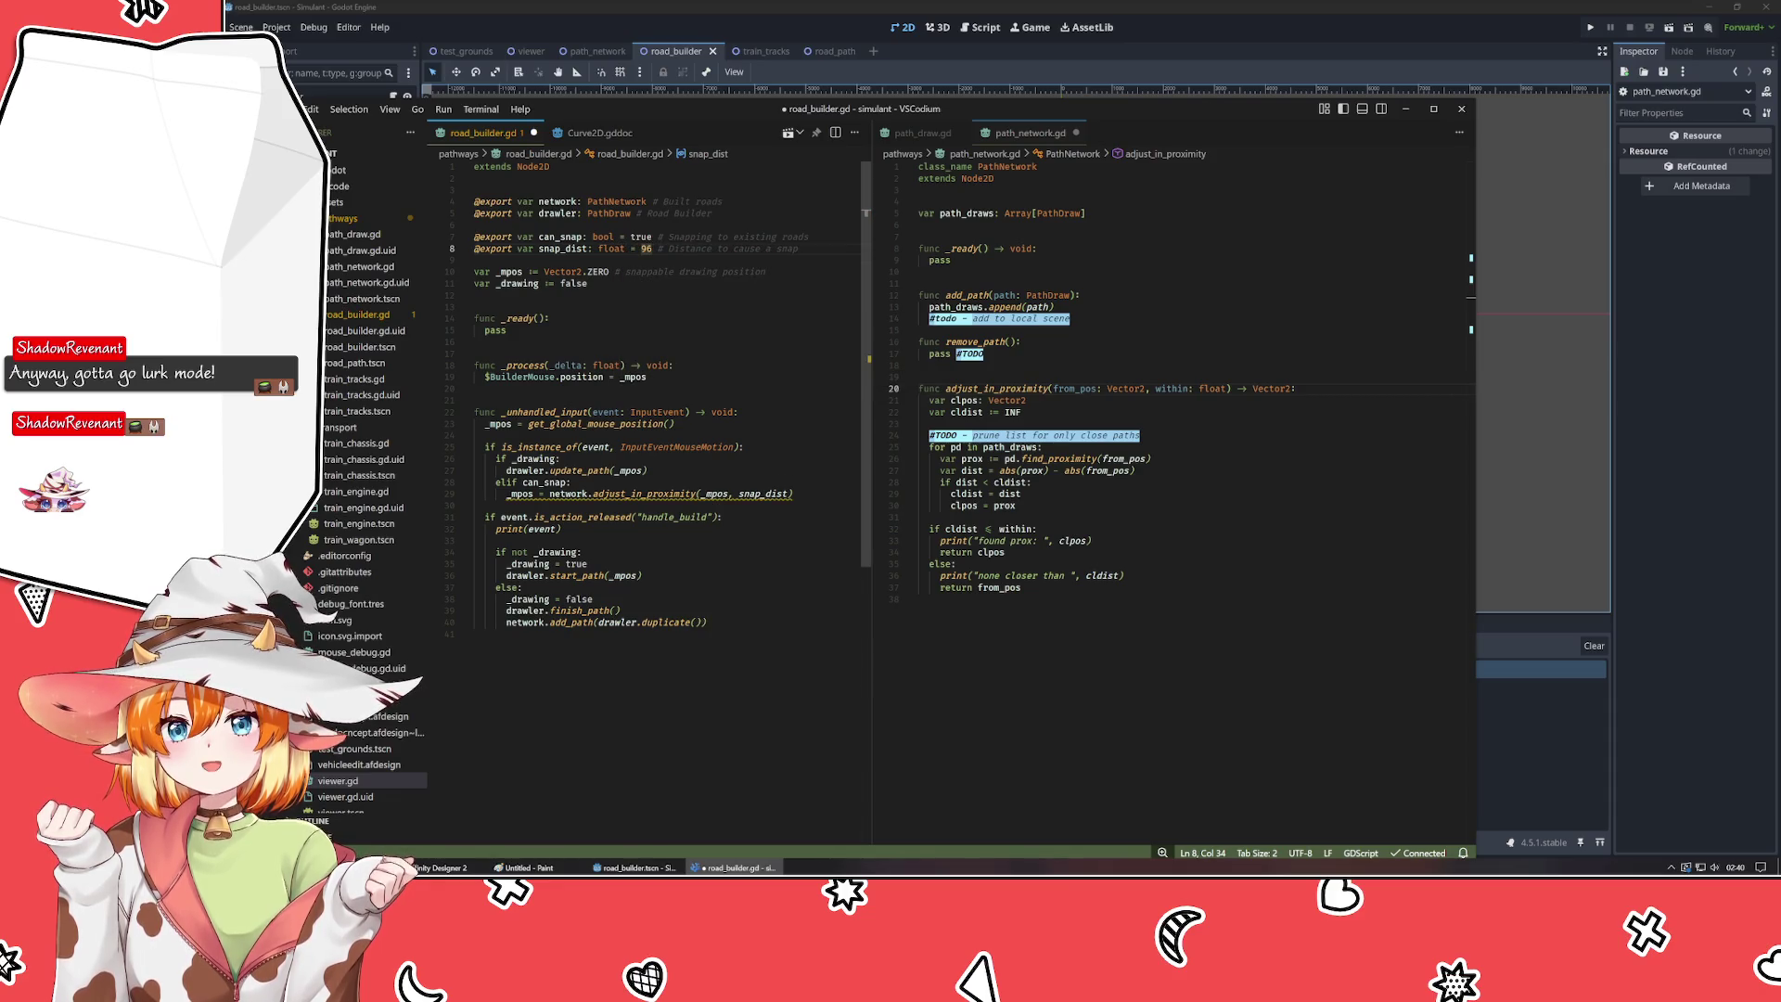
{"action": "type", "text": ".0"}
- Save road_builder.gd and start a new debug run in Godot
{"action": "left_click", "coordinate": [474, 342]}
{"action": "key", "text": "ctrl+s"}
{"action": "left_click", "coordinate": [918, 598]}
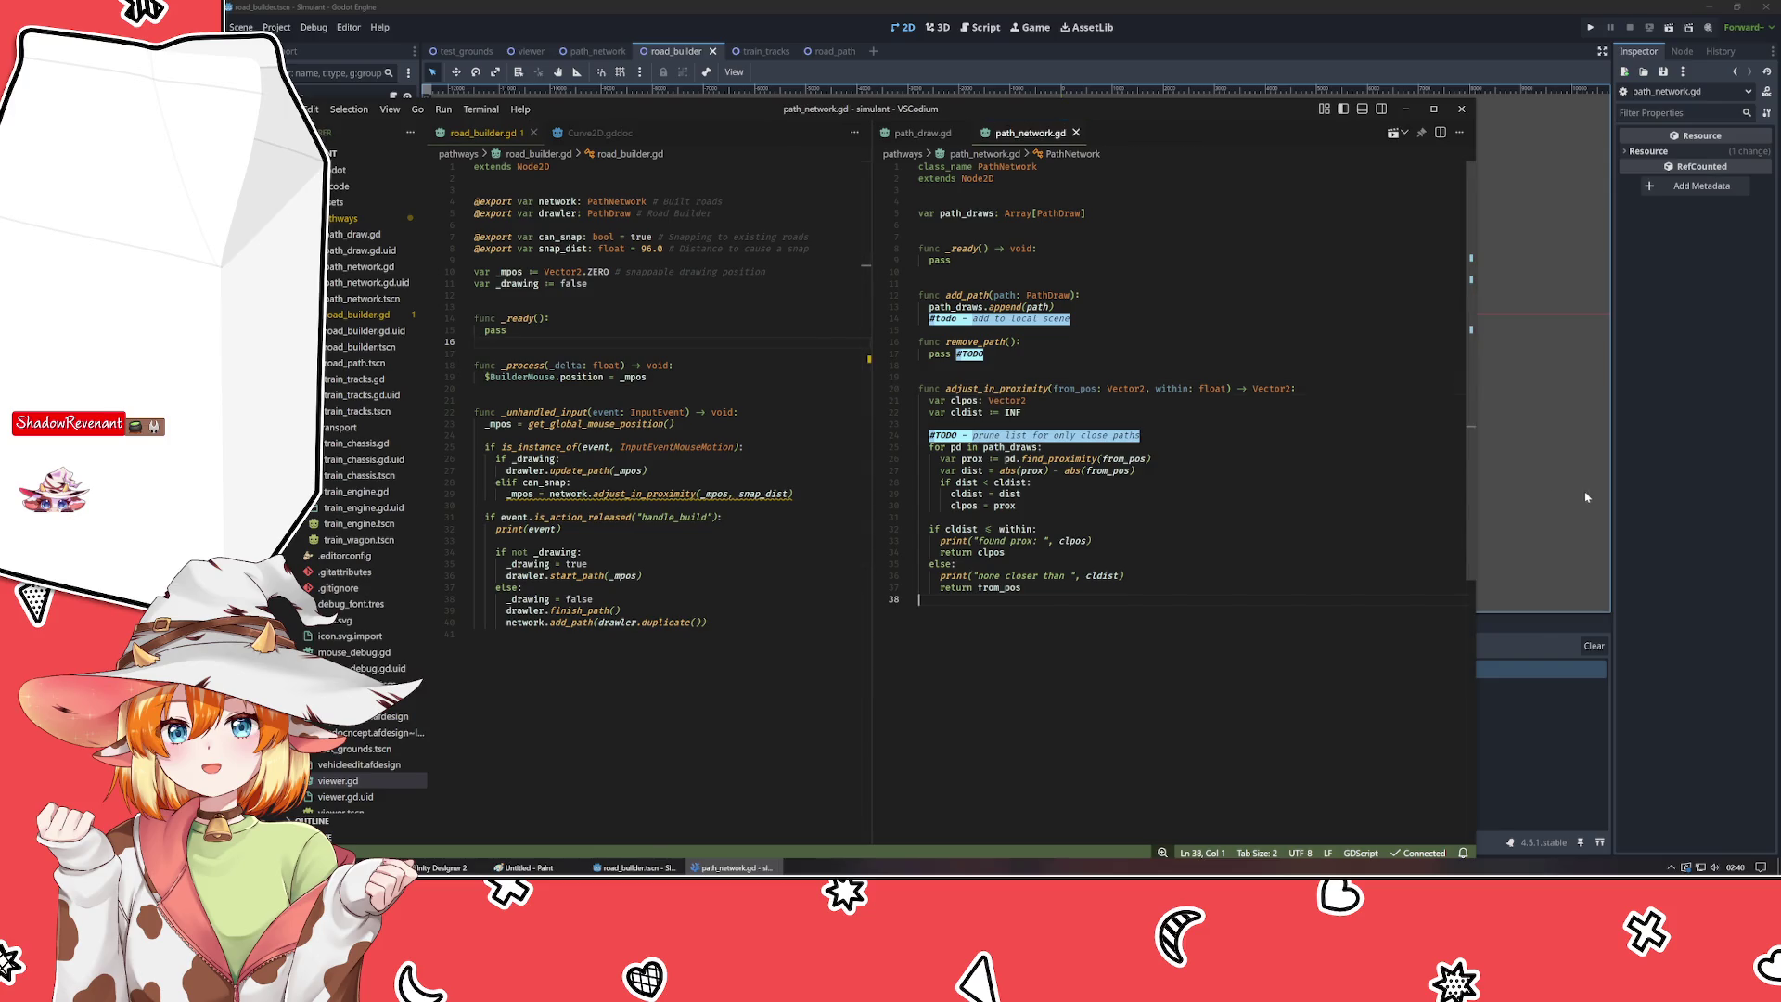
{"action": "left_click", "coordinate": [1586, 498]}
{"action": "key", "text": "F5"}
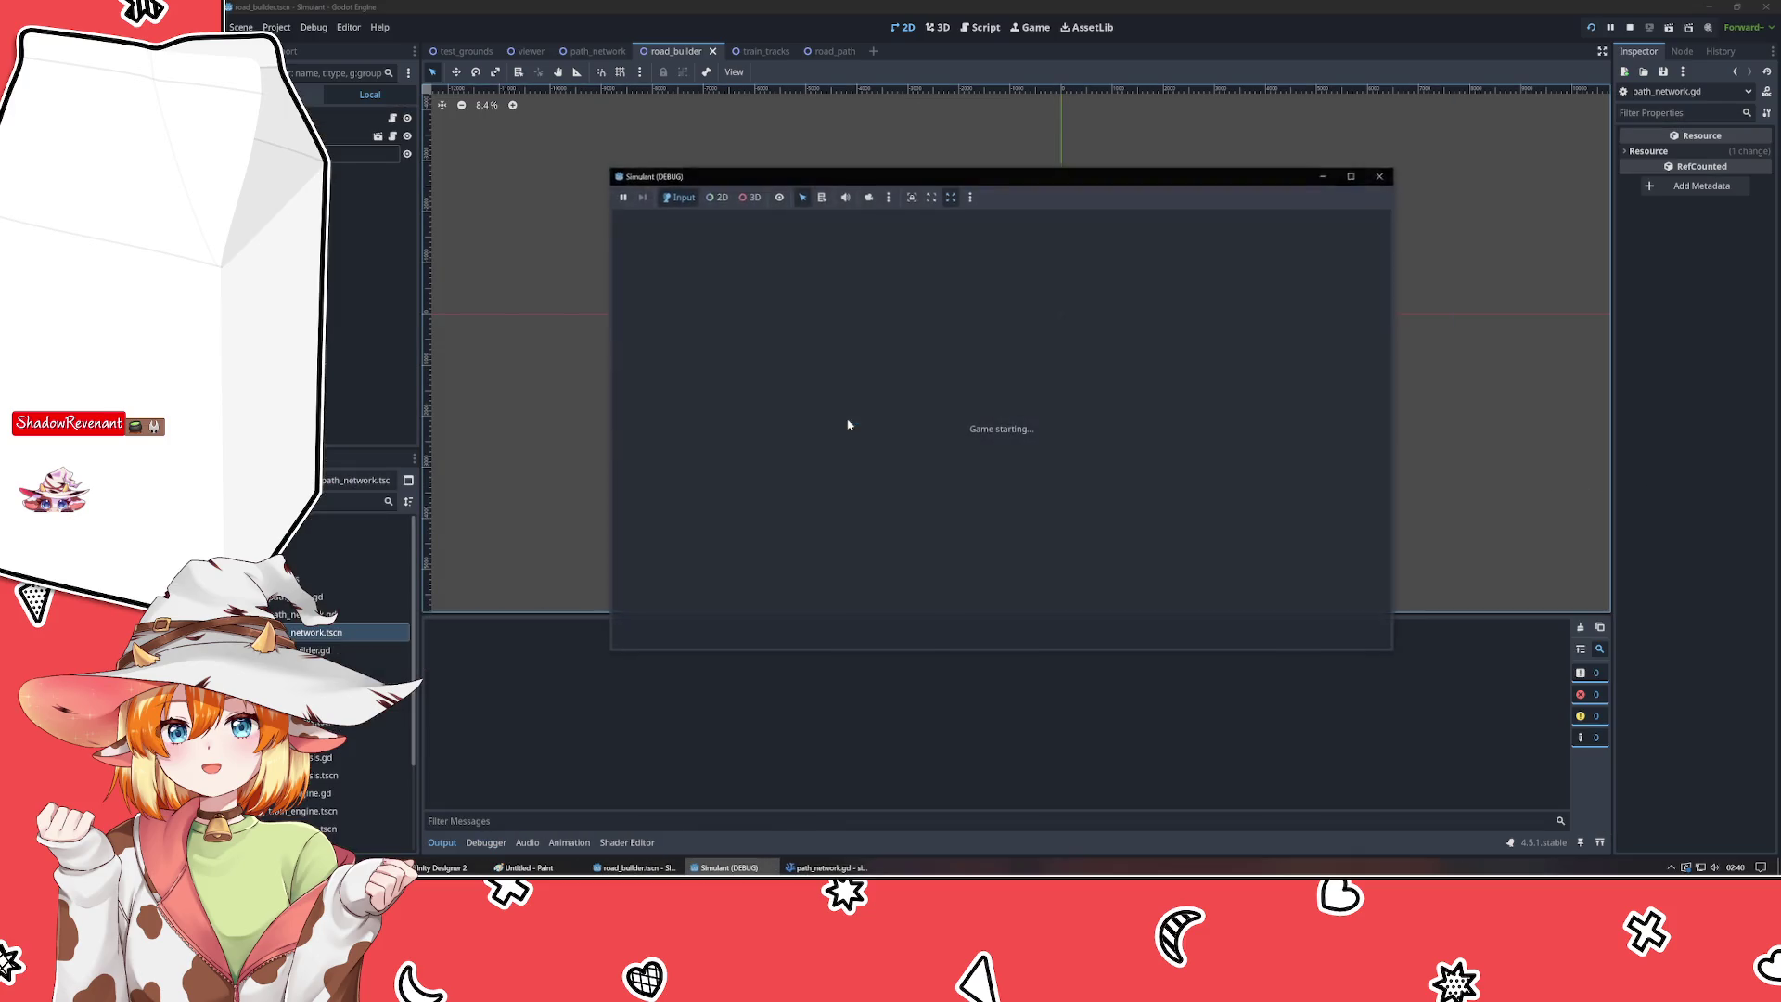
- Redraw a road to reproduce the Vector2/float Invalid operands error, stop, and jump to line 28
{"action": "left_click", "coordinate": [679, 538]}
{"action": "left_click", "coordinate": [1187, 397]}
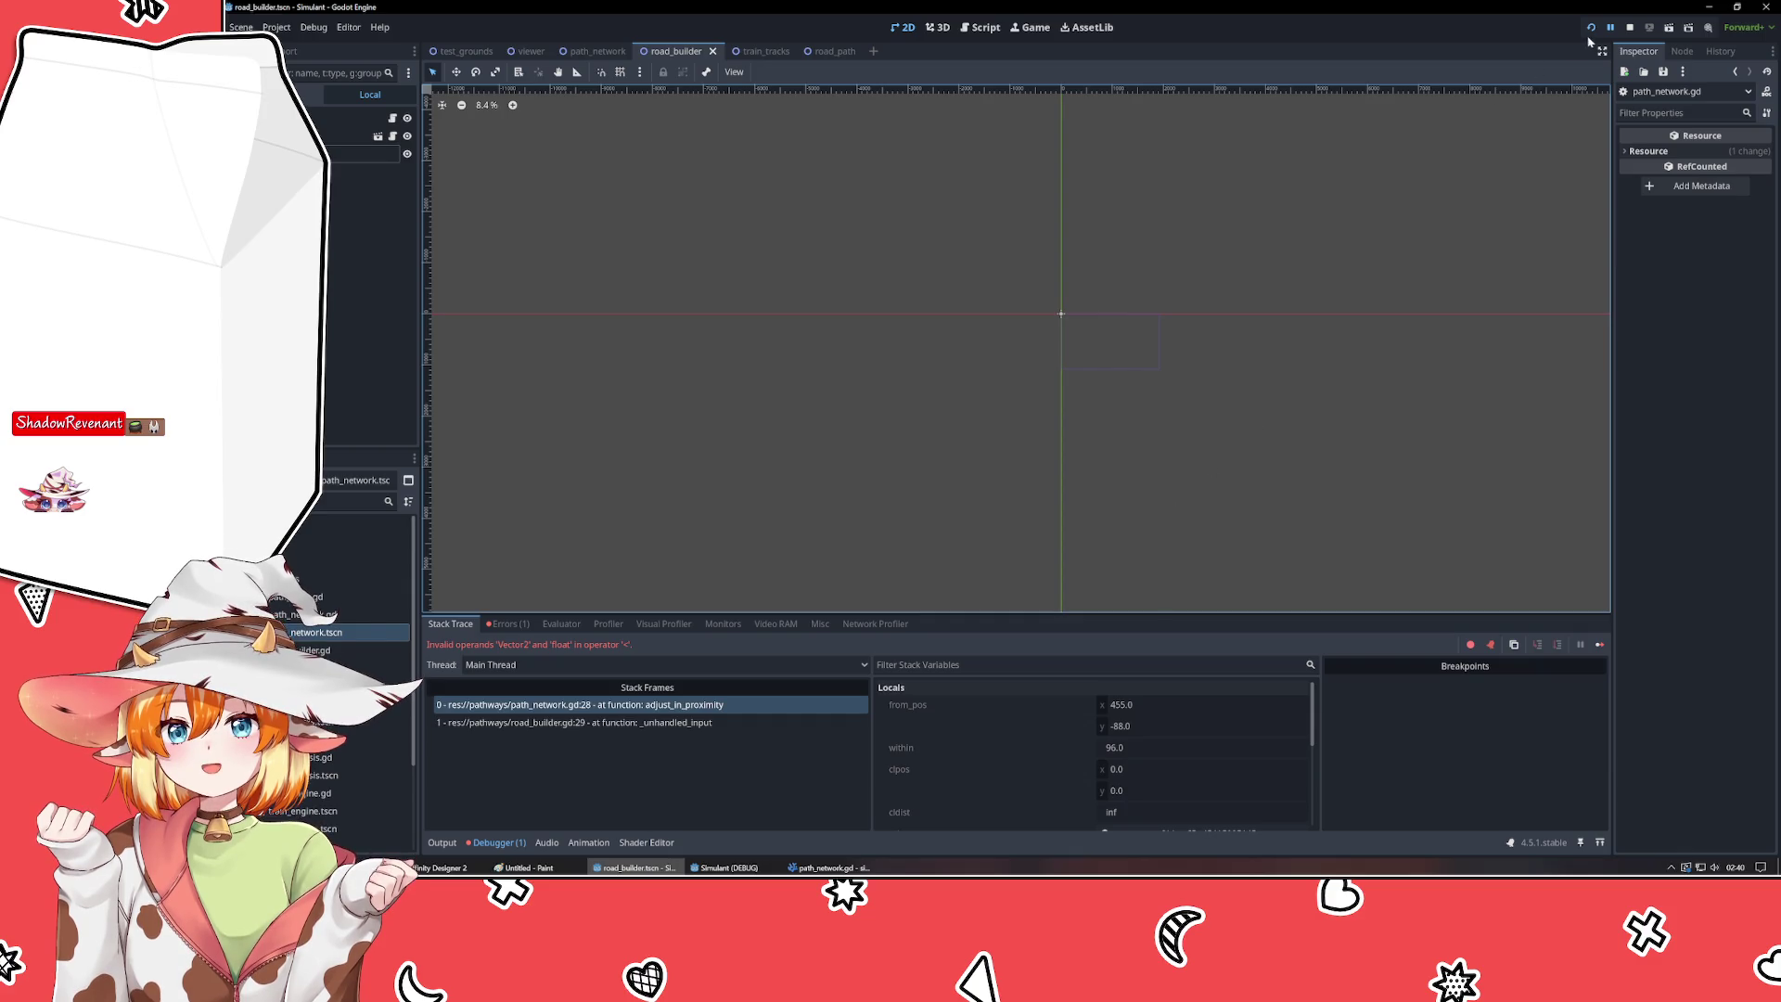
{"action": "left_click", "coordinate": [1630, 26]}
{"action": "left_click", "coordinate": [508, 623]}
{"action": "double_click", "coordinate": [594, 669]}
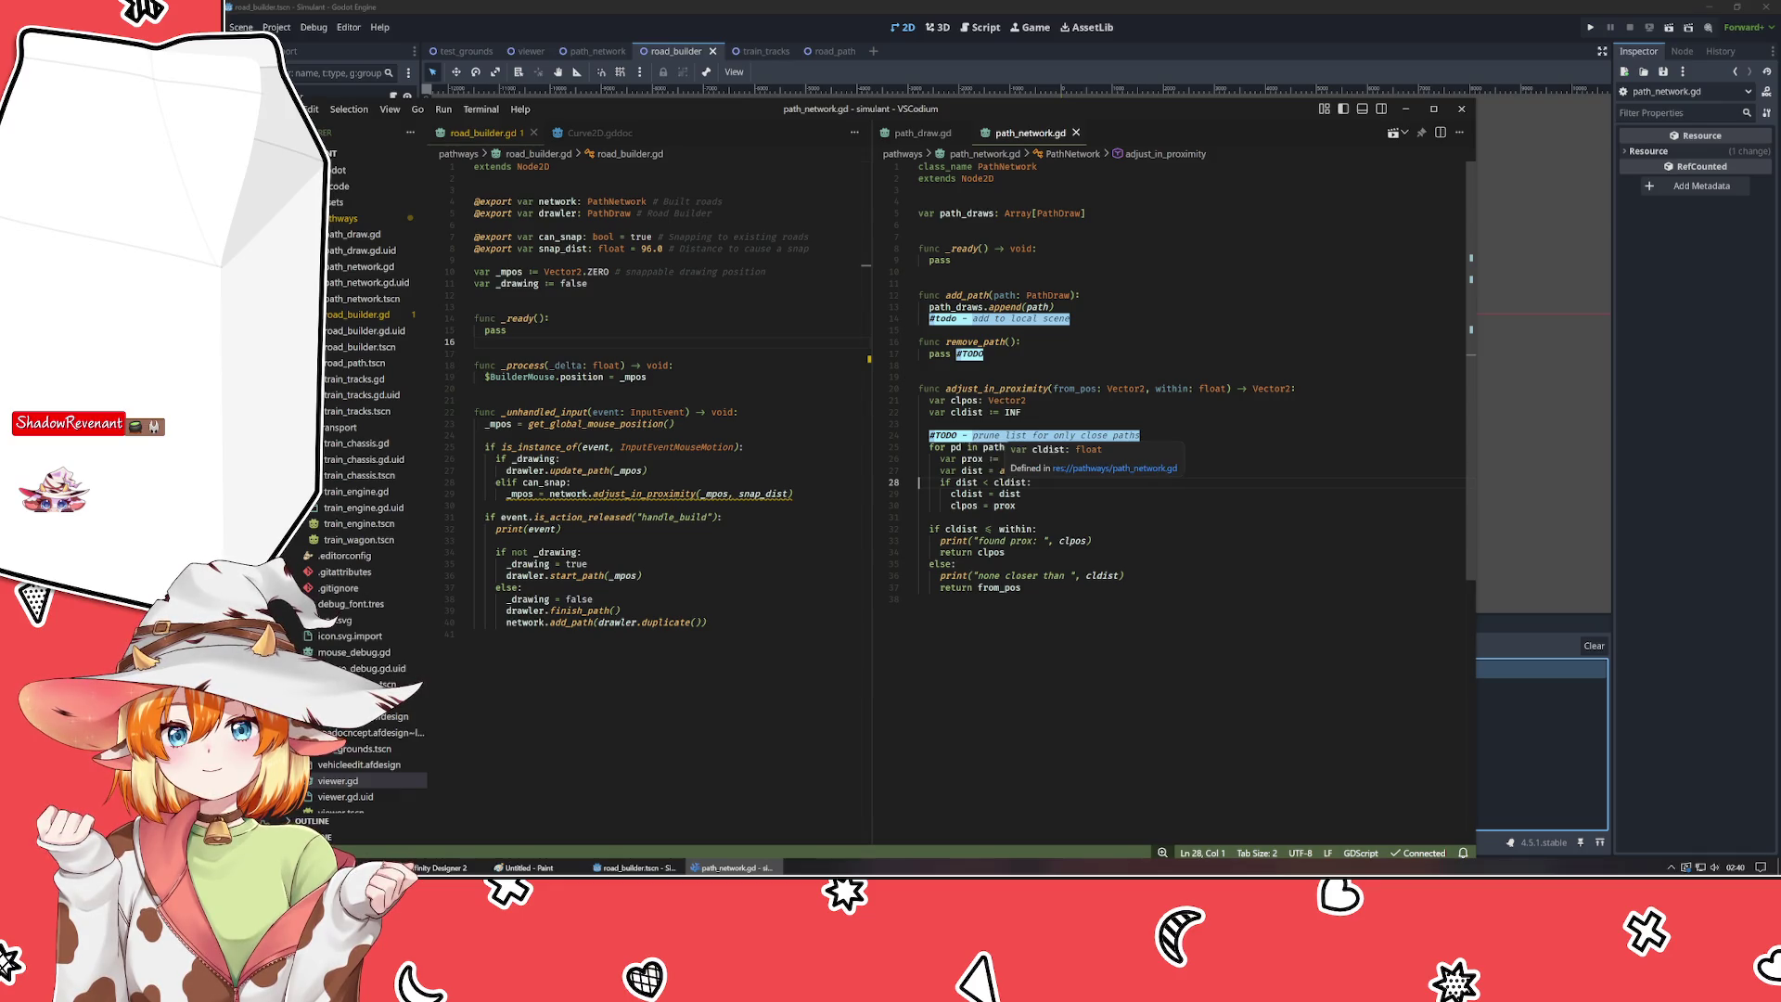
- Revert snap_dist and within back to int in road_builder.gd and path_network.gd
{"action": "left_click", "coordinate": [920, 599]}
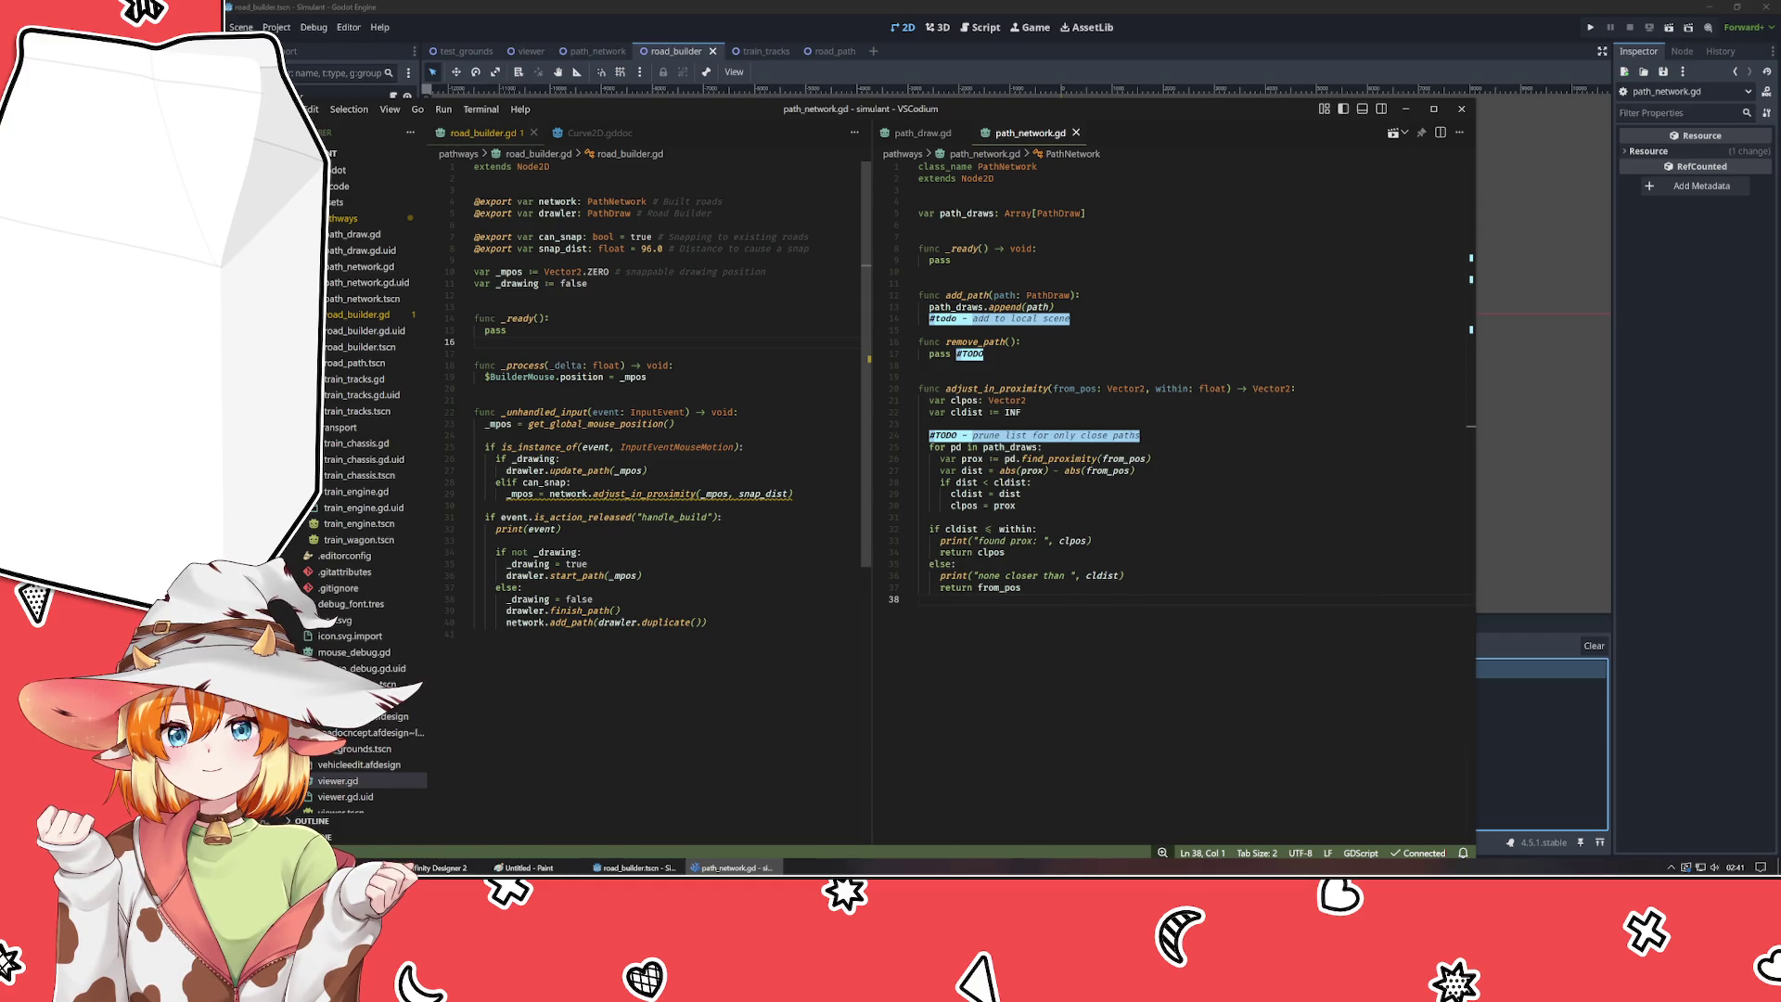
{"action": "key", "text": "ctrl+1"}
{"action": "key", "text": "ctrl+z"}
{"action": "key", "text": "ctrl+z"}
{"action": "key", "text": "ctrl+z"}
{"action": "key", "text": "ctrl+y"}
{"action": "key", "text": "ctrl+y"}
{"action": "key", "text": "ctrl+y"}
{"action": "key", "text": "ctrl+z"}
{"action": "key", "text": "ctrl+2"}
{"action": "key", "text": "ctrl+z"}
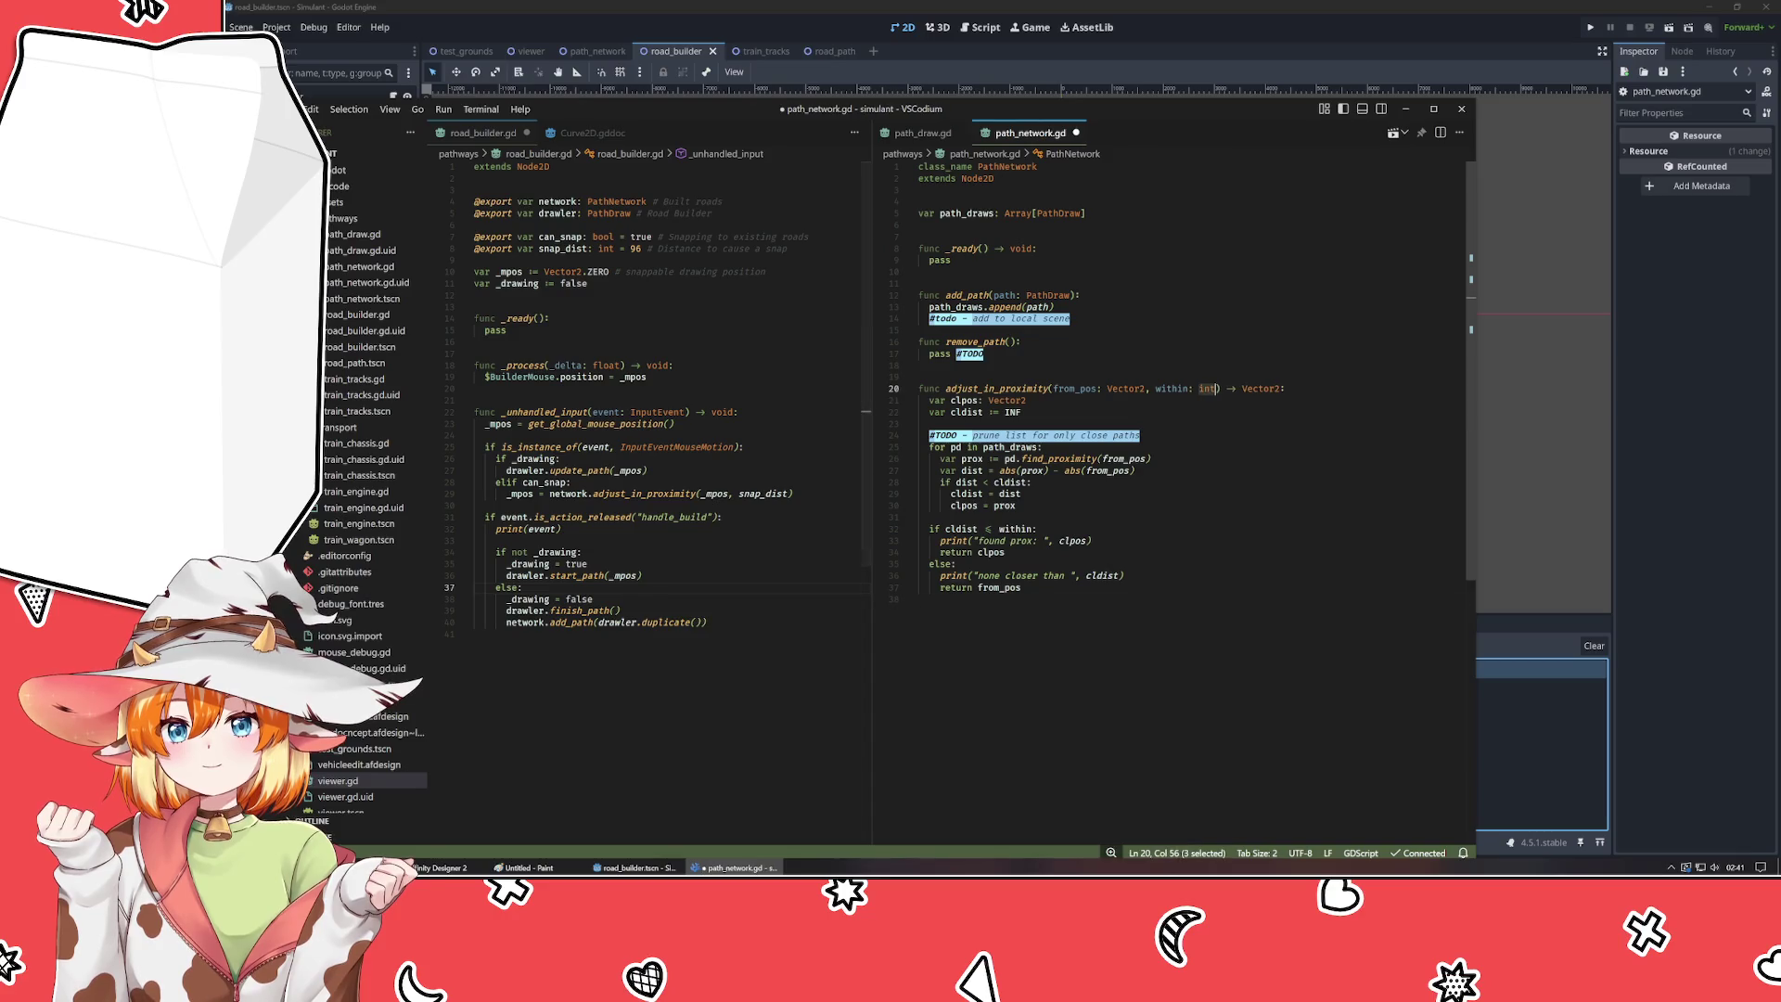
{"action": "key", "text": "ctrl+z"}
{"action": "key", "text": "ctrl+1"}
{"action": "key", "text": "ctrl+z"}
{"action": "key", "text": "ctrl+2"}
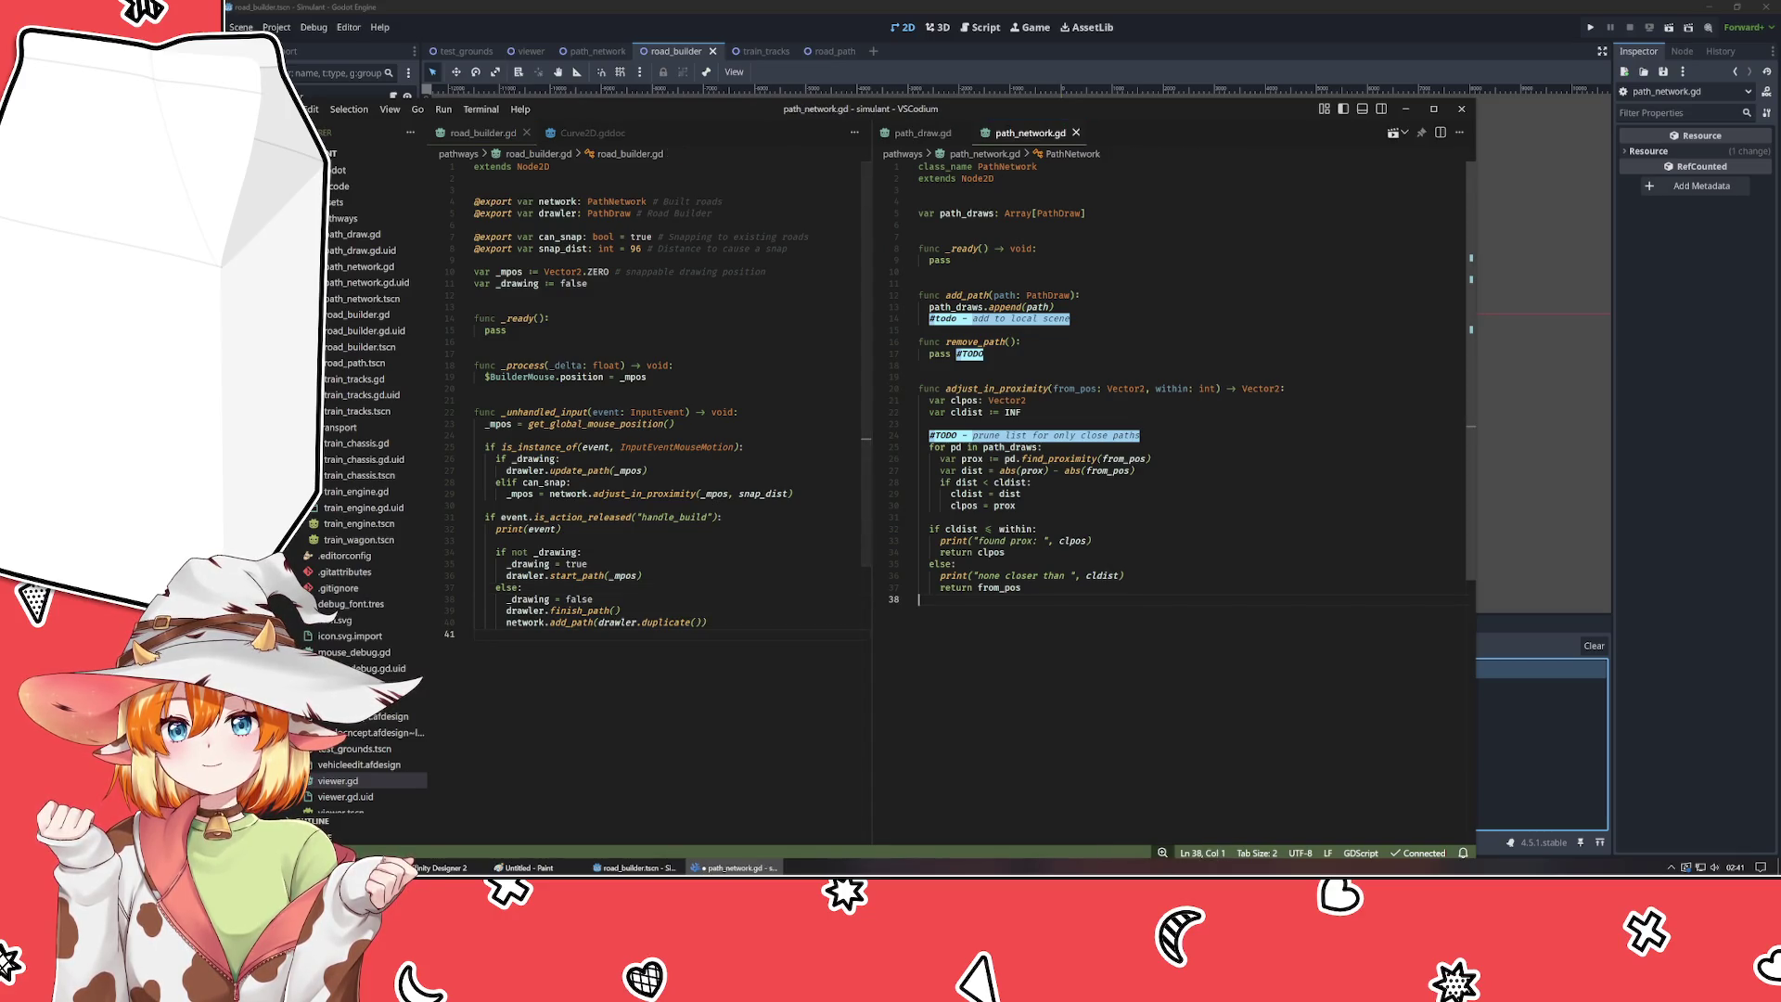
- Wrap line 27 as var dist = len(abs(prox) - abs(from_pos)) and save
{"action": "left_click", "coordinate": [1017, 505]}
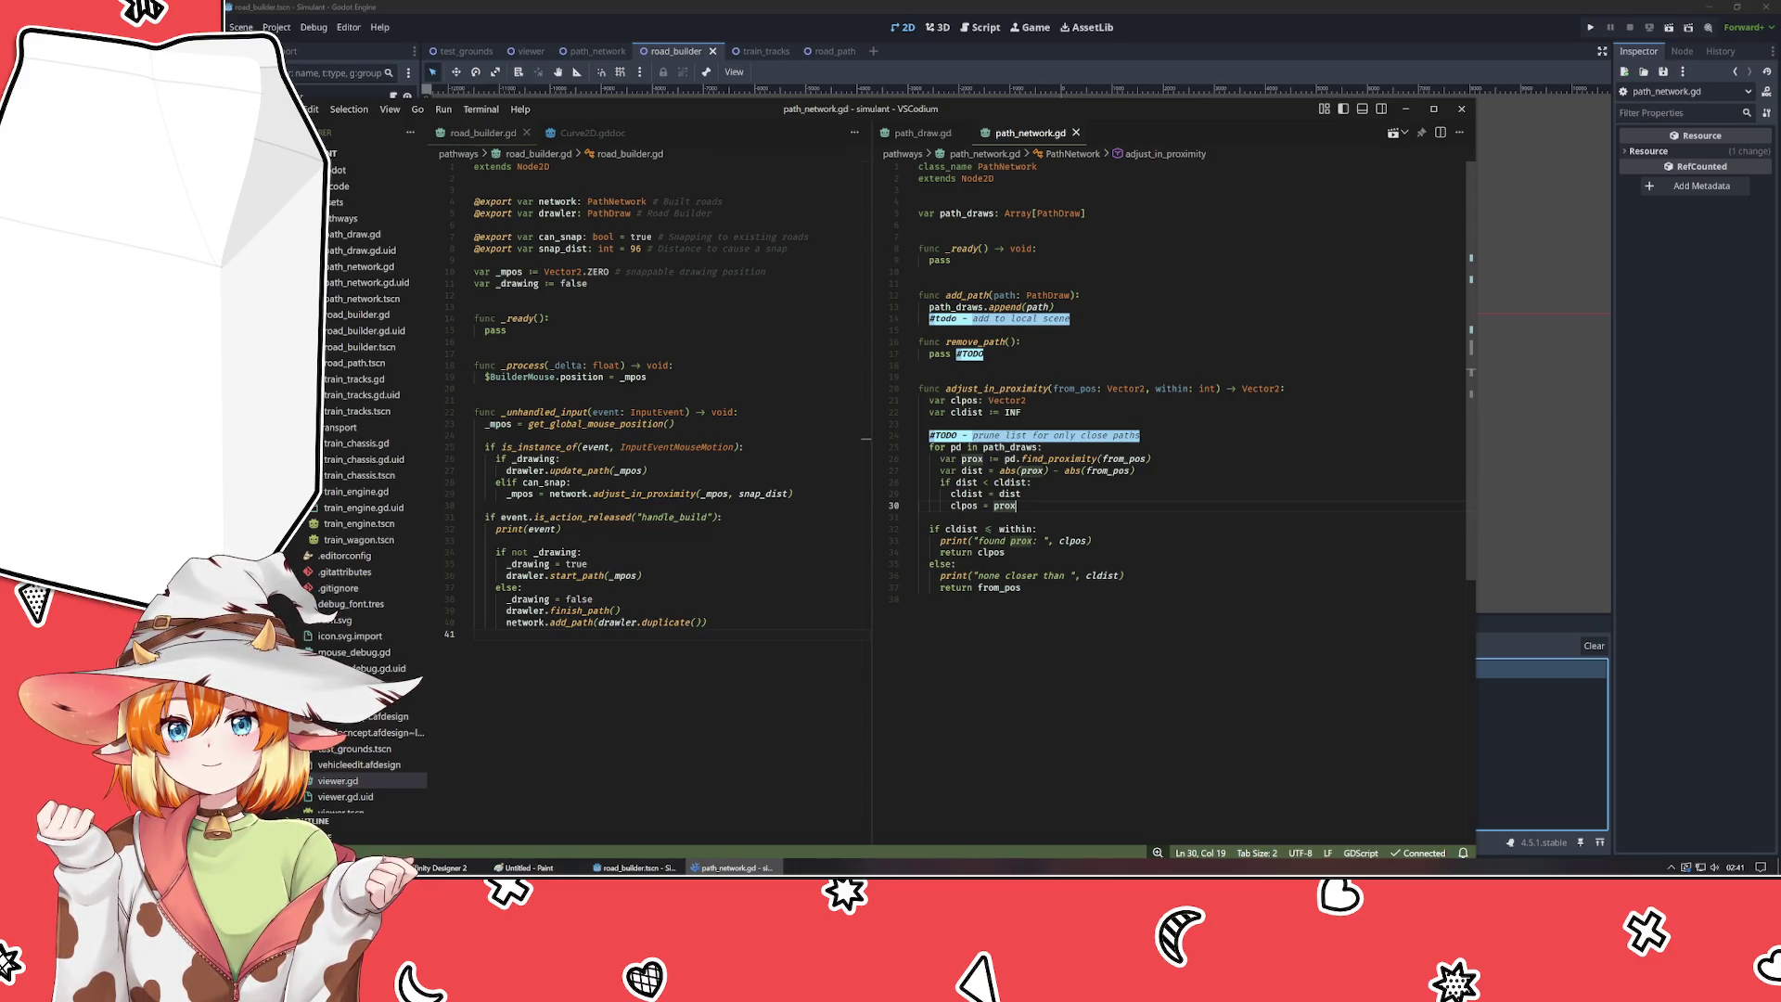
{"action": "left_click", "coordinate": [1133, 470]}
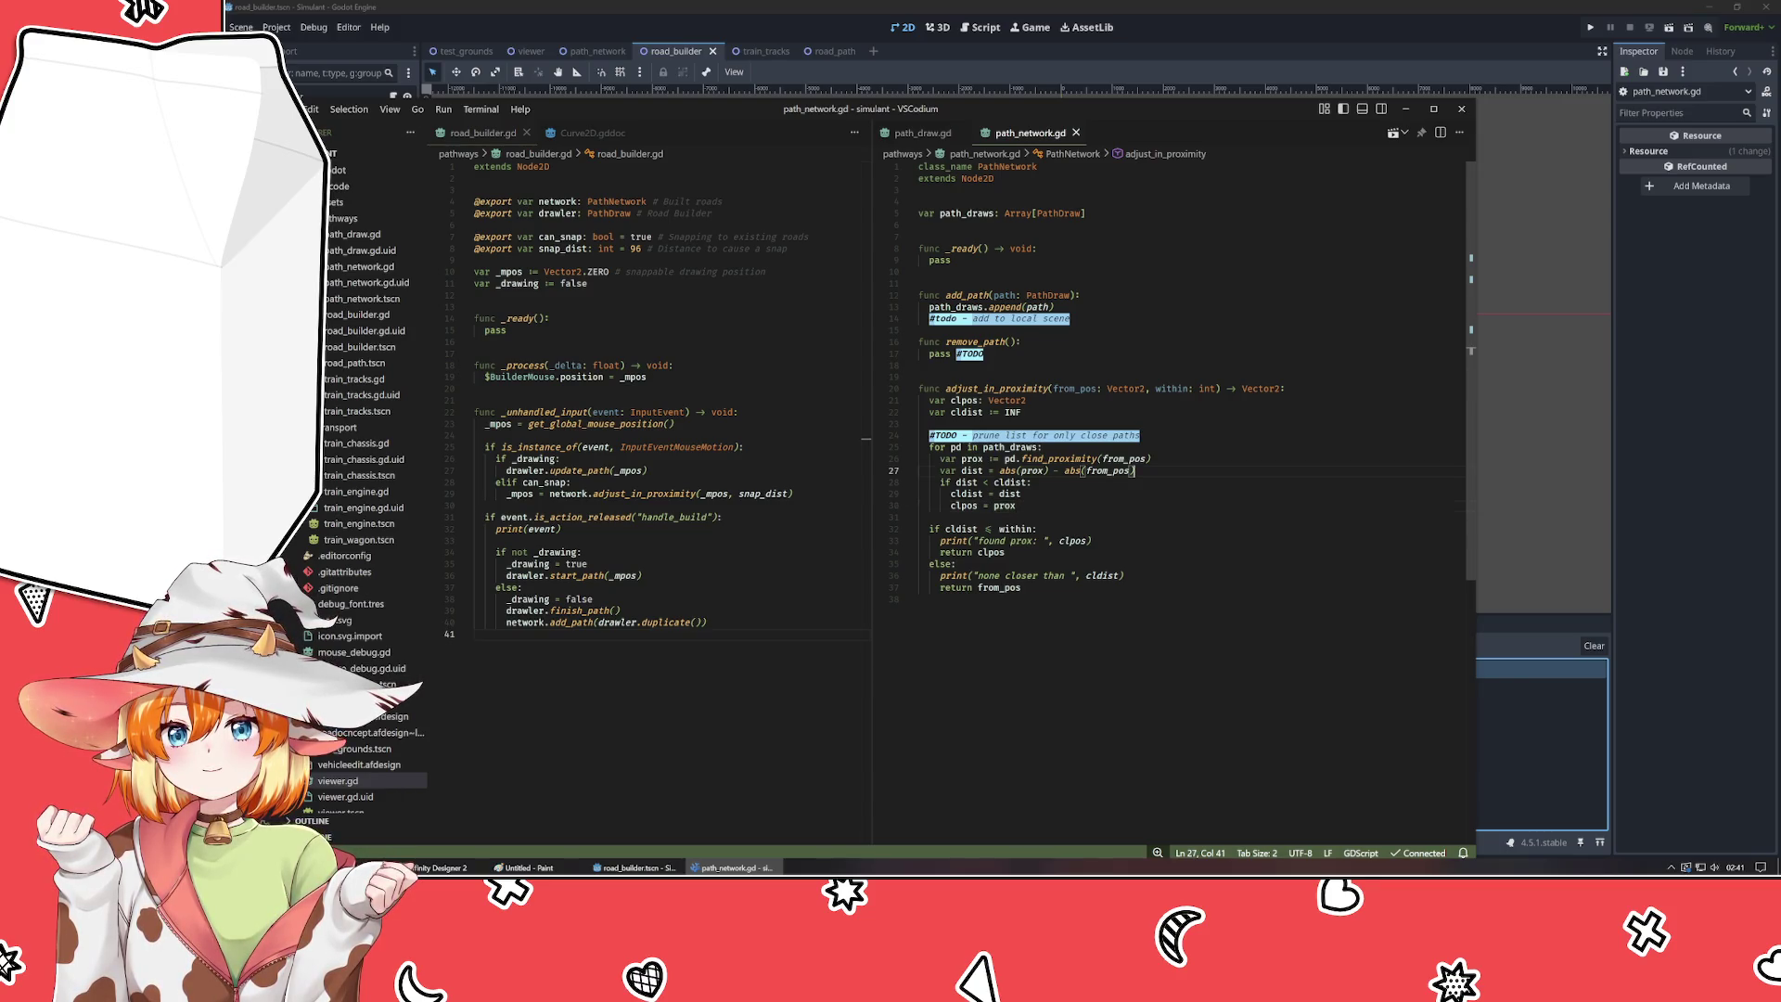
{"action": "key", "text": "Left"}
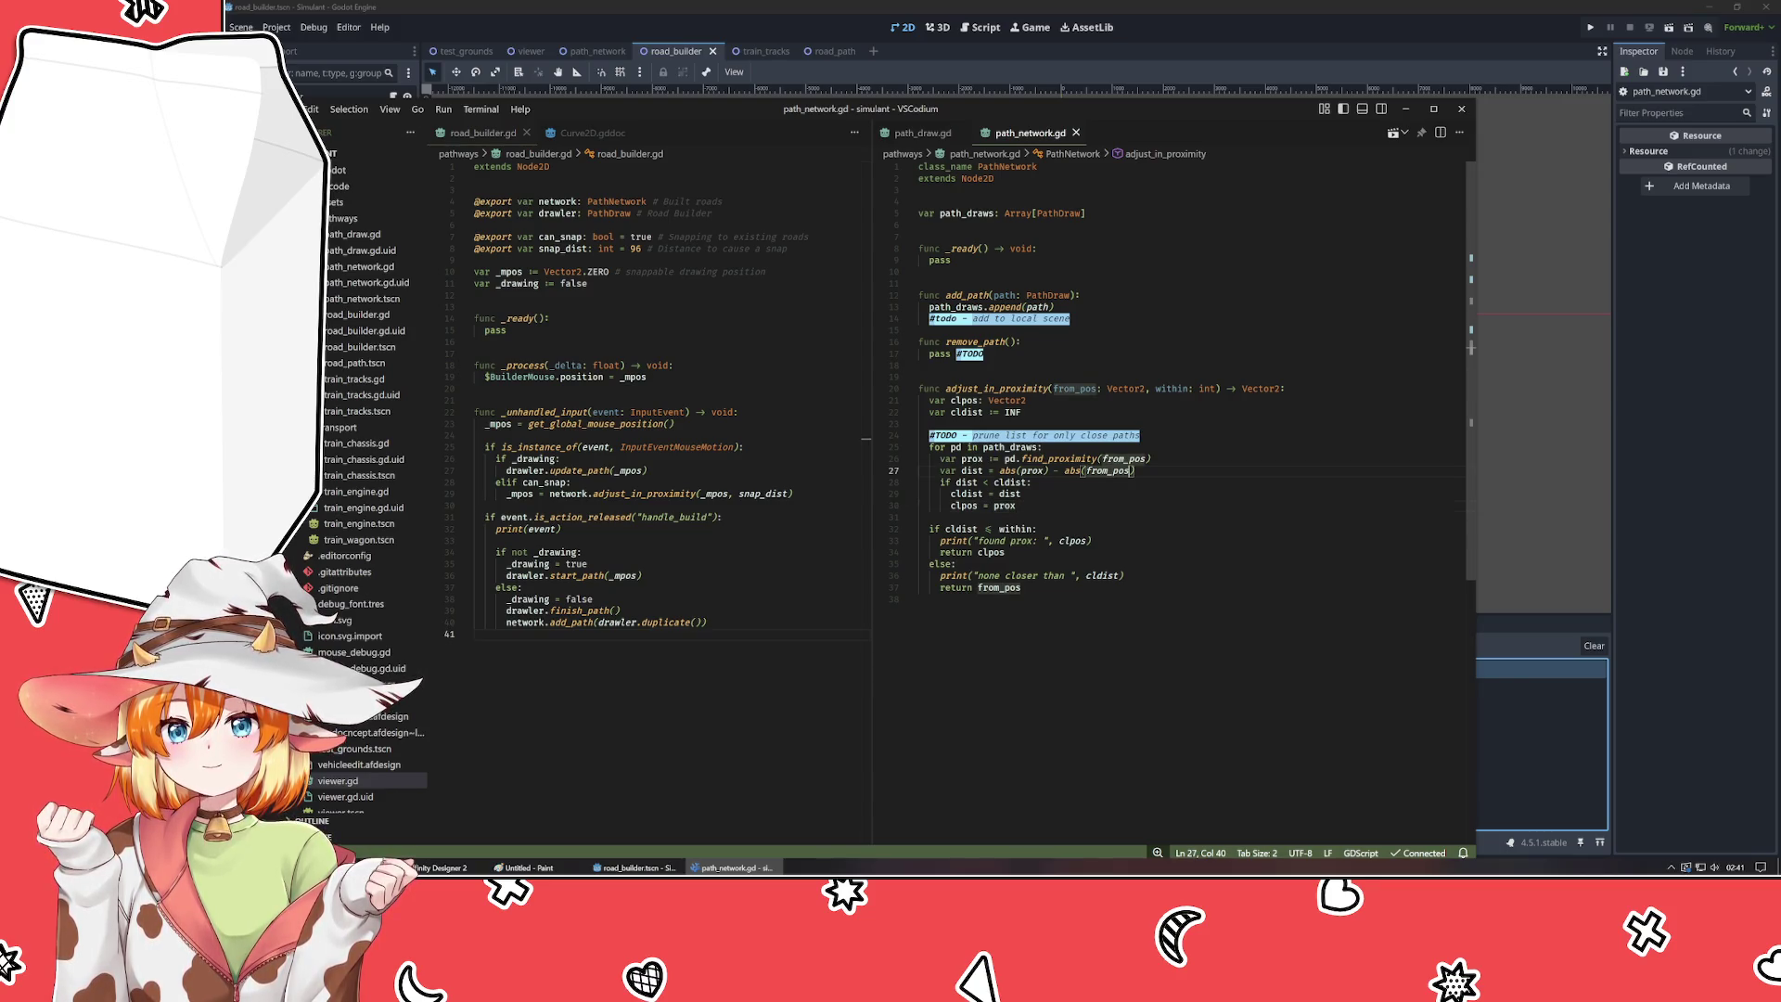
{"action": "left_click", "coordinate": [1000, 471]}
{"action": "type", "text": "len("}
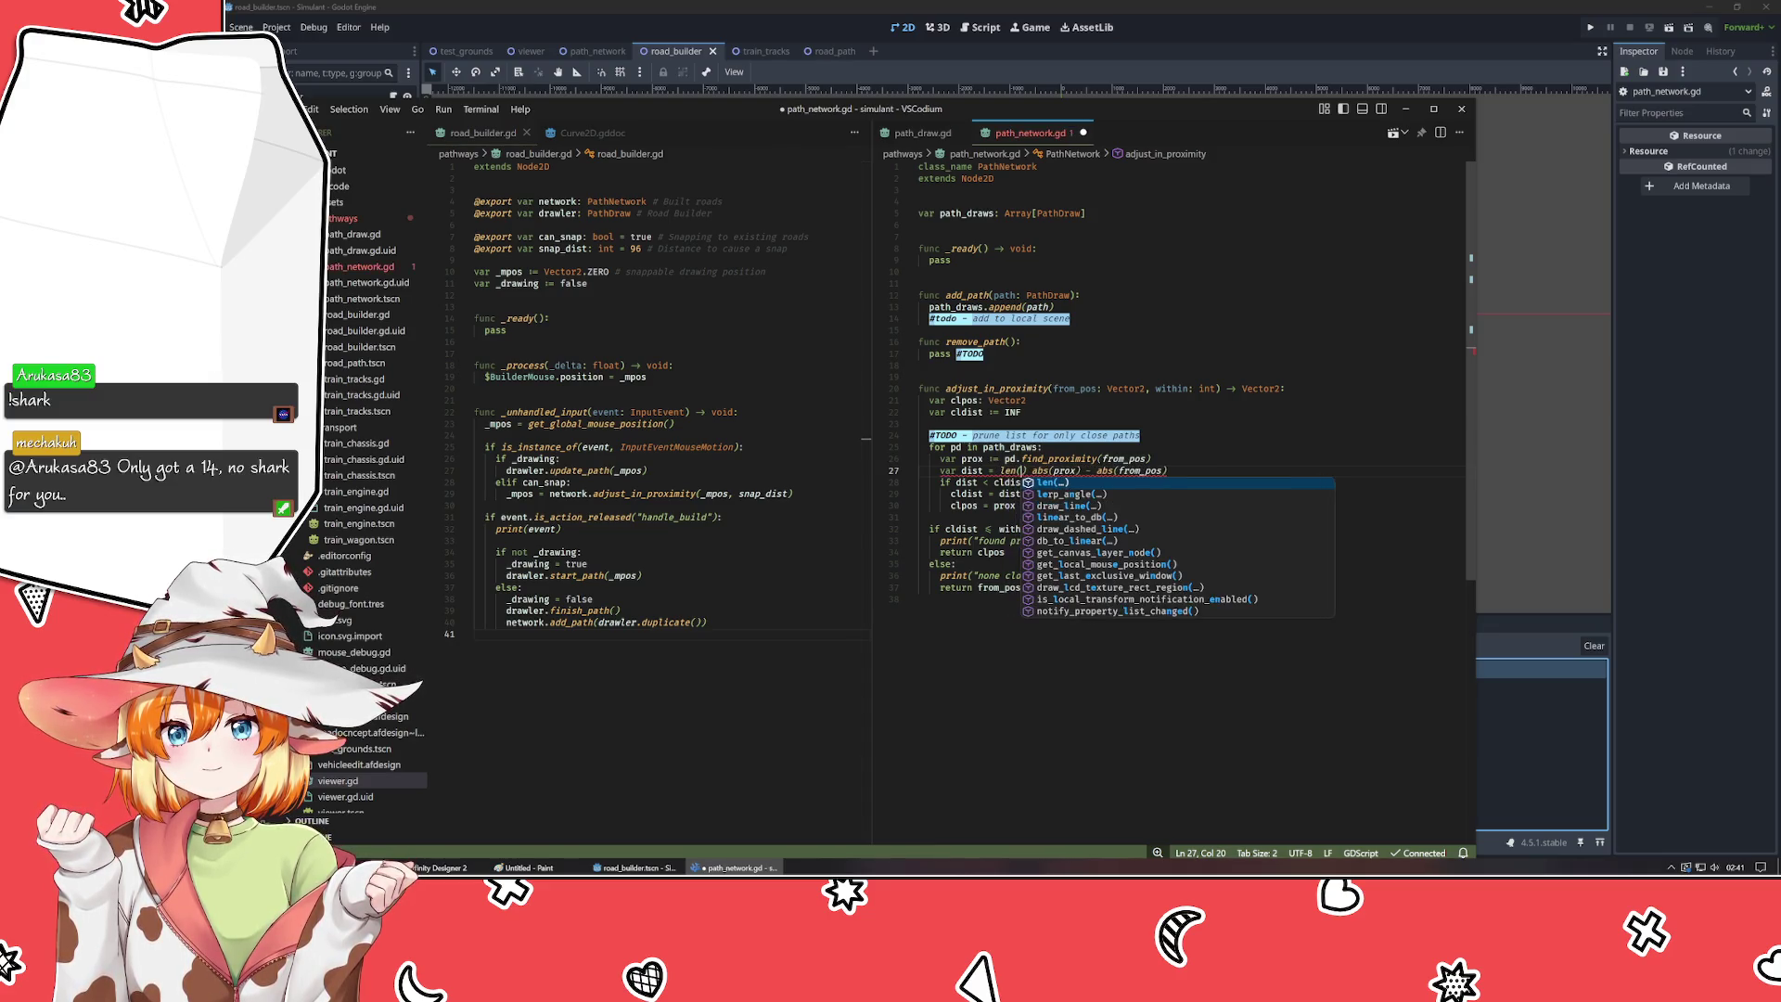
{"action": "key", "text": "Return"}
{"action": "key", "text": "End"}
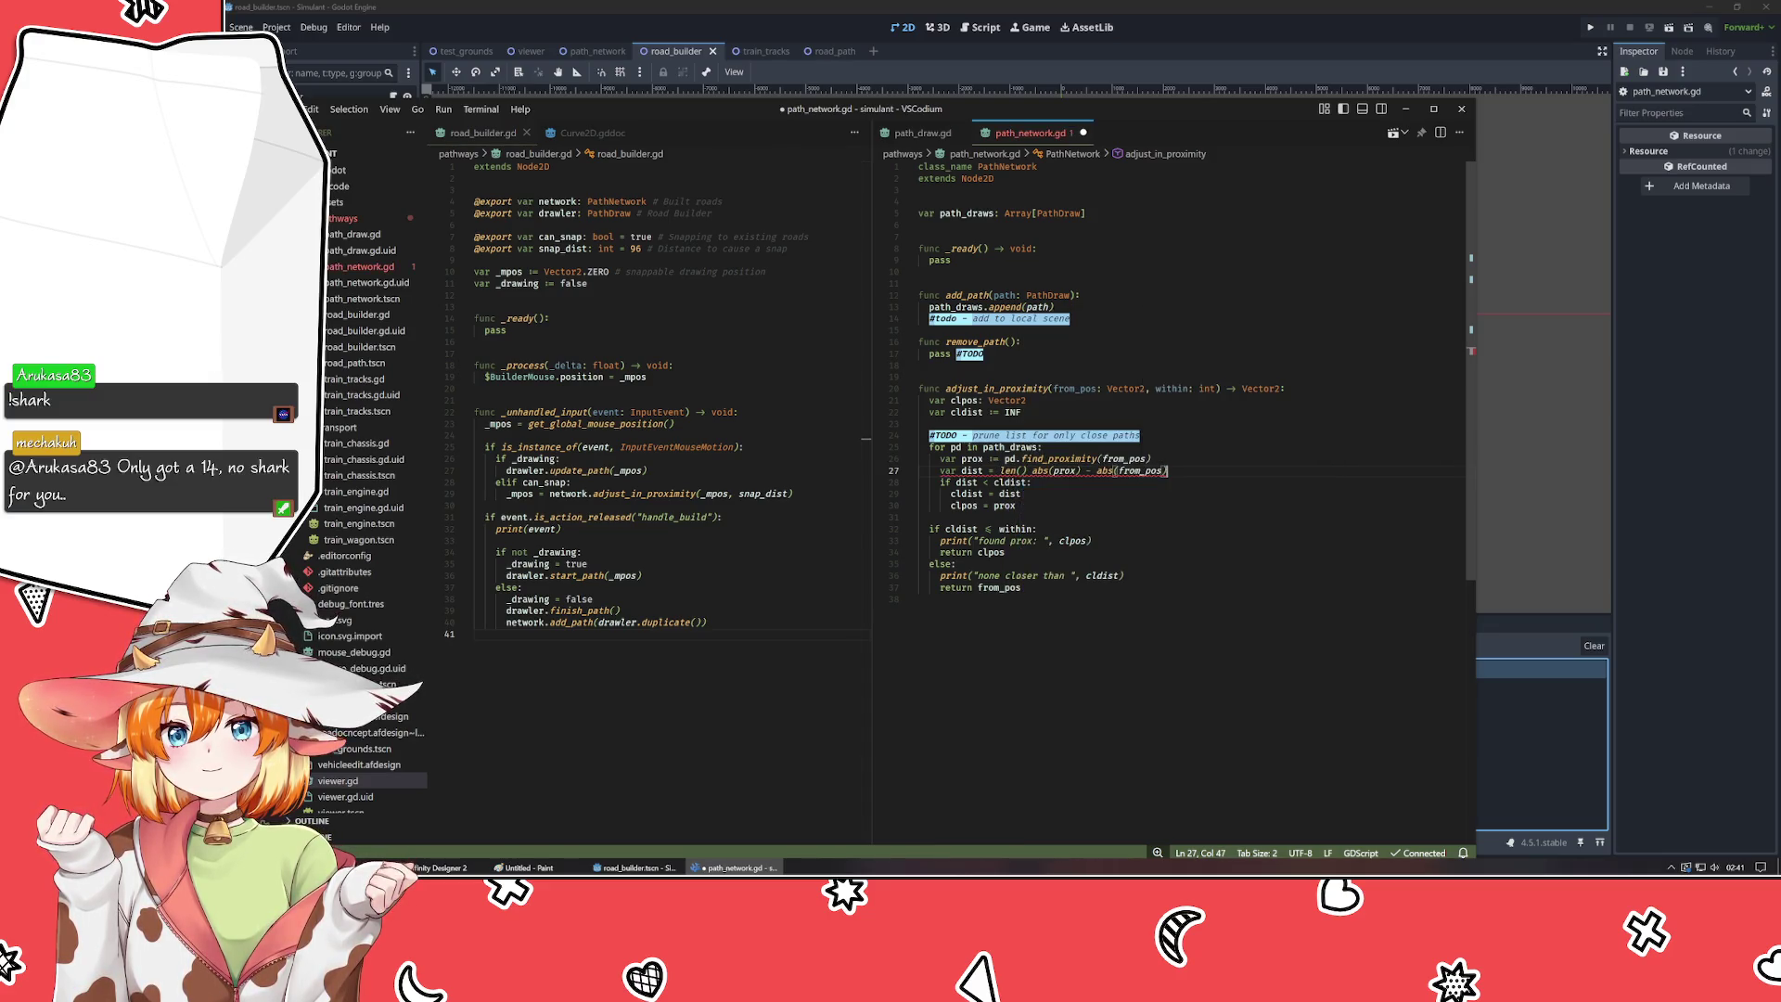
{"action": "left_click", "coordinate": [1023, 470]}
{"action": "key", "text": "BackSpace"}
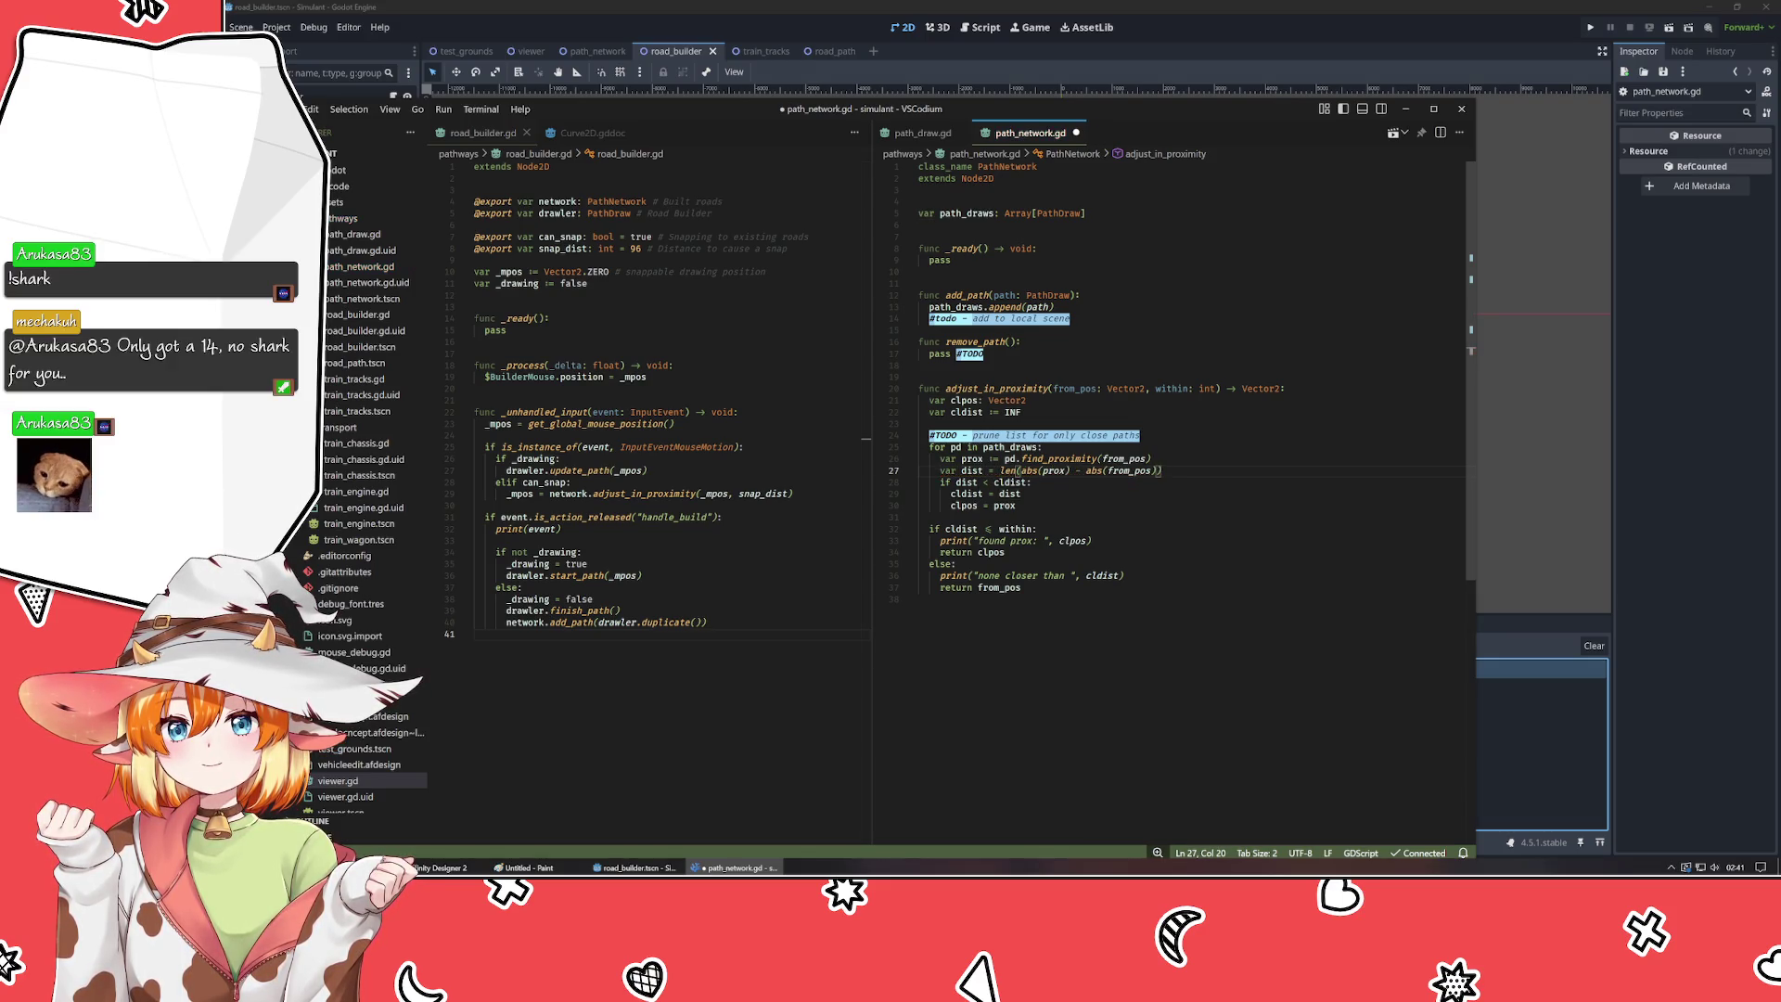
{"action": "key", "text": "ctrl+s"}
- Run the game, draw a road to hit the len() Vector2 error on line 27, then stop
{"action": "key", "text": "alt+Tab"}
{"action": "key", "text": "F5"}
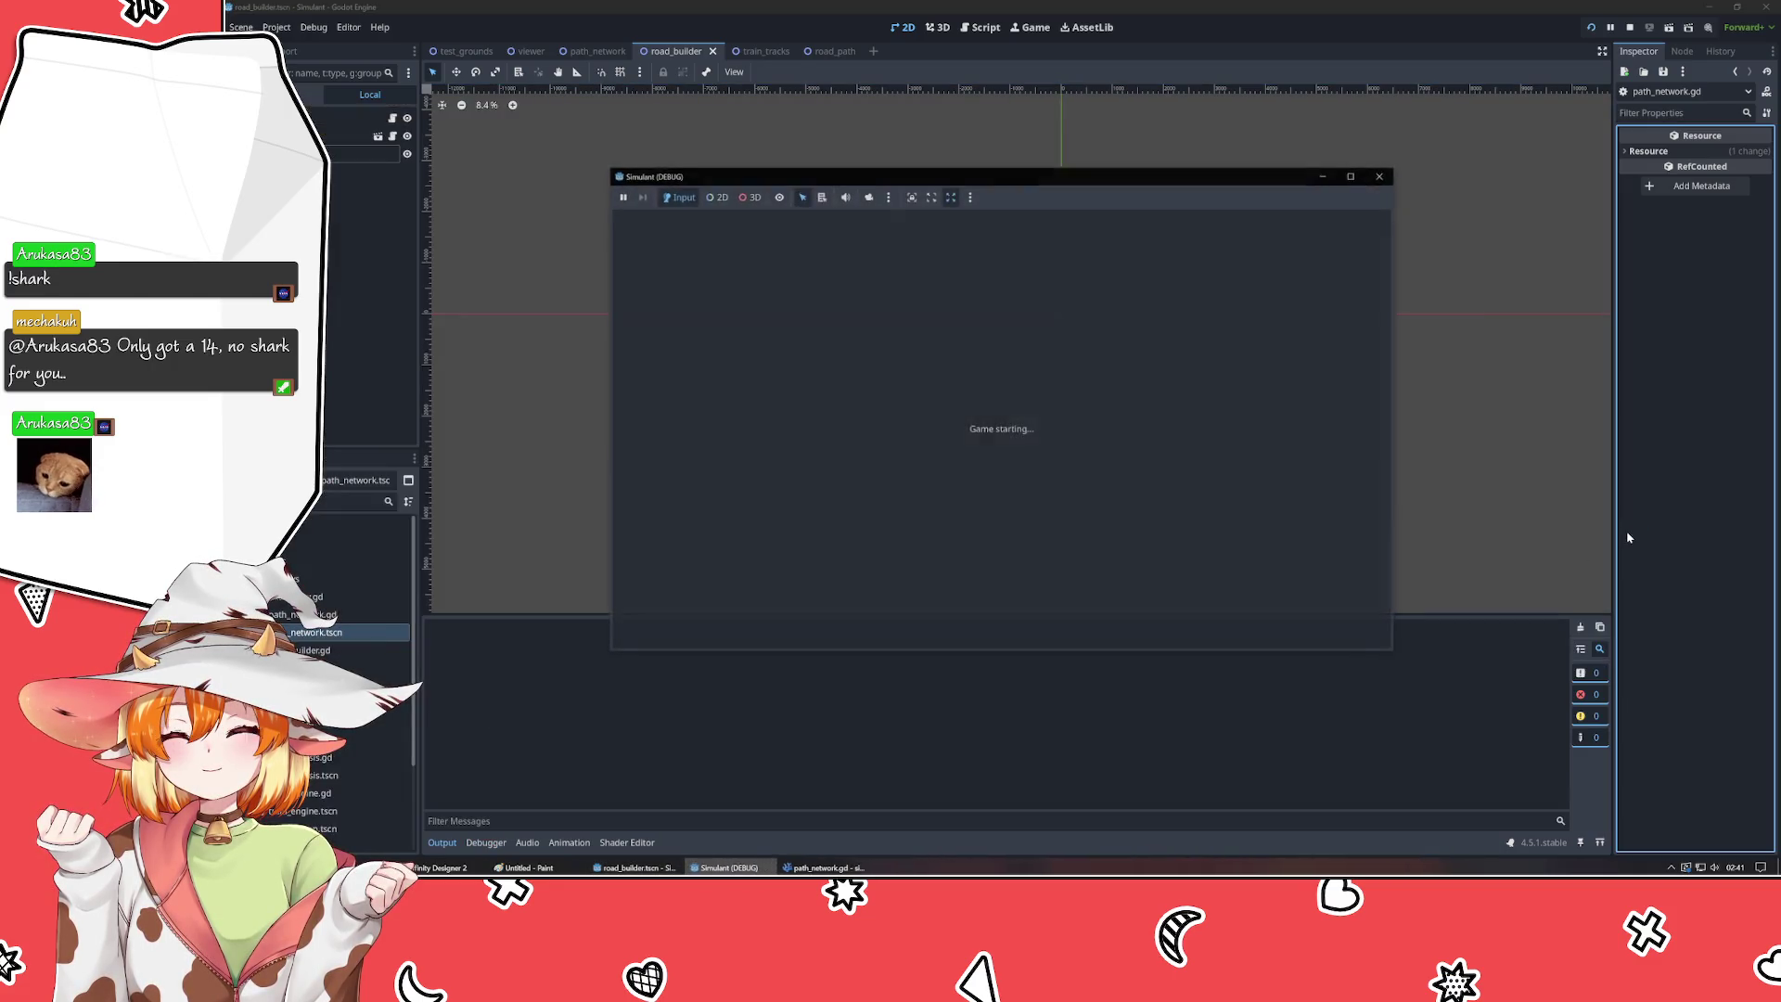
{"action": "left_click_drag", "start_coordinate": [738, 482], "coordinate": [1293, 327]}
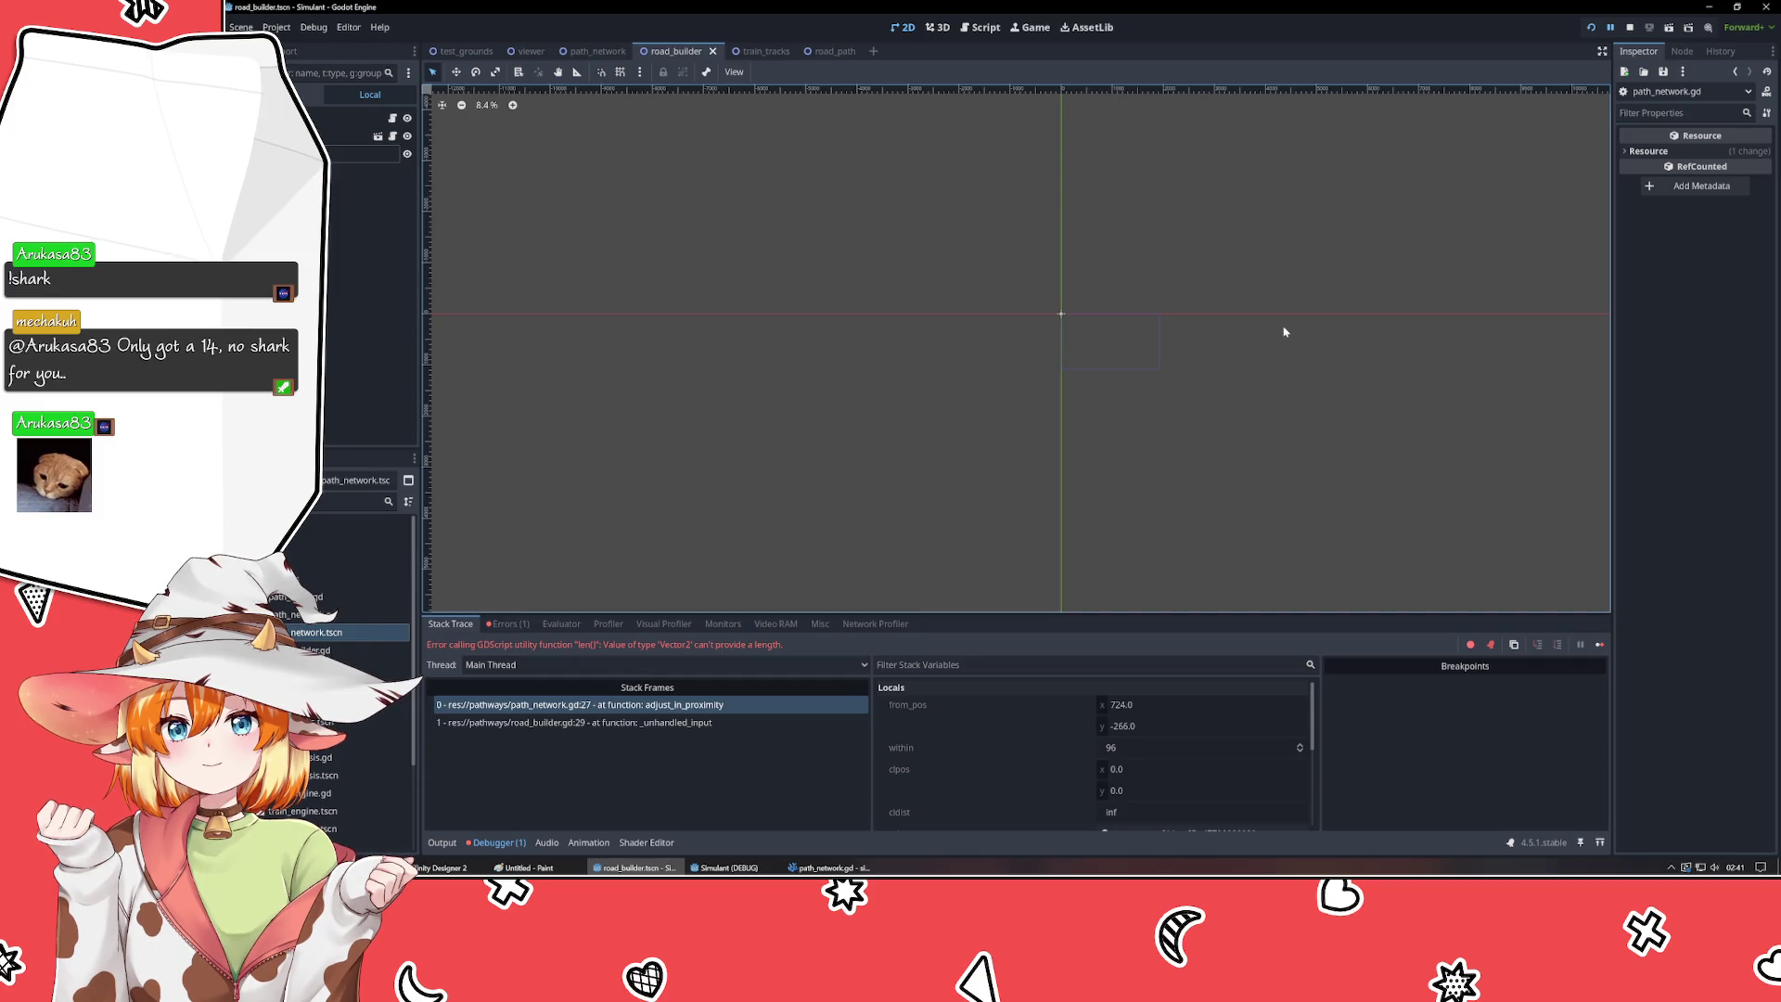
{"action": "key", "text": "F8"}
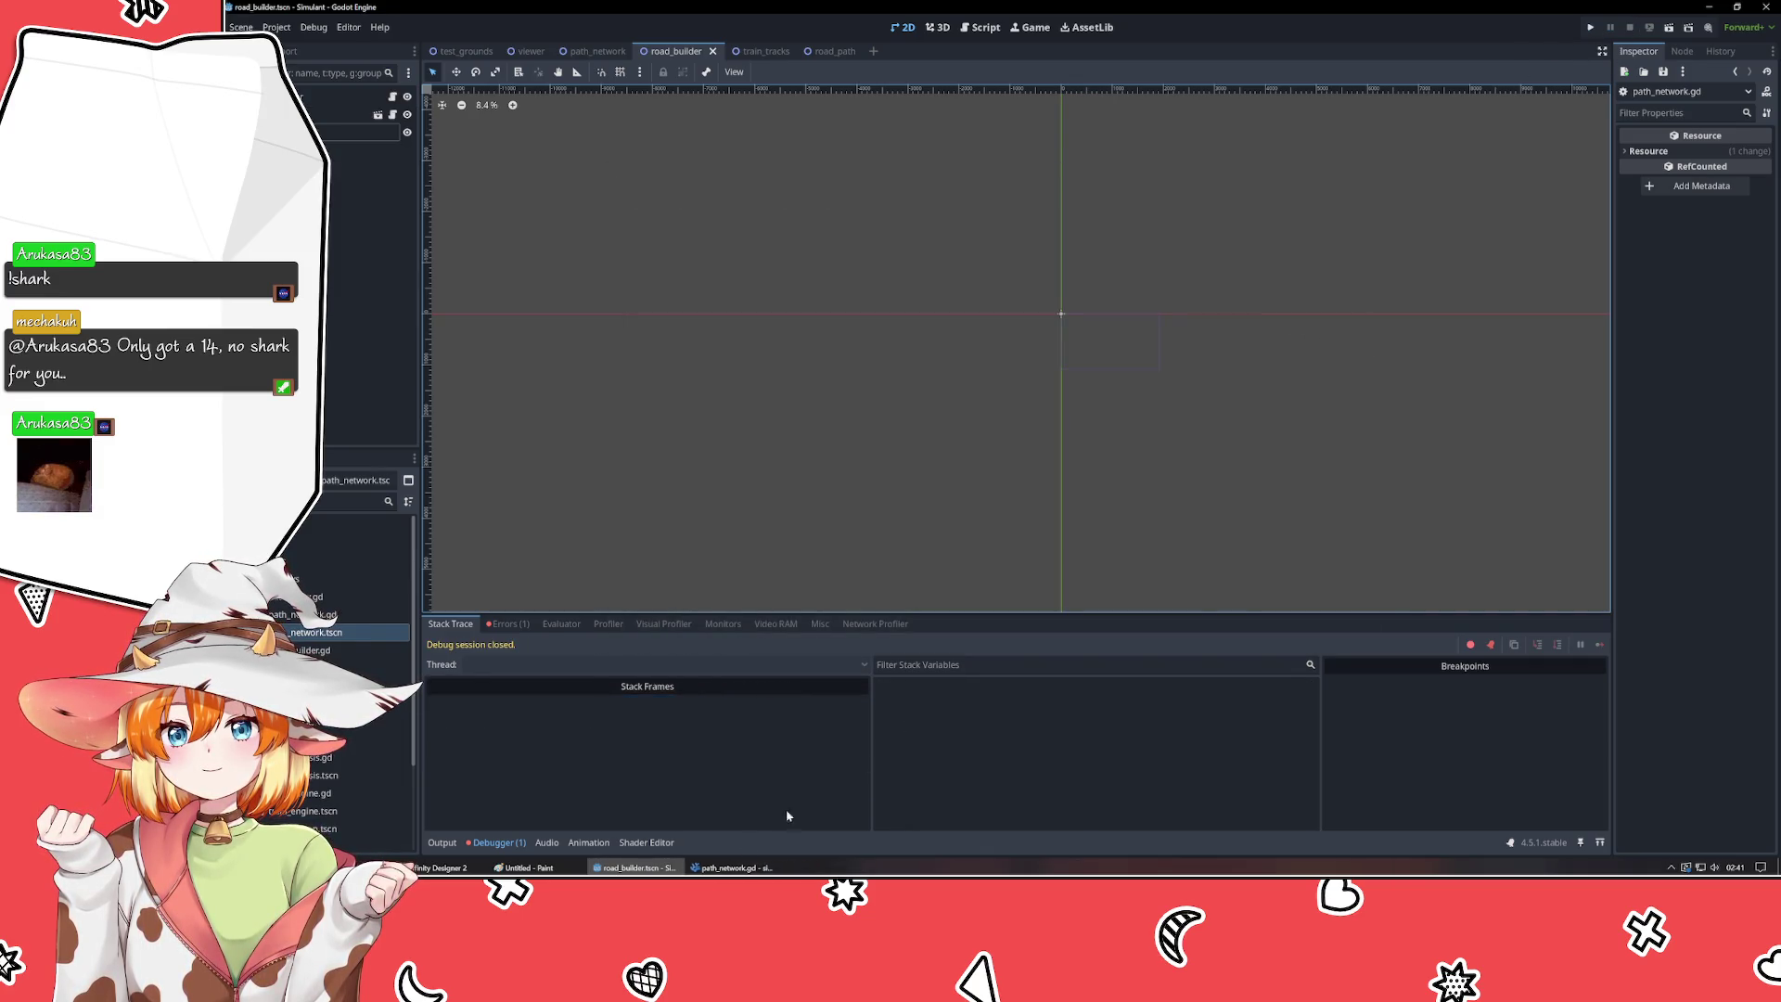
{"action": "key", "text": "alt+Tab"}
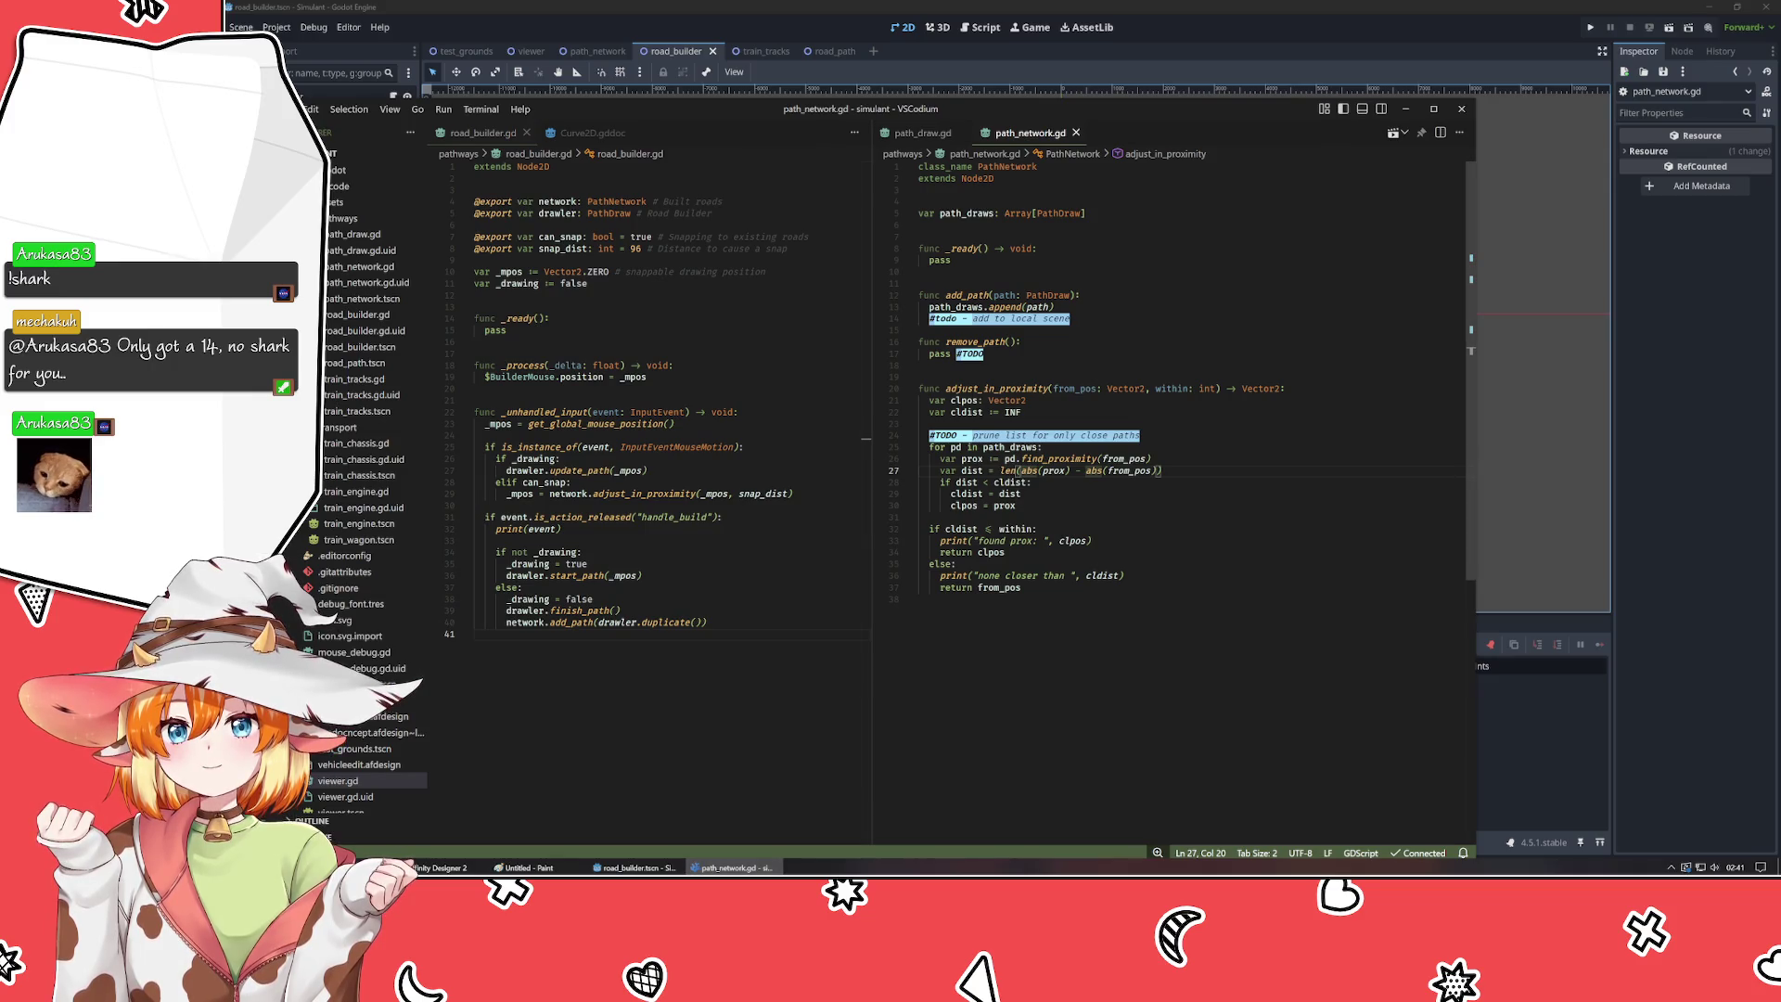
- Strip the len() wrapper so line 27 reads abs(prox) - abs(from_pos)
{"action": "key", "text": "BackSpace"}
{"action": "key", "text": "BackSpace"}
{"action": "key", "text": "BackSpace"}
{"action": "key", "text": "End"}
{"action": "key", "text": "BackSpace"}
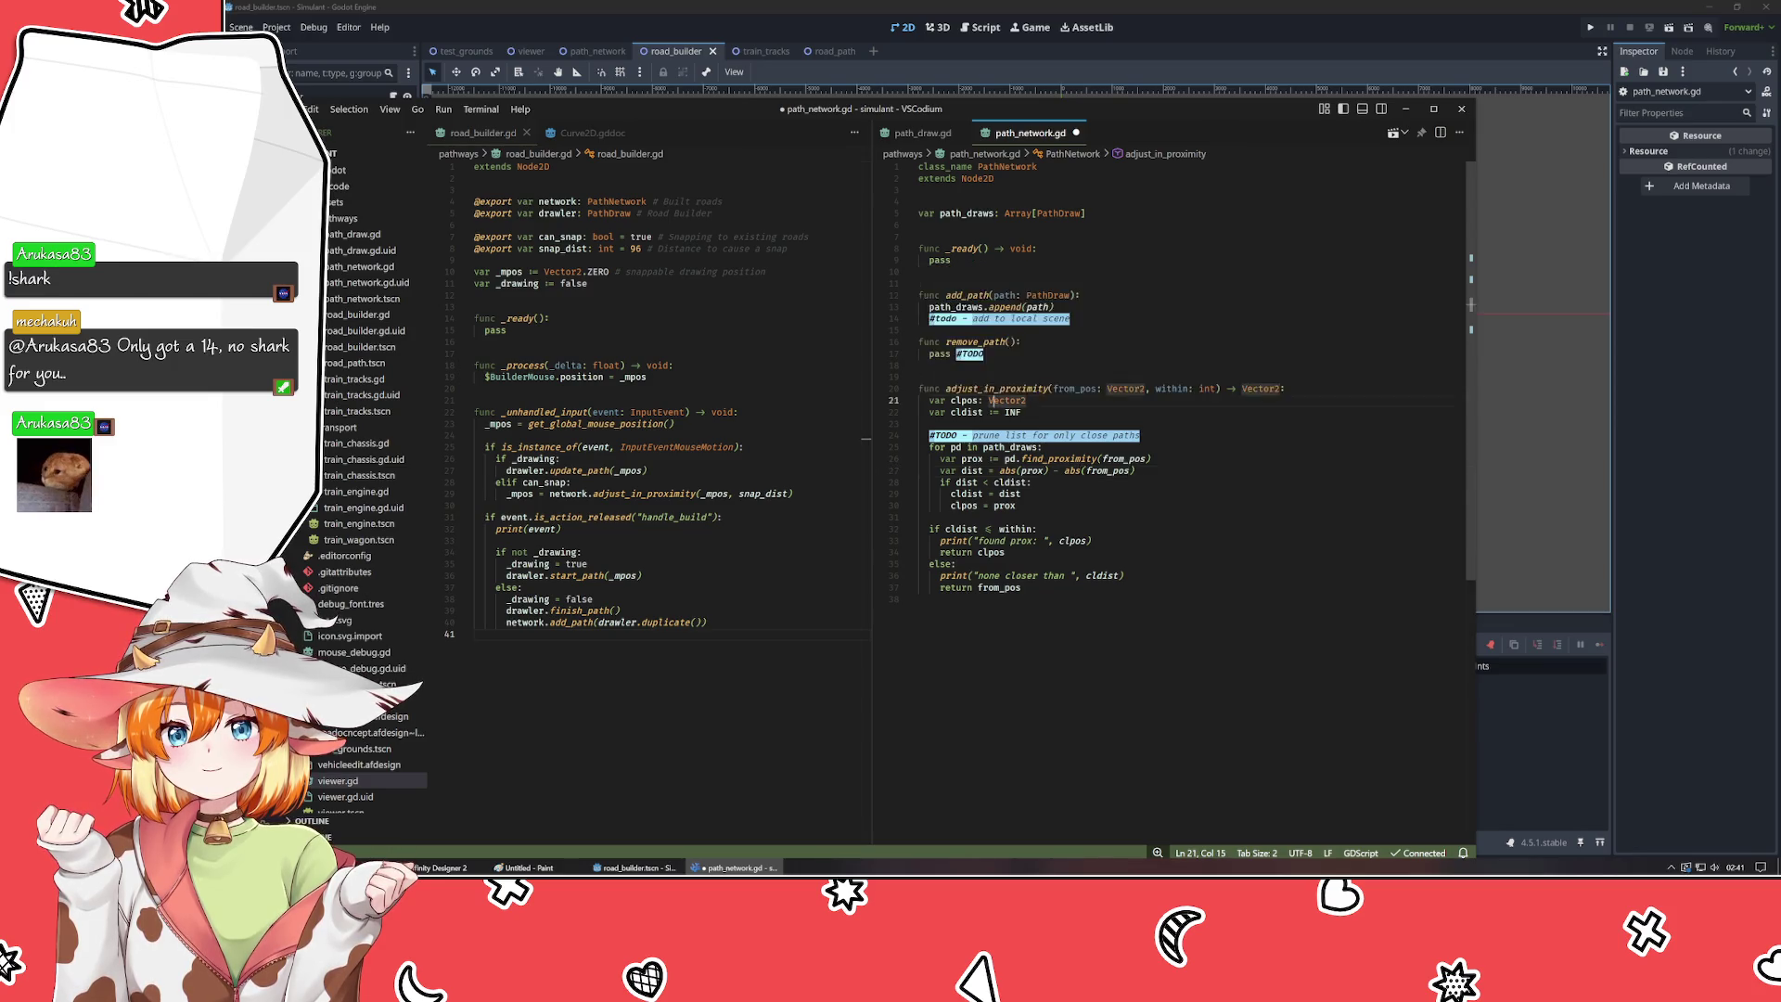
- Try the Vector2 documentation, check its error logs, and close the failed Vector2.gddoc tab
{"action": "left_click", "coordinate": [996, 400], "text": "ctrl"}
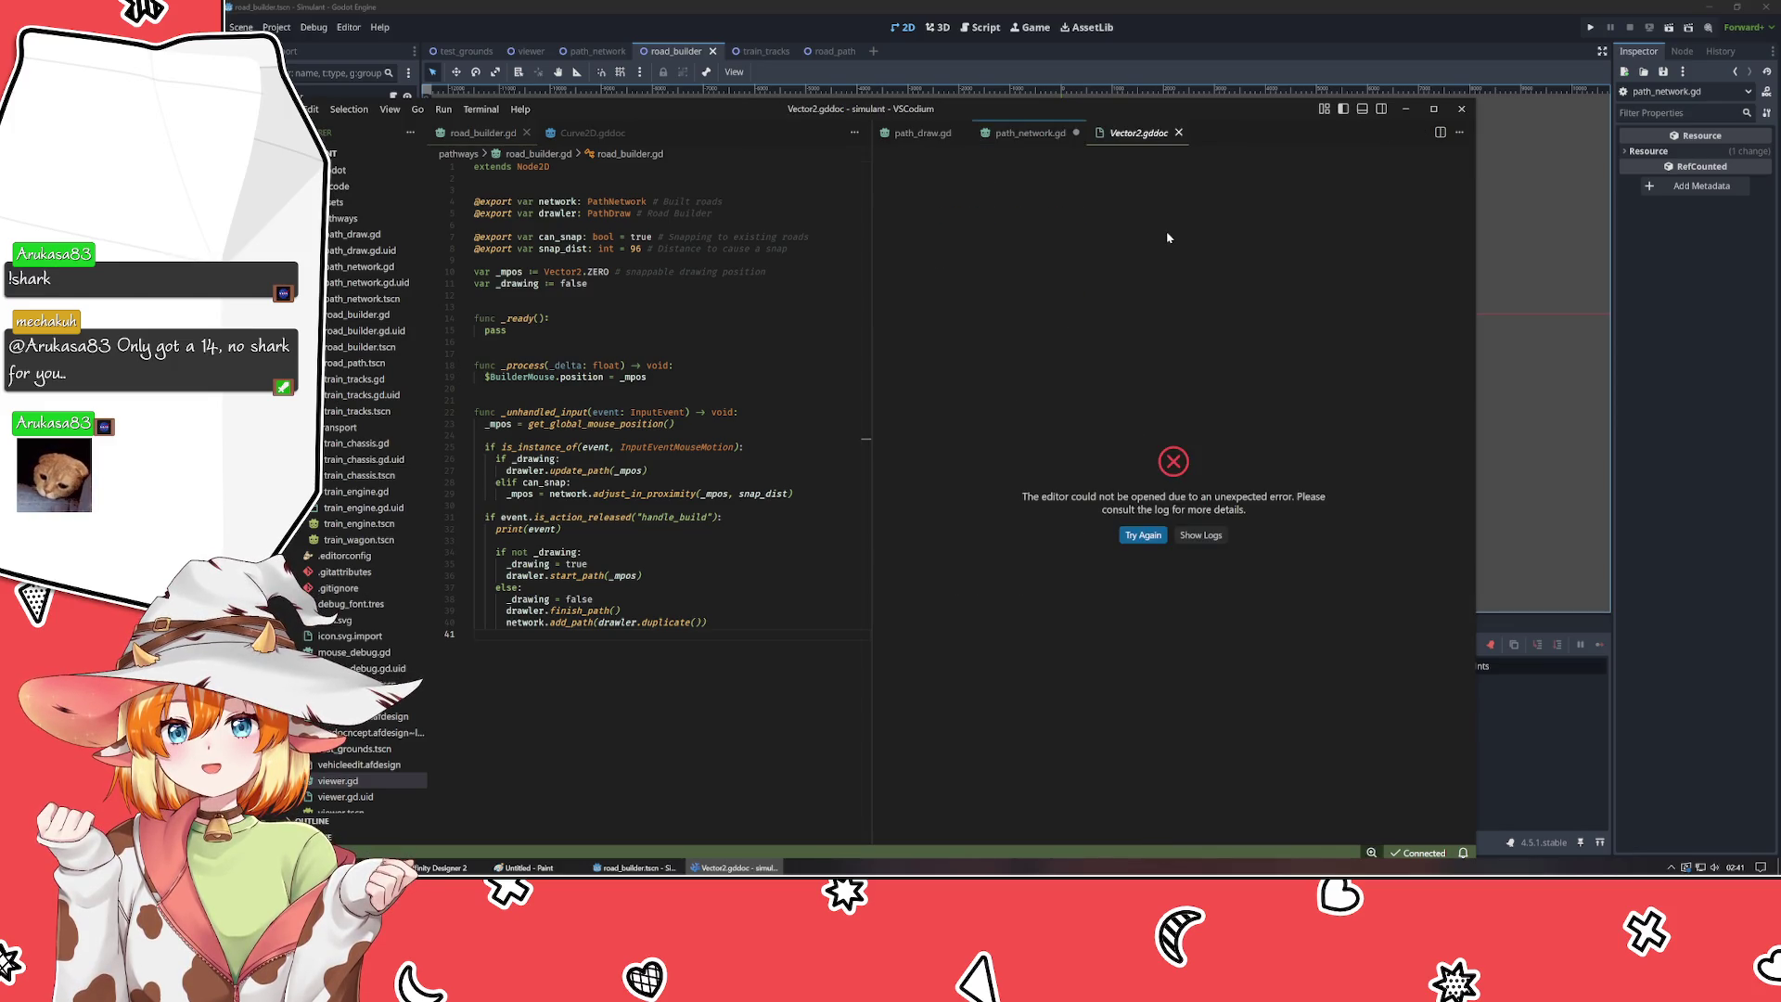
{"action": "left_click", "coordinate": [1205, 536]}
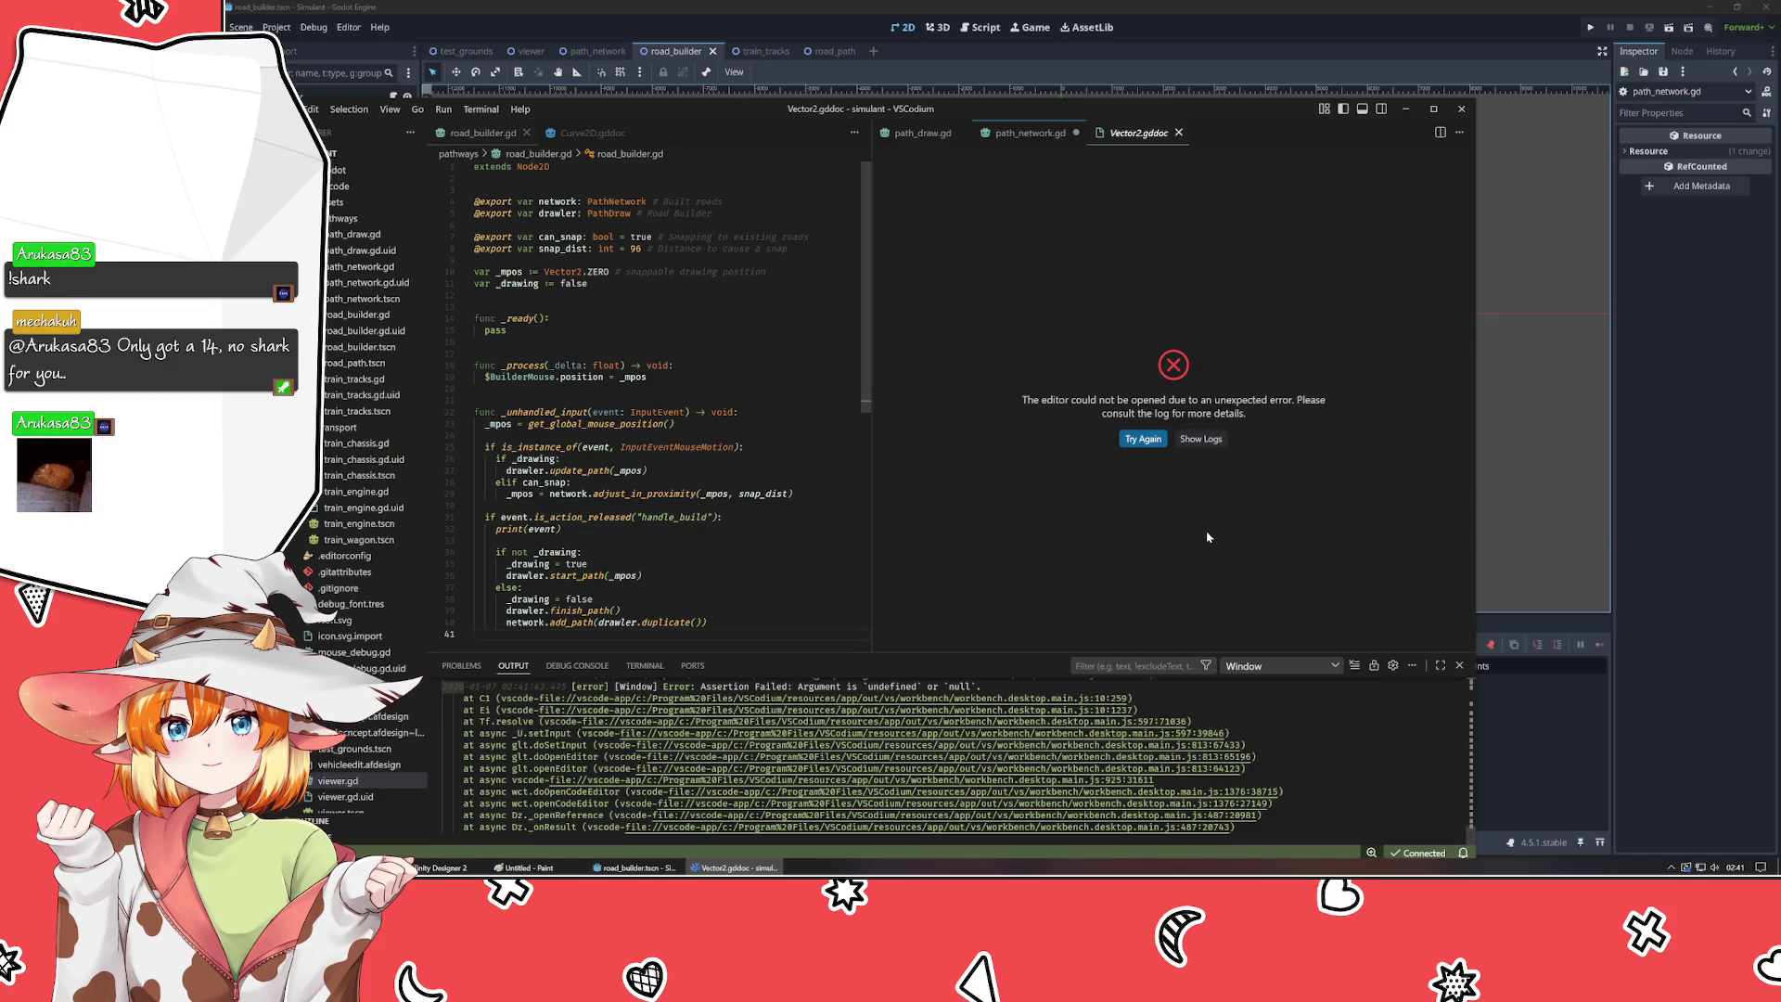
{"action": "left_click", "coordinate": [1459, 665]}
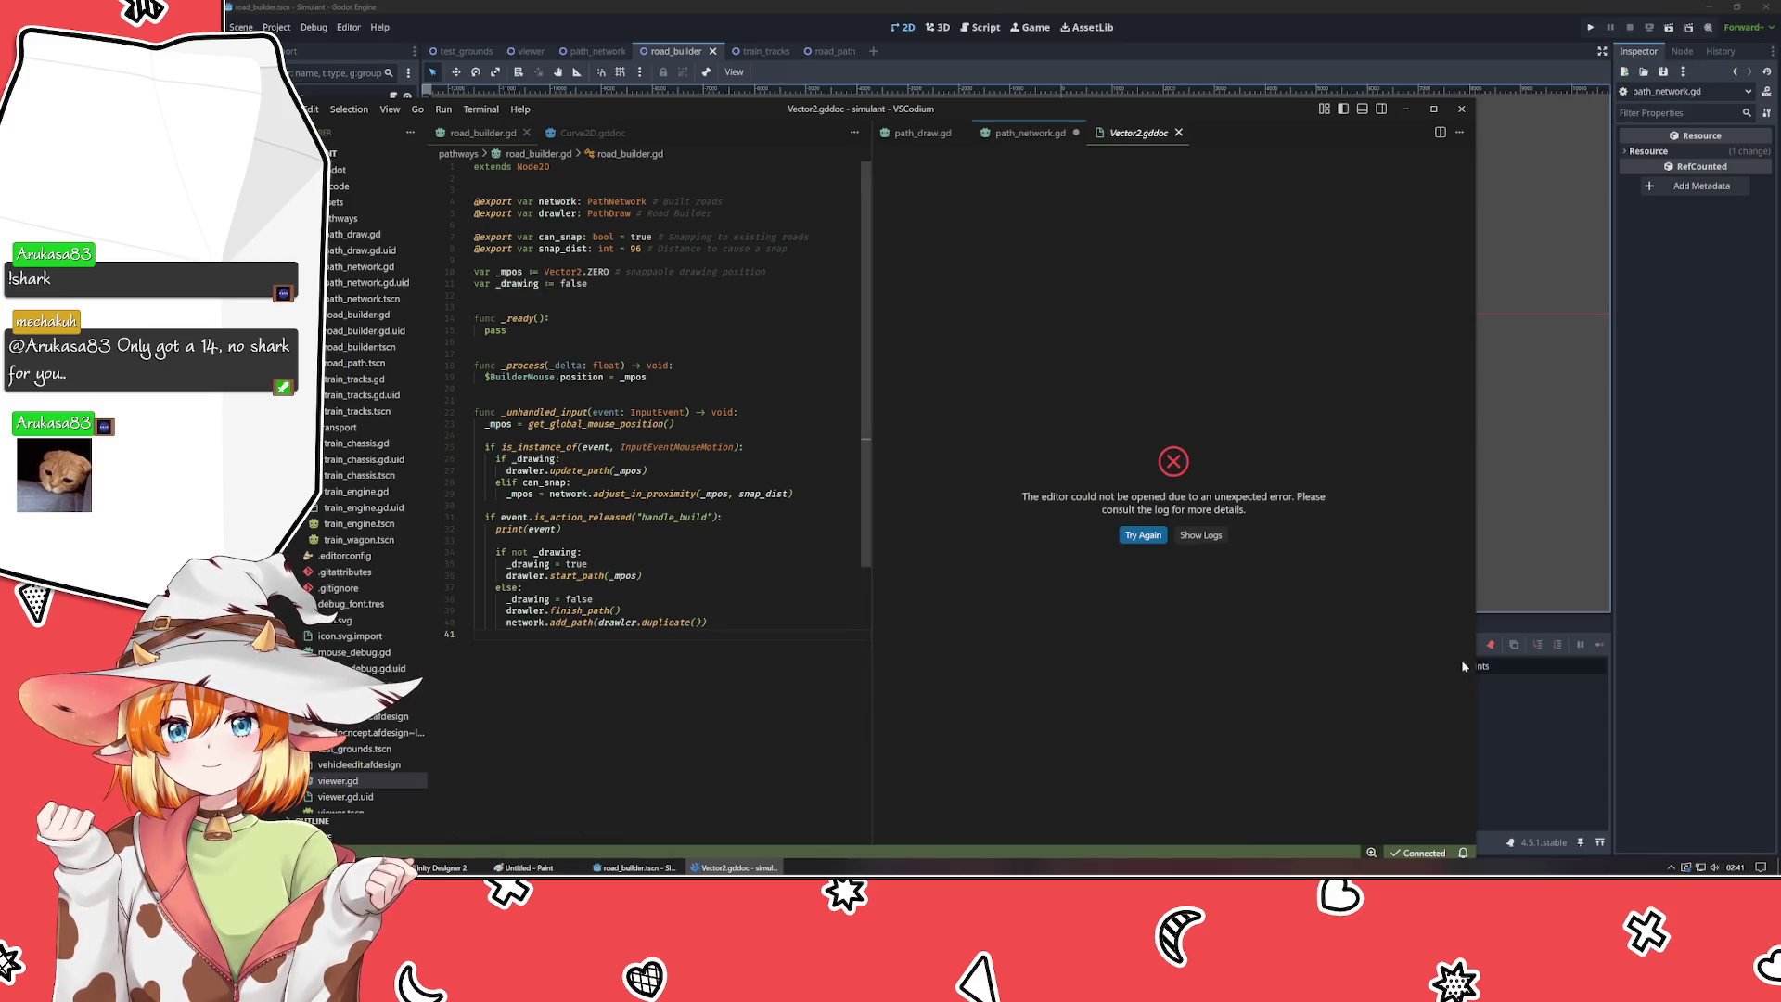
{"action": "middle_click", "coordinate": [1152, 135]}
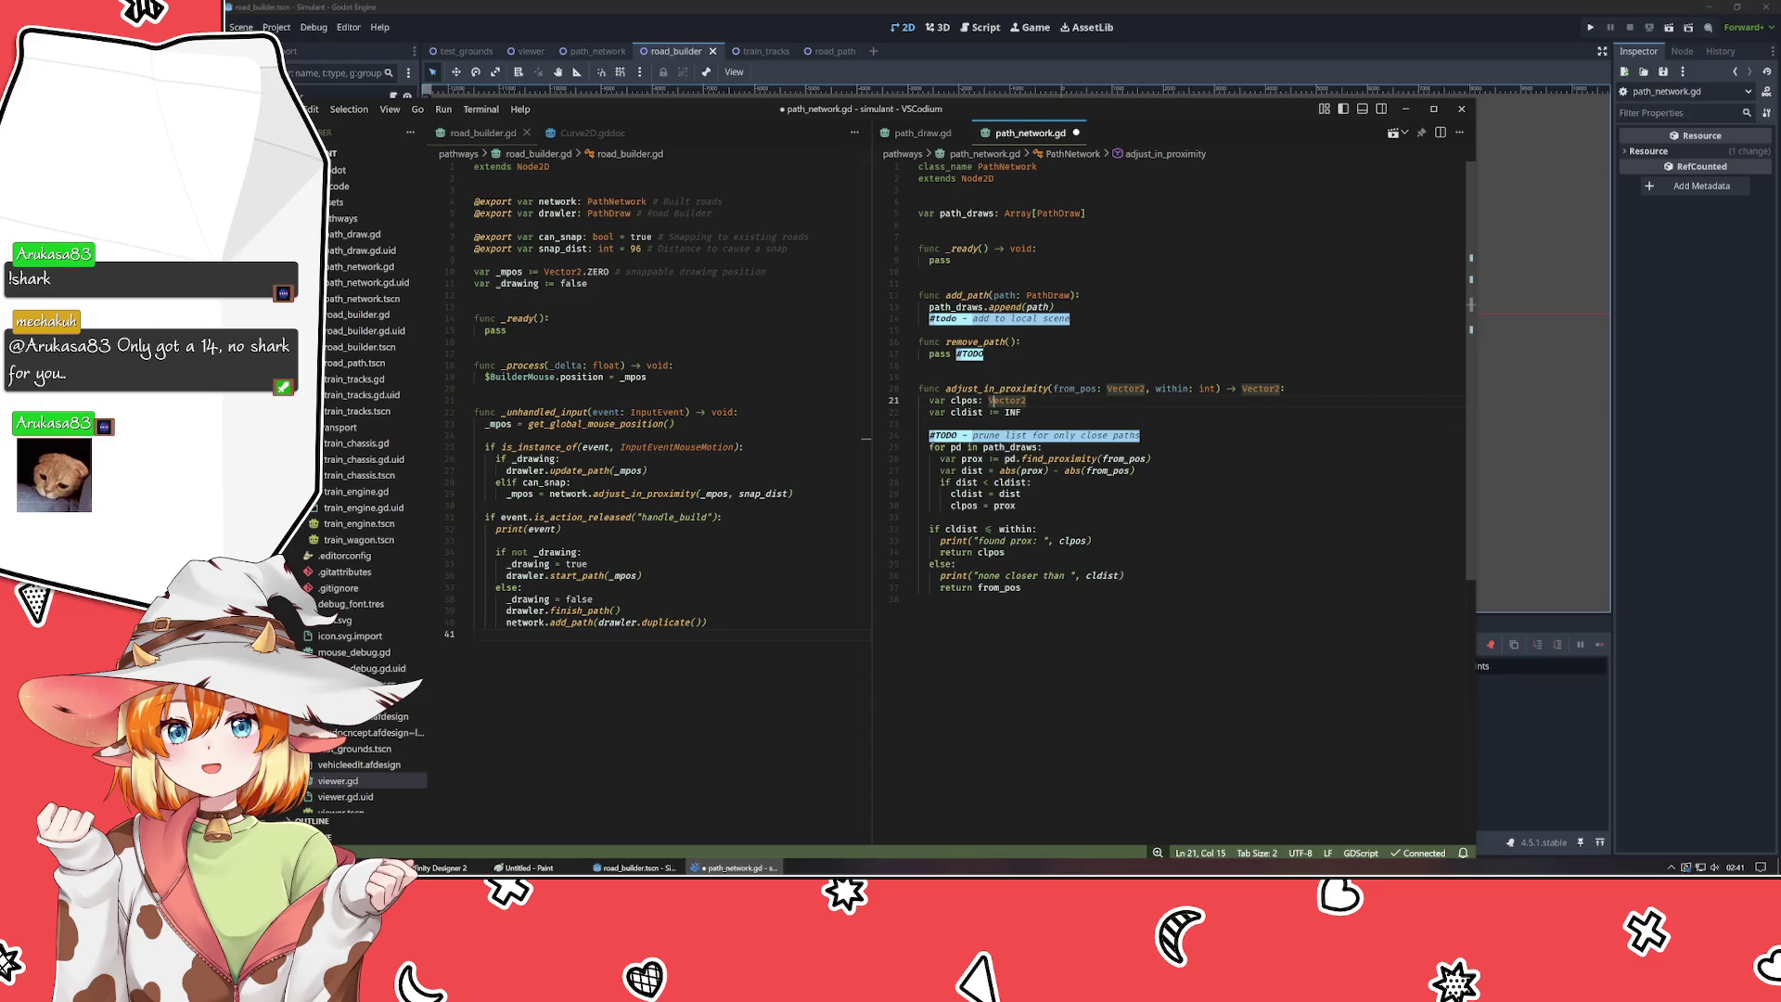
- Save path_network.gd, then try a clpos.len line under dist and discard it
{"action": "left_click", "coordinate": [919, 517]}
{"action": "key", "text": "ctrl+s"}
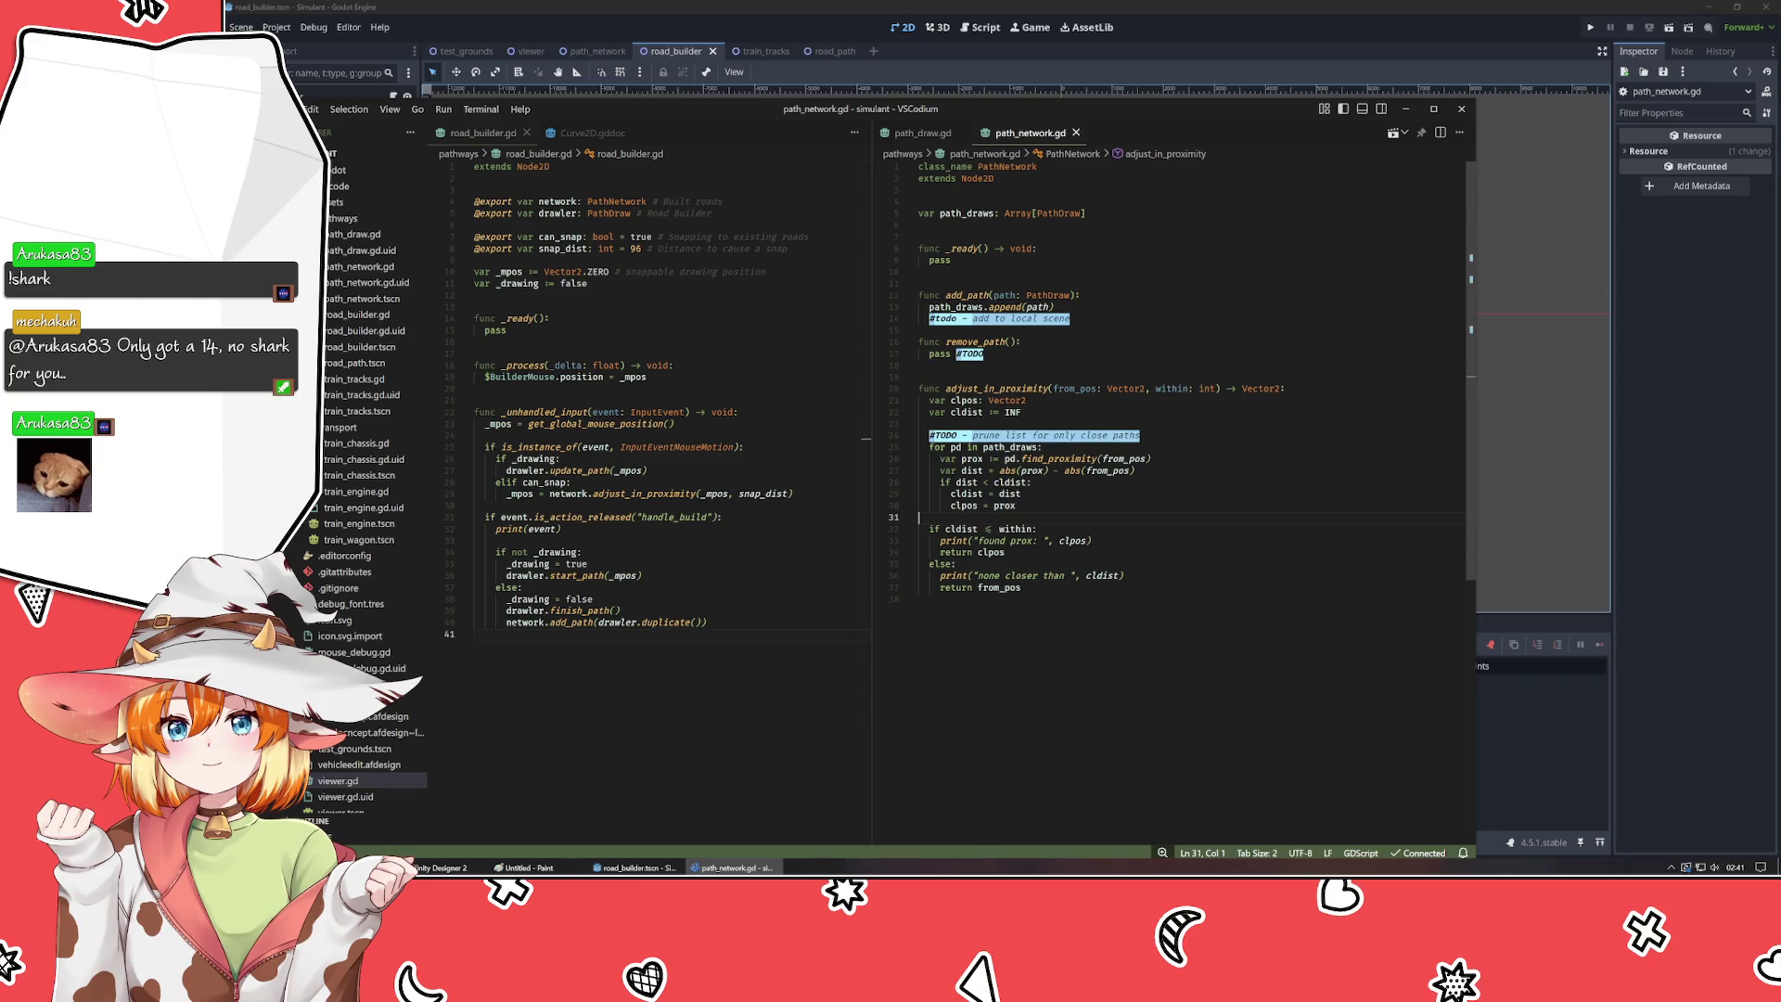
{"action": "left_click", "coordinate": [1135, 471]}
{"action": "key", "text": "Return"}
{"action": "type", "text": "clp"}
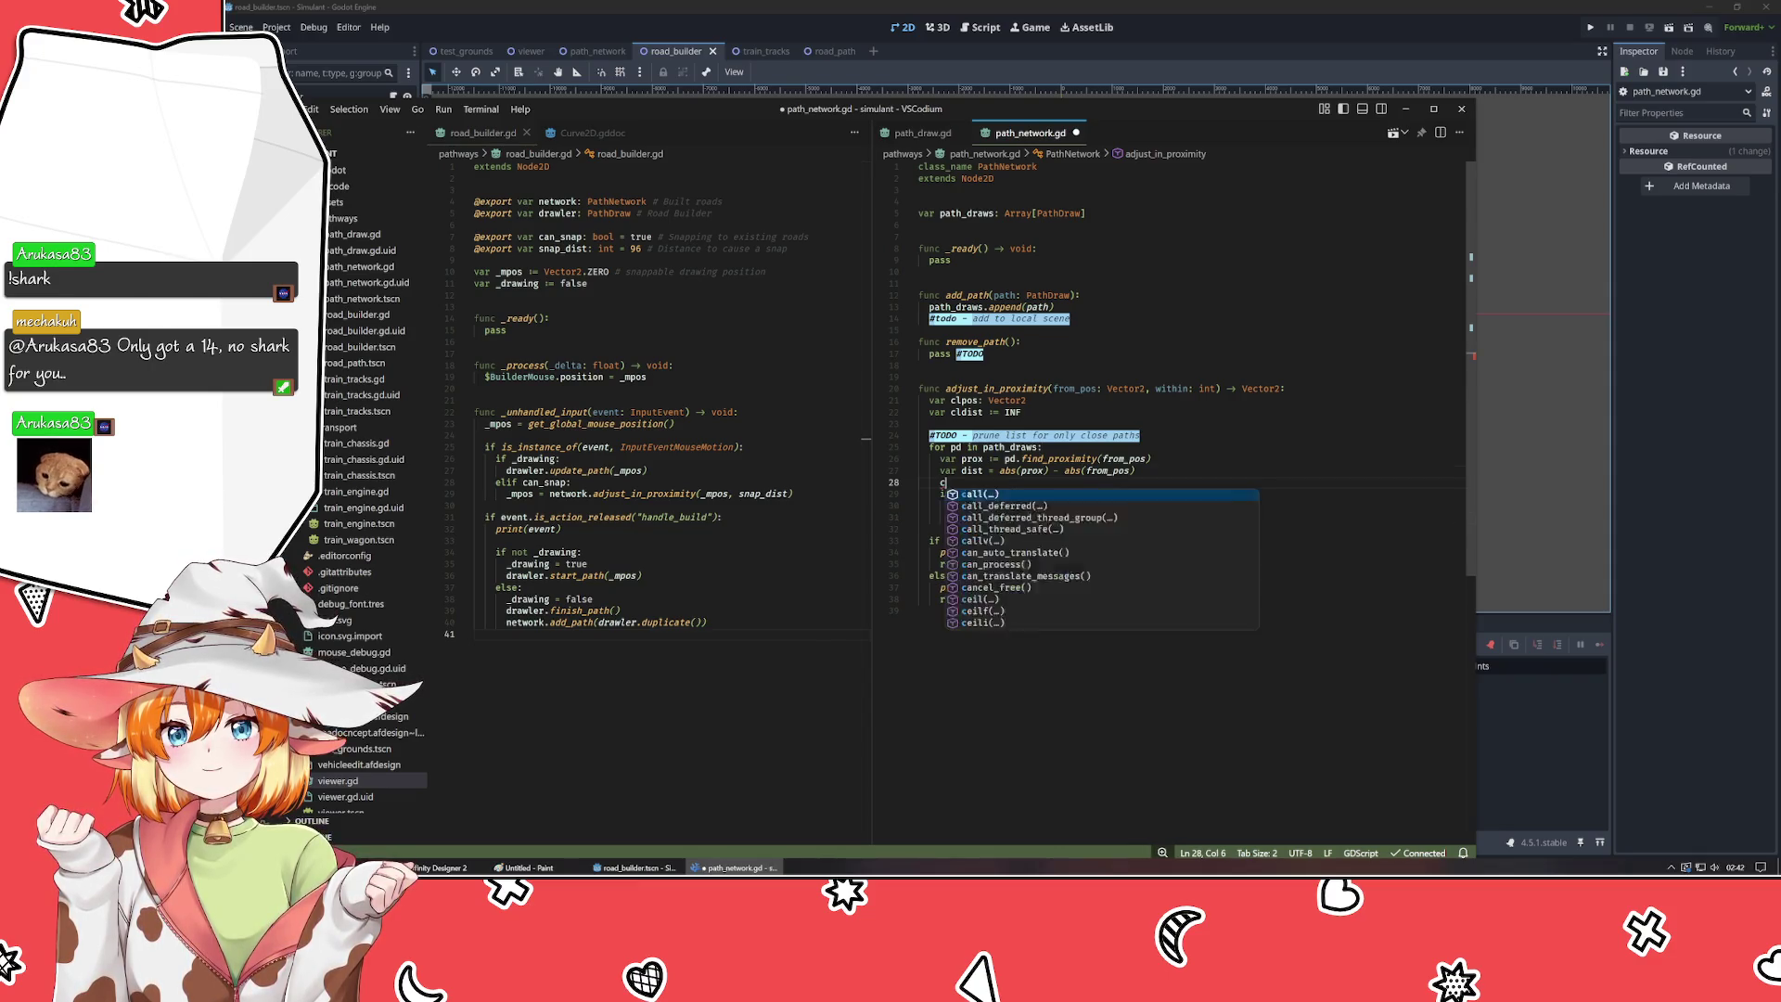
{"action": "key", "text": "Tab"}
{"action": "type", "text": ".len"}
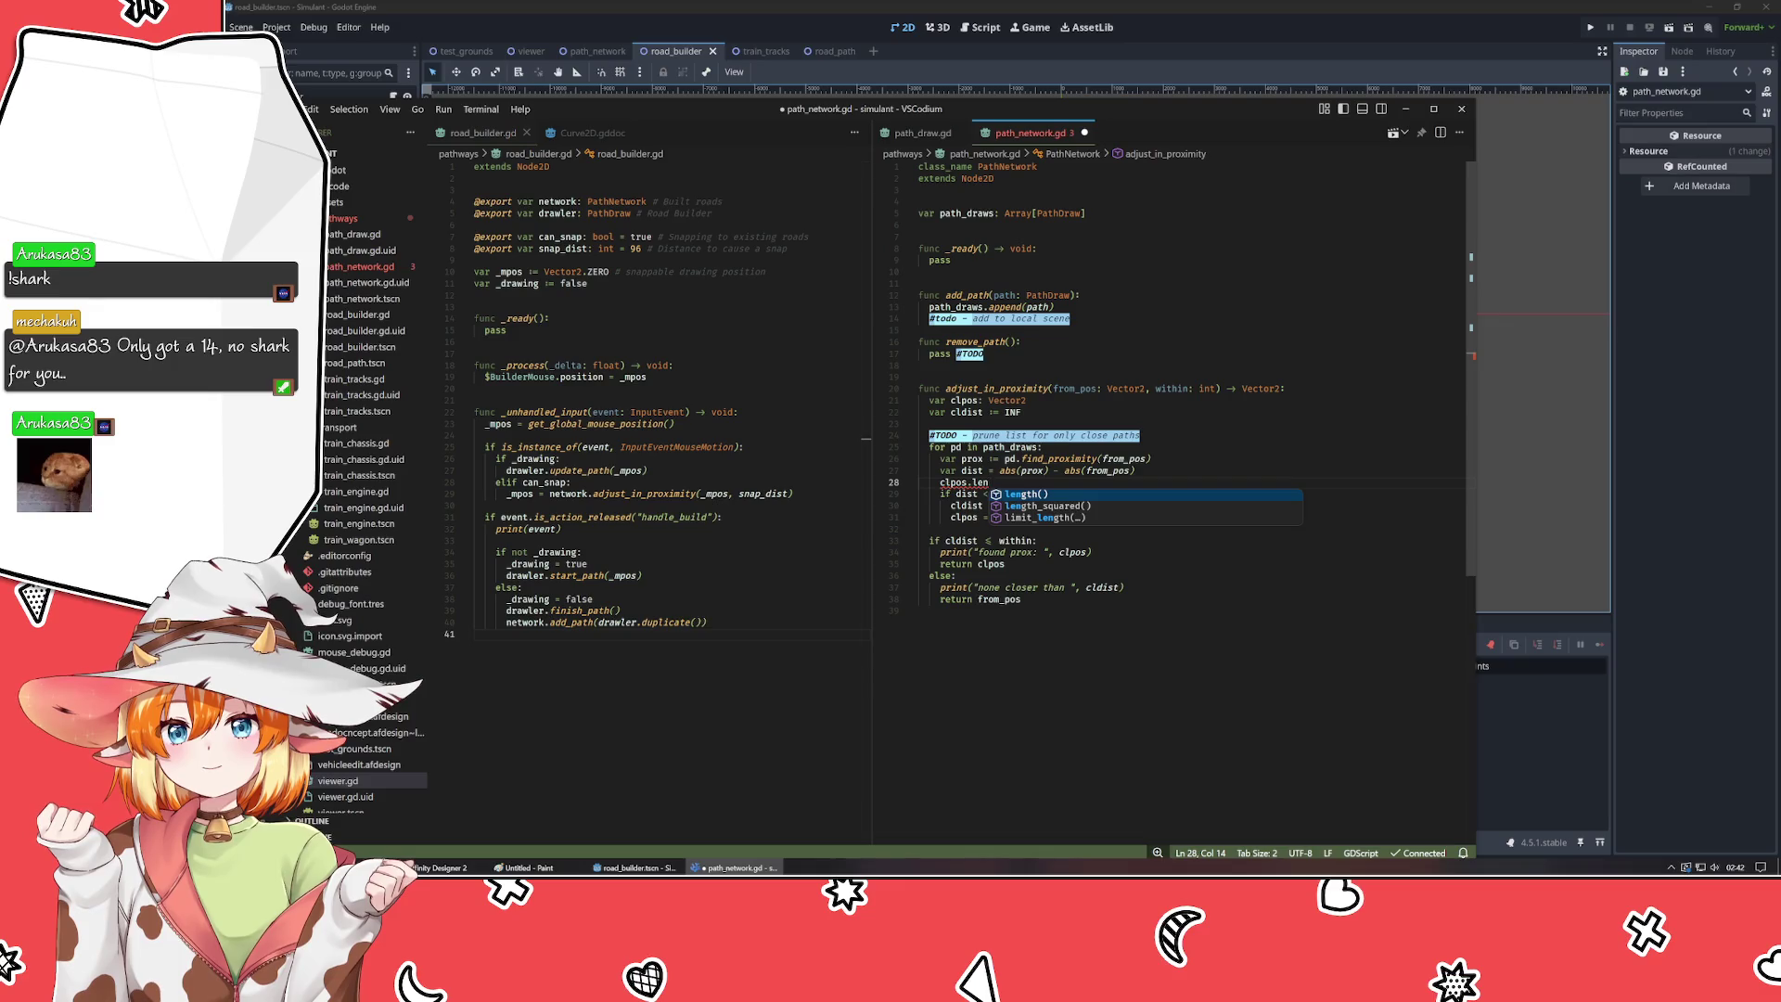
{"action": "key", "text": "Escape"}
{"action": "key", "text": "BackSpace"}
{"action": "key", "text": "BackSpace"}
{"action": "key", "text": "BackSpace"}
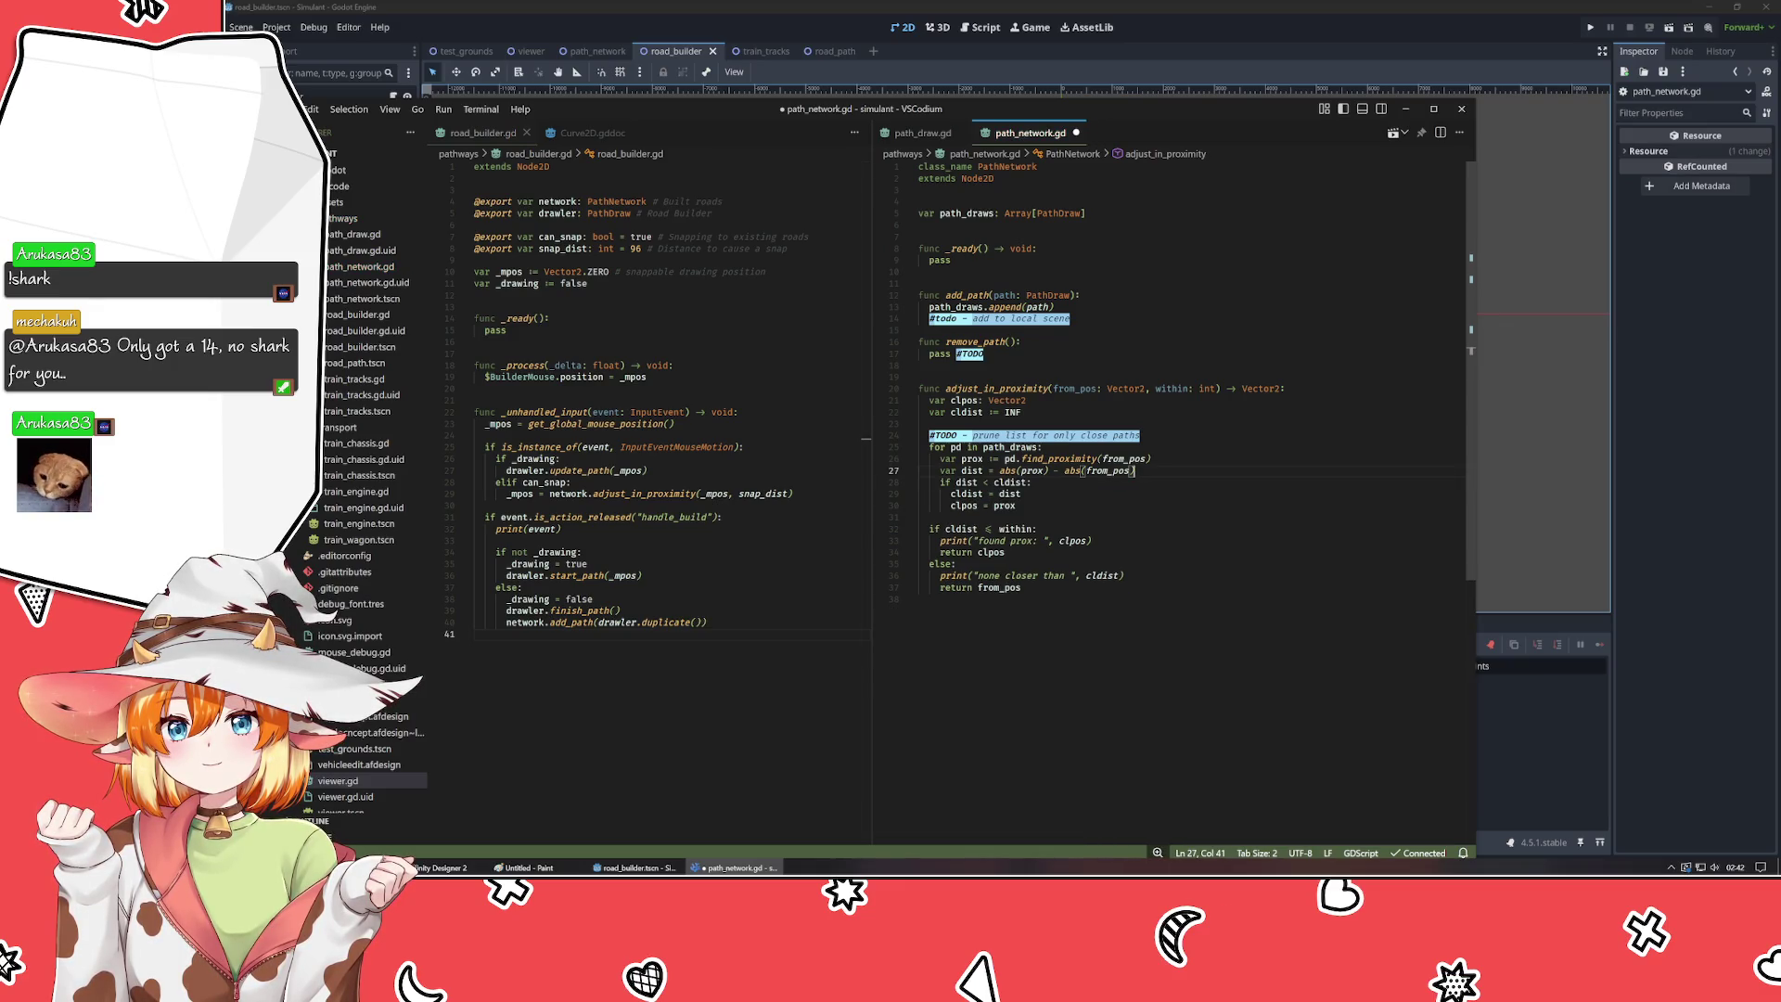
- Append .length() to dist in the line 28 comparison and save
{"action": "mouse_move", "coordinate": [1013, 482]}
{"action": "left_click_drag", "start_coordinate": [973, 482], "coordinate": [978, 482]}
{"action": "type", "text": ".length("}
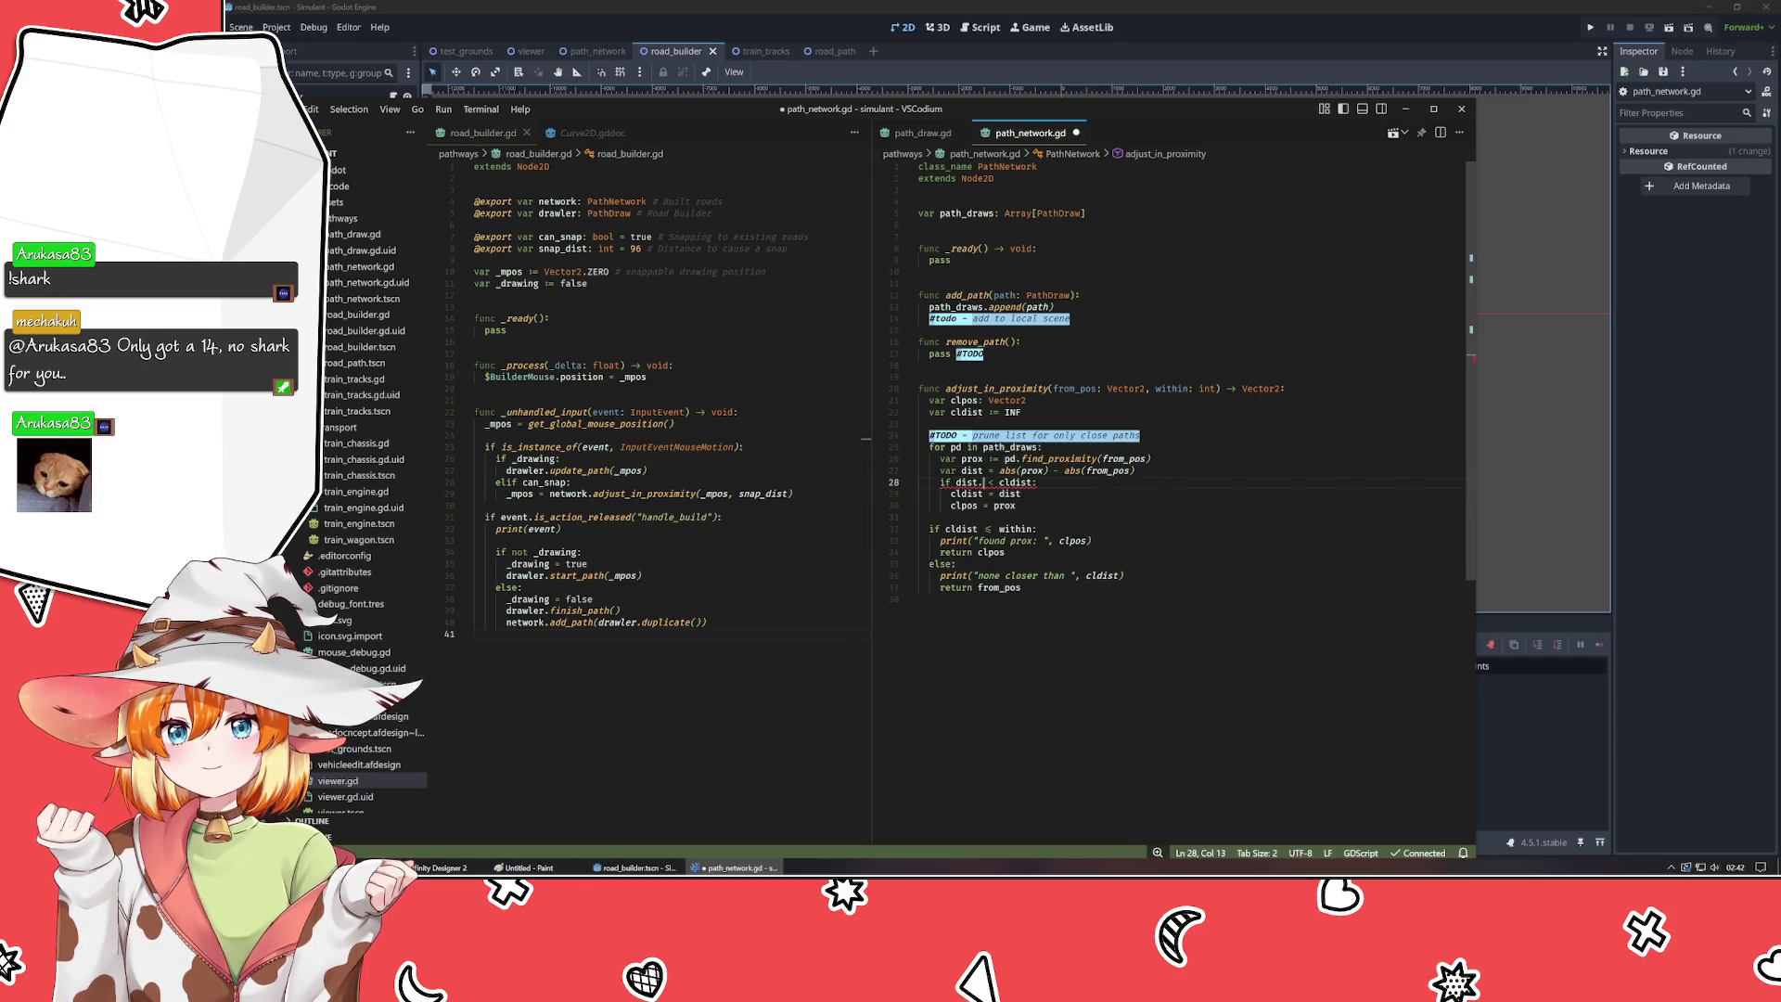
{"action": "key", "text": "ctrl+s"}
- Rename dist to diff on lines 27–28, store diff.length() in cldist, and save
{"action": "left_click", "coordinate": [1017, 505]}
{"action": "double_click", "coordinate": [971, 470]}
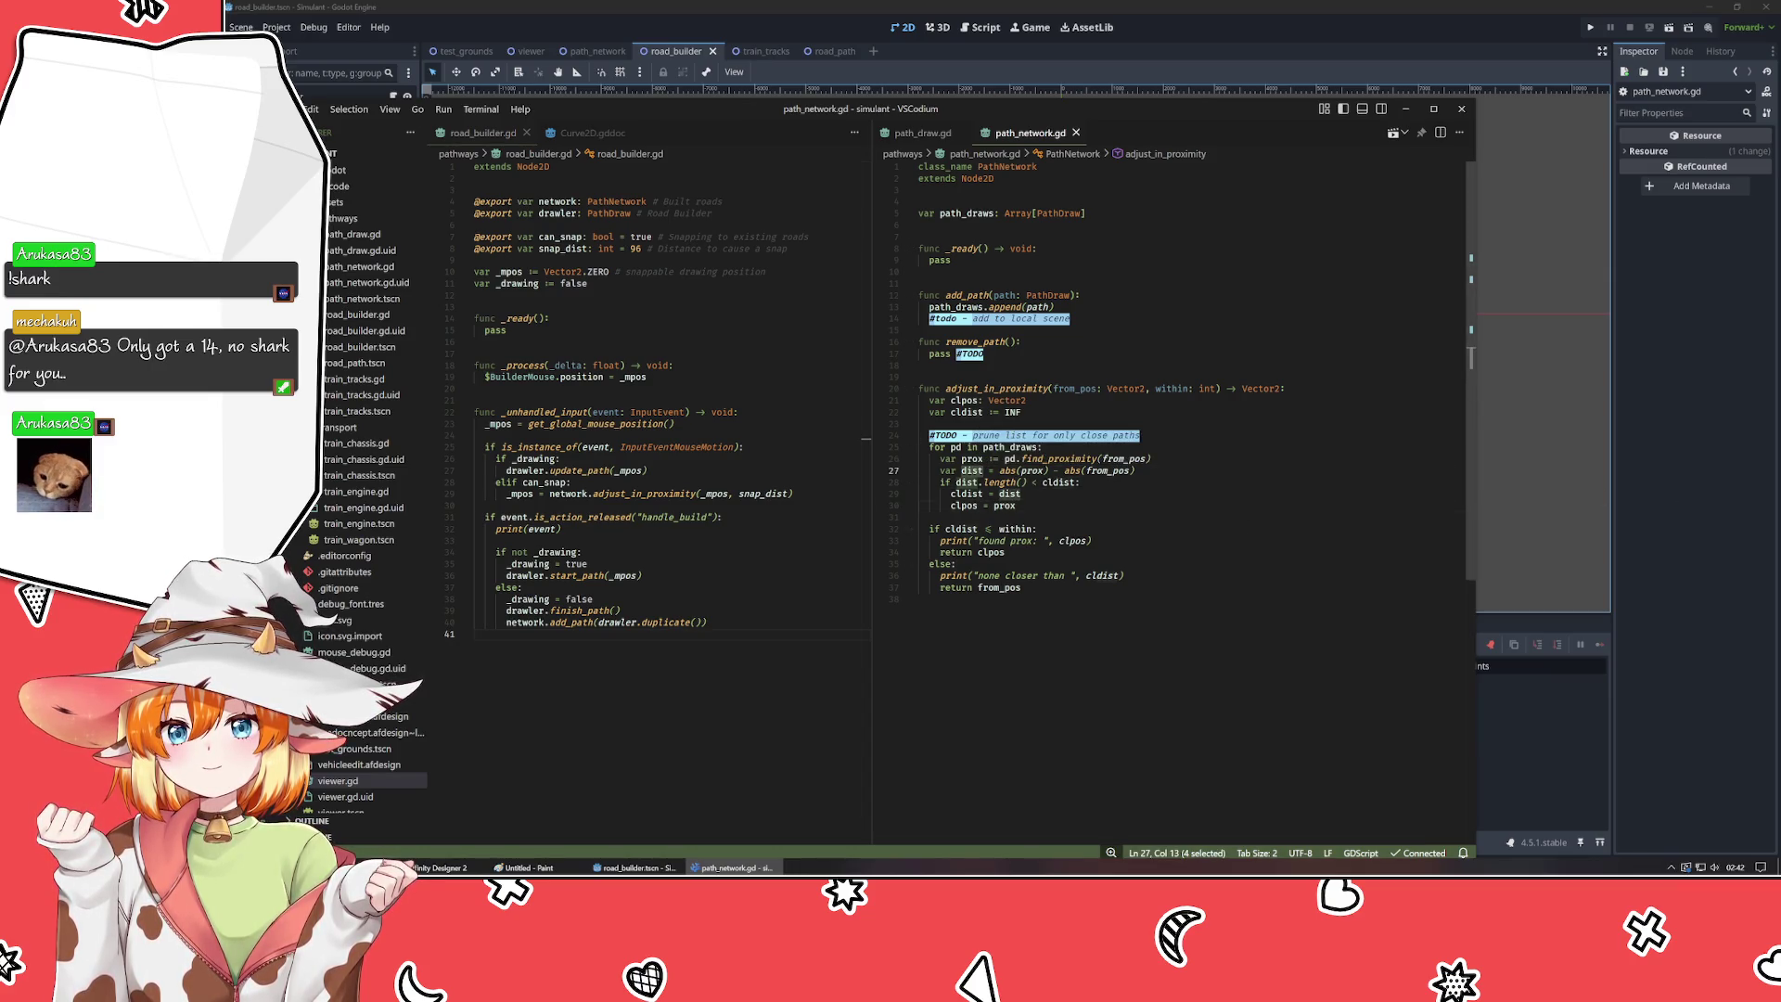
{"action": "type", "text": "diff"}
{"action": "double_click", "coordinate": [968, 483]}
{"action": "type", "text": "diff"}
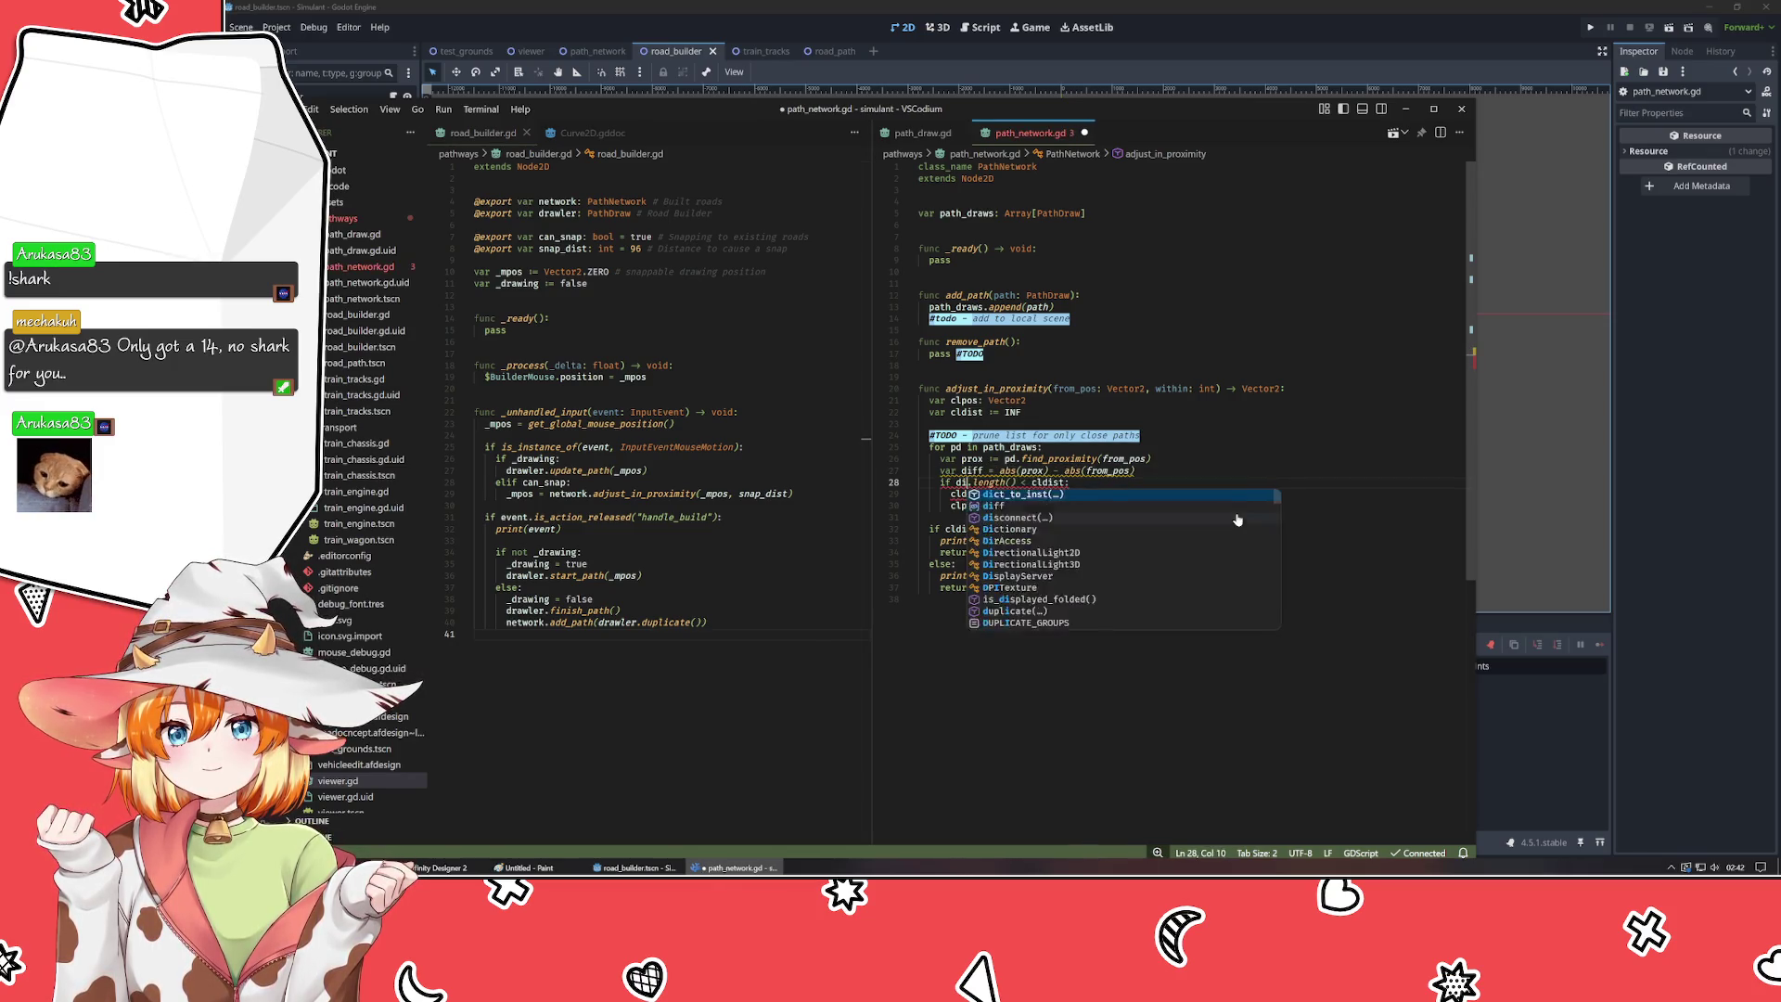
{"action": "double_click", "coordinate": [1009, 493]}
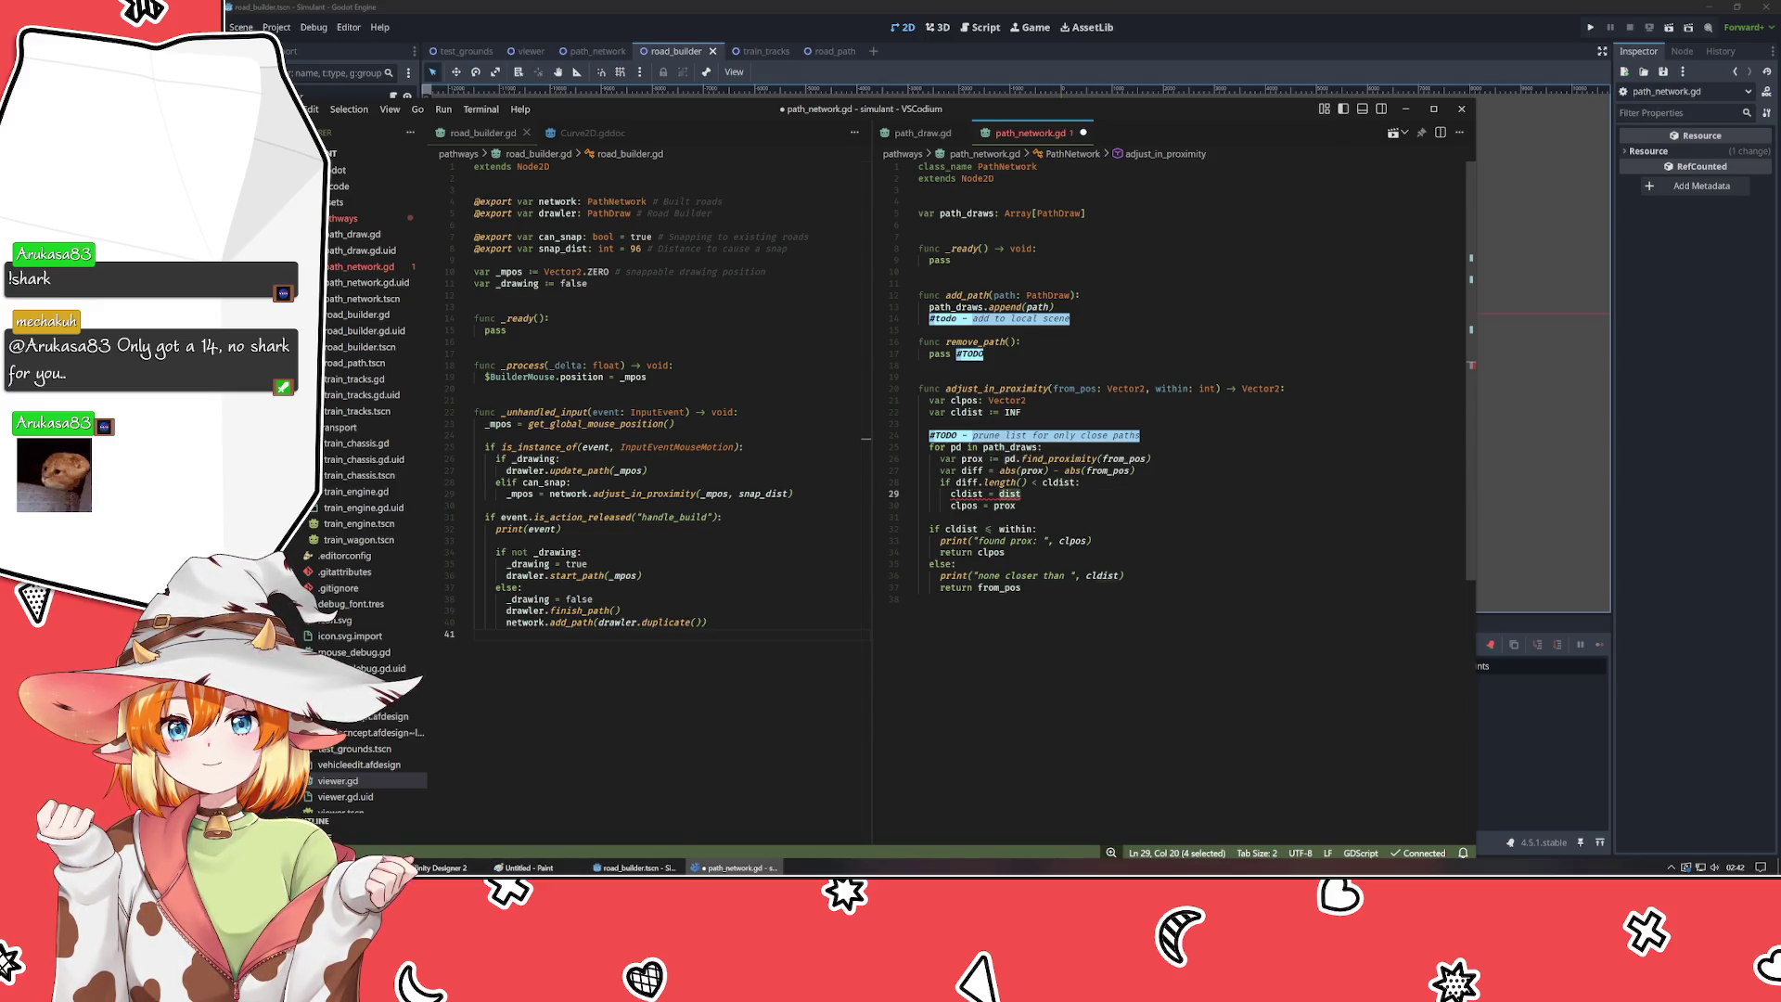
{"action": "type", "text": "diff.length()"}
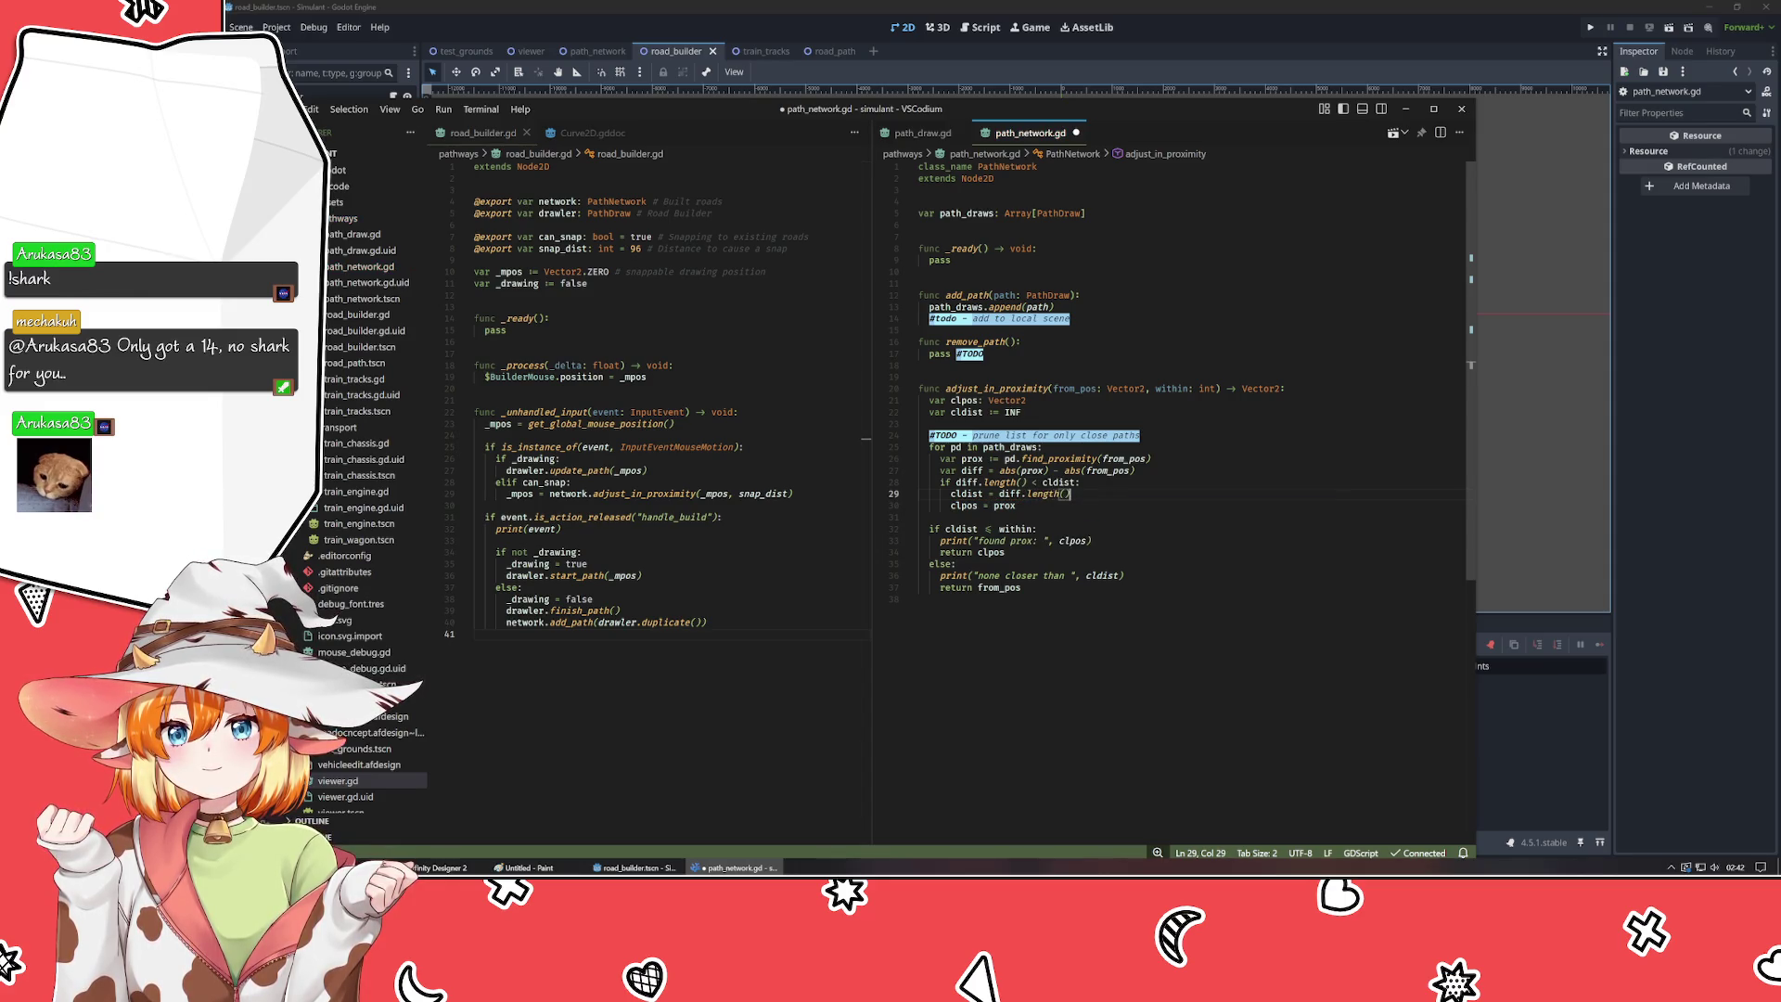
{"action": "key", "text": "ctrl+s"}
{"action": "left_click", "coordinate": [1659, 548]}
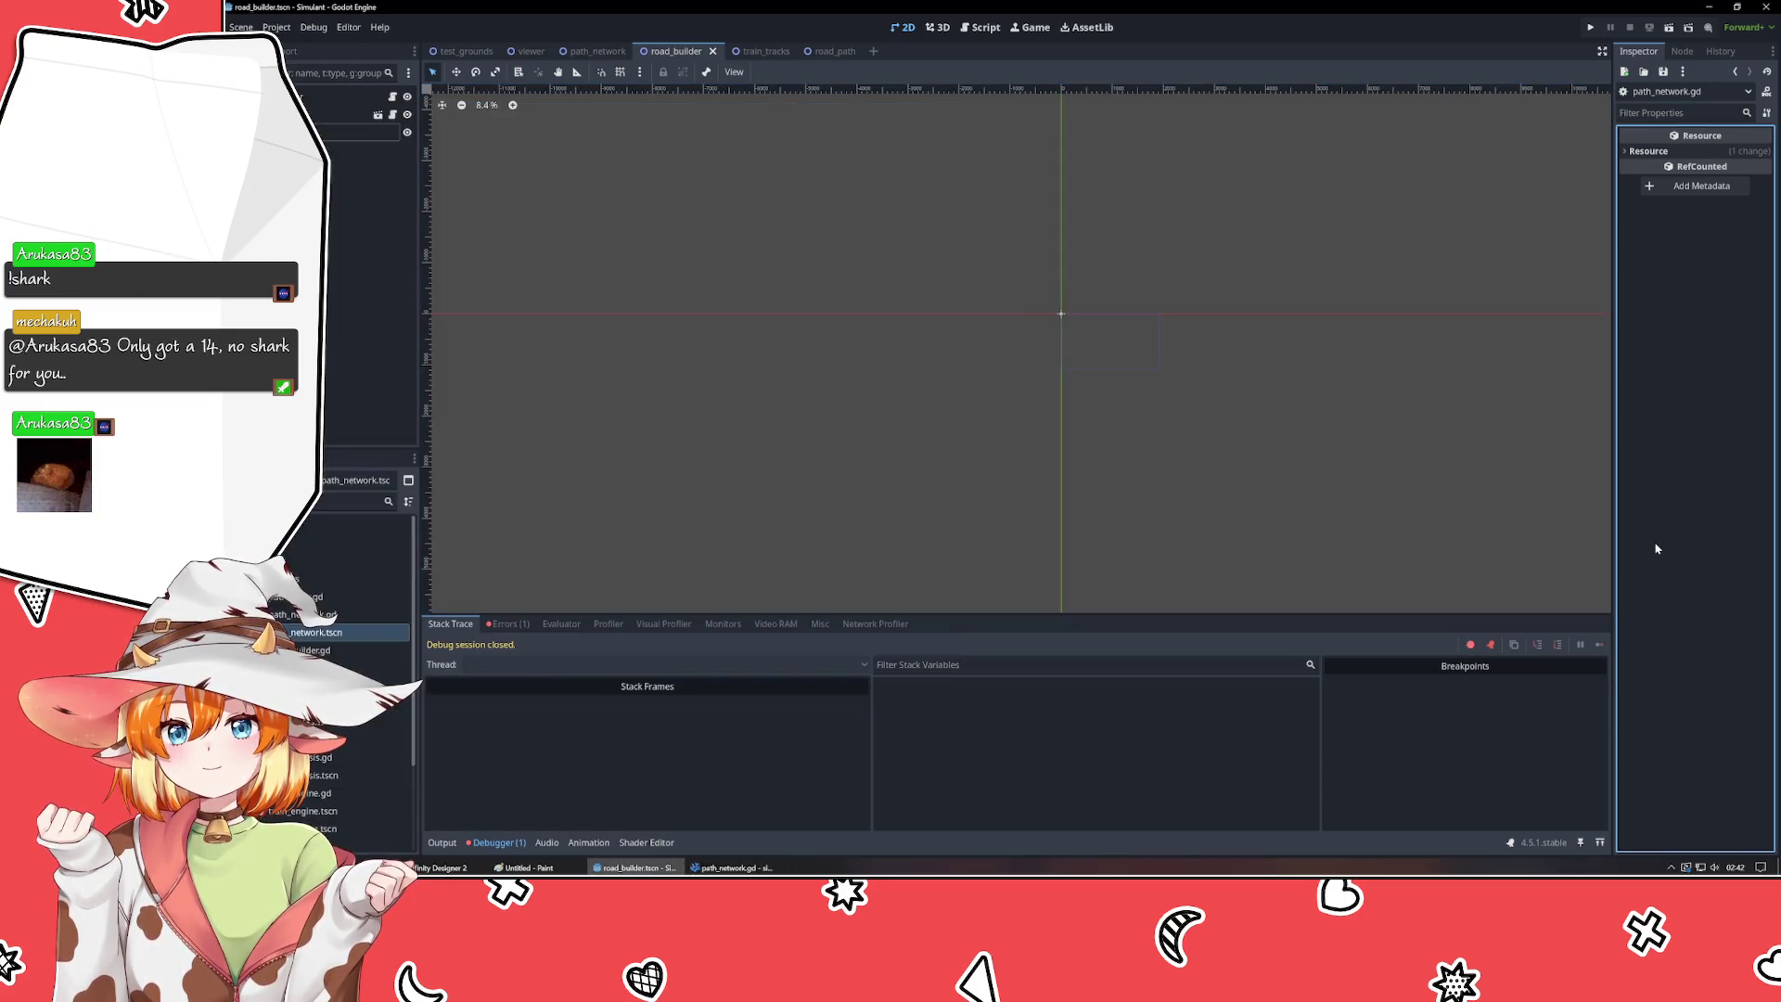
- Run the game, draw a road without errors, close it, and return to road_builder.gd
{"action": "key", "text": "F5"}
{"action": "left_click_drag", "start_coordinate": [845, 478], "coordinate": [1292, 325]}
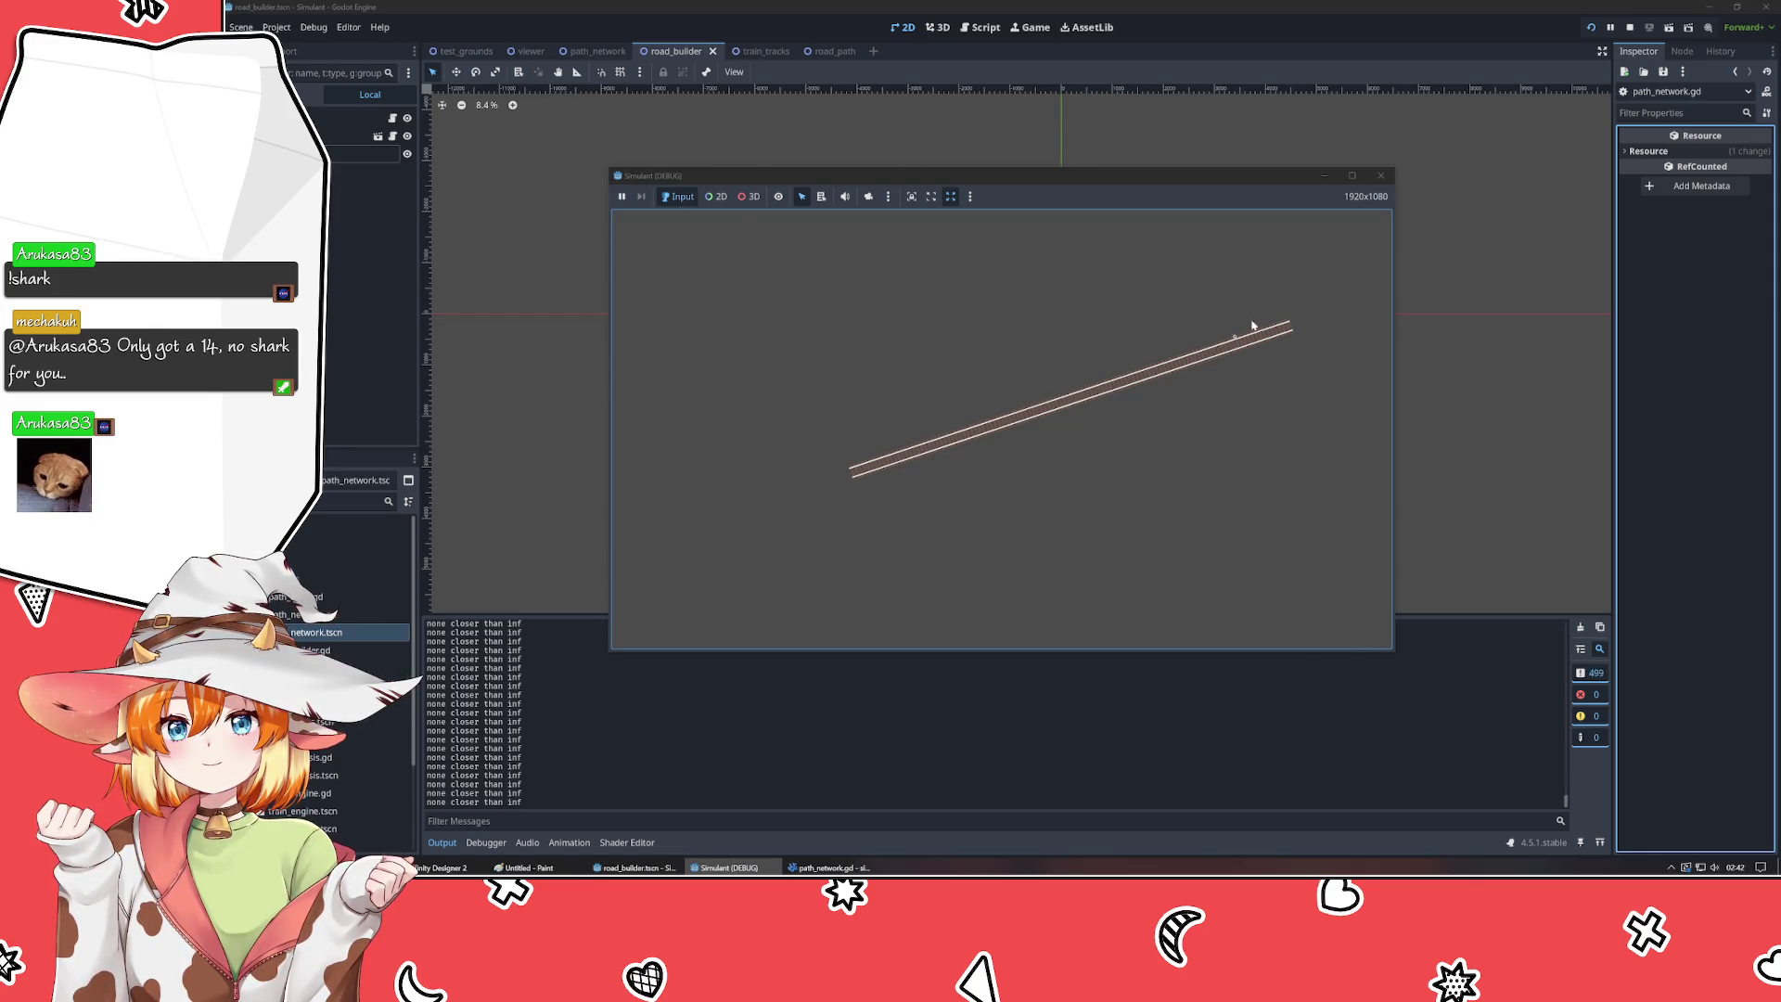
{"action": "left_click", "coordinate": [699, 442]}
{"action": "left_click", "coordinate": [1088, 515]}
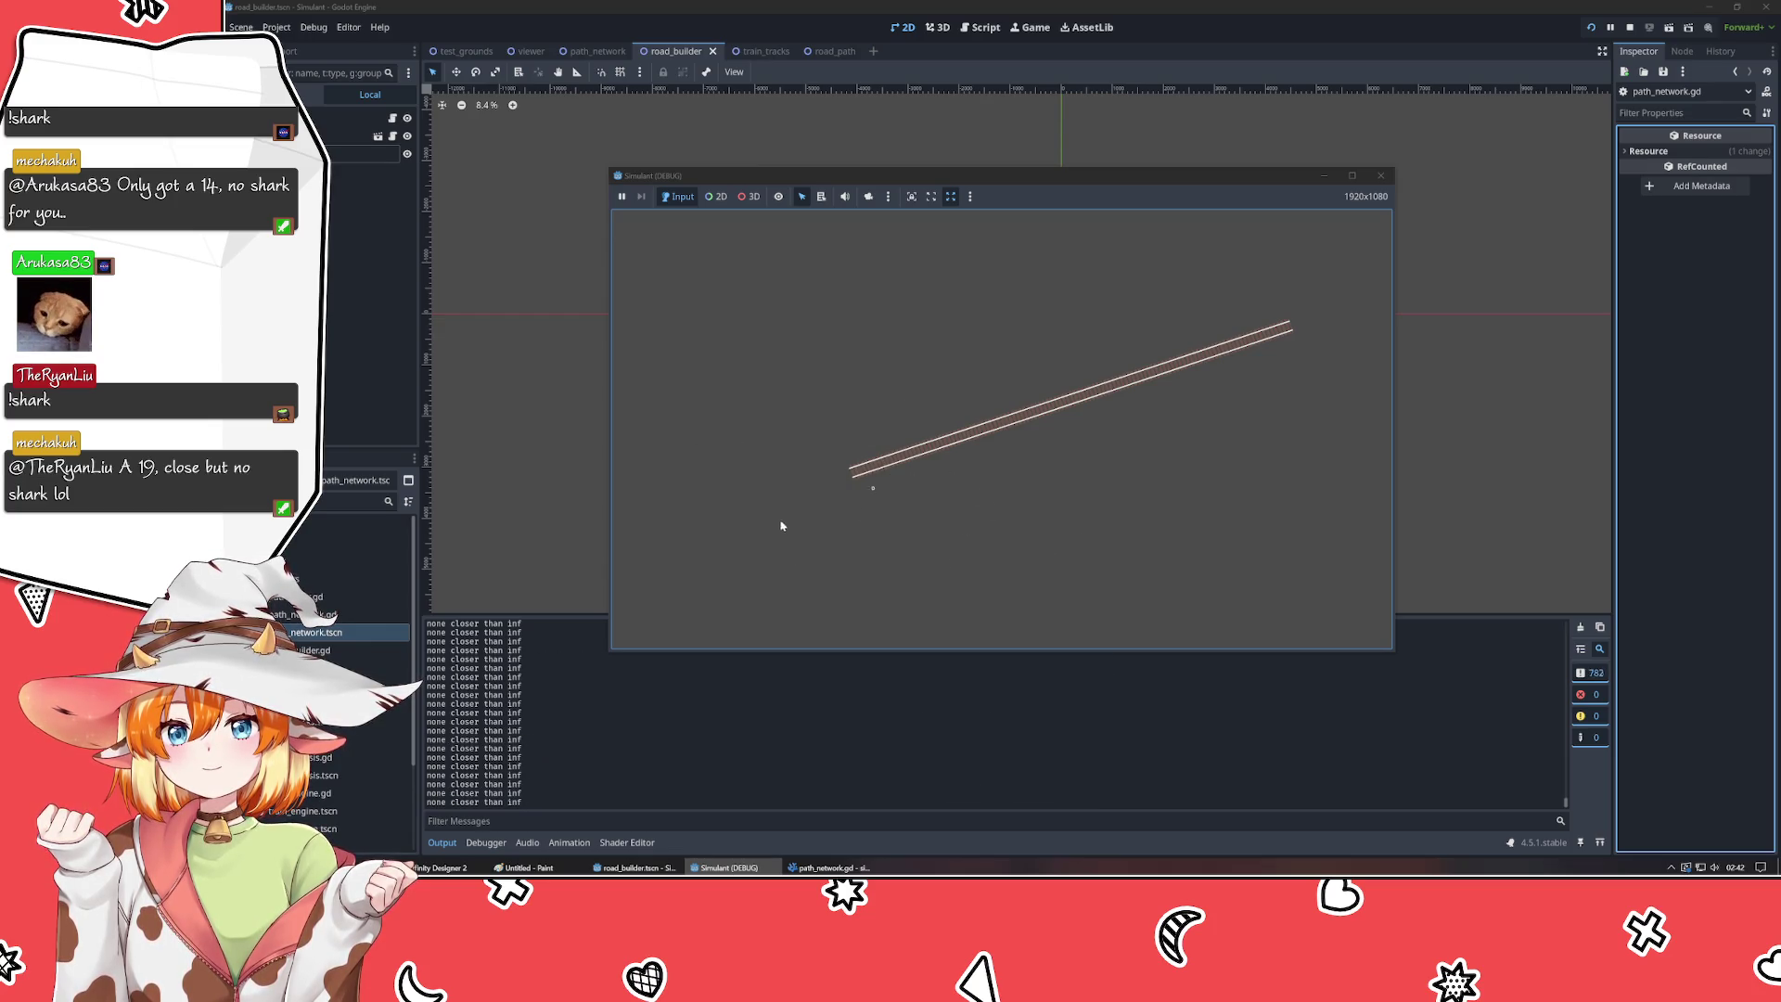
{"action": "left_click", "coordinate": [1382, 176]}
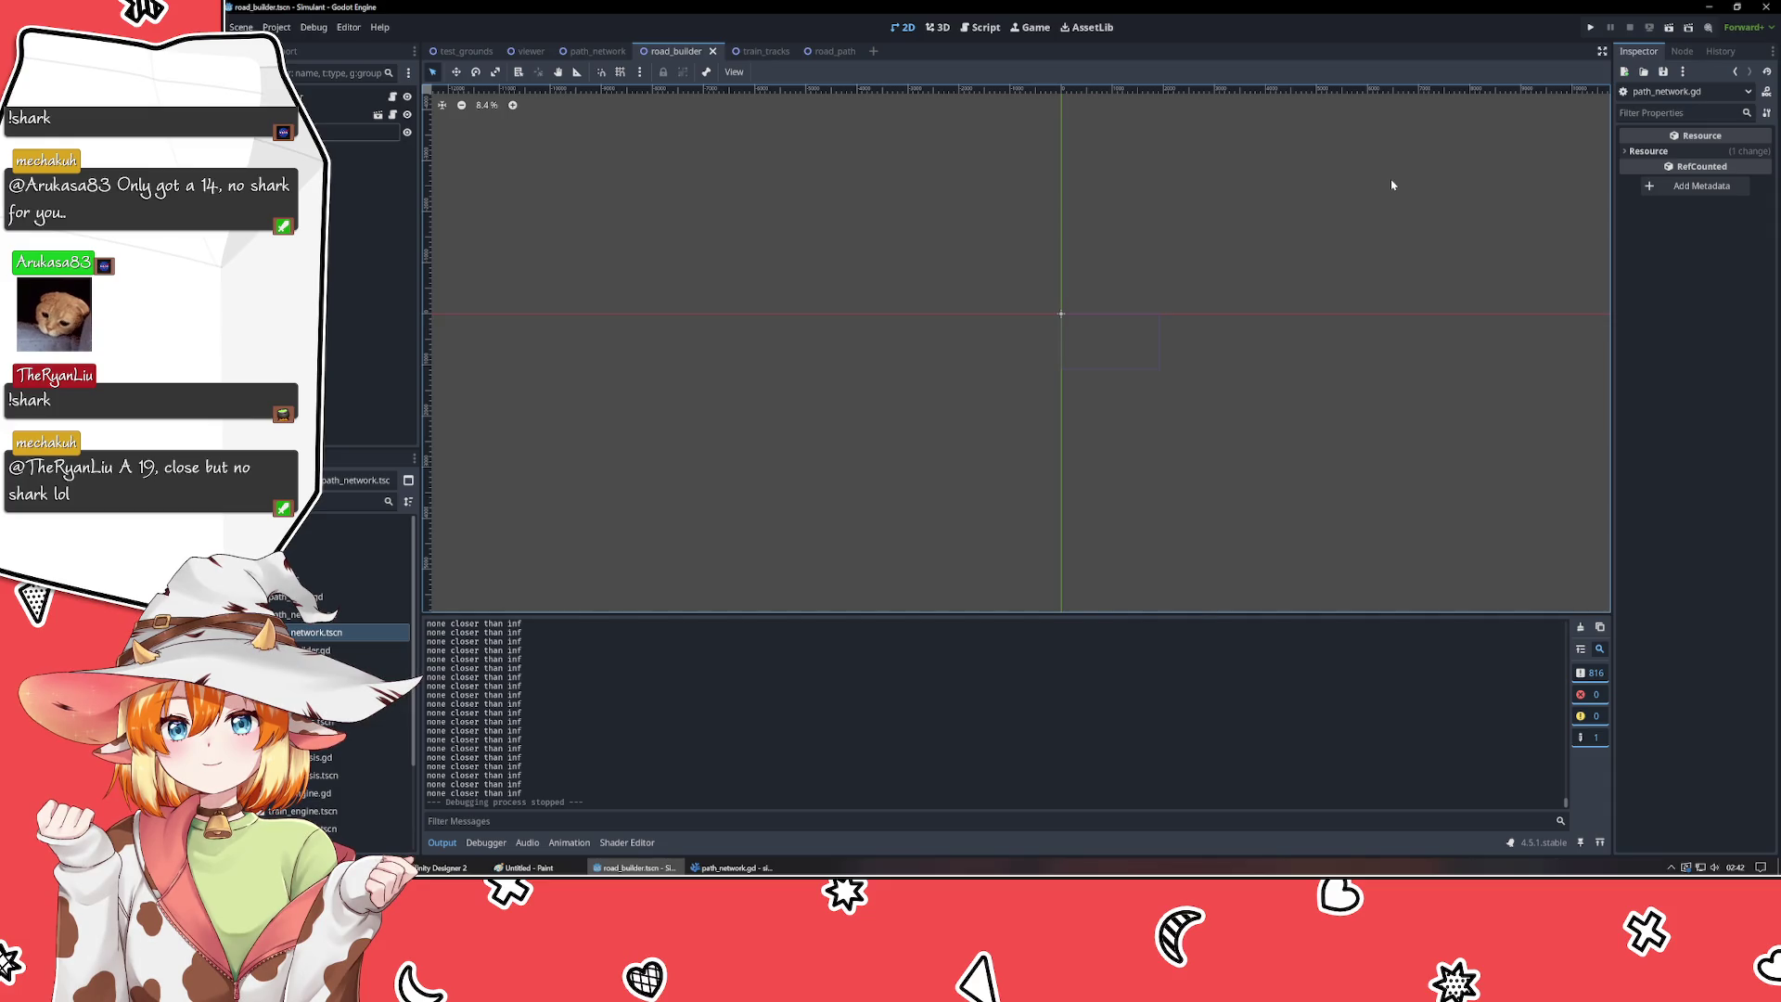
{"action": "left_click", "coordinate": [728, 867]}
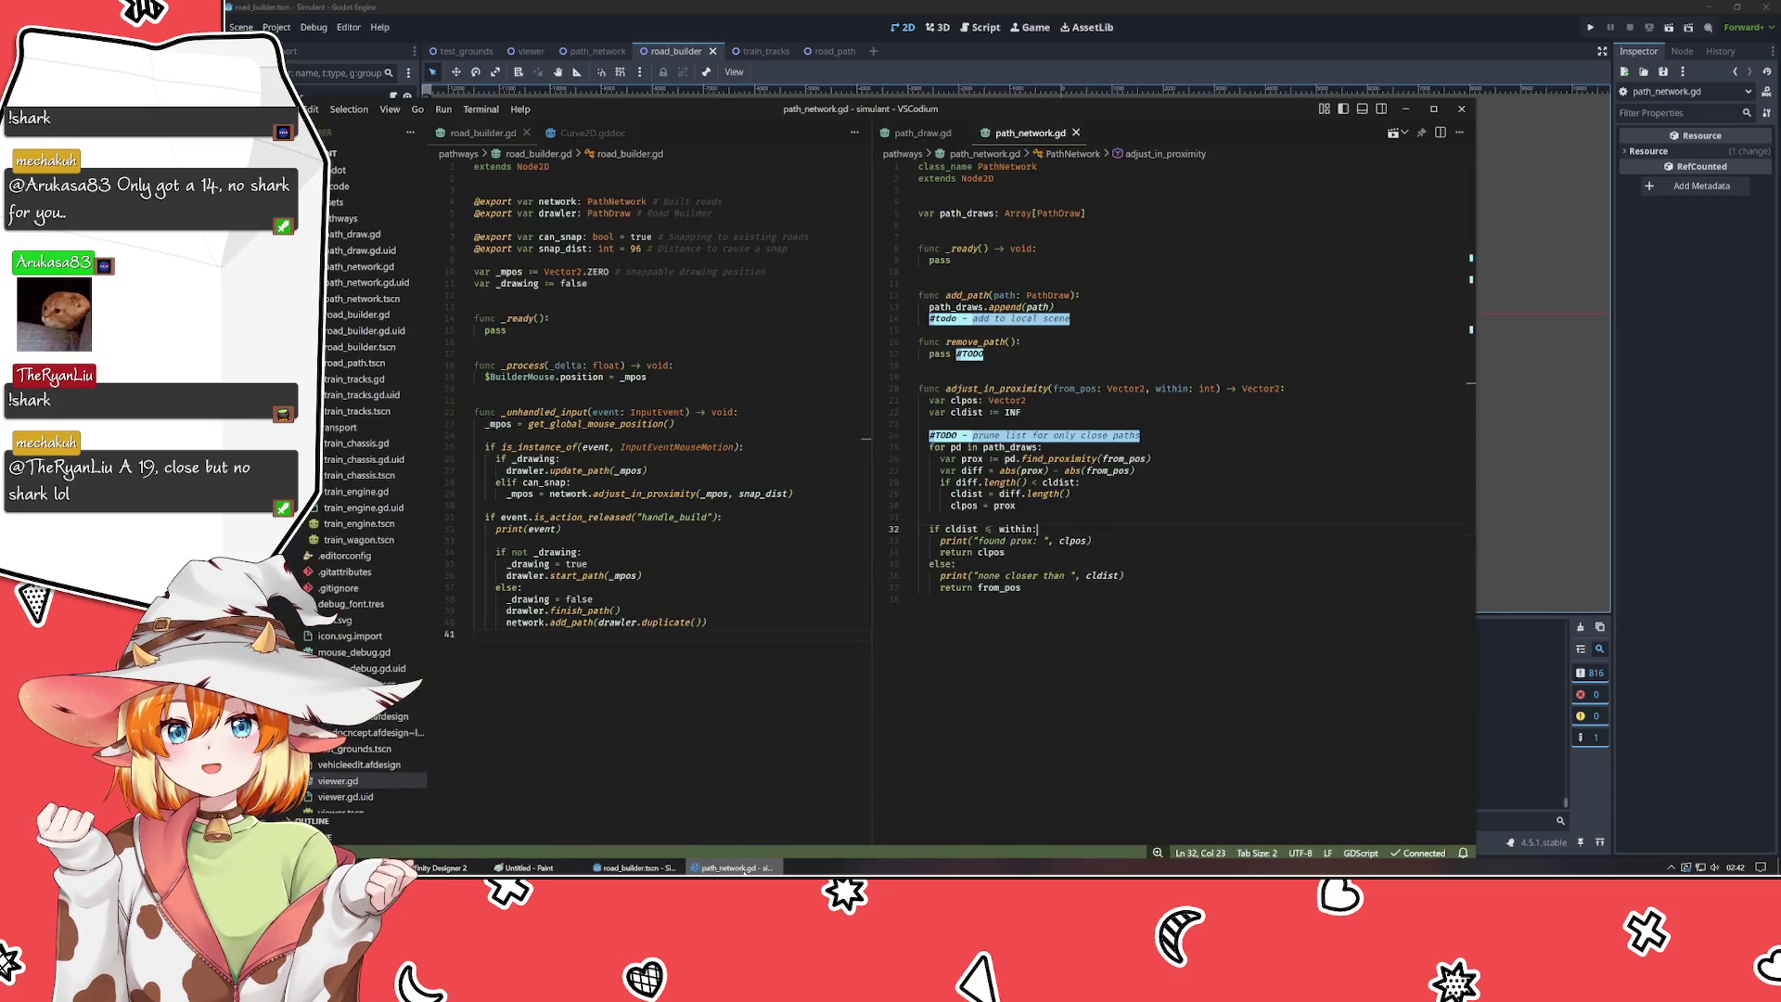
{"action": "left_click", "coordinate": [475, 634]}
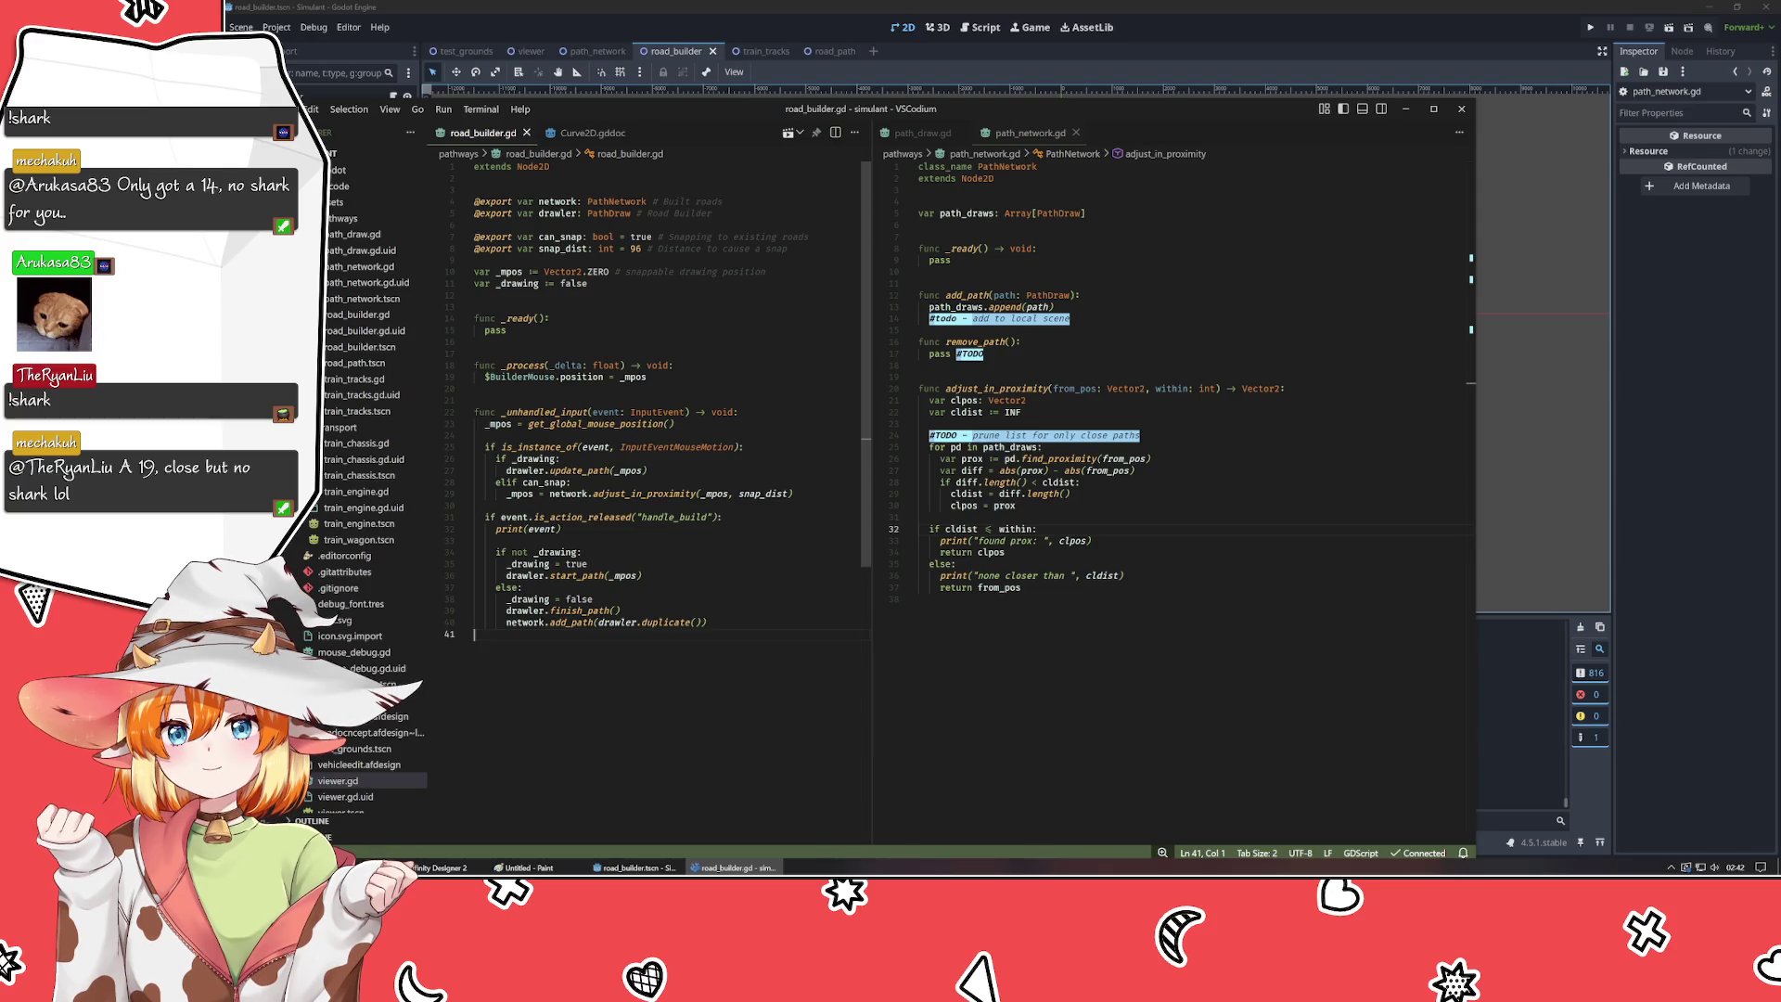
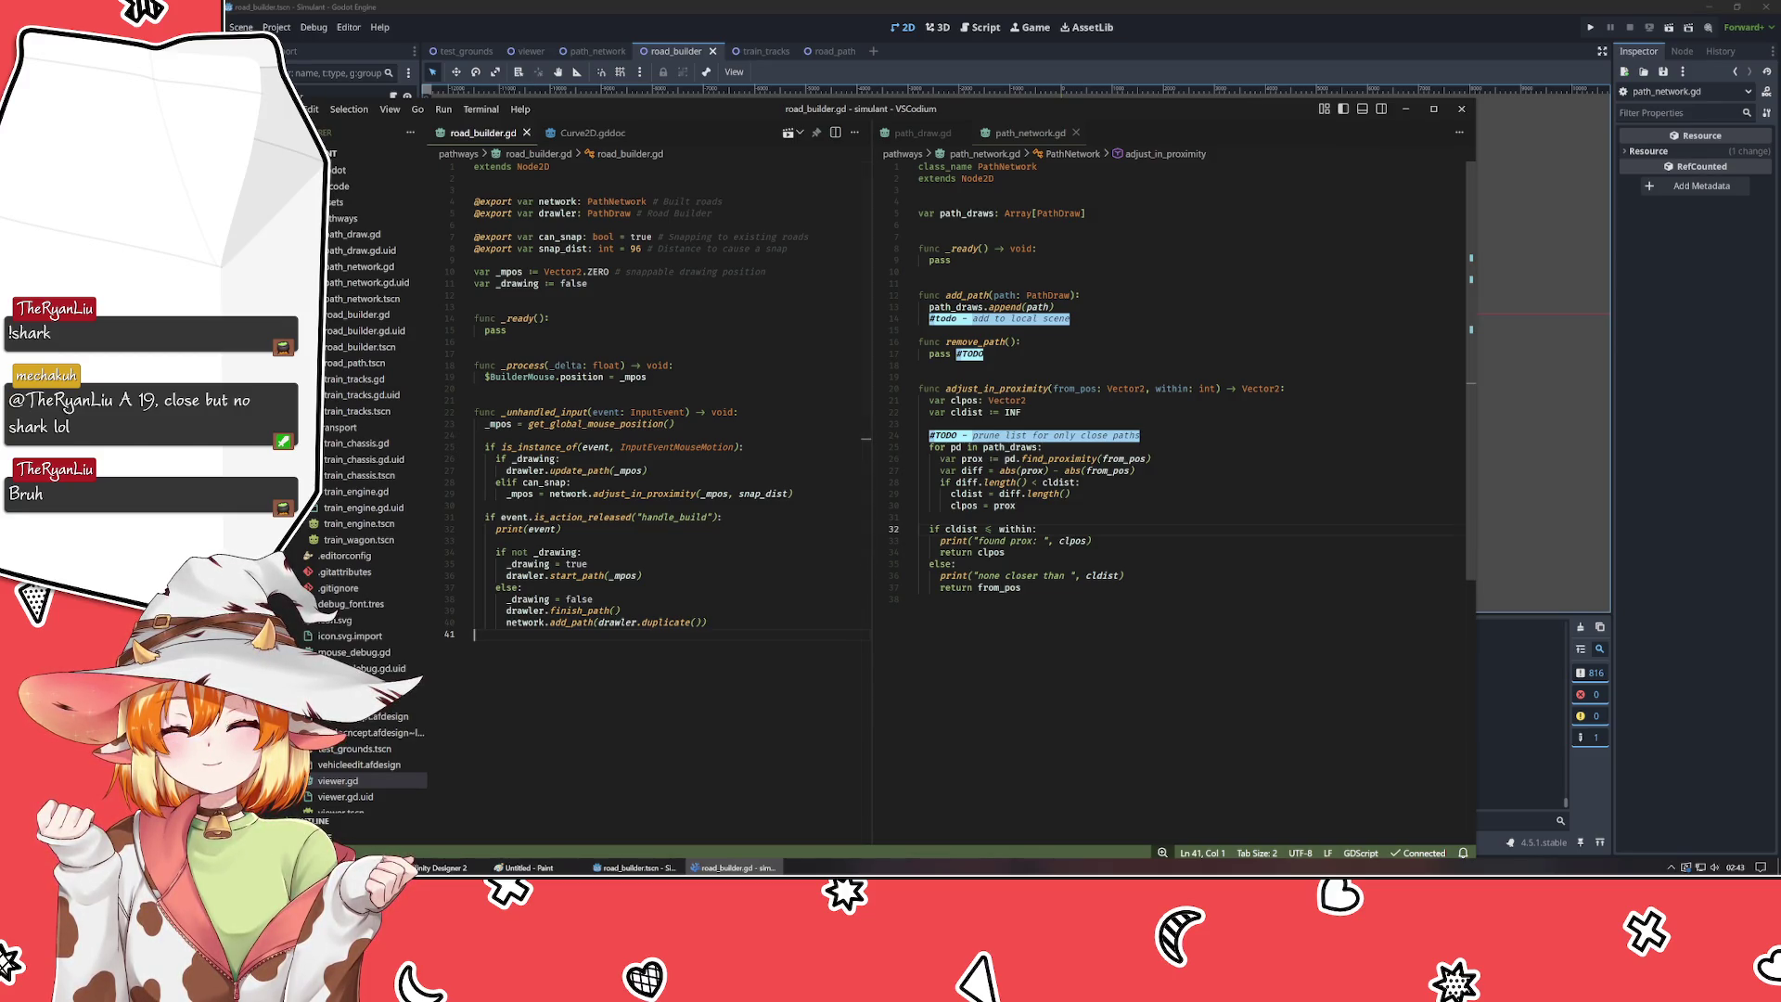
- Add print("d=", diff.length()) below the diff line in adjust_in_proximity and save path_network.gd
{"action": "left_click", "coordinate": [1134, 470]}
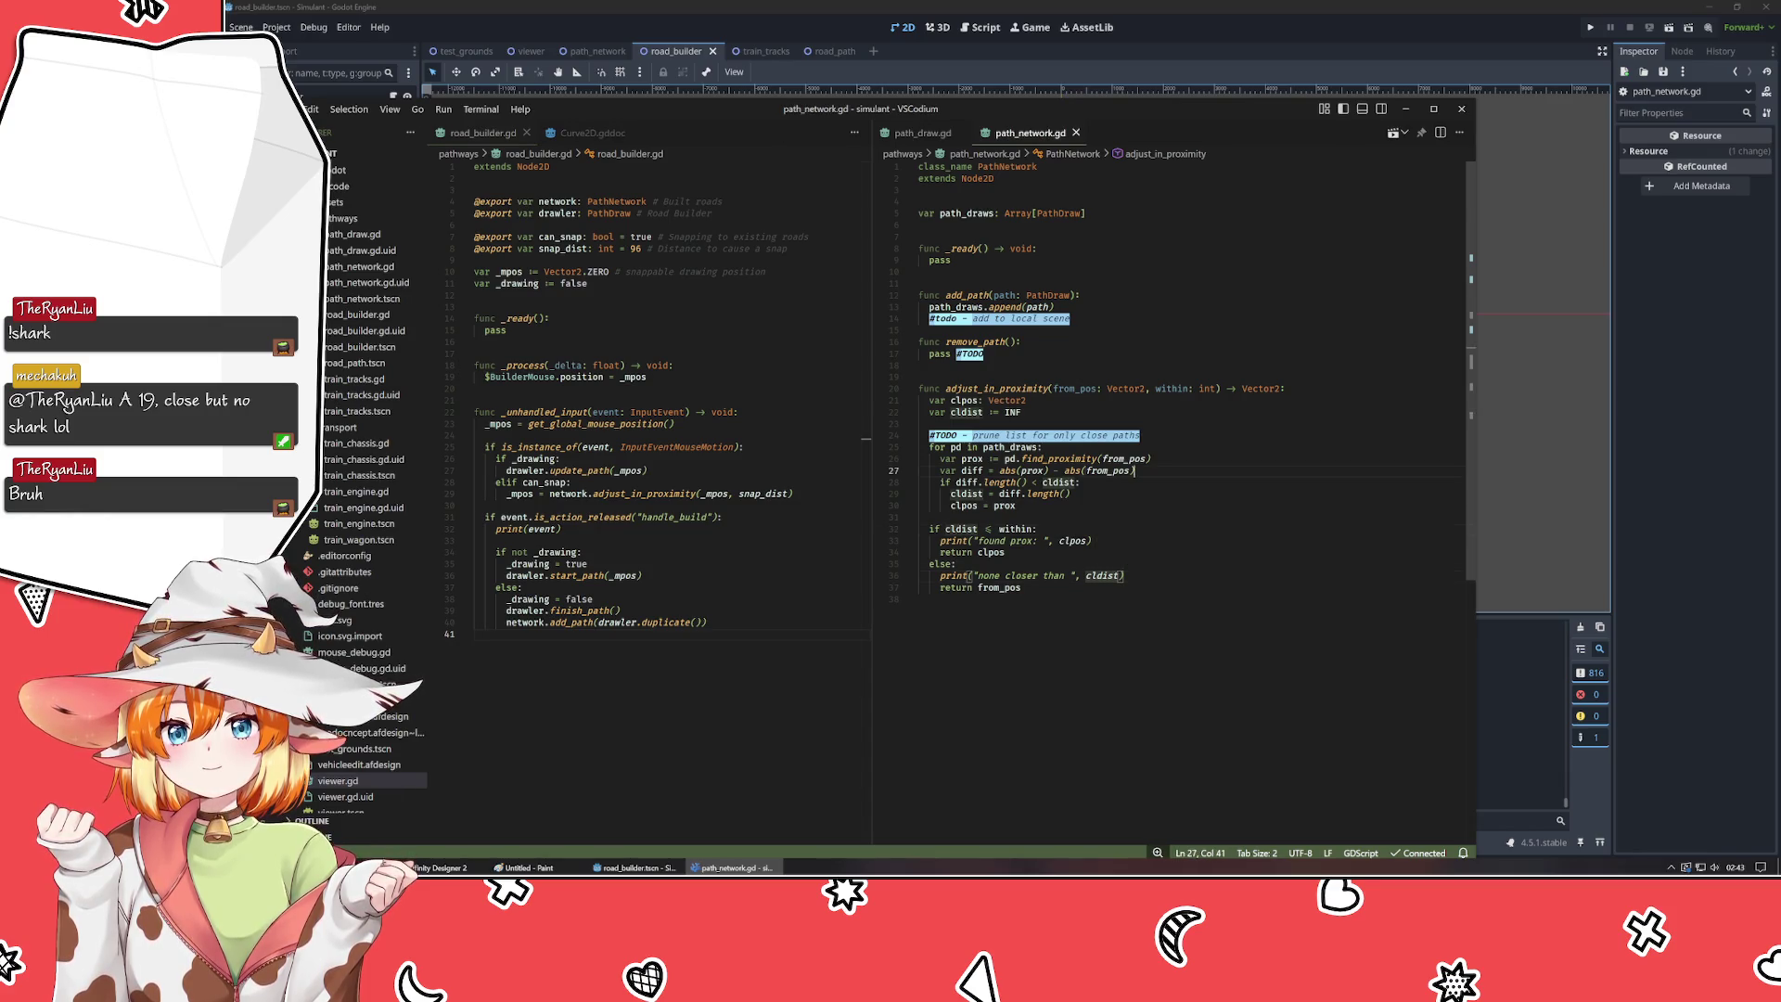
{"action": "type", "text": ")"}
{"action": "key", "text": "Return"}
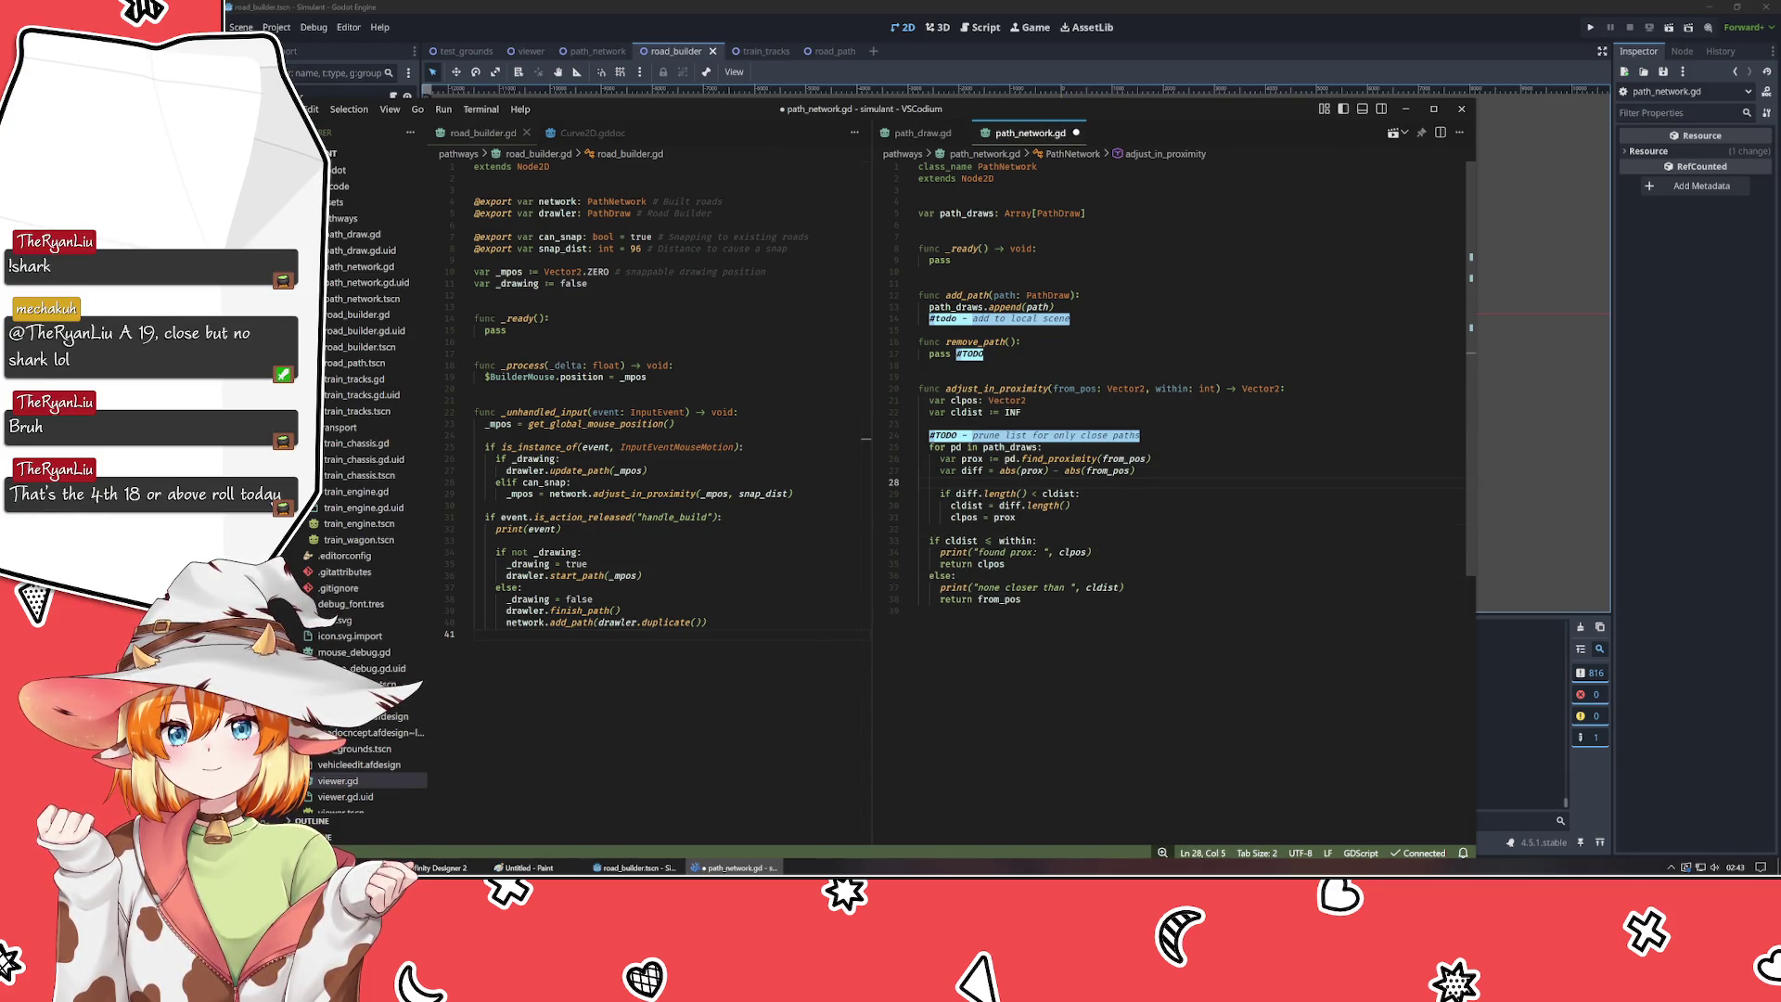
{"action": "type", "text": "print"}
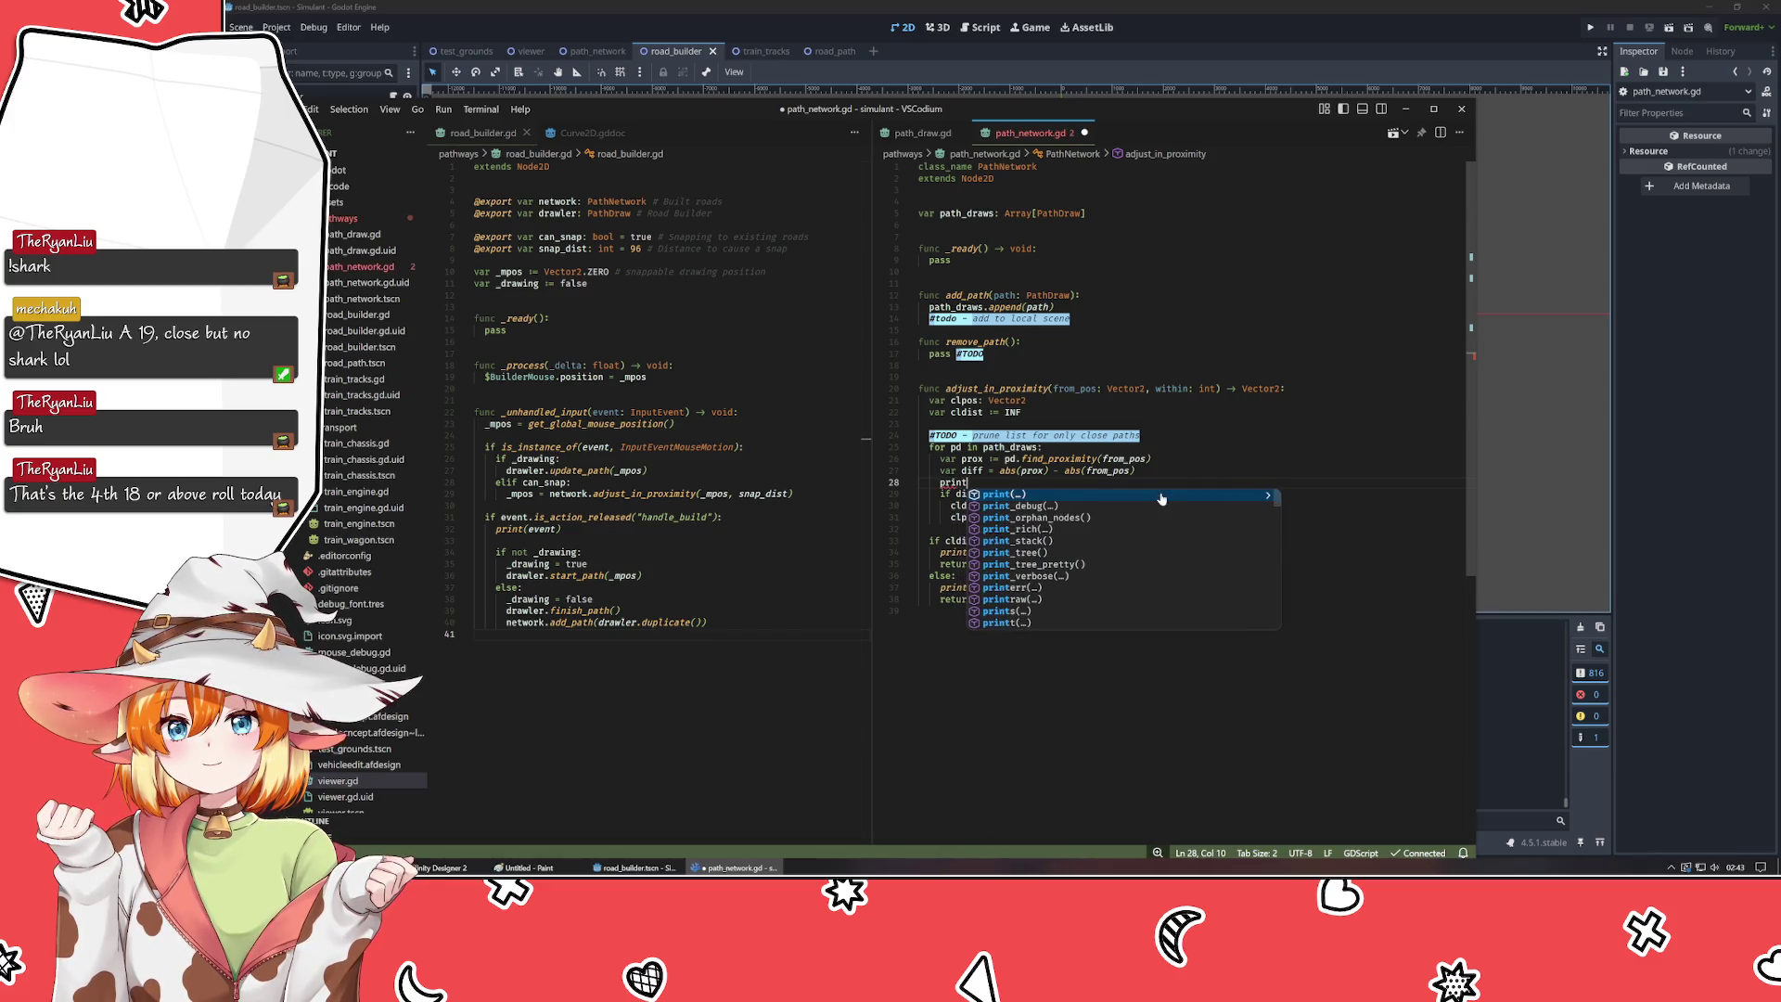
{"action": "type", "text": "(\""}
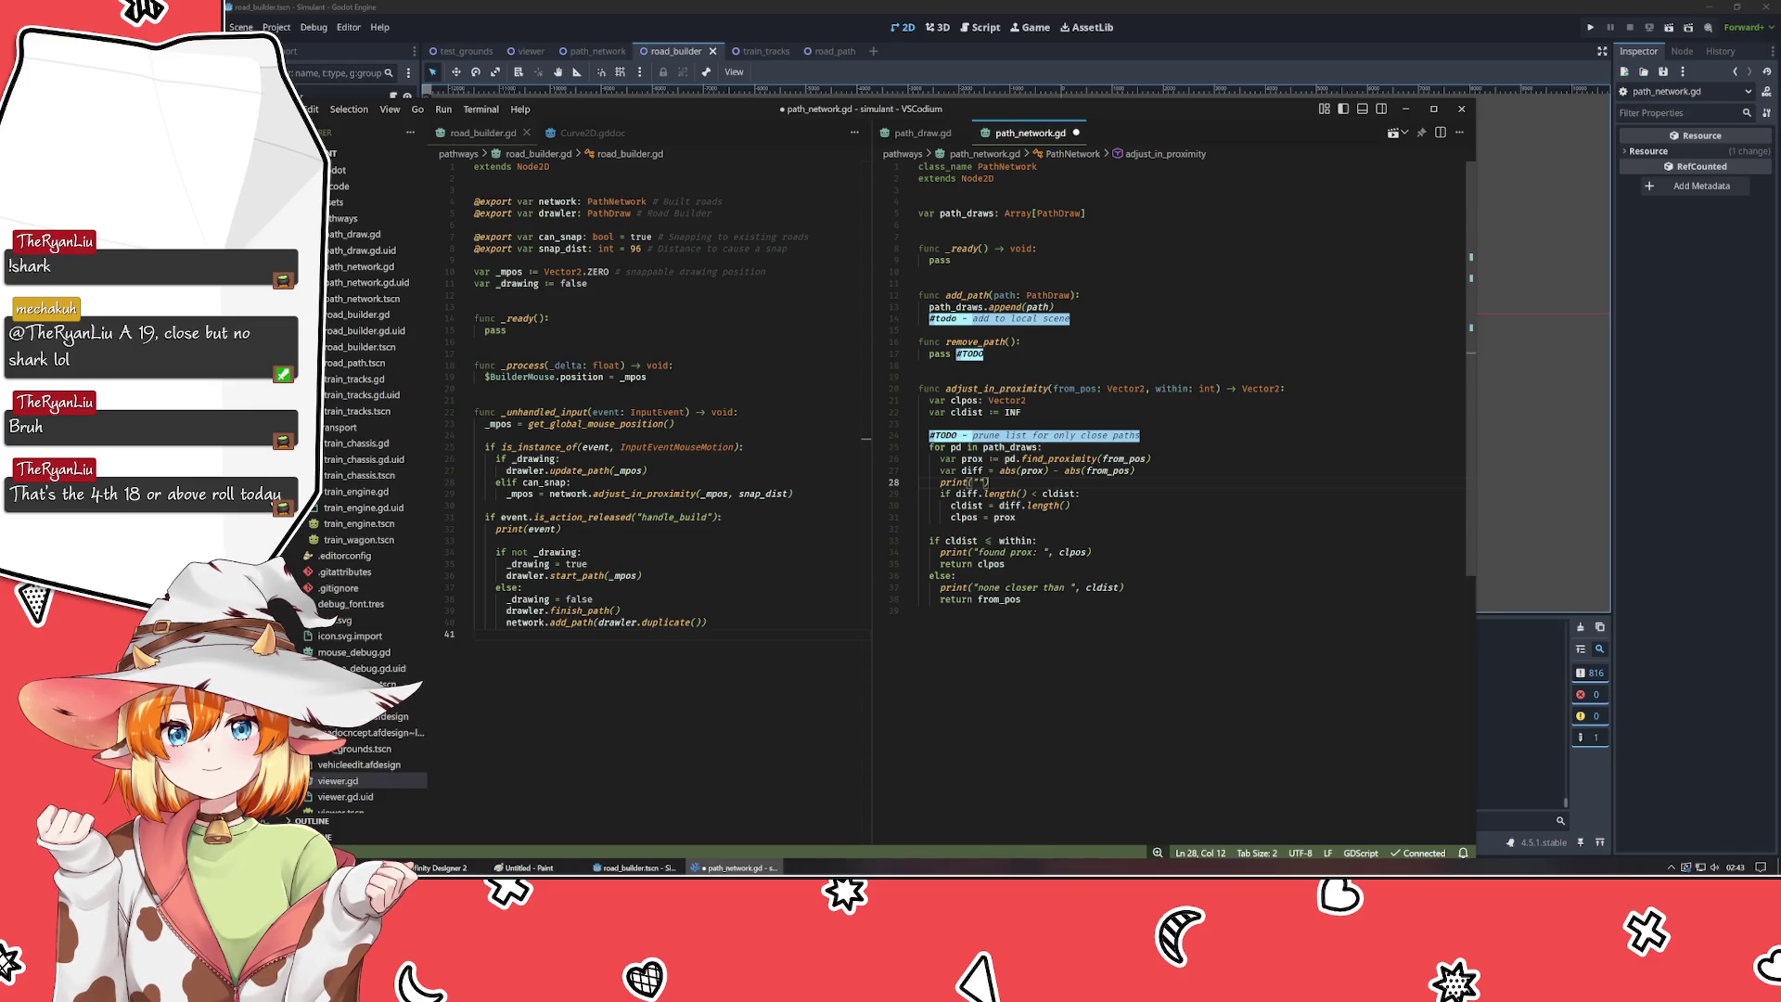
{"action": "type", "text": "d=\""}
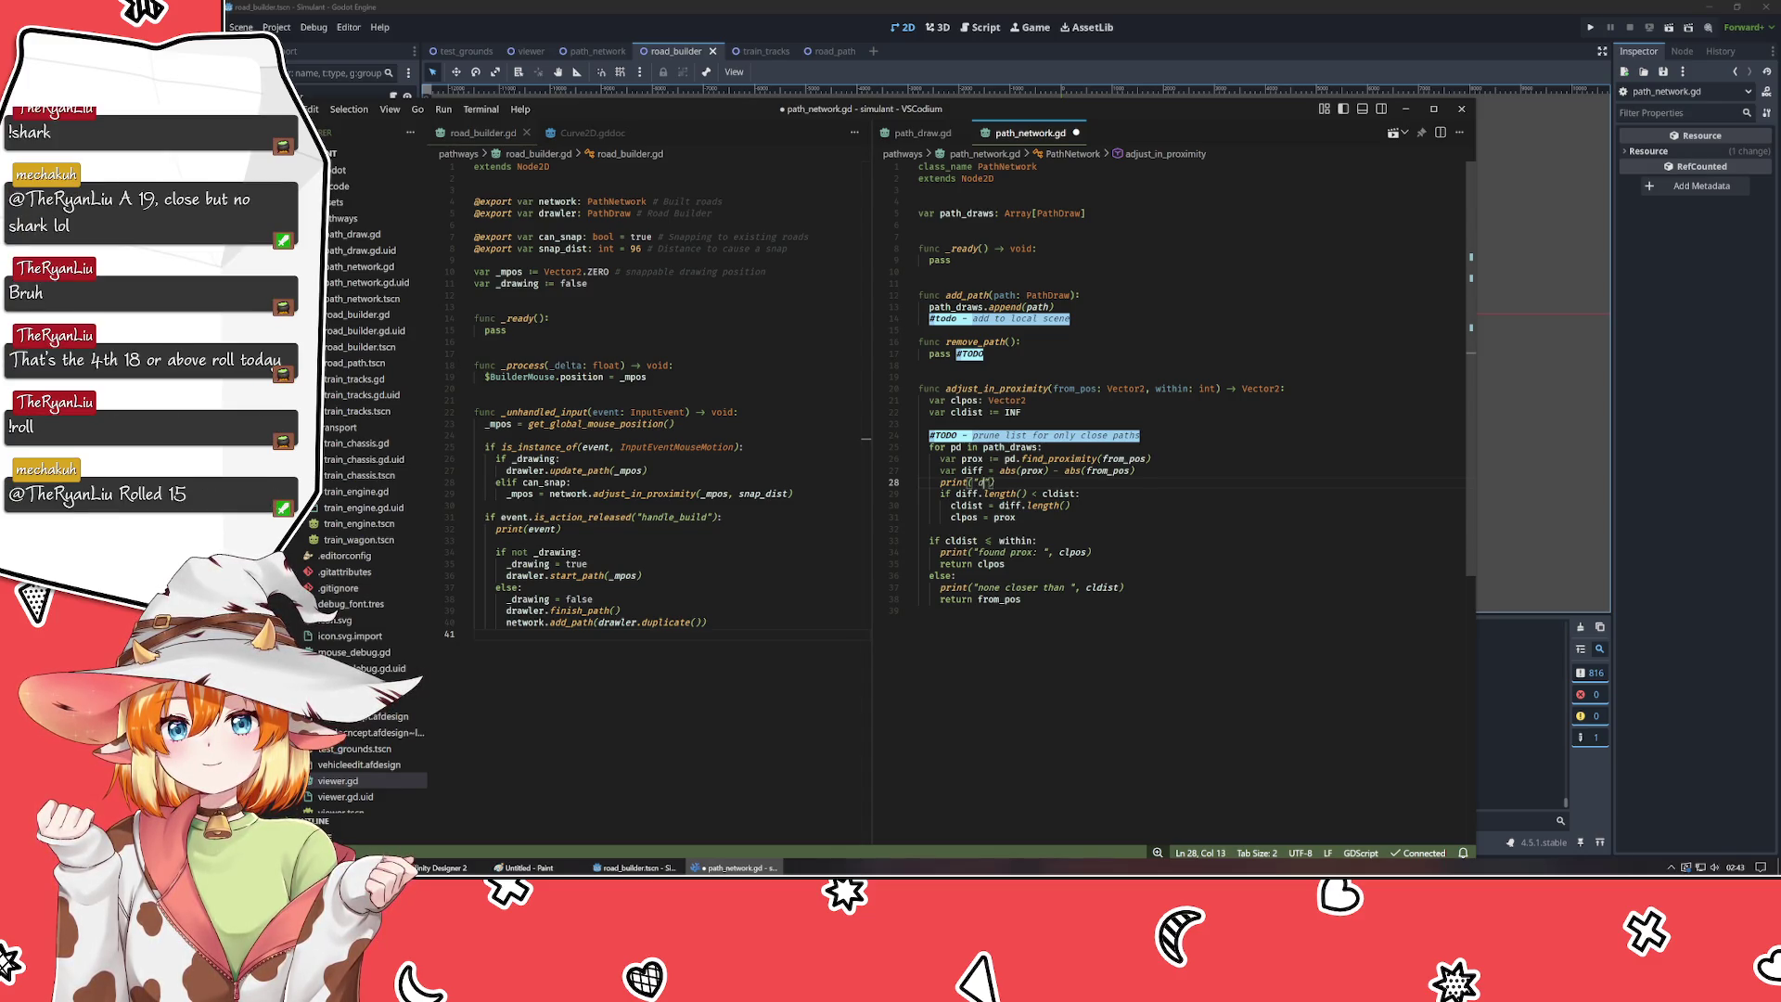
{"action": "type", "text": ", di"}
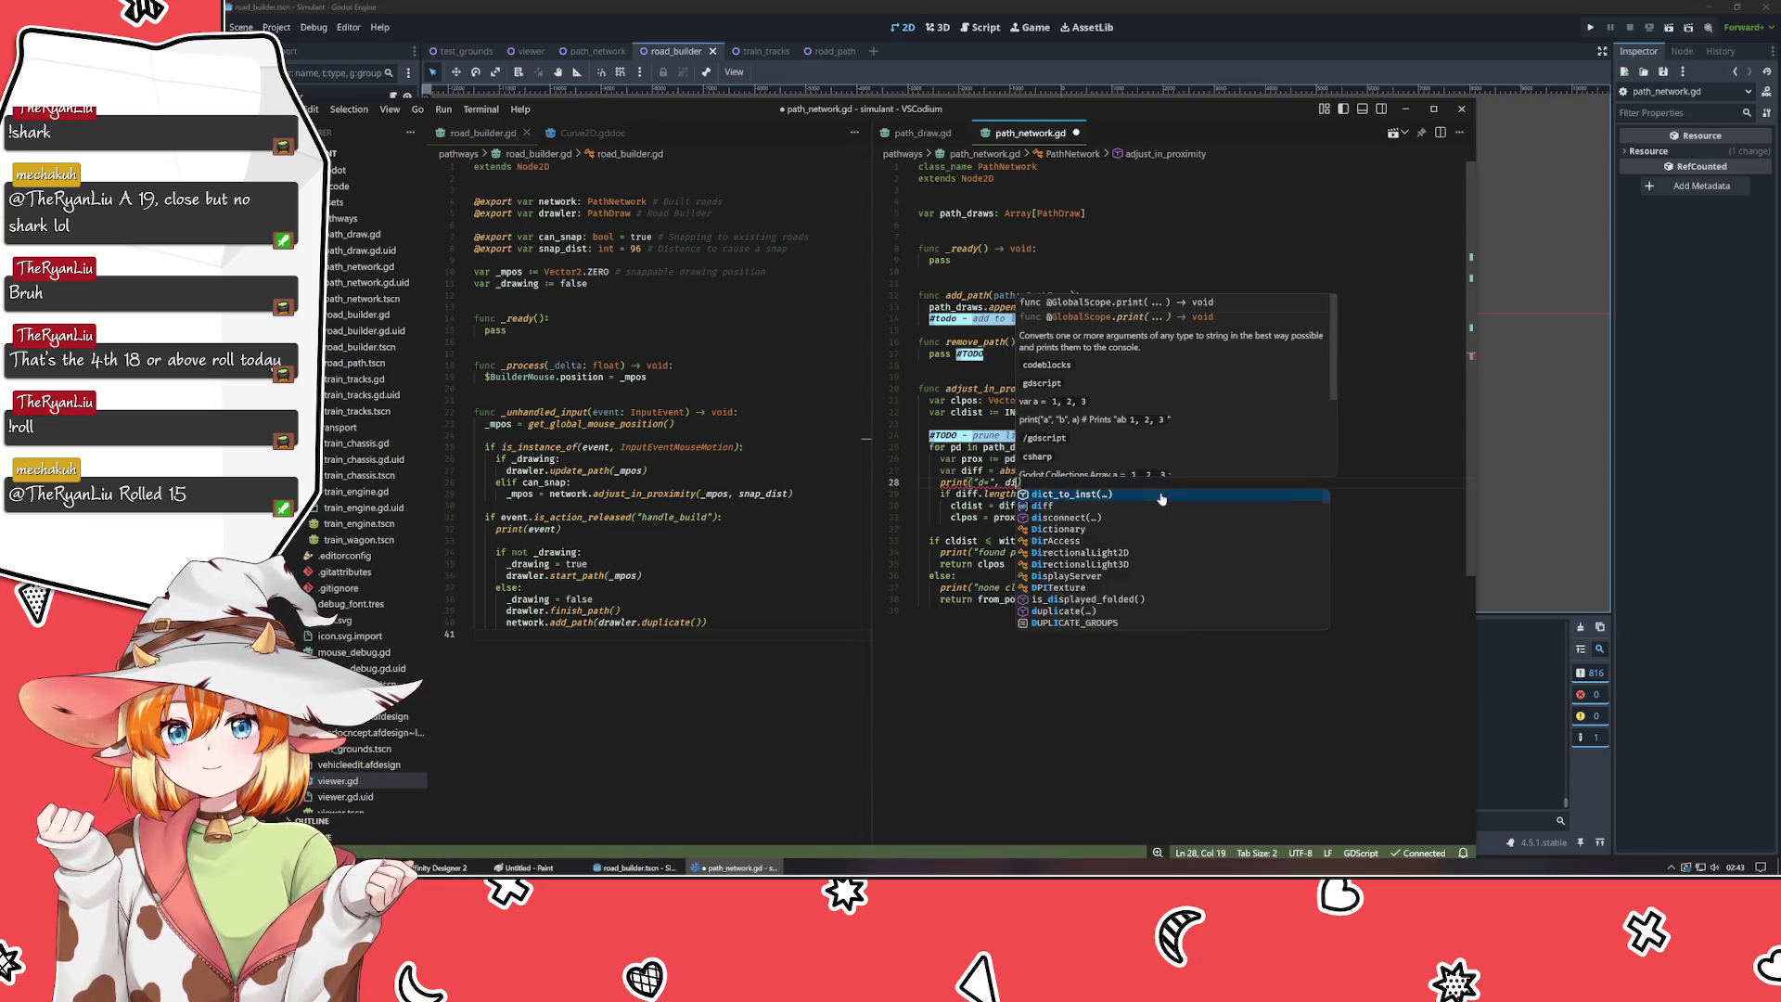
{"action": "type", "text": "ff.length()"}
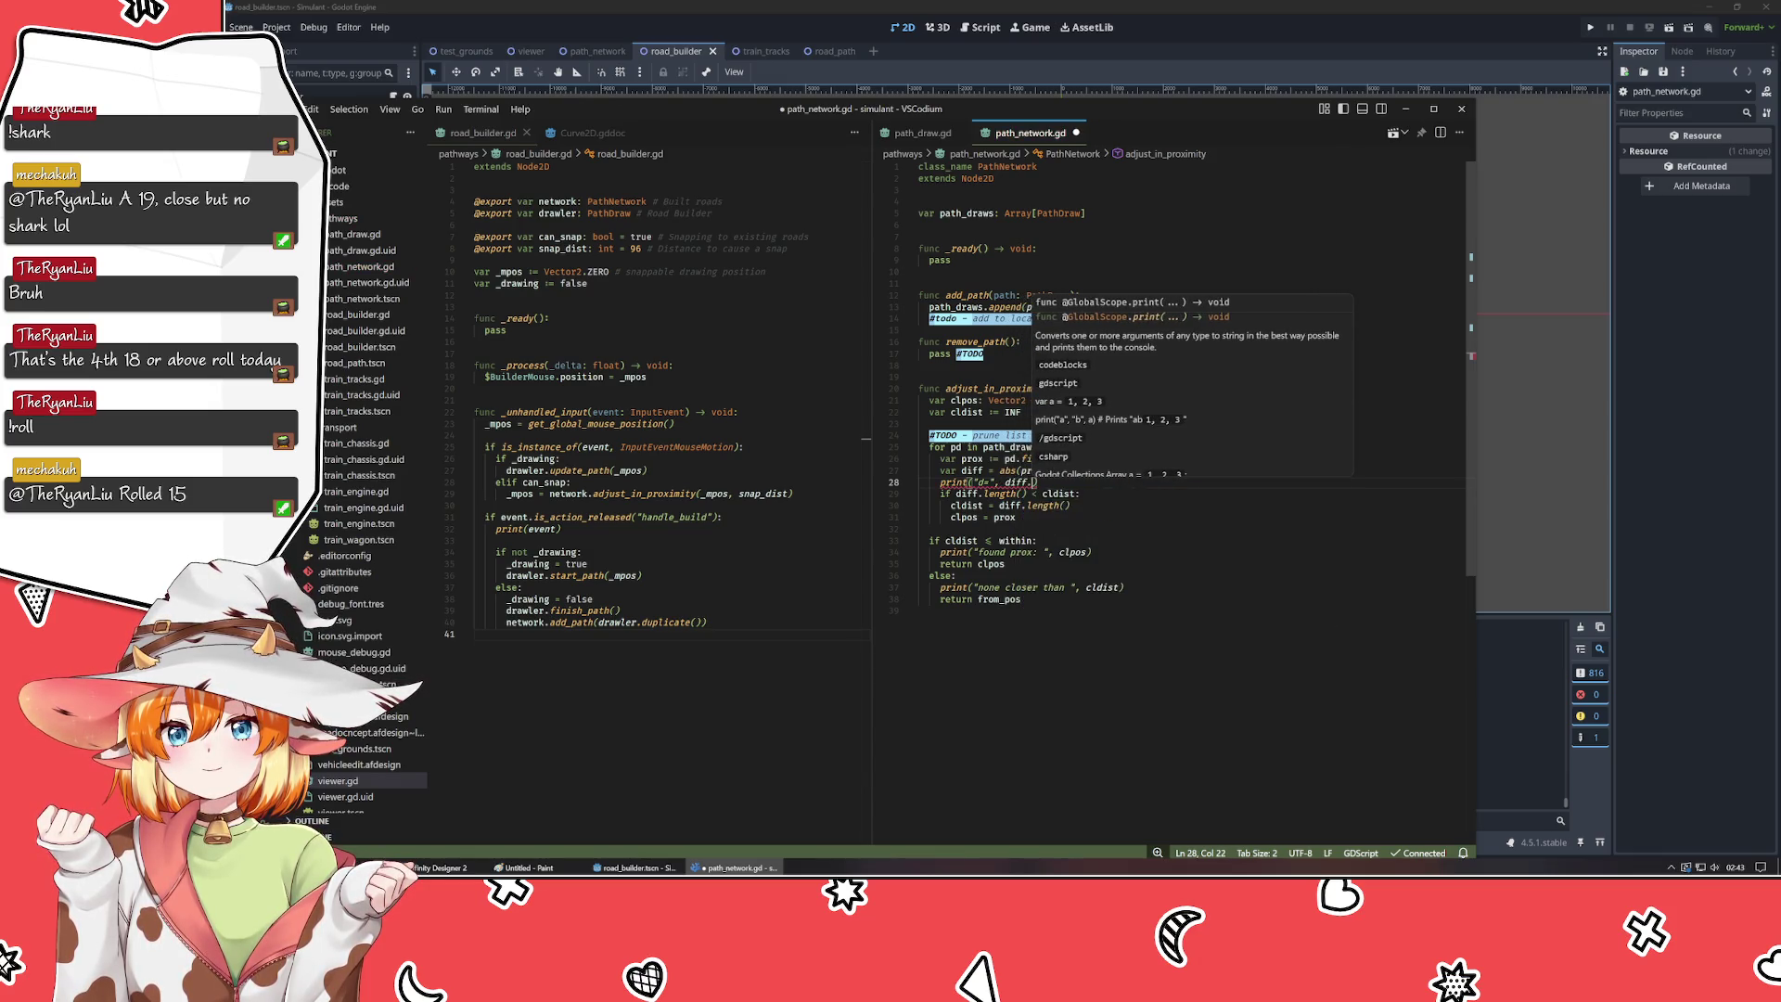
{"action": "key", "text": "ctrl+s"}
- Run the game in Godot, draw a diagonal test road, then close it and return to the code
{"action": "key", "text": "alt+Tab"}
{"action": "key", "text": "F5"}
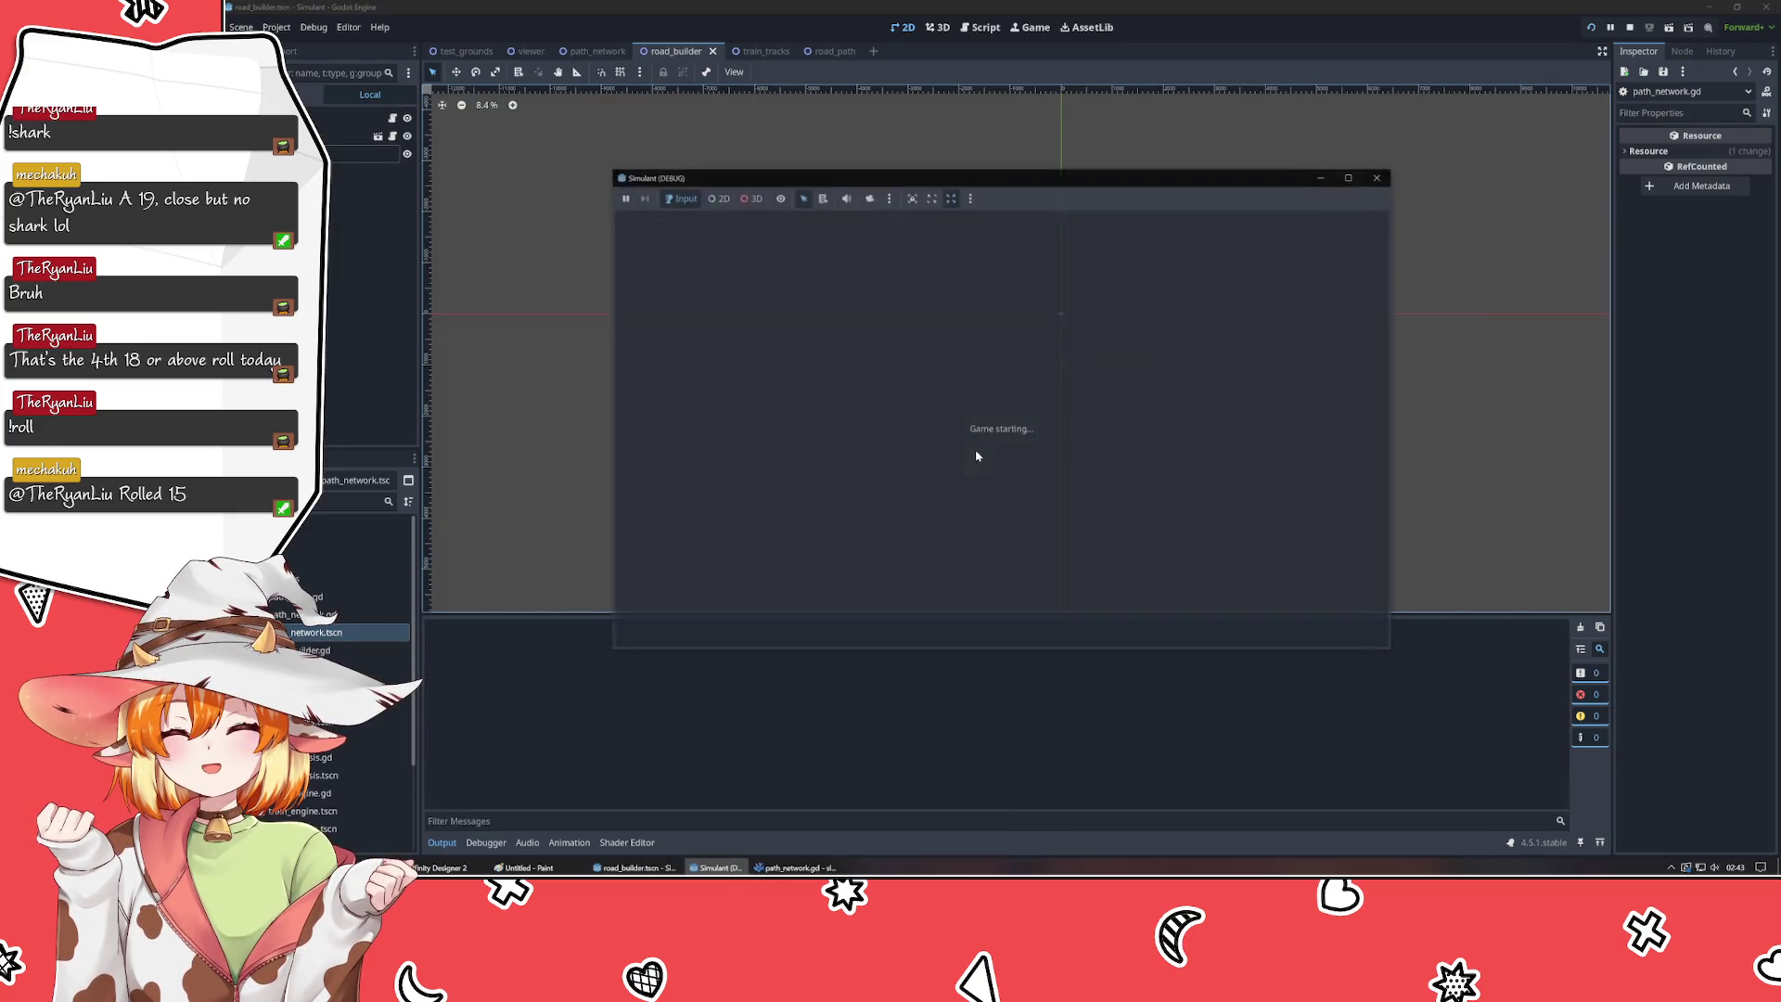
{"action": "left_click_drag", "start_coordinate": [684, 429], "coordinate": [1076, 326]}
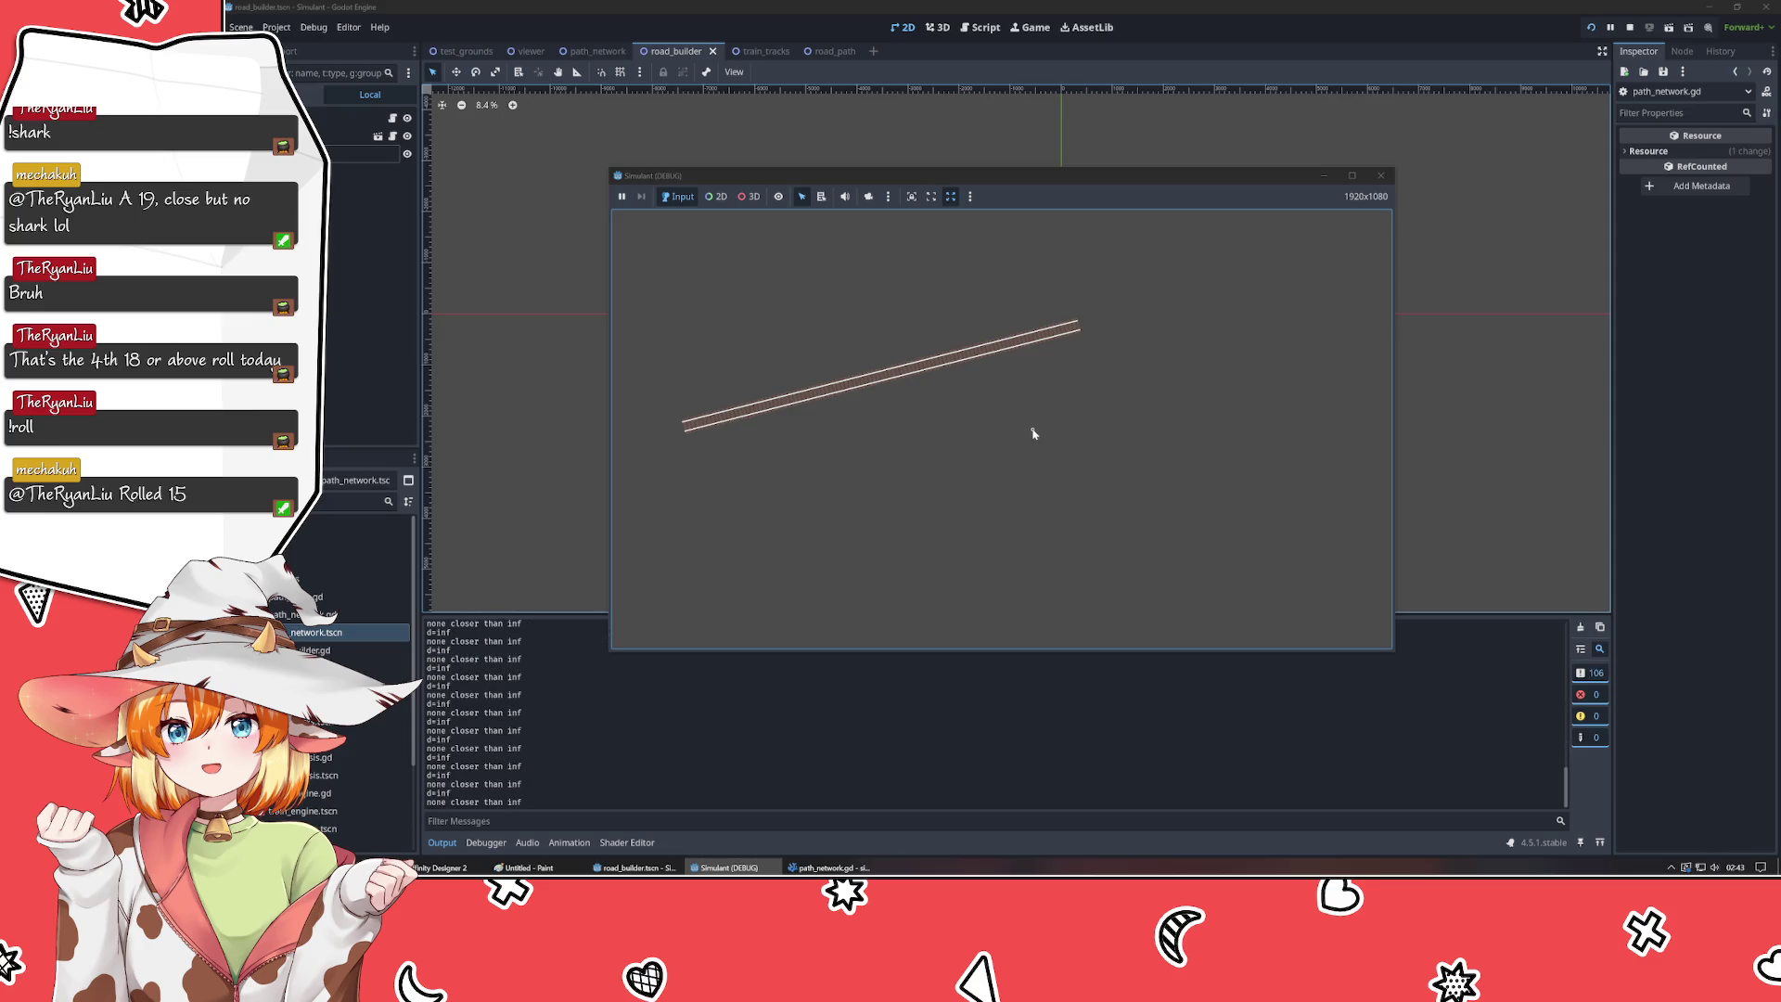
{"action": "left_click", "coordinate": [1381, 175]}
{"action": "key", "text": "alt+Tab"}
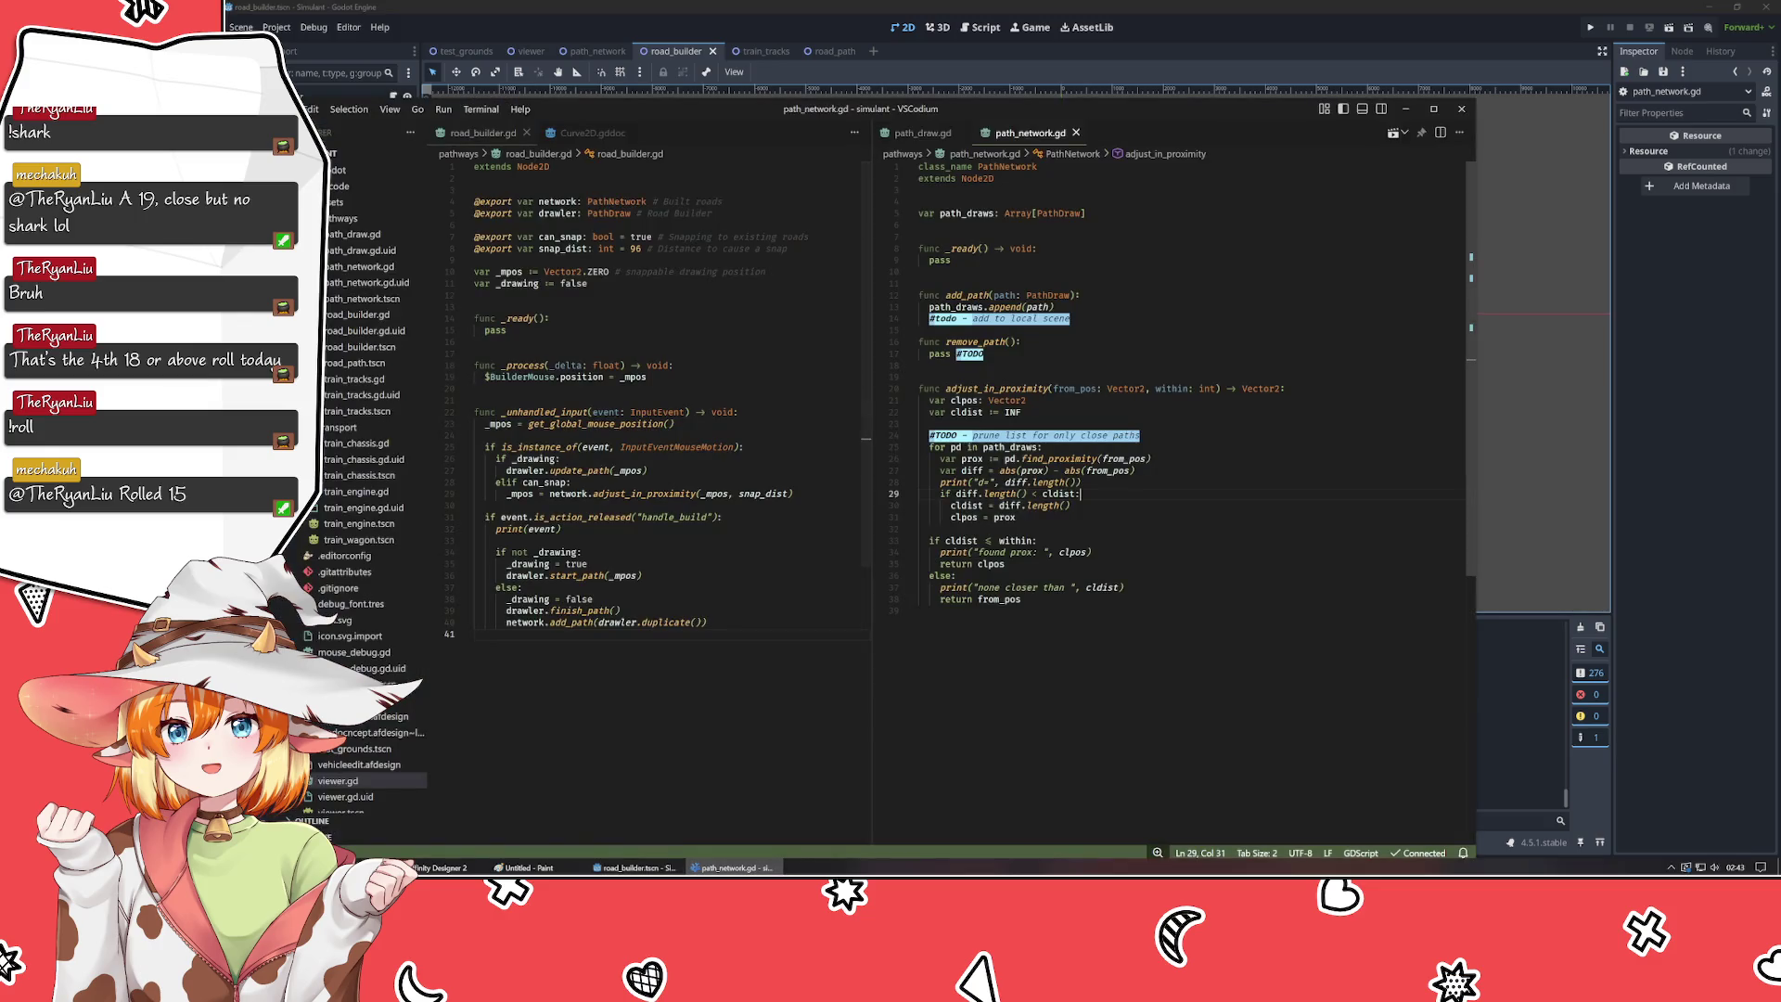
- Trace the find_proximity call and open path_draw.gd in the left editor pane
{"action": "left_click", "coordinate": [1034, 471]}
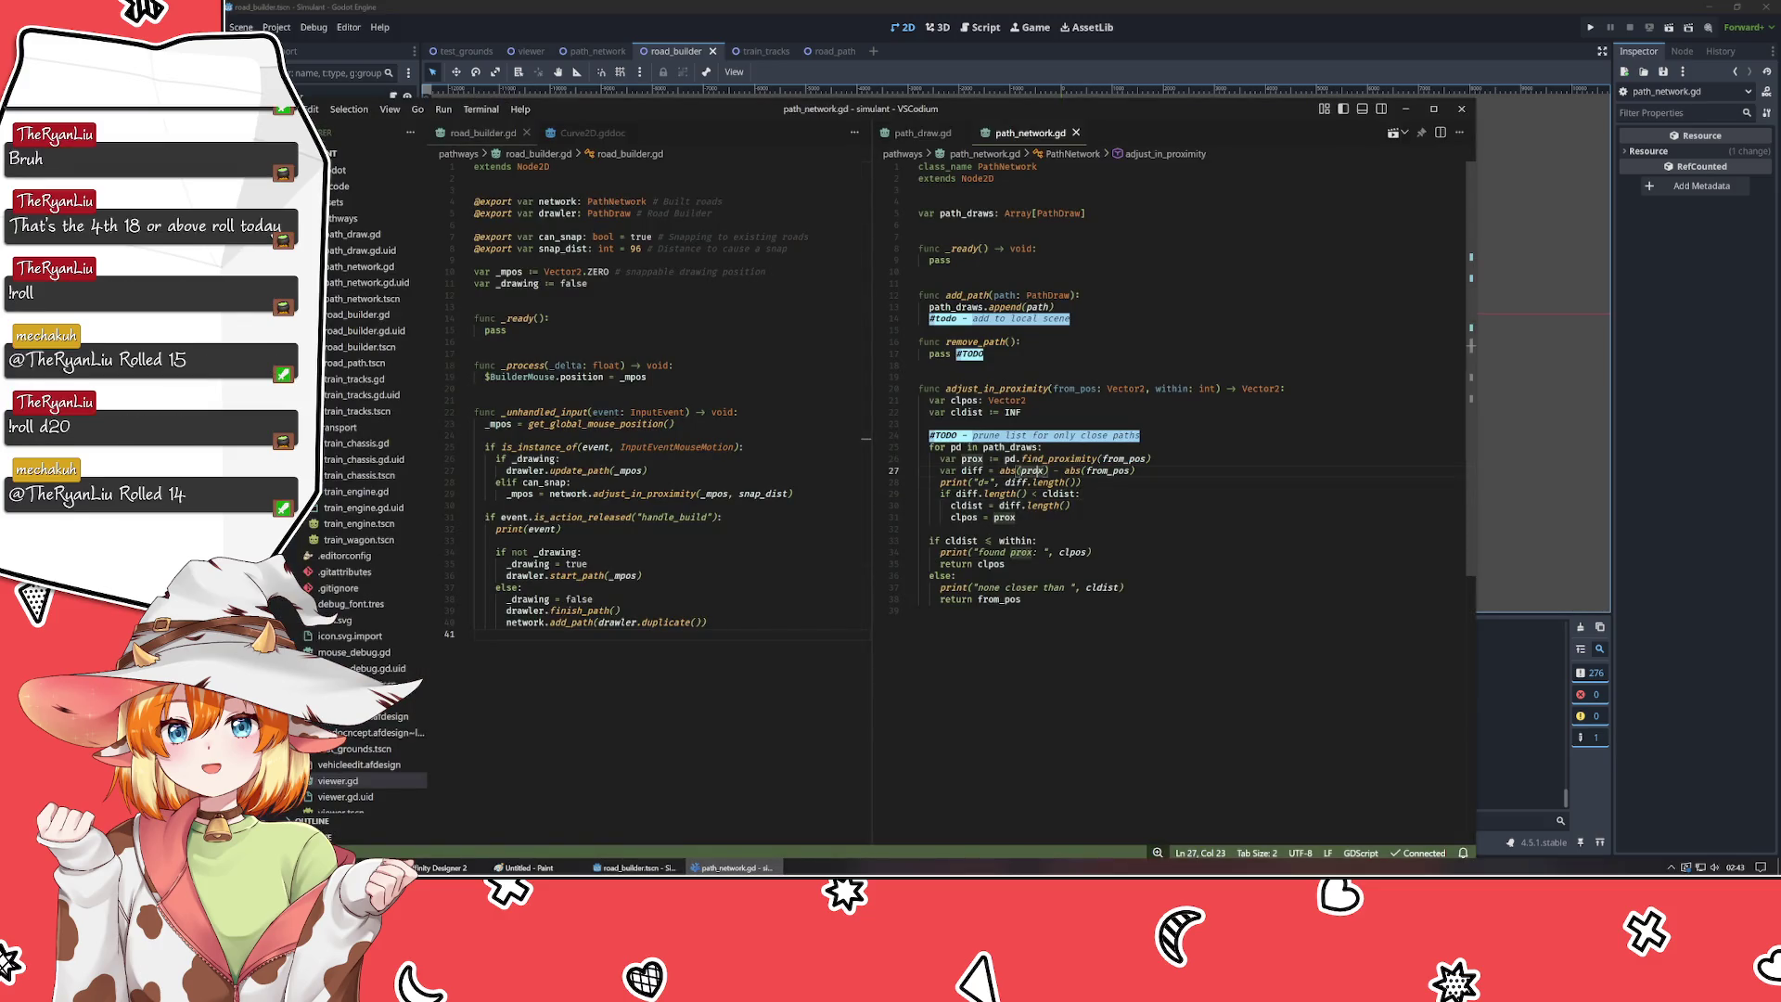
{"action": "left_click", "coordinate": [1065, 458]}
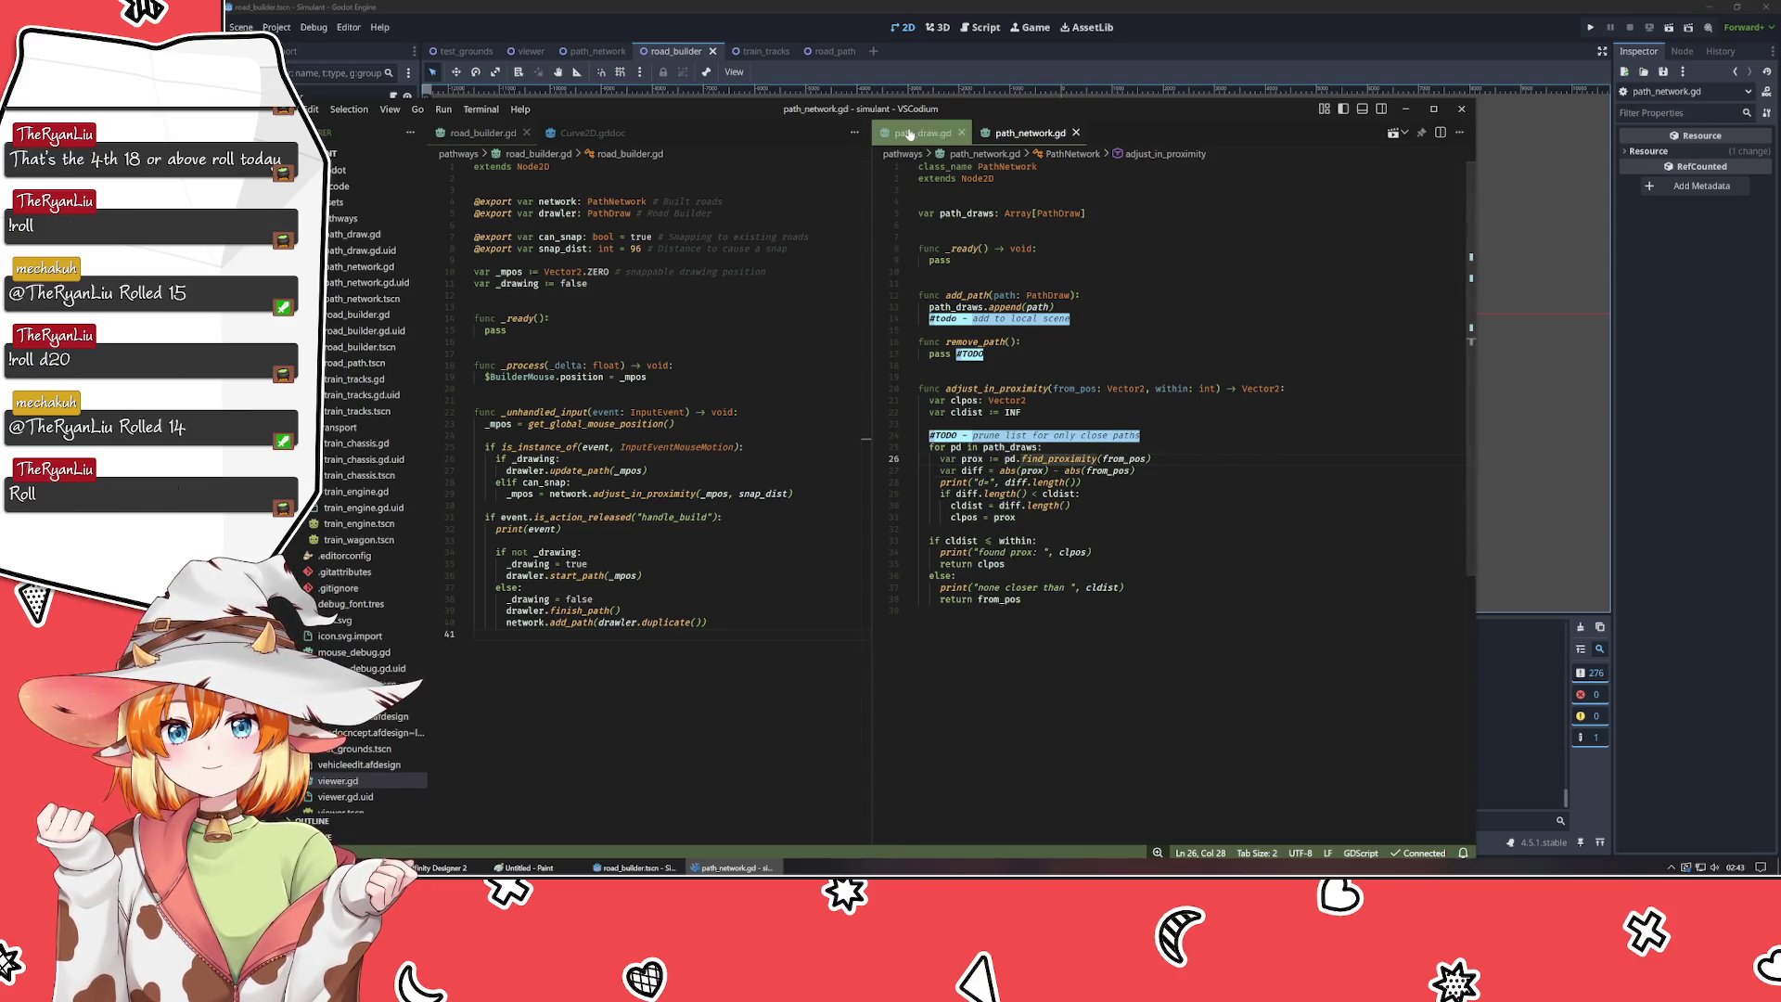
{"action": "left_click_drag", "start_coordinate": [923, 132], "coordinate": [626, 394]}
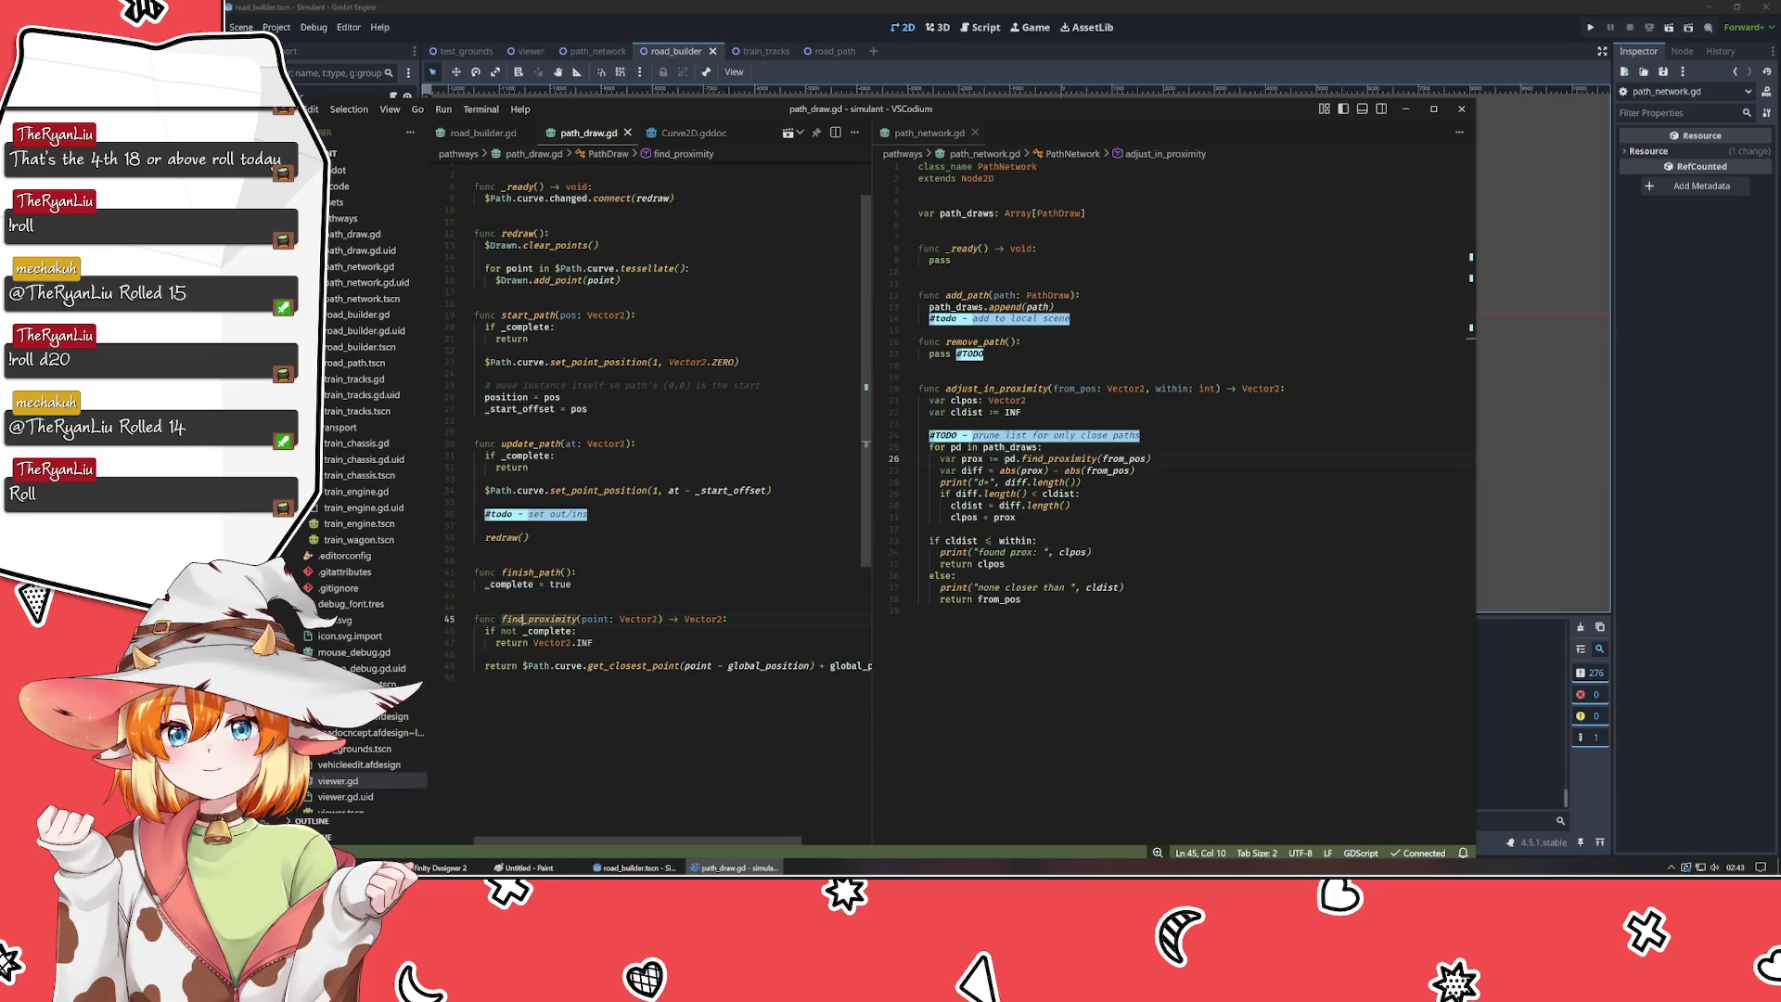
{"action": "left_click", "coordinate": [594, 642]}
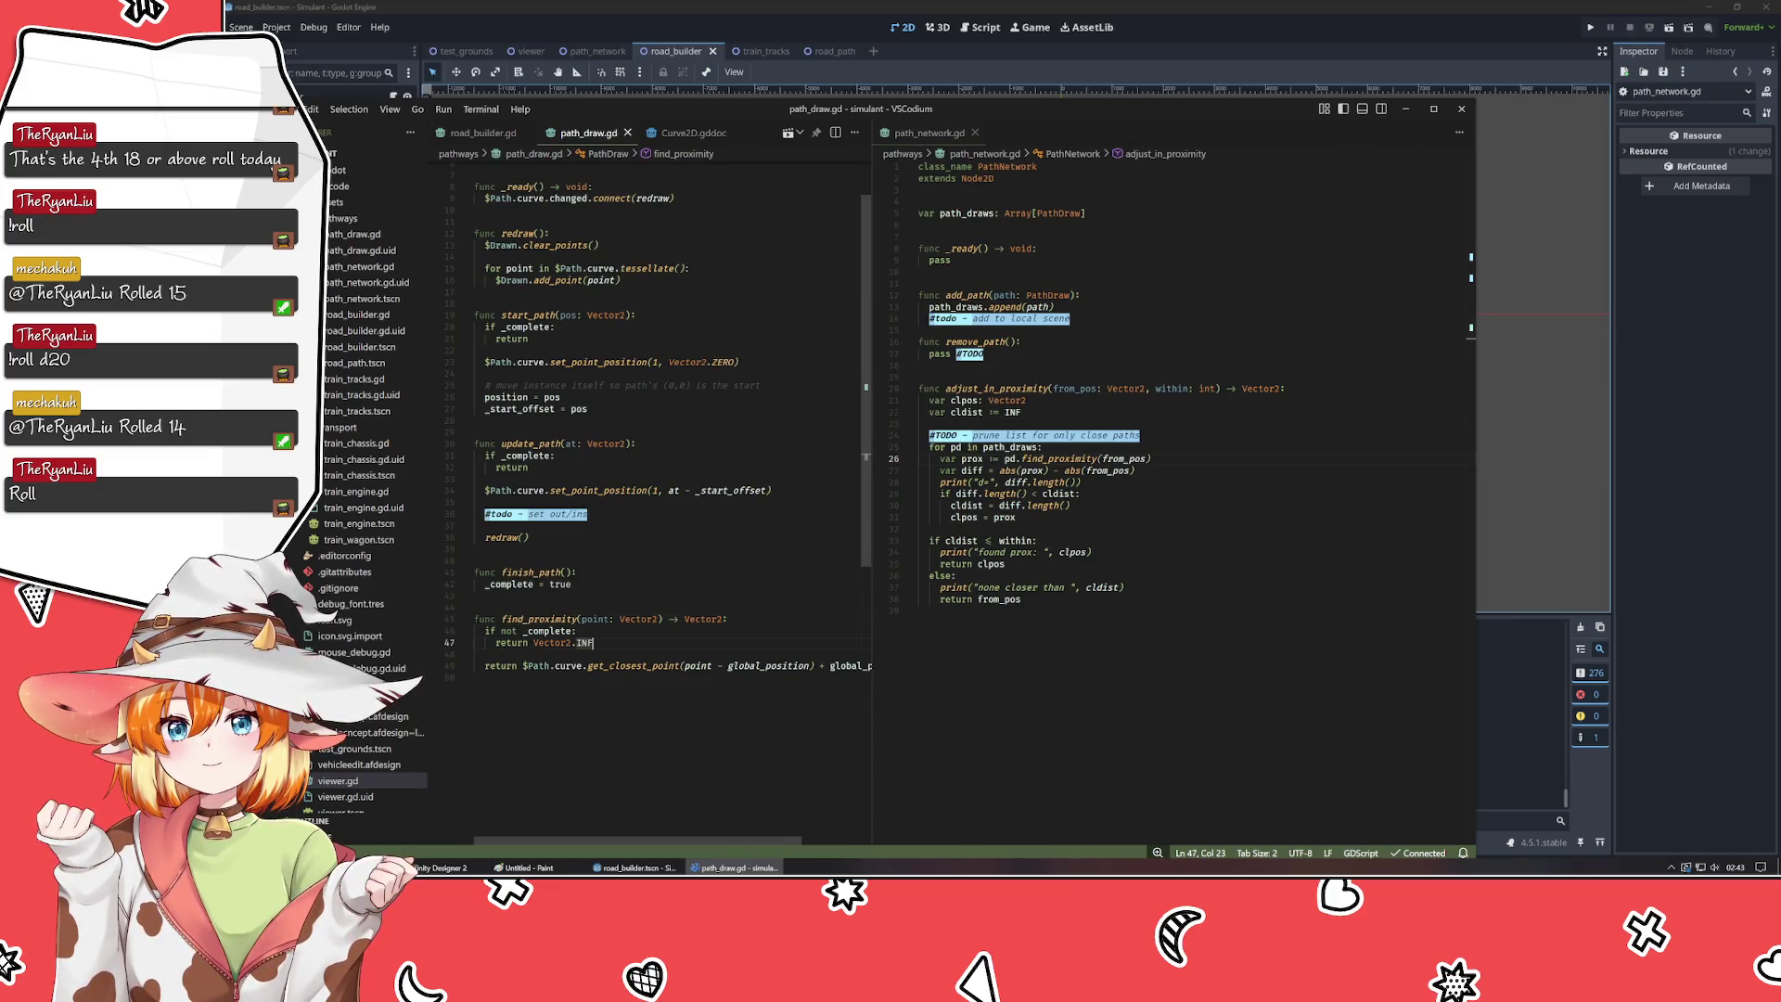
{"action": "left_click", "coordinate": [482, 132]}
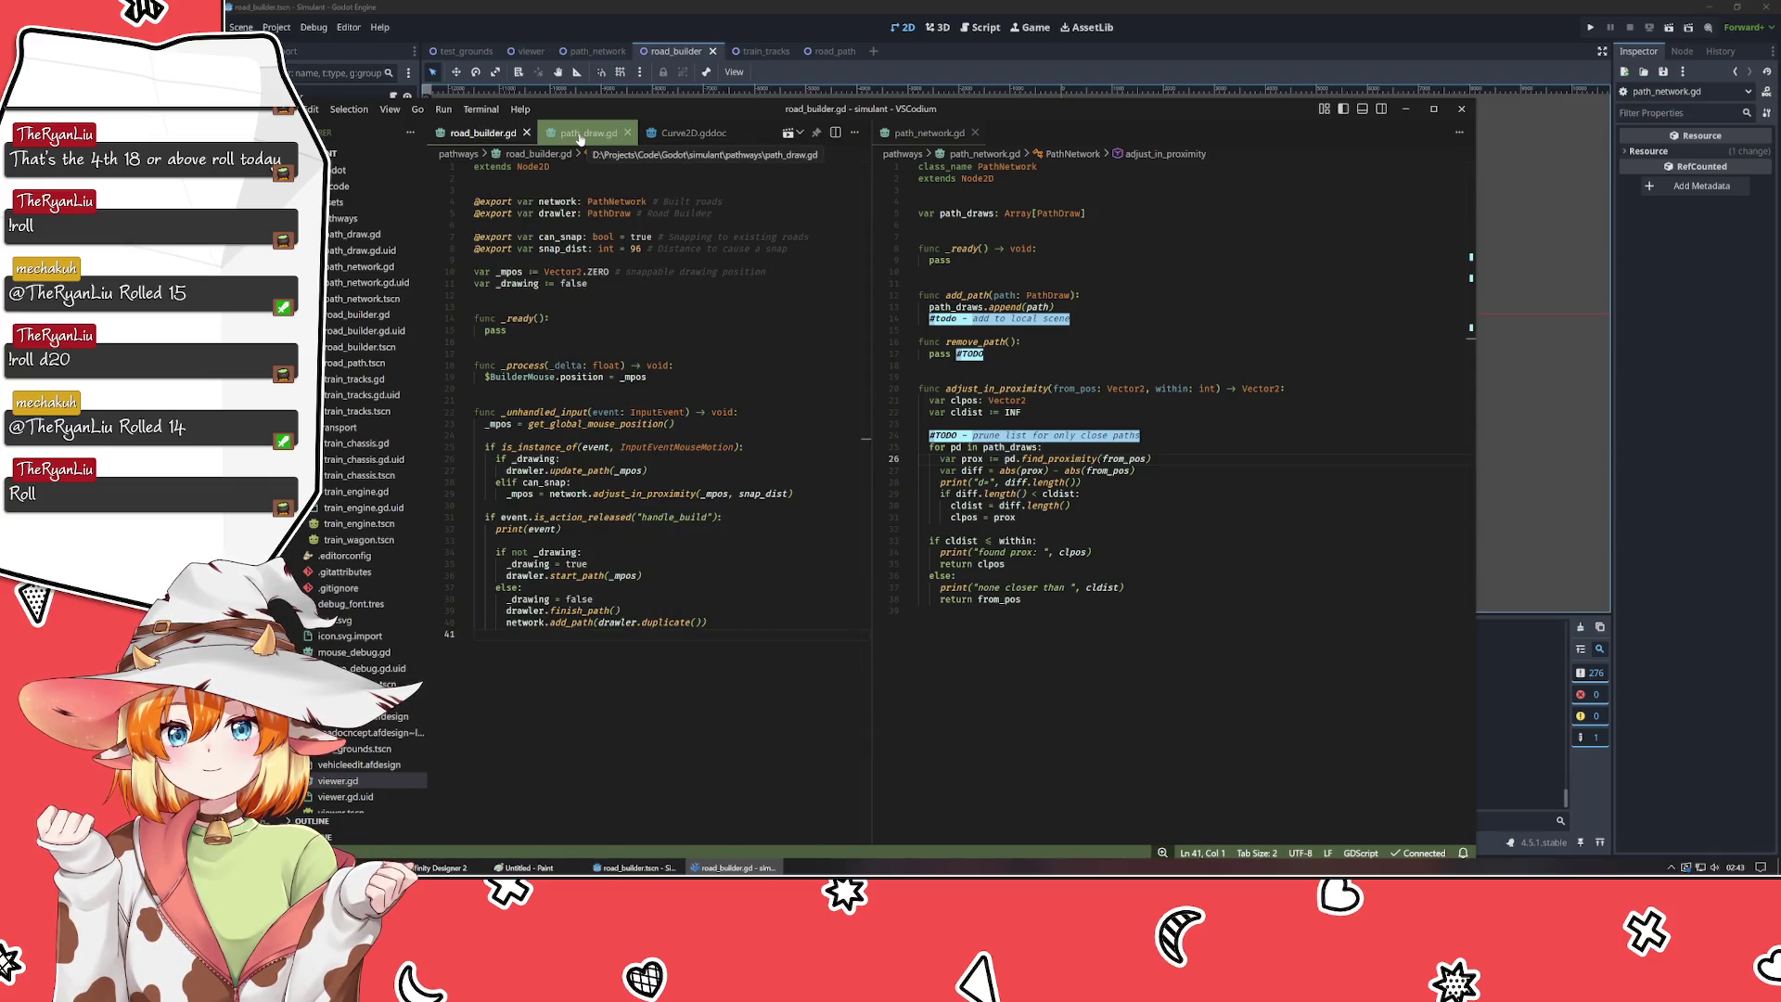
{"action": "left_click", "coordinate": [579, 135]}
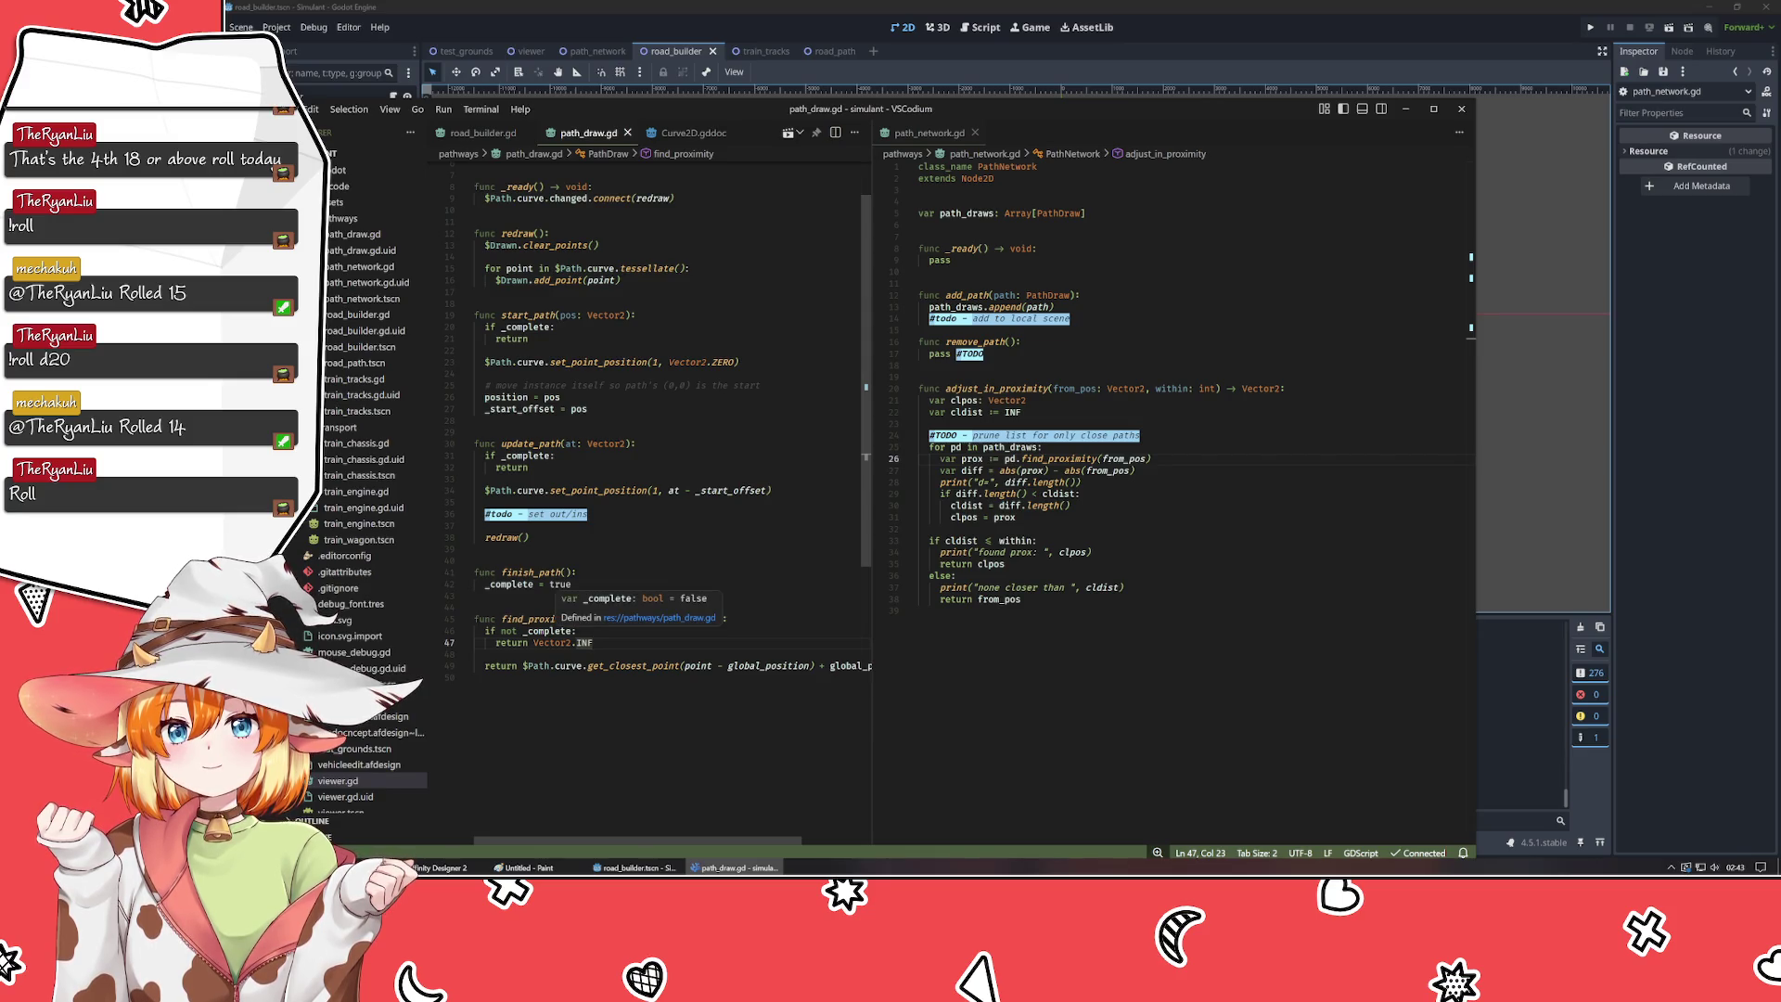
- Rewrite the check as if !_complete:, save path_draw.gd, and relaunch the game in Godot
{"action": "double_click", "coordinate": [509, 631]}
{"action": "type", "text": "!"}
{"action": "key", "text": "Delete"}
{"action": "key", "text": "ctrl+s"}
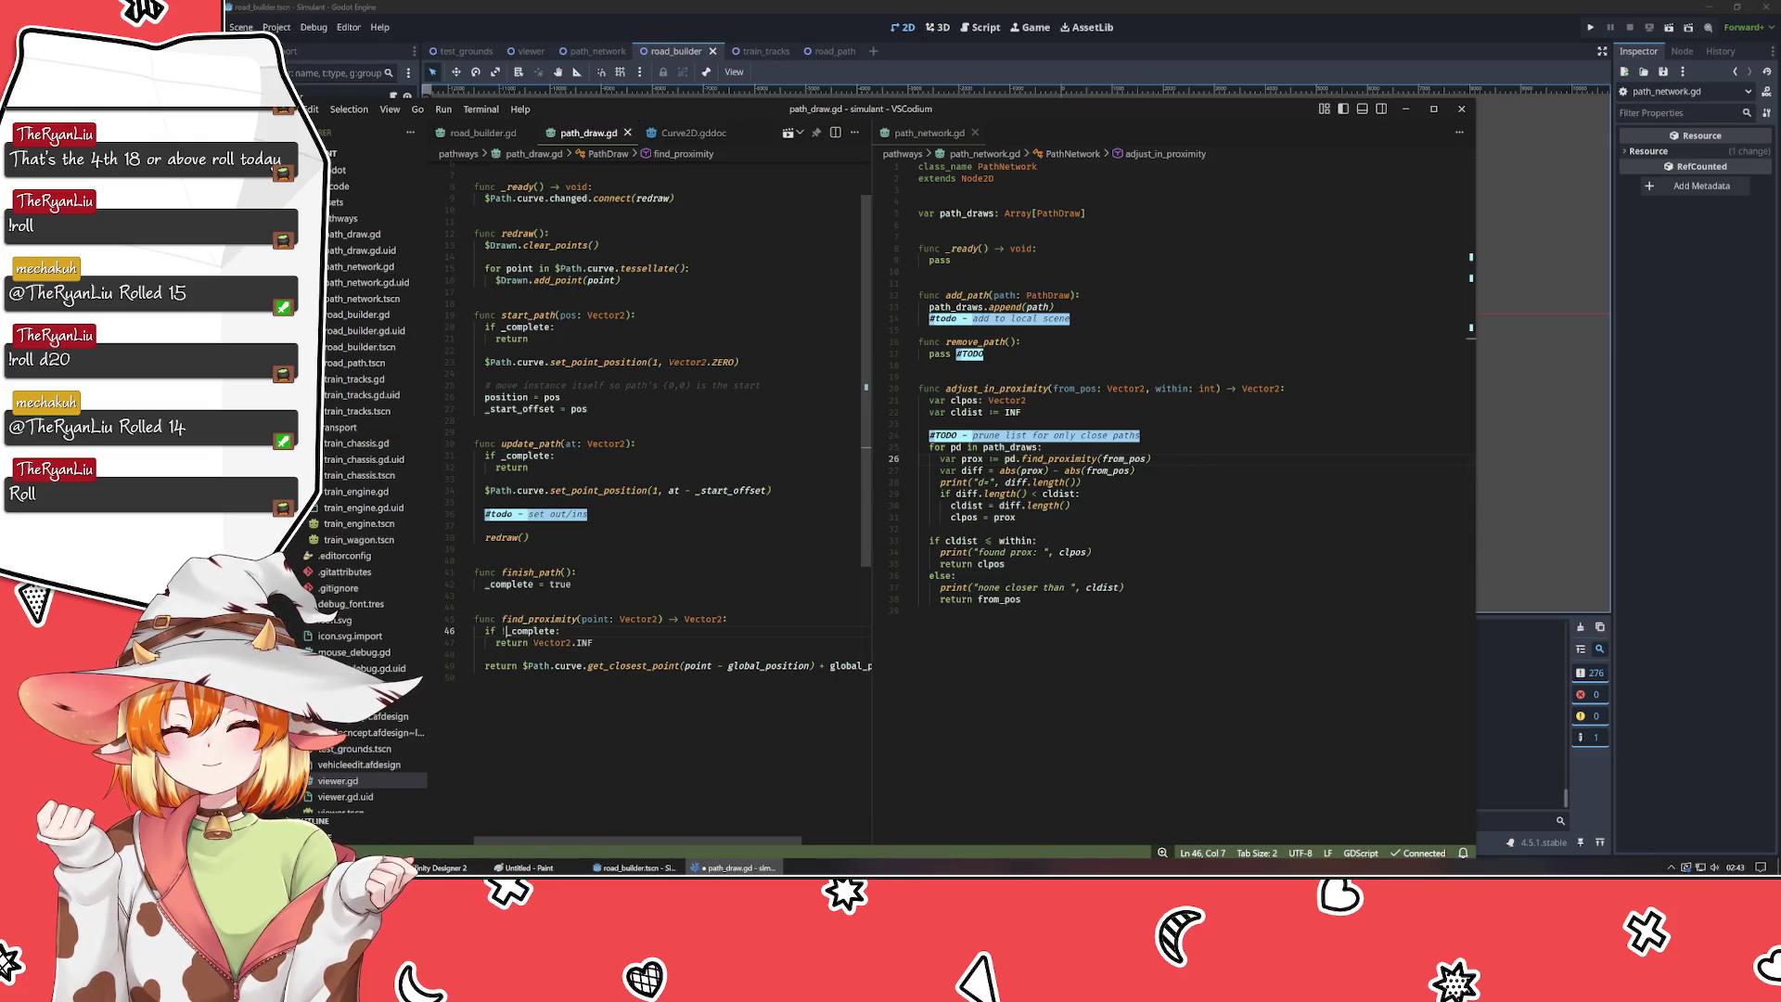
{"action": "left_click", "coordinate": [1551, 477]}
{"action": "key", "text": "F5"}
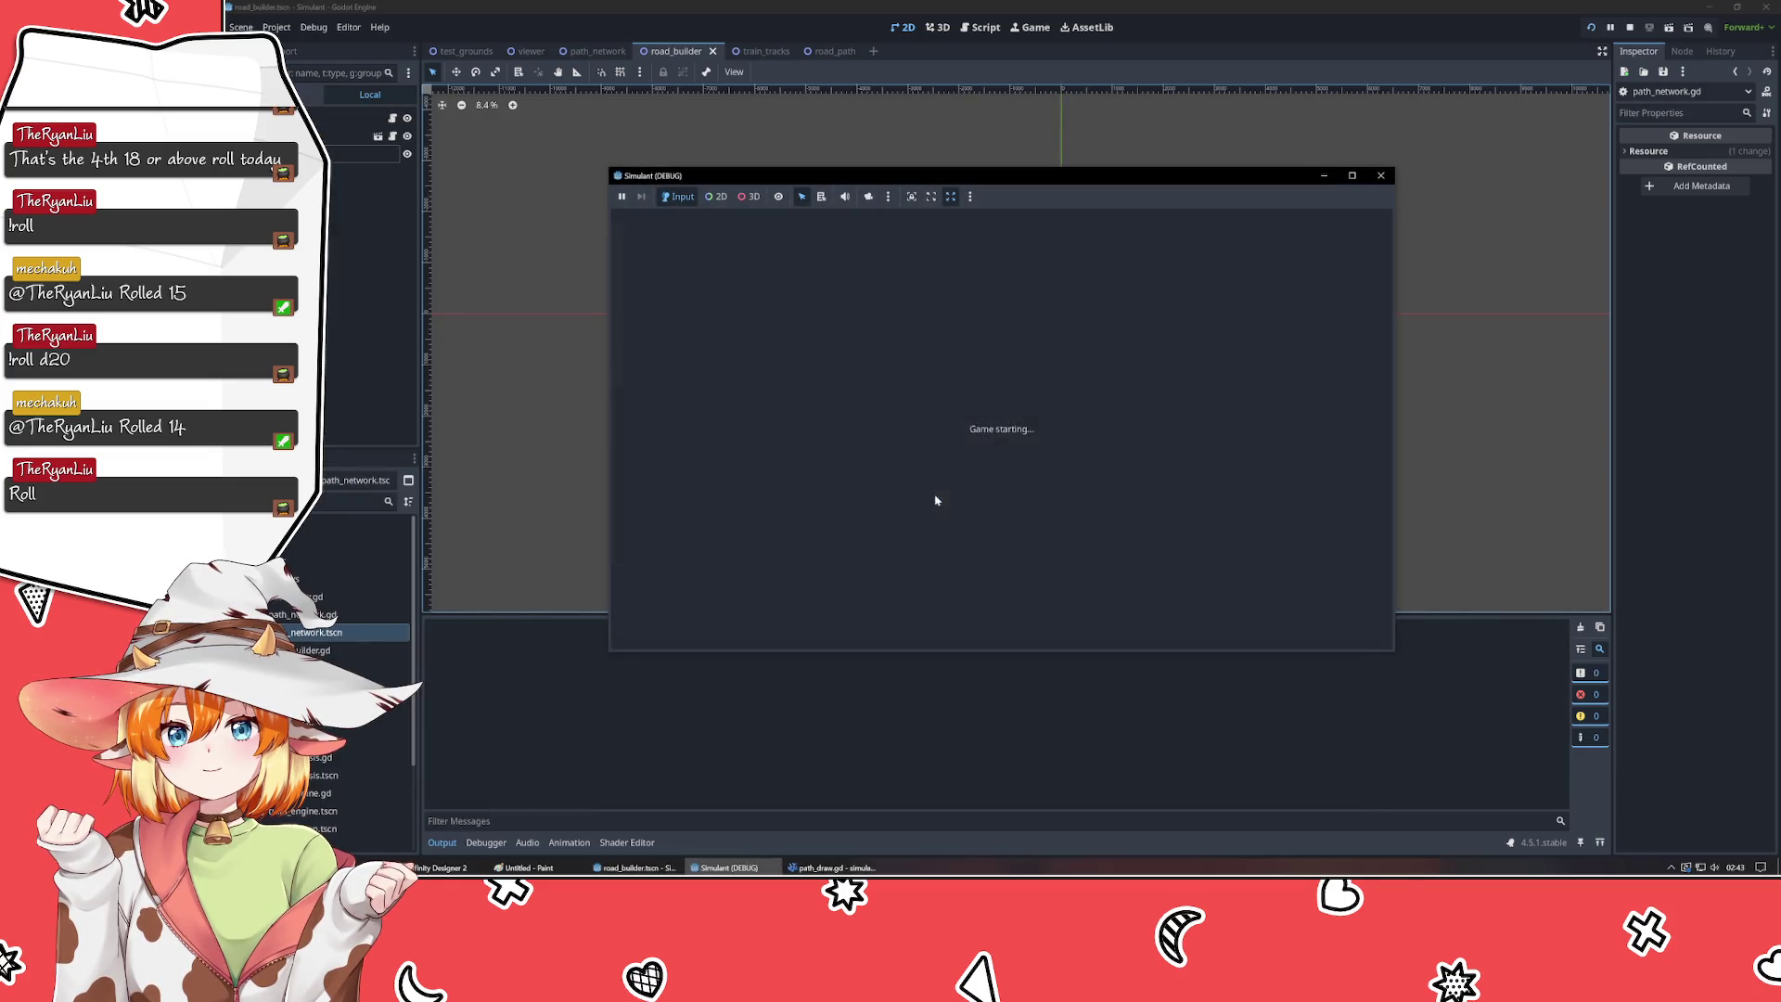
- Lay down a long diagonal test road, close the game window, and return to VSCodium
{"action": "left_click", "coordinate": [1207, 362]}
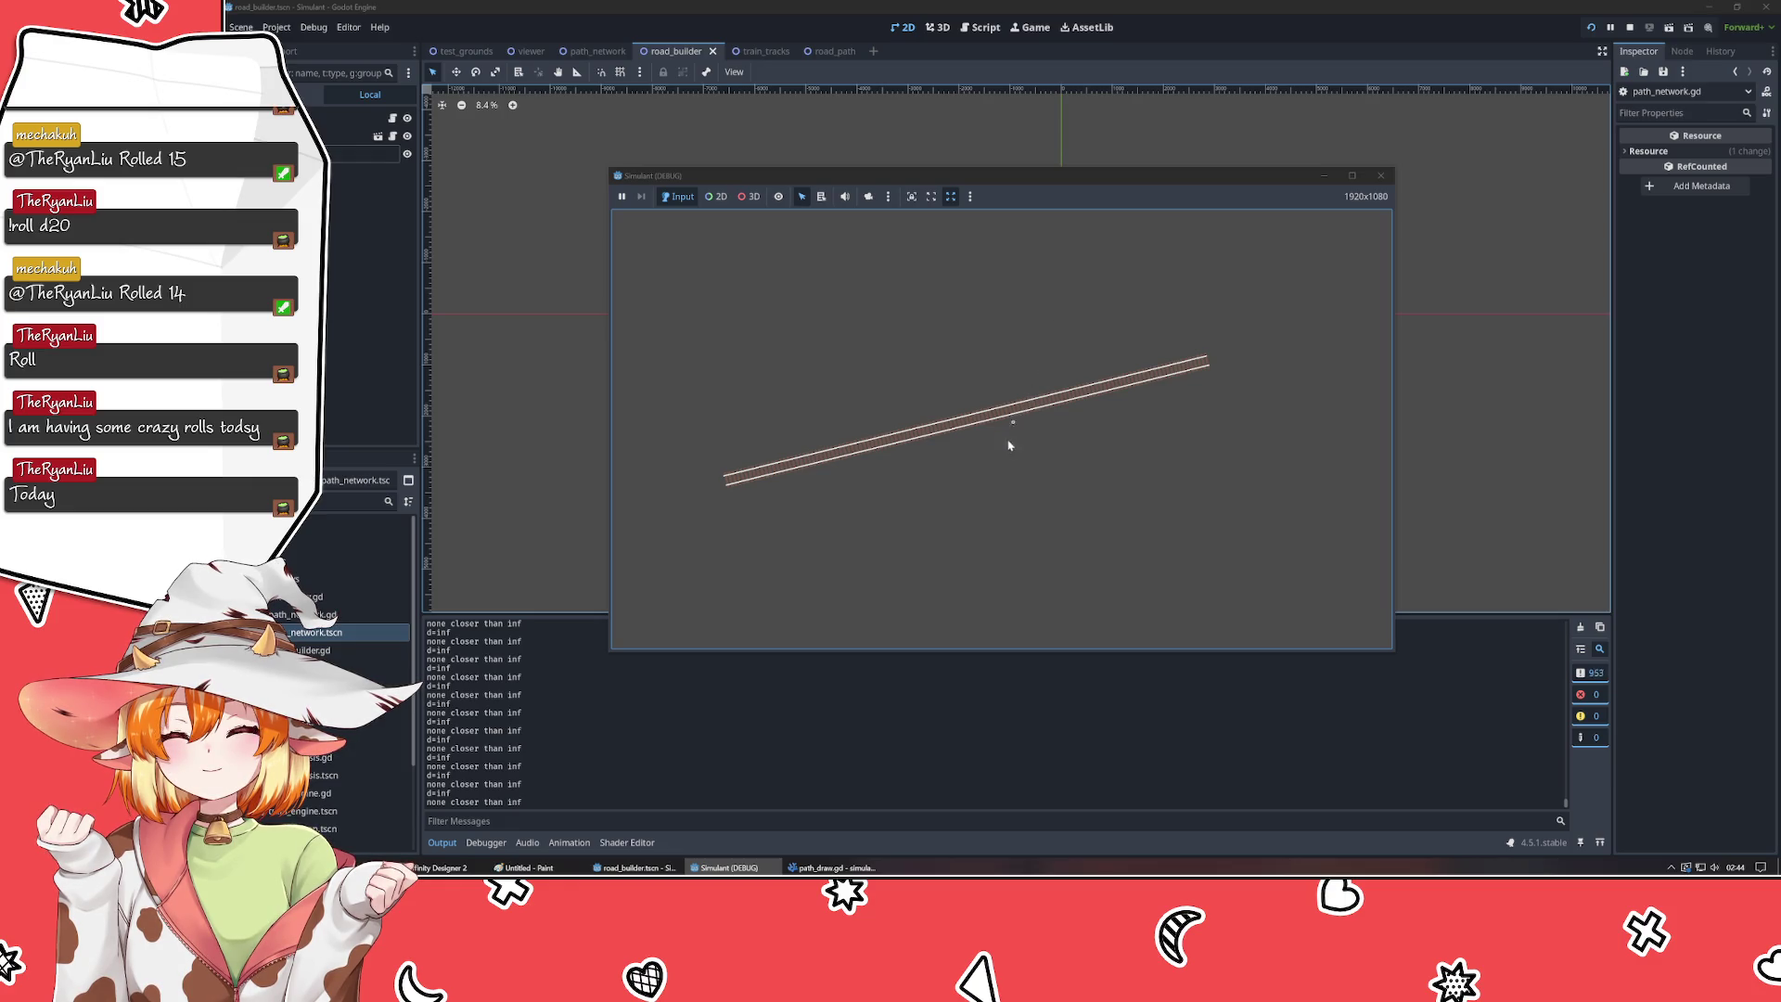
{"action": "left_click", "coordinate": [1380, 176]}
{"action": "key", "text": "alt+Tab"}
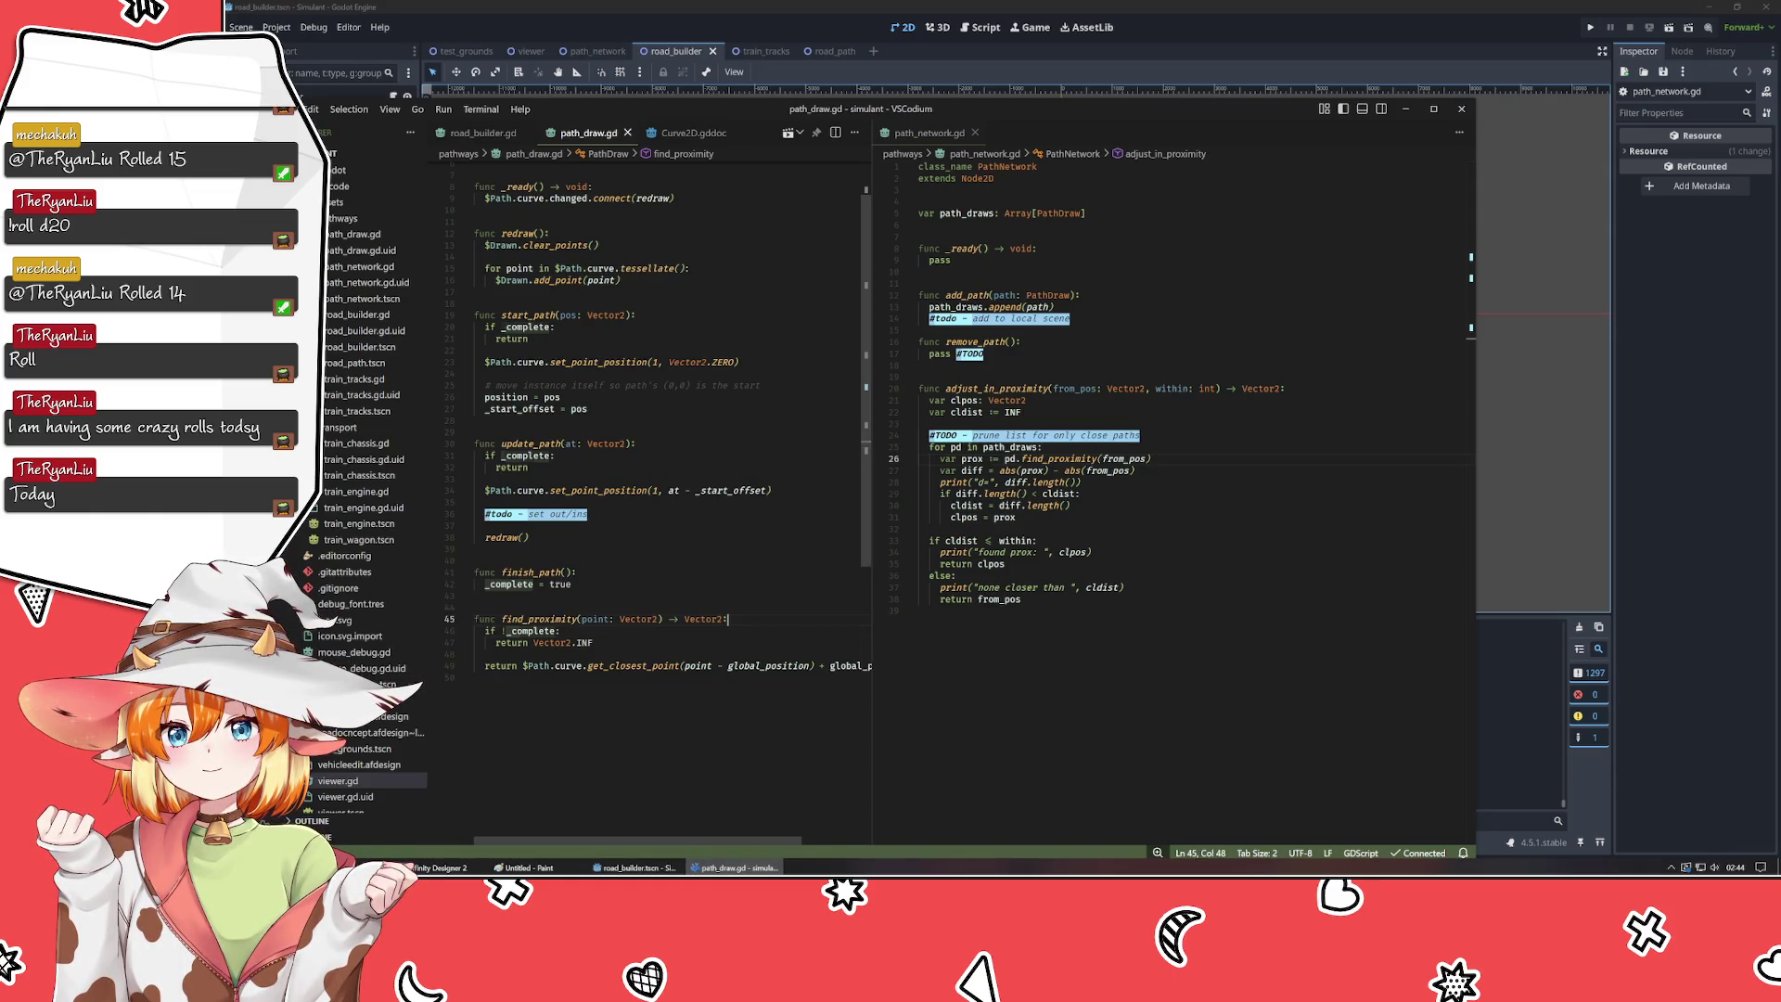
- Add a print of _complete above the completion check in path_draw.gd and save
{"action": "key", "text": "ctrl+shift+Return"}
{"action": "type", "text": "print("}
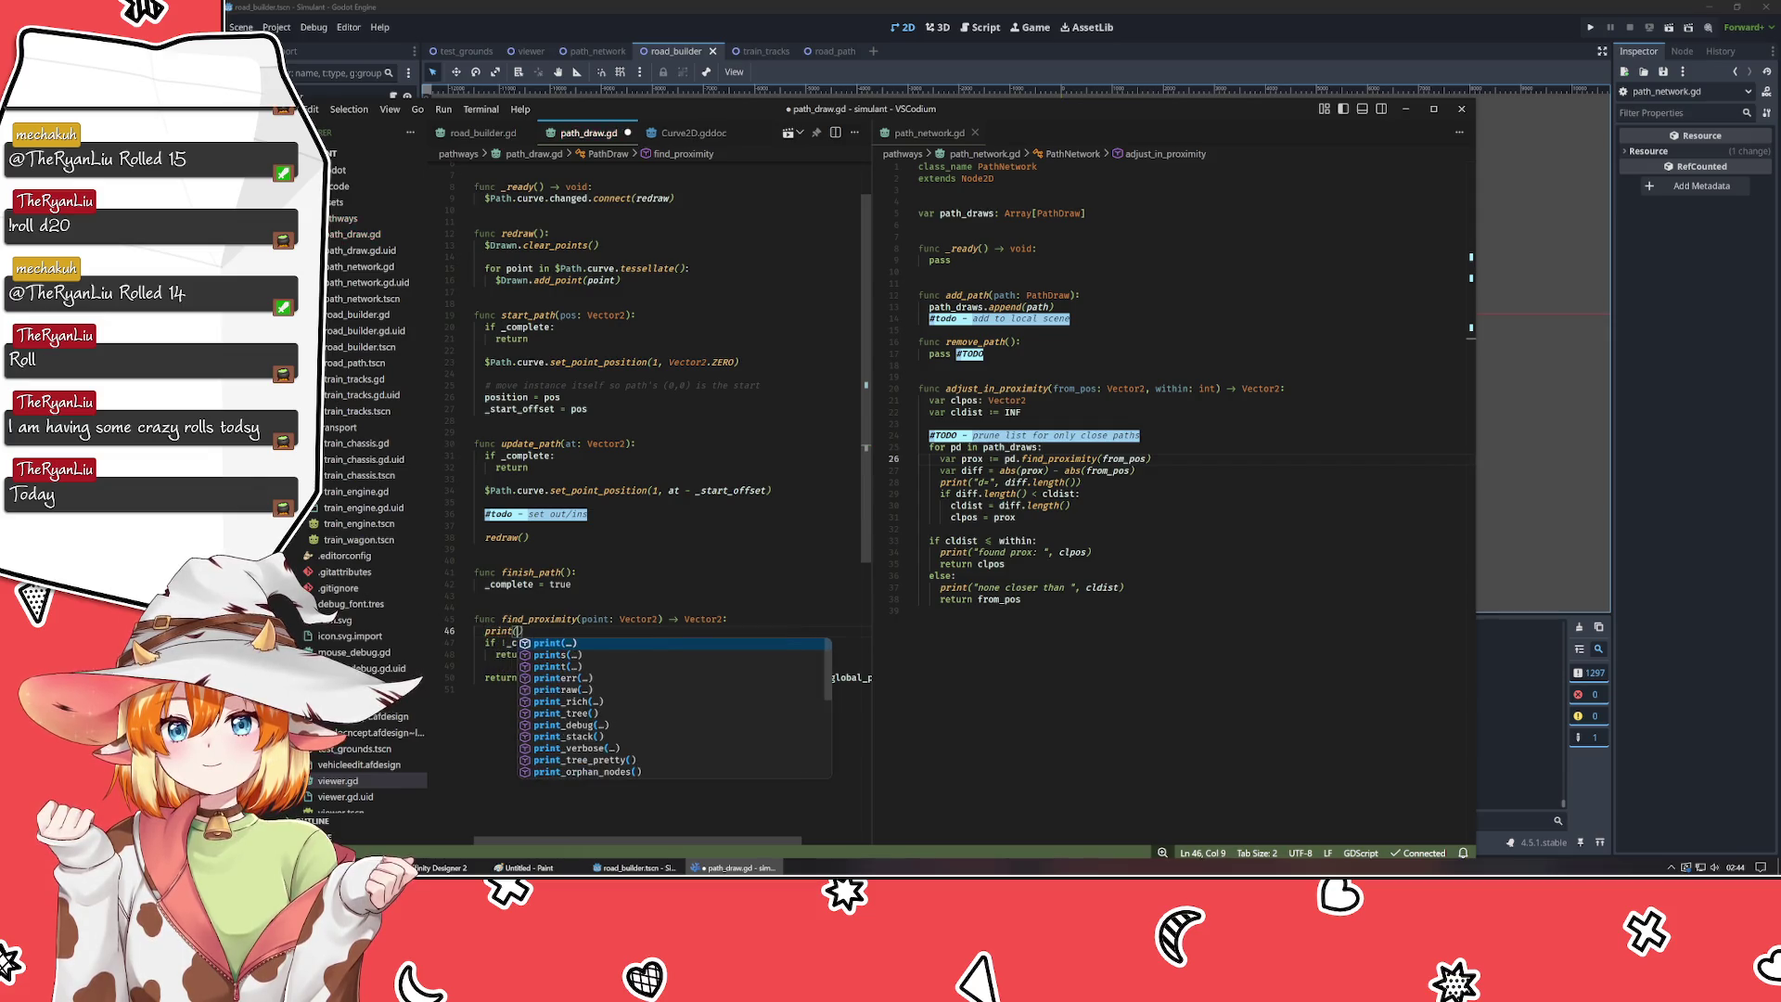
{"action": "key", "text": "Return"}
{"action": "type", "text": "_com"}
{"action": "key", "text": "Return"}
{"action": "key", "text": "ctrl+s"}
- Draw a test road in the game, close it, and return to path_draw.gd
{"action": "left_click", "coordinate": [1566, 449]}
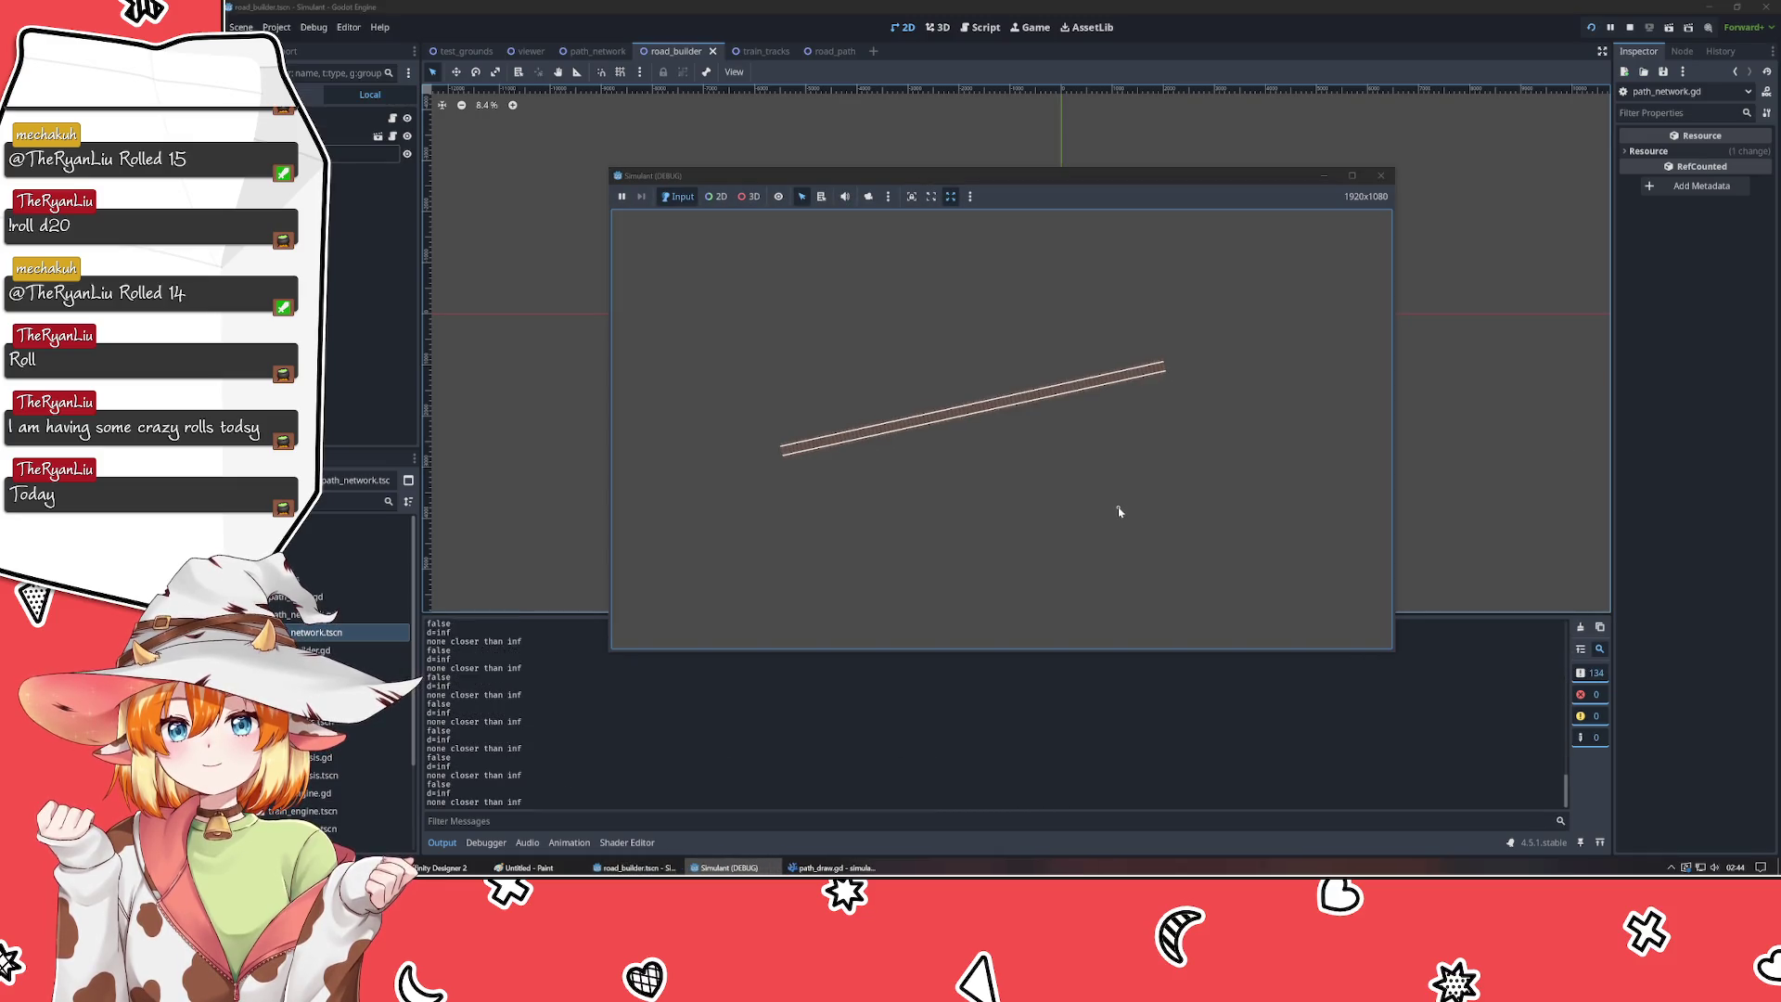
{"action": "left_click", "coordinate": [1380, 176]}
{"action": "key", "text": "alt+Tab"}
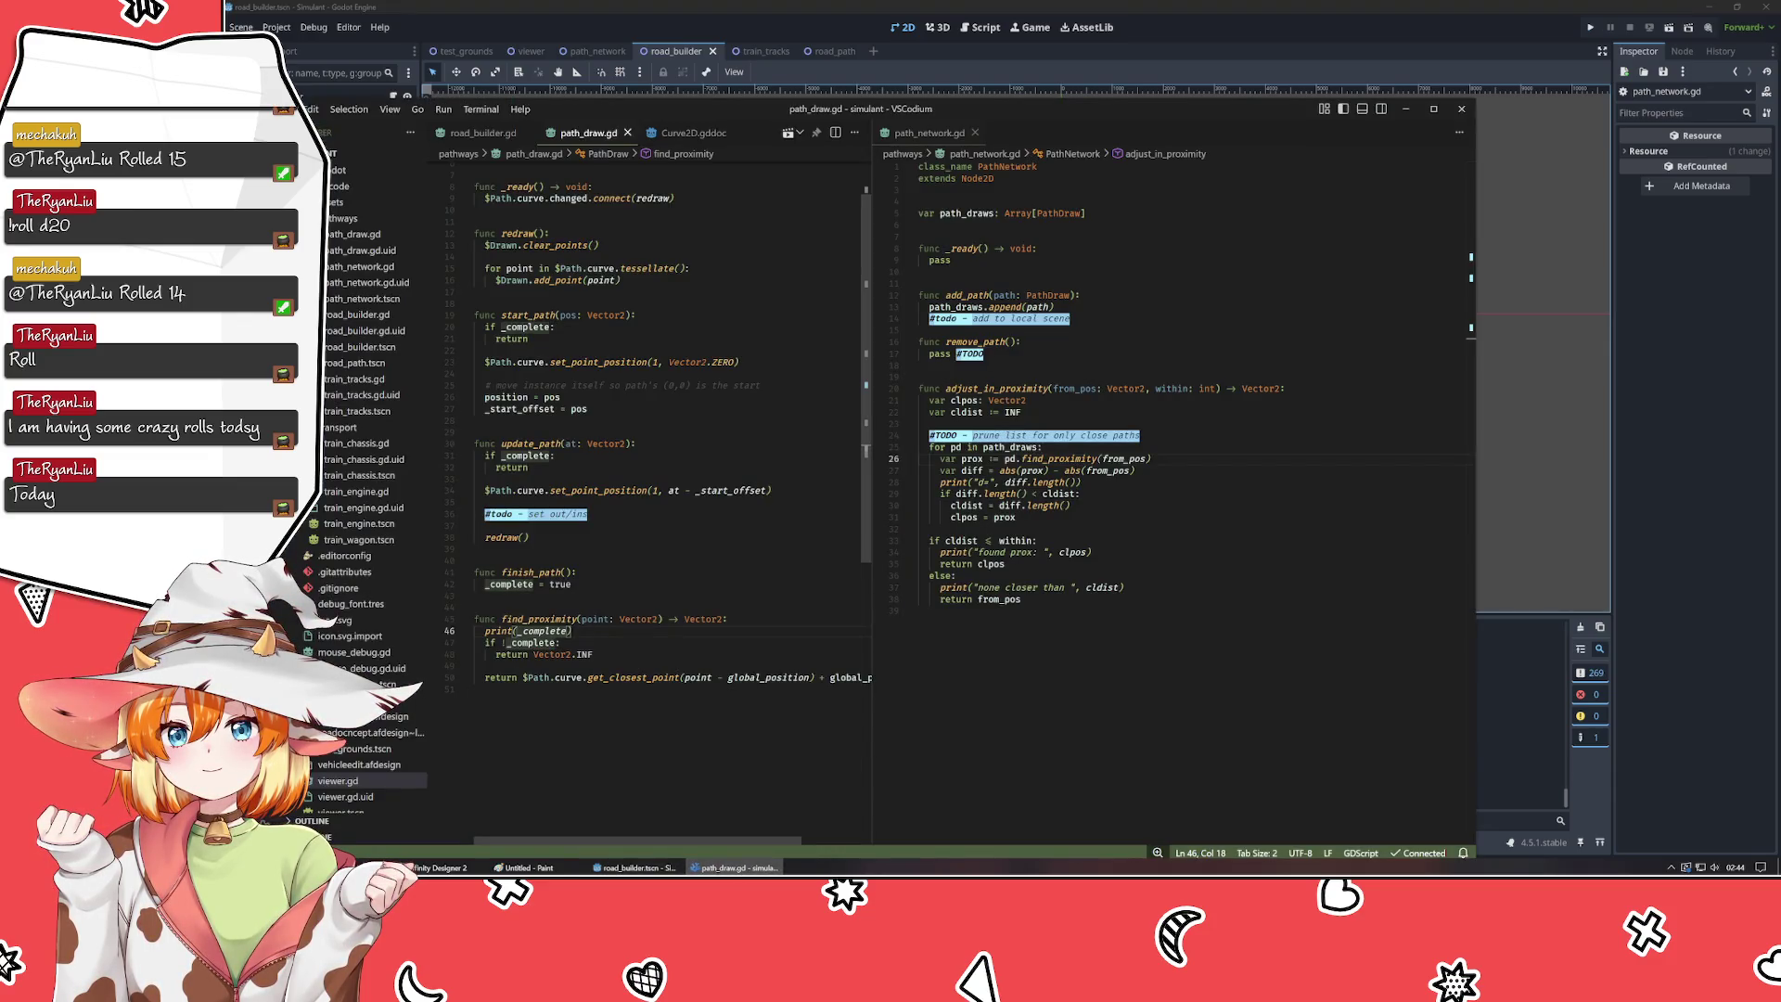
{"action": "left_click", "coordinate": [500, 608]}
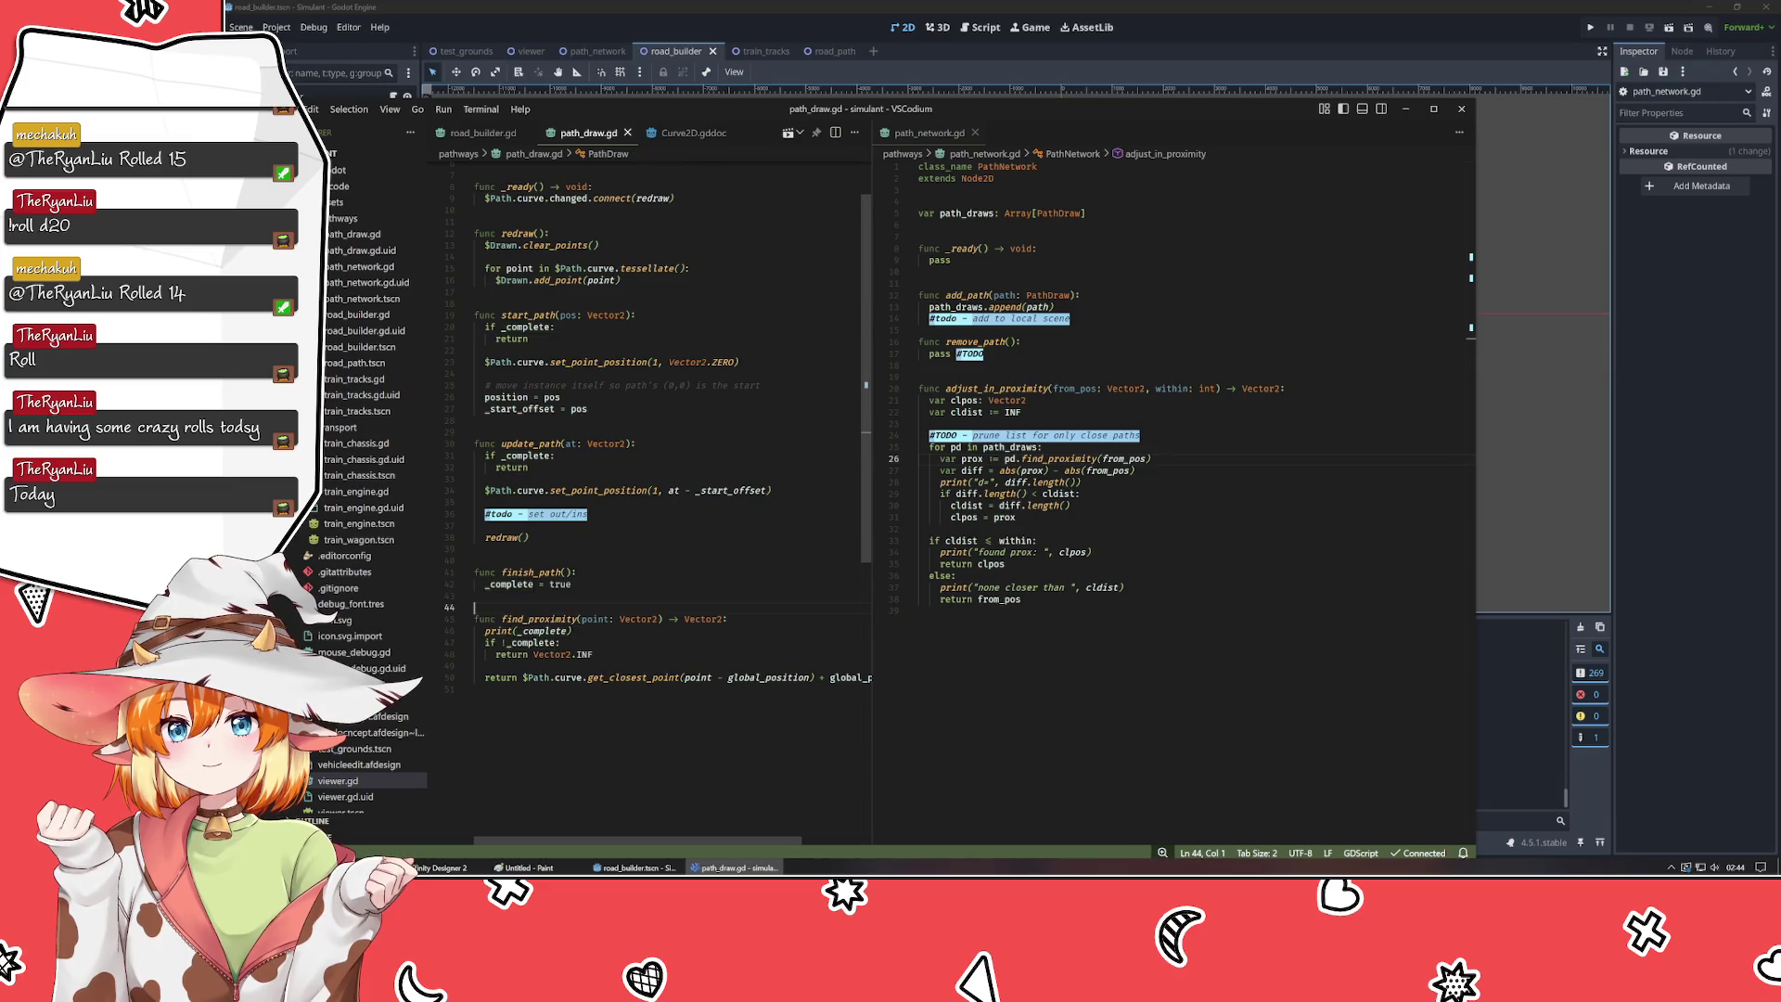
- Add print("added new path") after network.add_path in road_builder.gd and save
{"action": "left_click", "coordinate": [462, 133]}
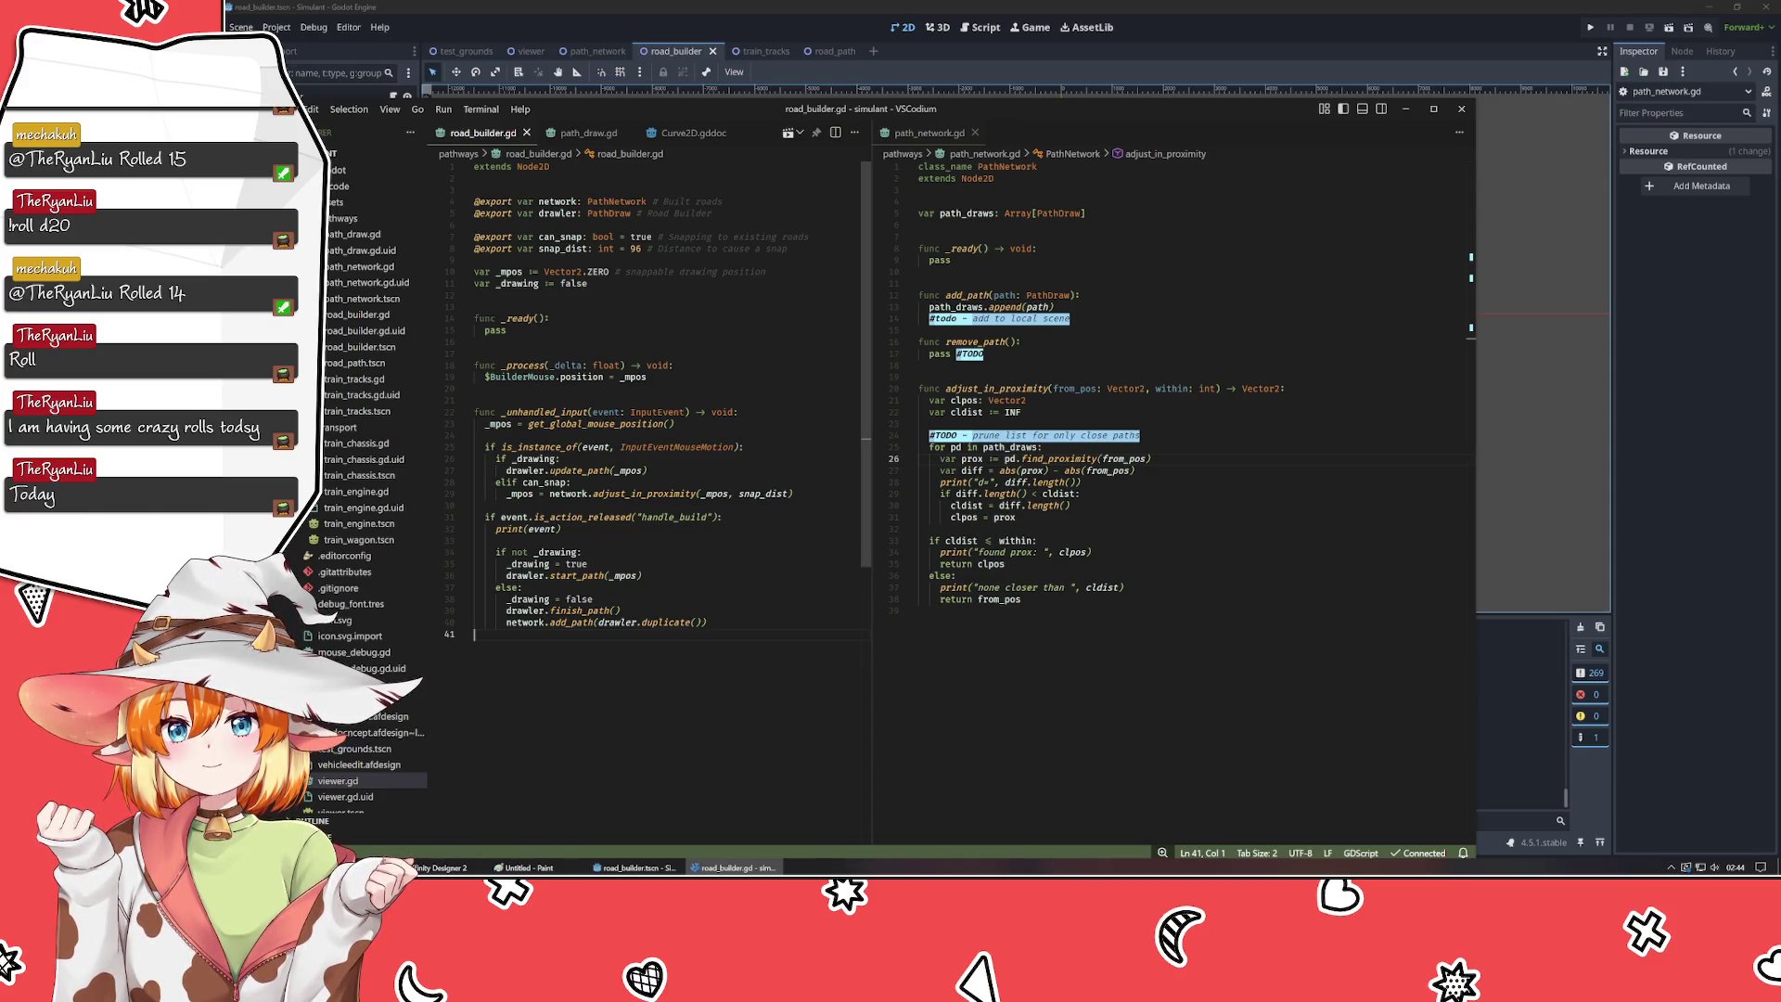
{"action": "left_click", "coordinate": [523, 588]}
{"action": "key", "text": "Return"}
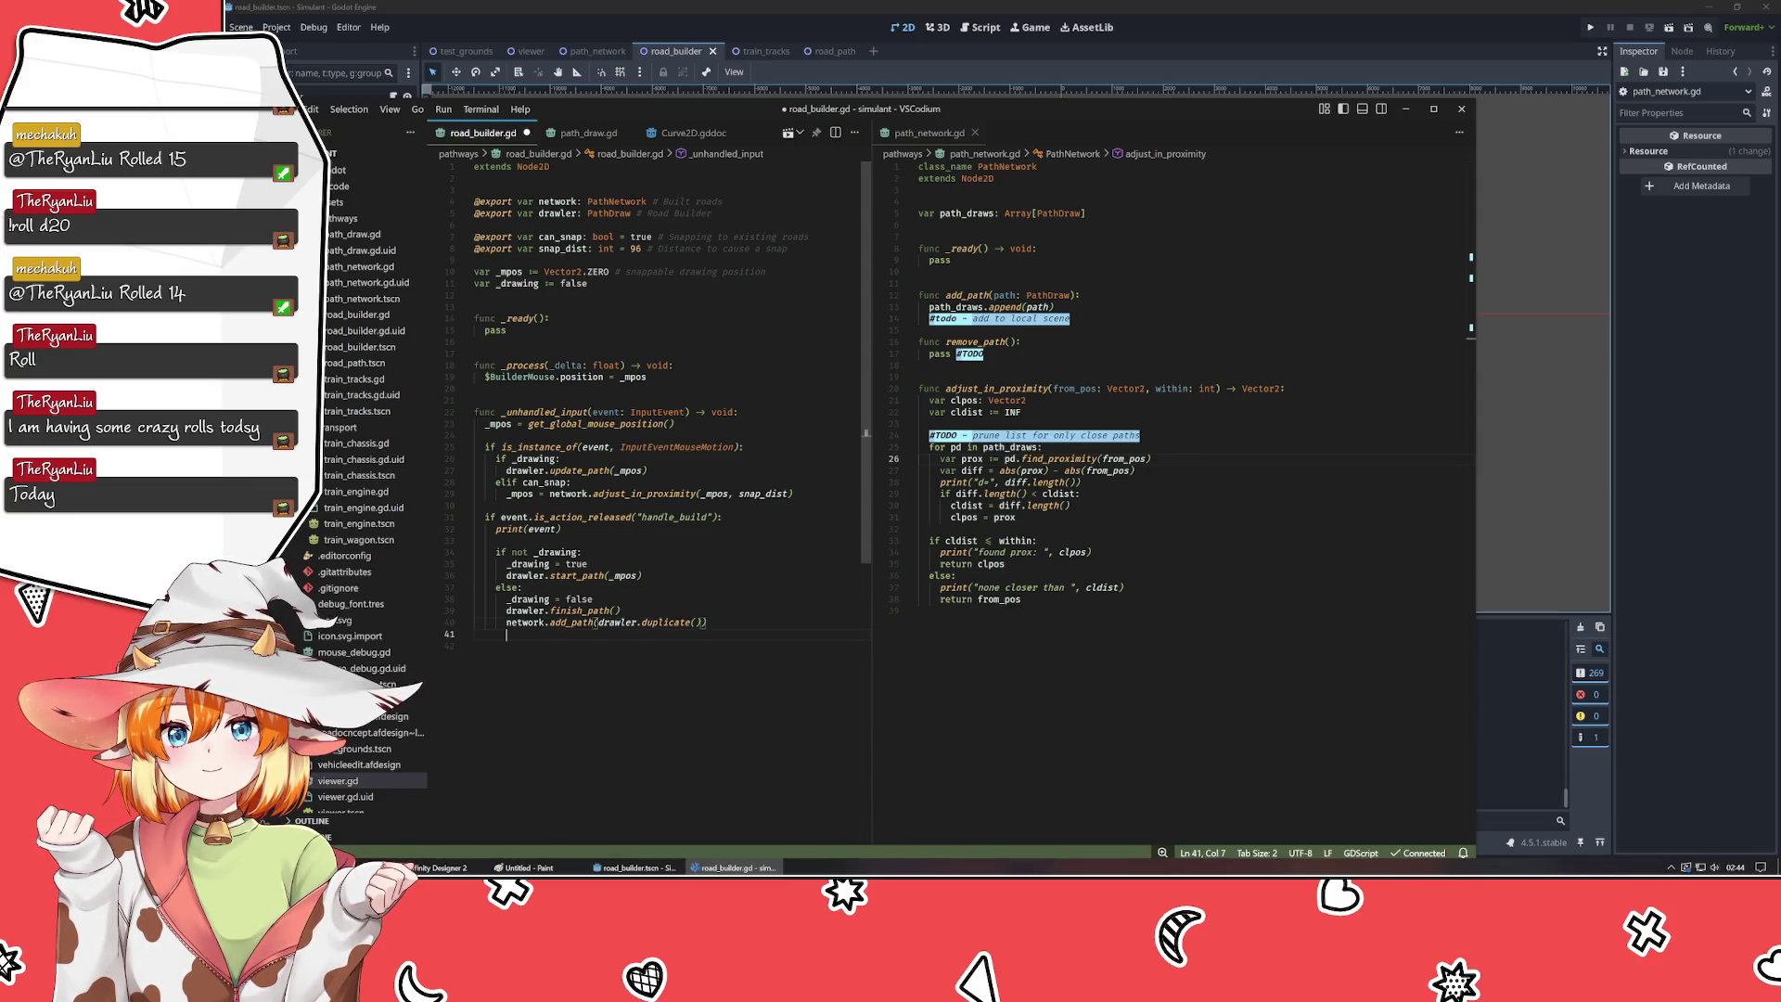
{"action": "type", "text": "print"}
{"action": "type", "text": "added new path\")"}
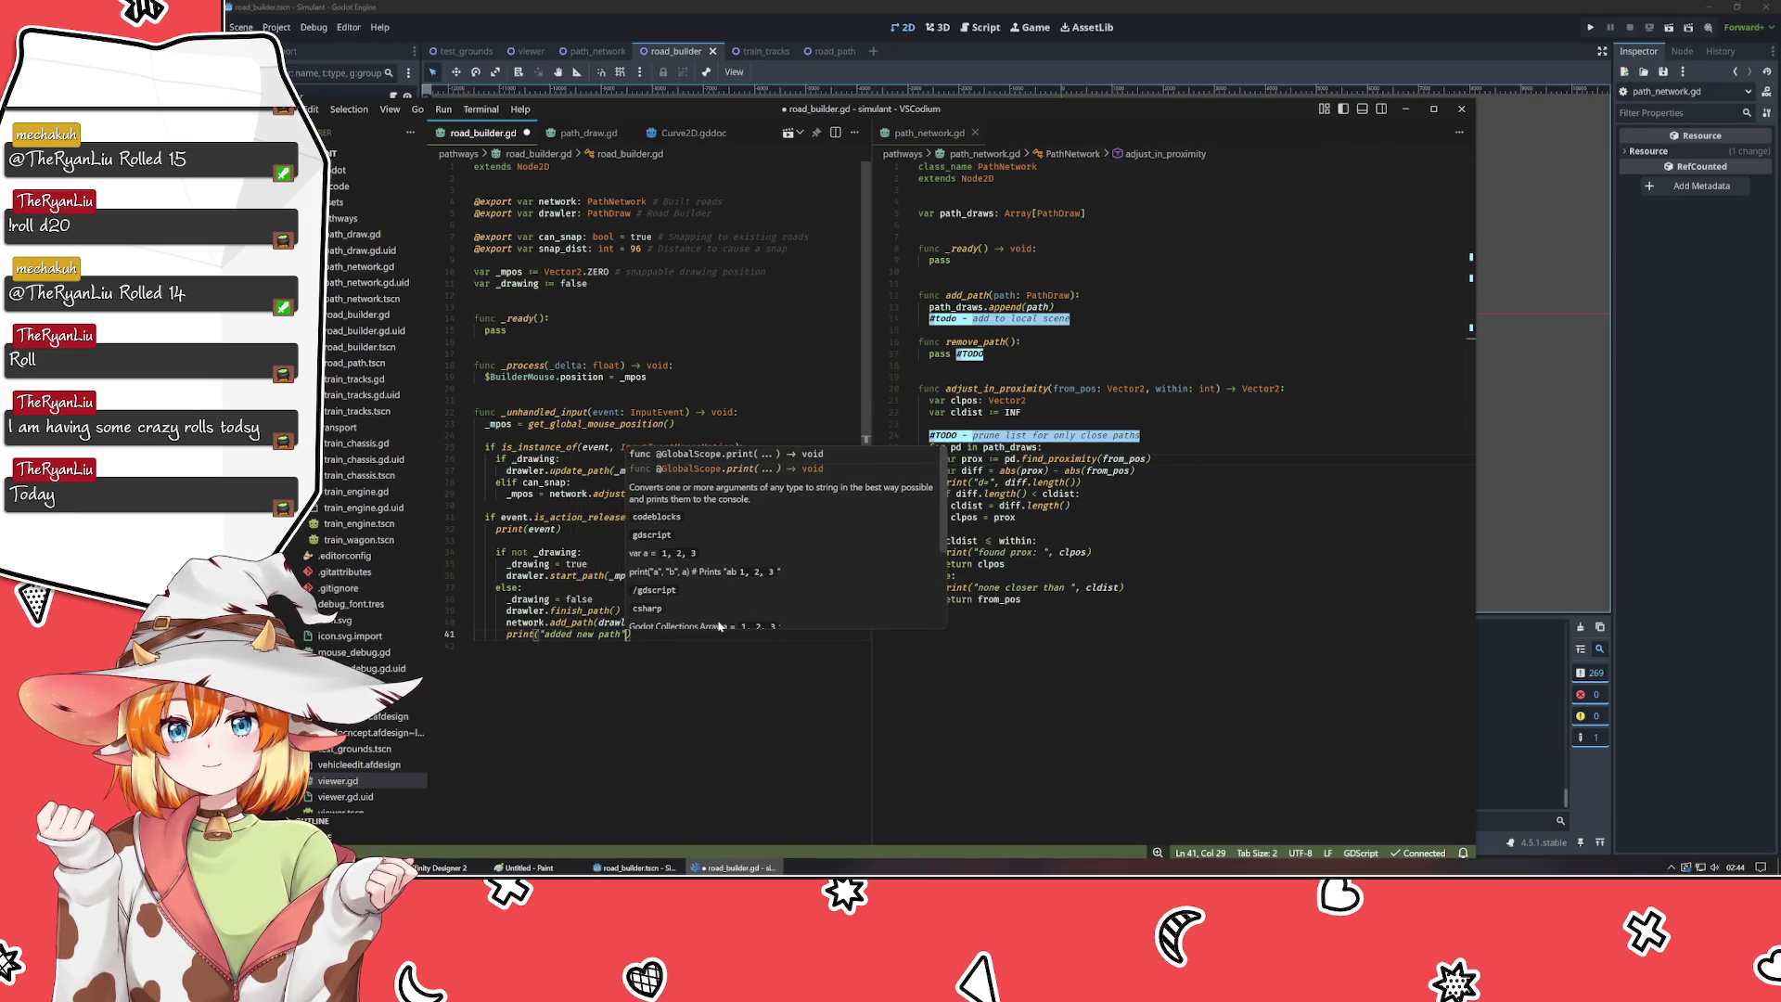
{"action": "key", "text": "ctrl+s"}
- Draw a two-click road in the game to confirm "added new path" is logged, then return to road_builder.gd
{"action": "left_click", "coordinate": [1232, 49]}
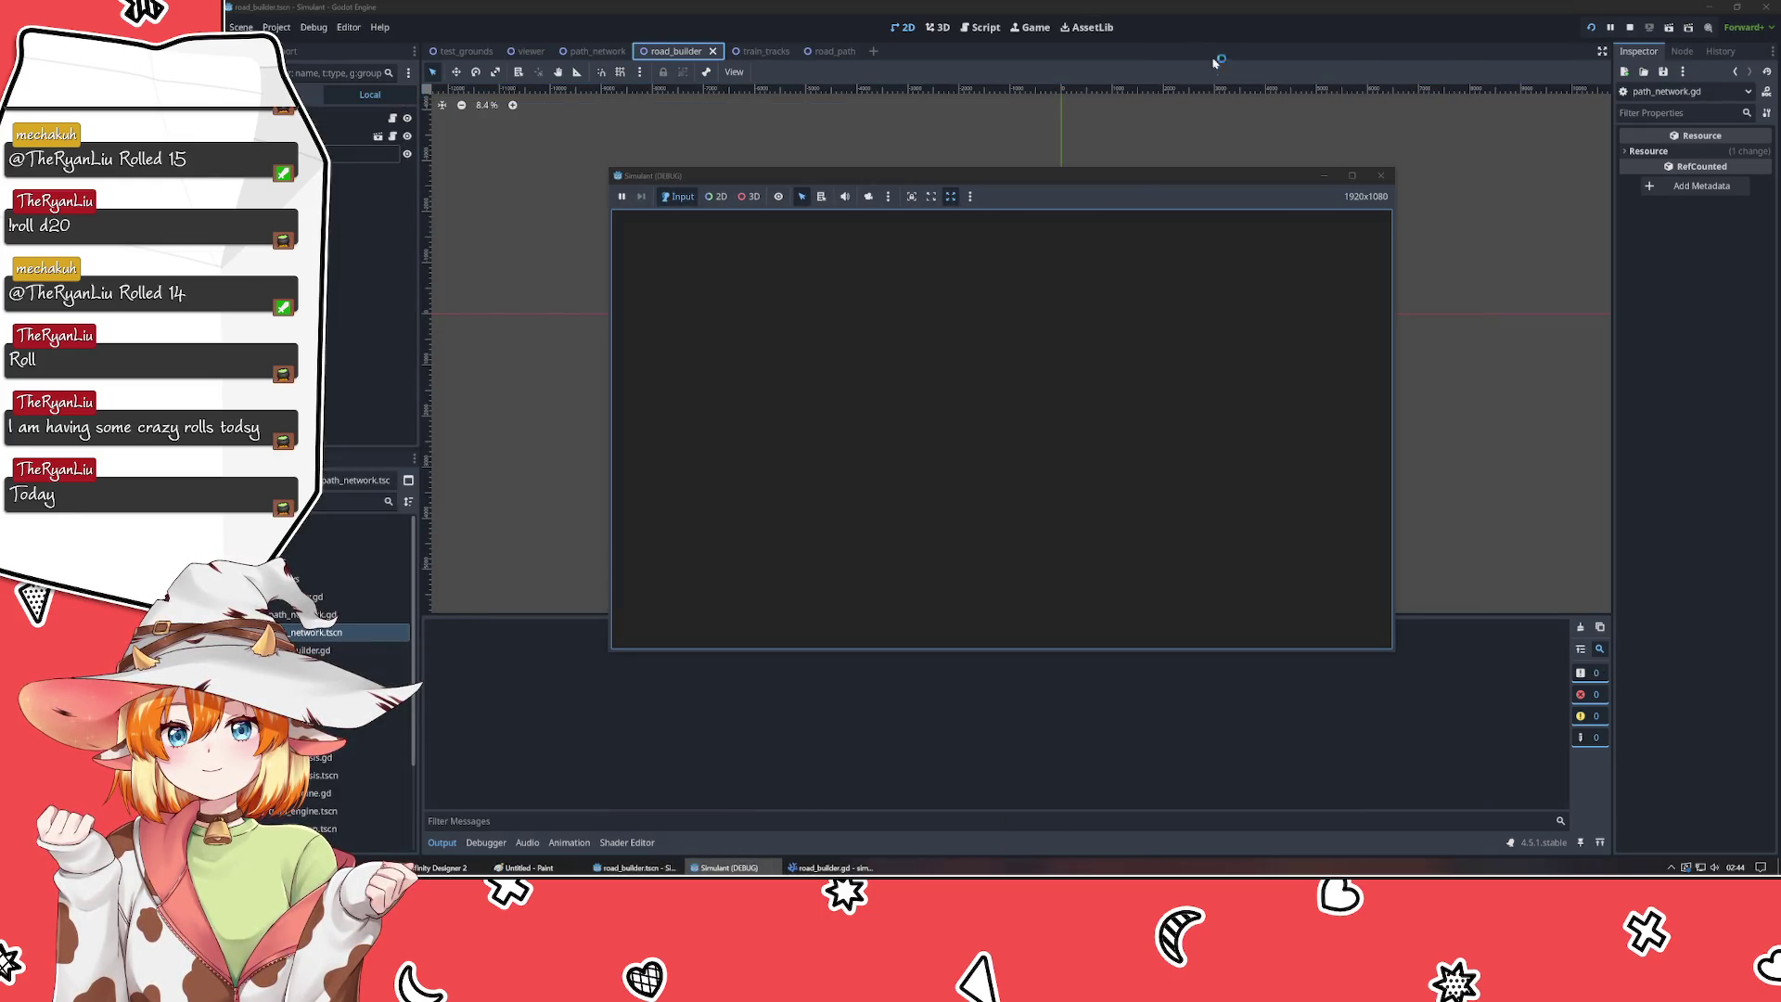
{"action": "left_click", "coordinate": [756, 438]}
{"action": "left_click", "coordinate": [1158, 322]}
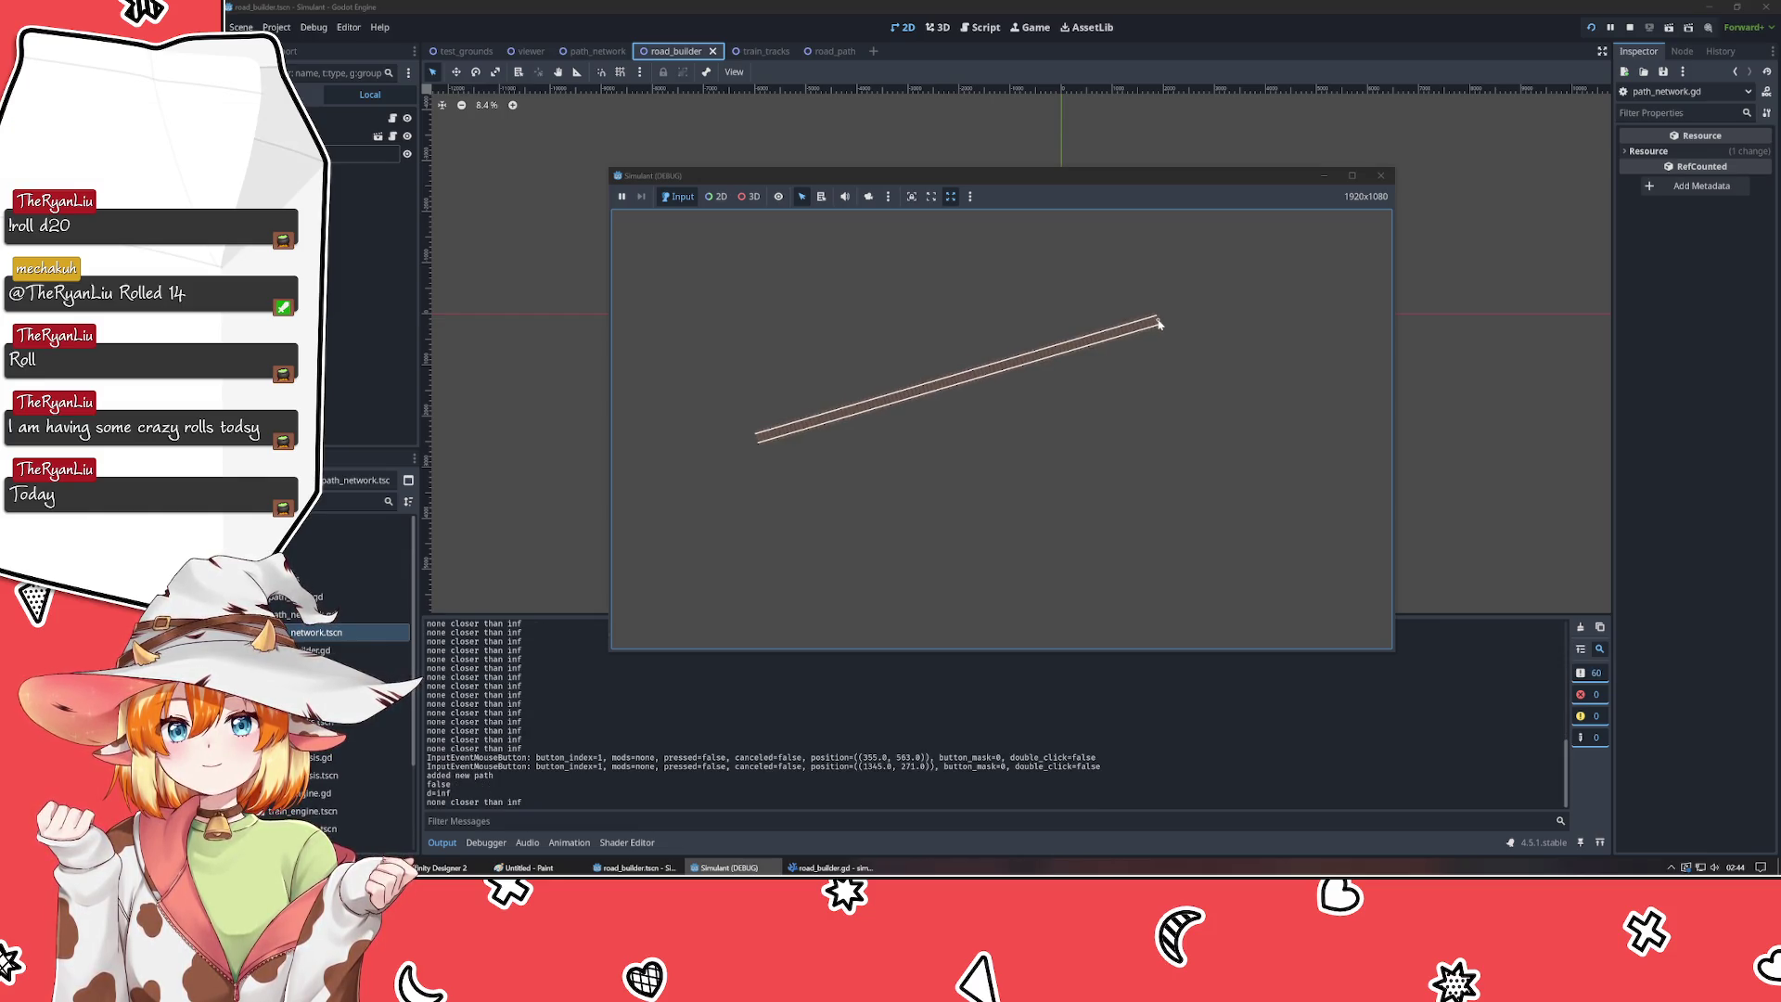
{"action": "left_click", "coordinate": [1380, 176]}
{"action": "left_click", "coordinate": [733, 867]}
{"action": "left_click", "coordinate": [474, 645]}
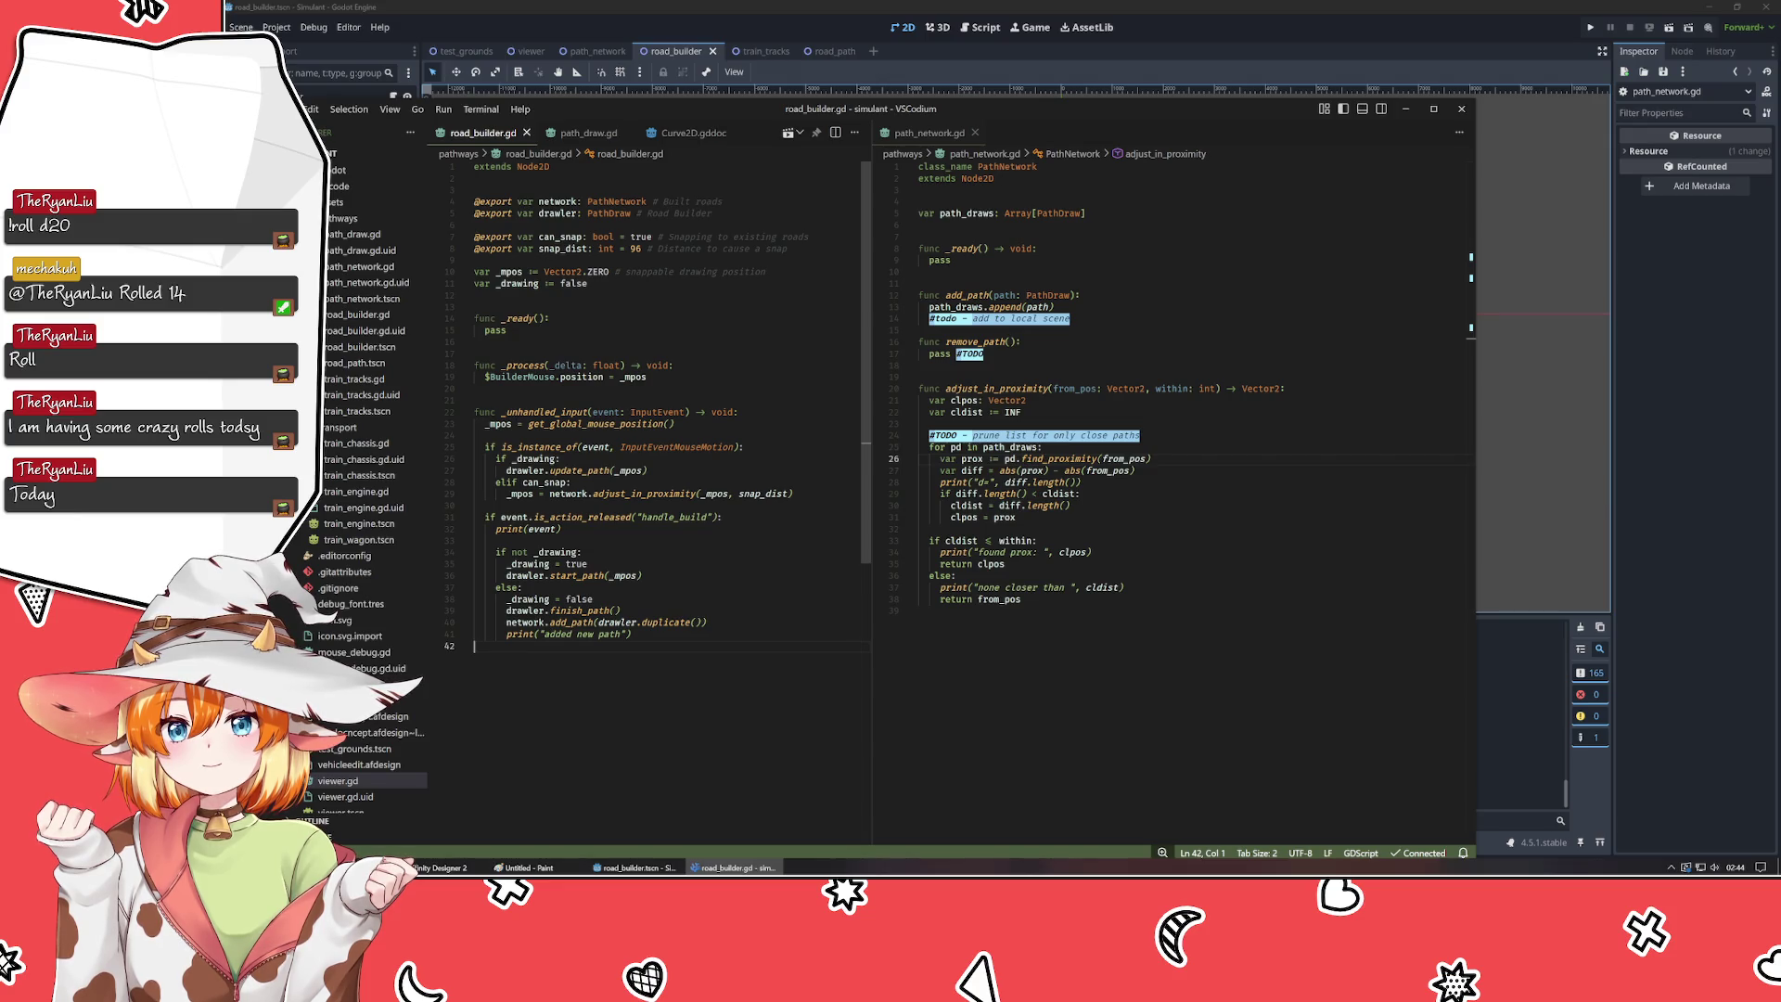
- Delete the debug print and if !_complete lines from find_proximity in path_draw.gd
{"action": "left_click", "coordinate": [588, 133]}
{"action": "scroll", "coordinate": [673, 445], "scroll_direction": "up", "scroll_amount": 2}
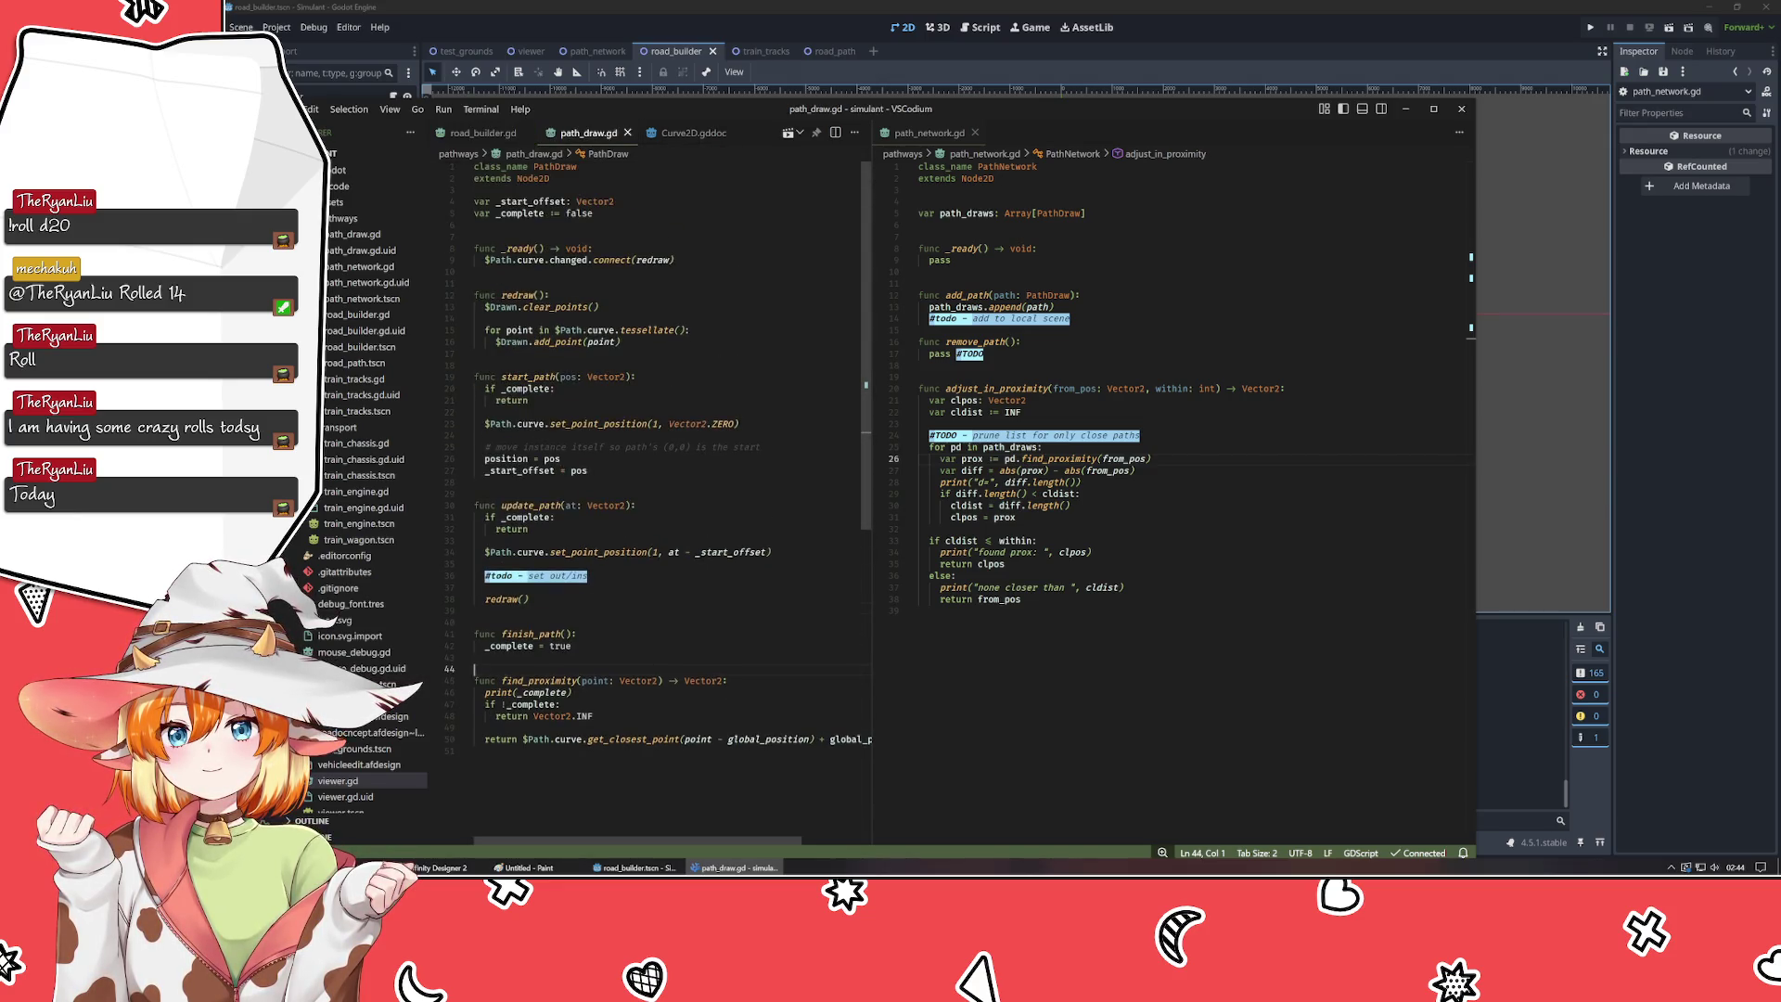
{"action": "left_click", "coordinate": [478, 133]}
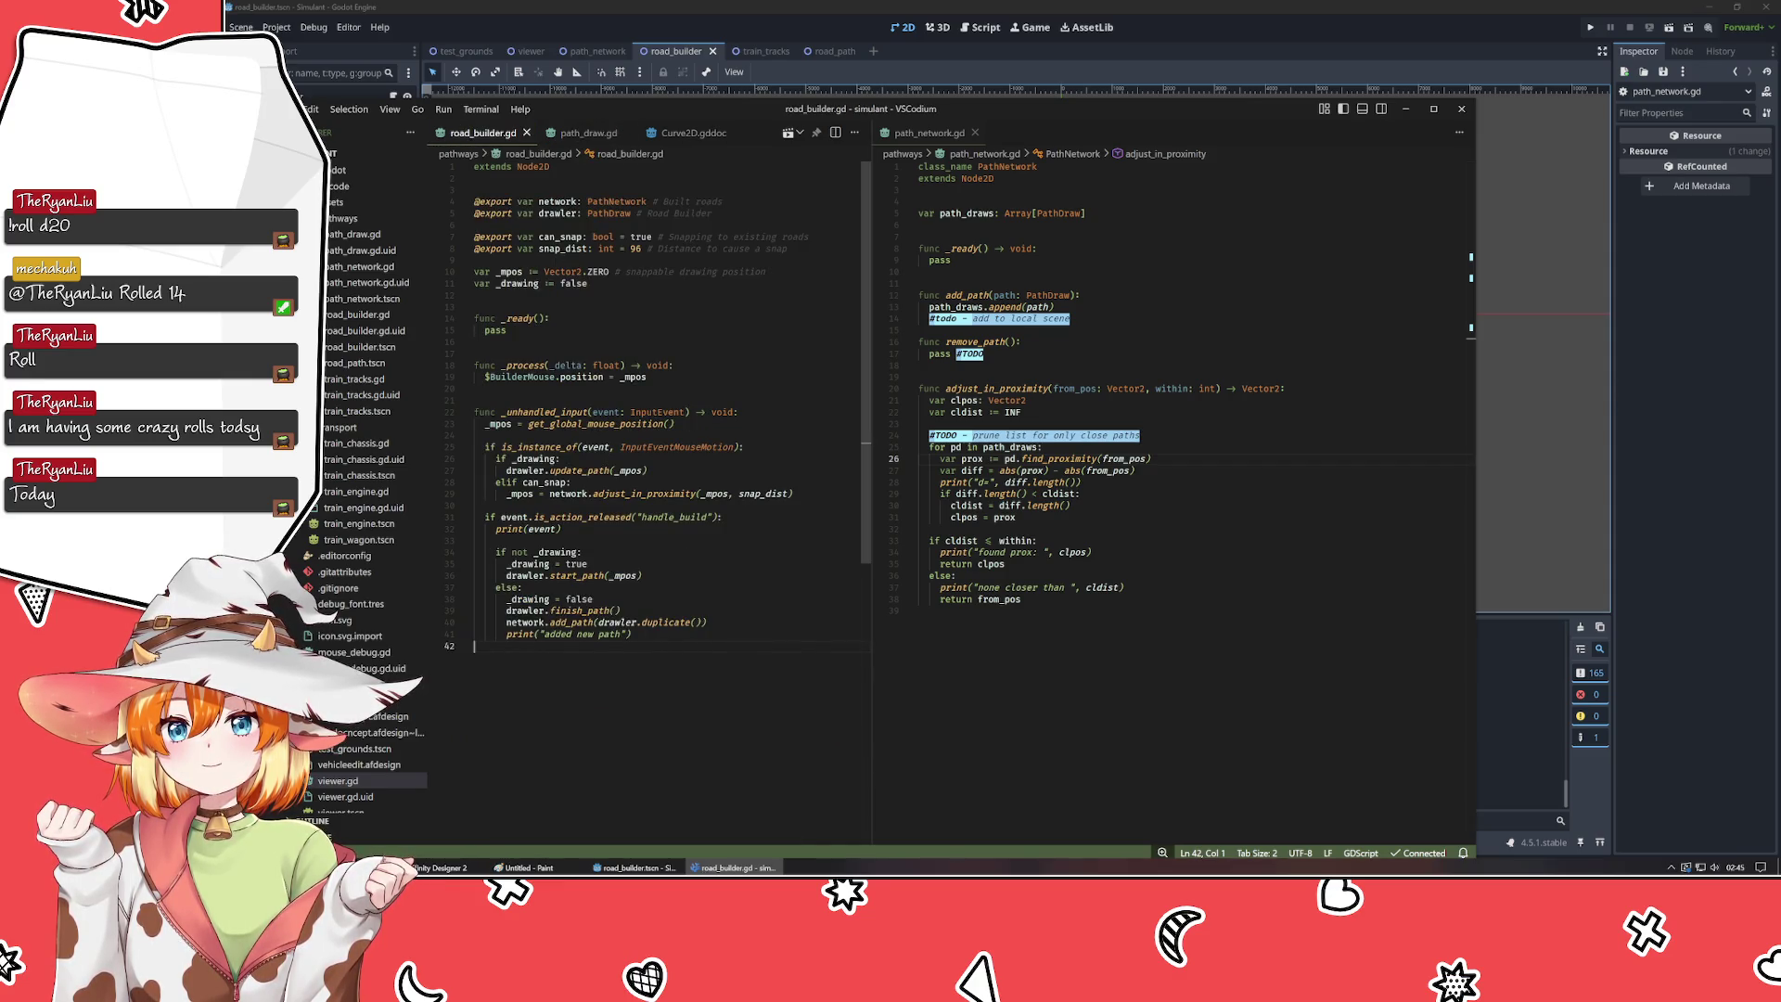
{"action": "left_click", "coordinate": [590, 135]}
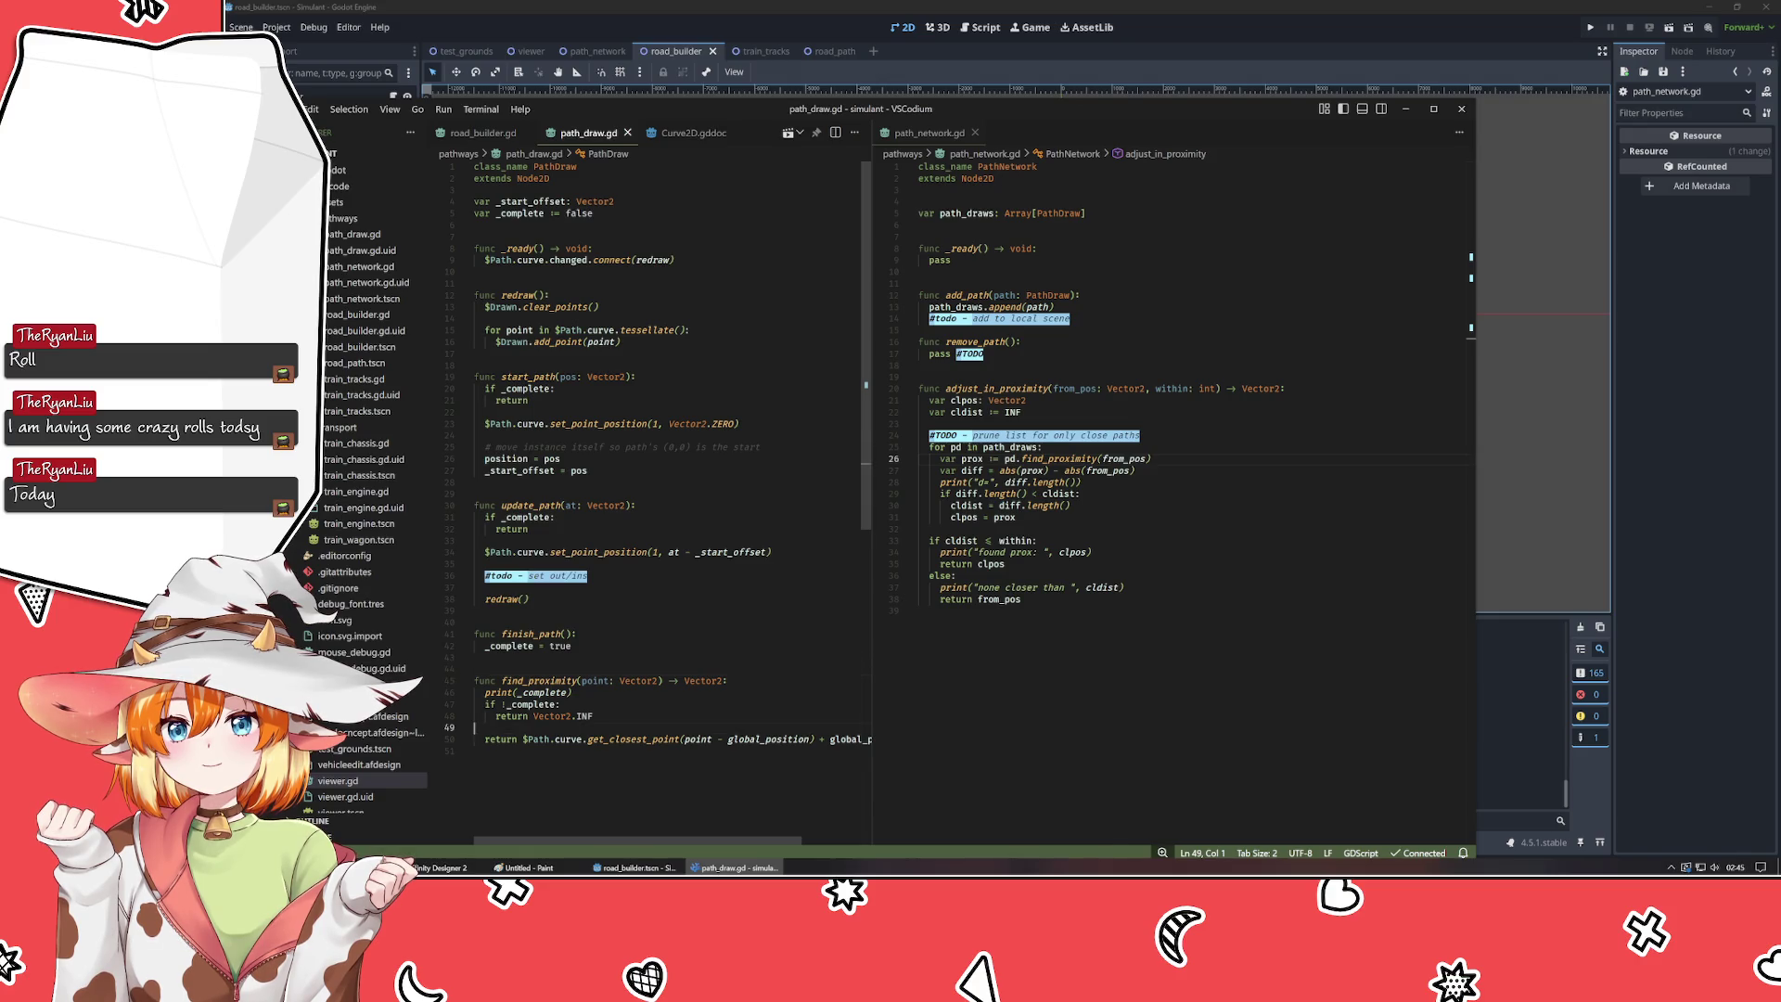
{"action": "key", "text": "shift+Up"}
{"action": "key", "text": "shift+Up"}
{"action": "key", "text": "shift+Up"}
{"action": "key", "text": "BackSpace"}
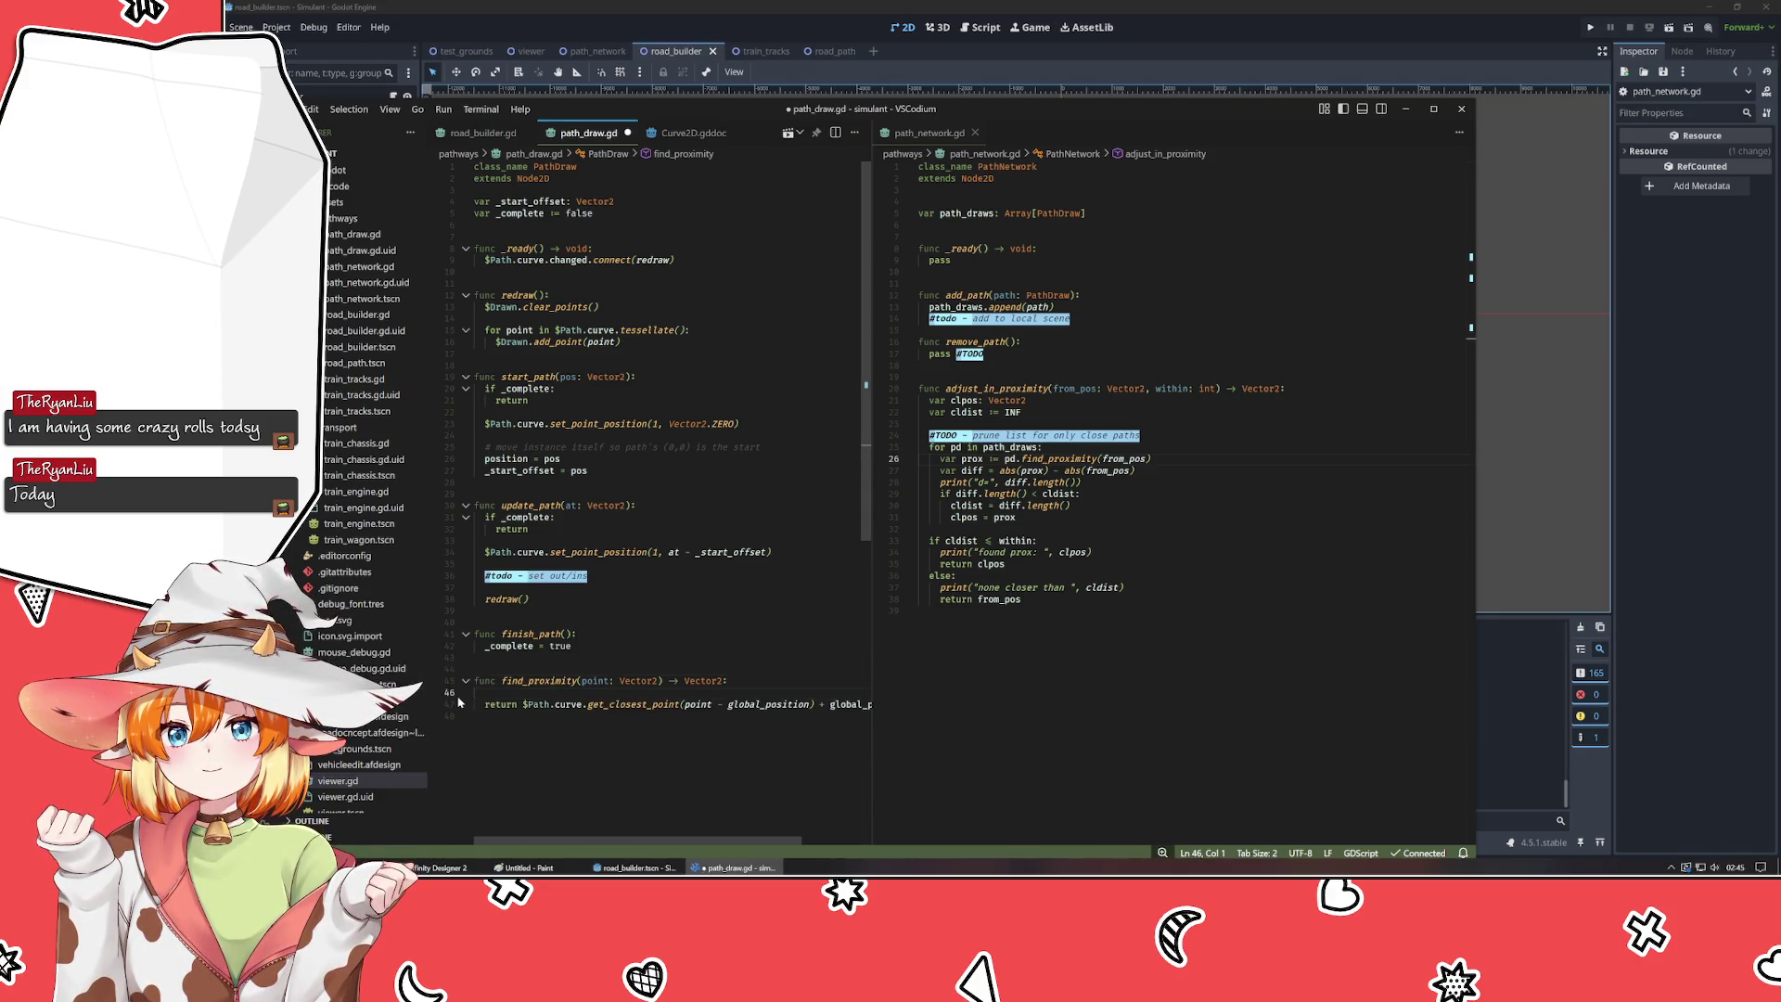
{"action": "key", "text": "BackSpace"}
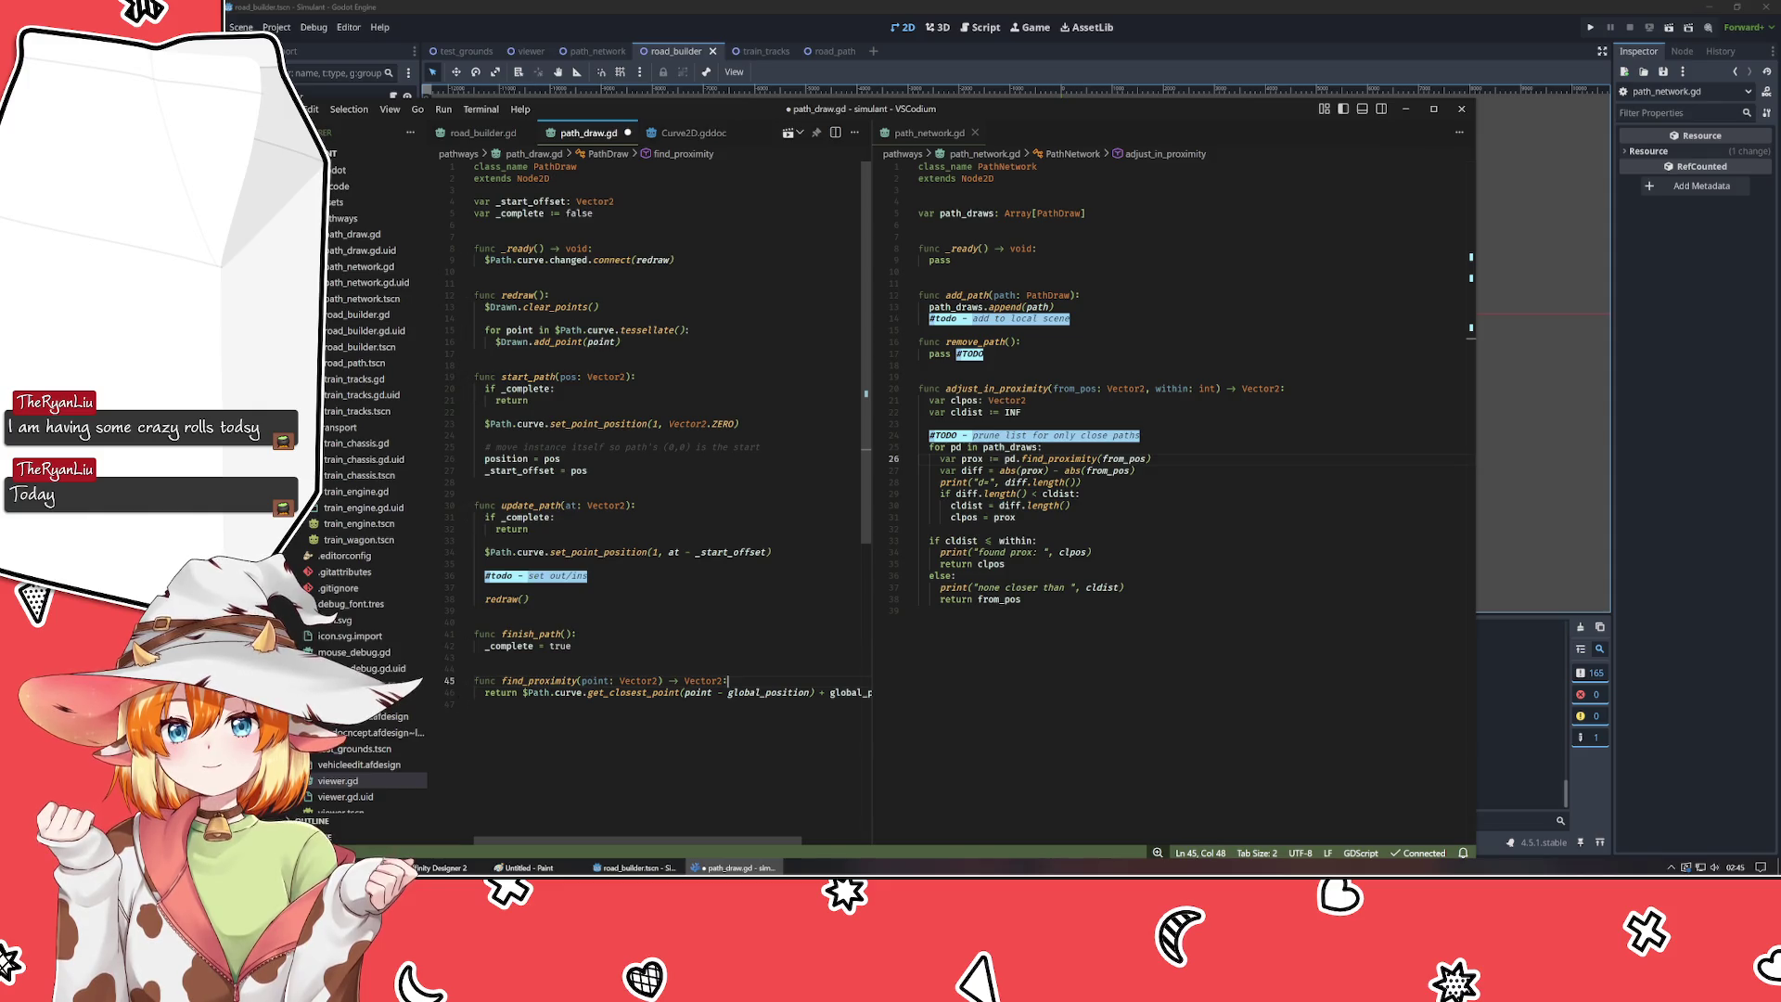
- Append "#FIXME - not working on duplicate" to the _complete line, save, and rerun the game
{"action": "left_click", "coordinate": [594, 213]}
{"action": "type", "text": "#FIXME - not working on dup"}
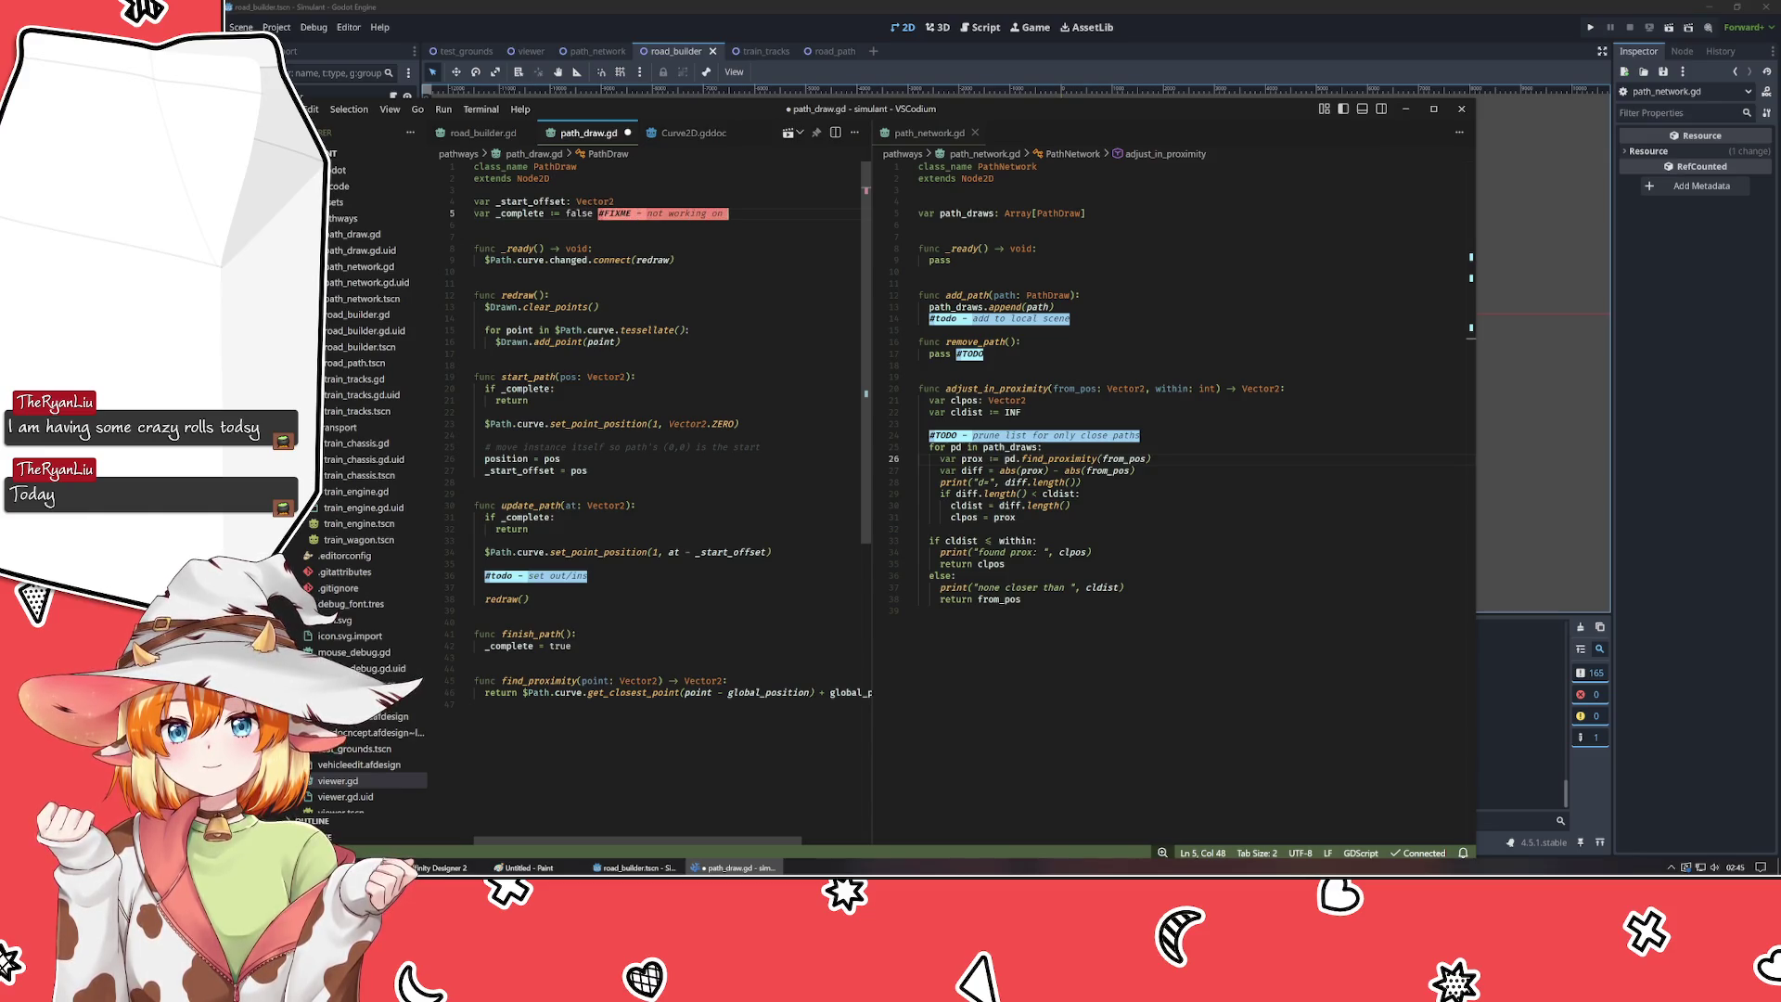
{"action": "type", "text": "licate"}
{"action": "key", "text": "ctrl+s"}
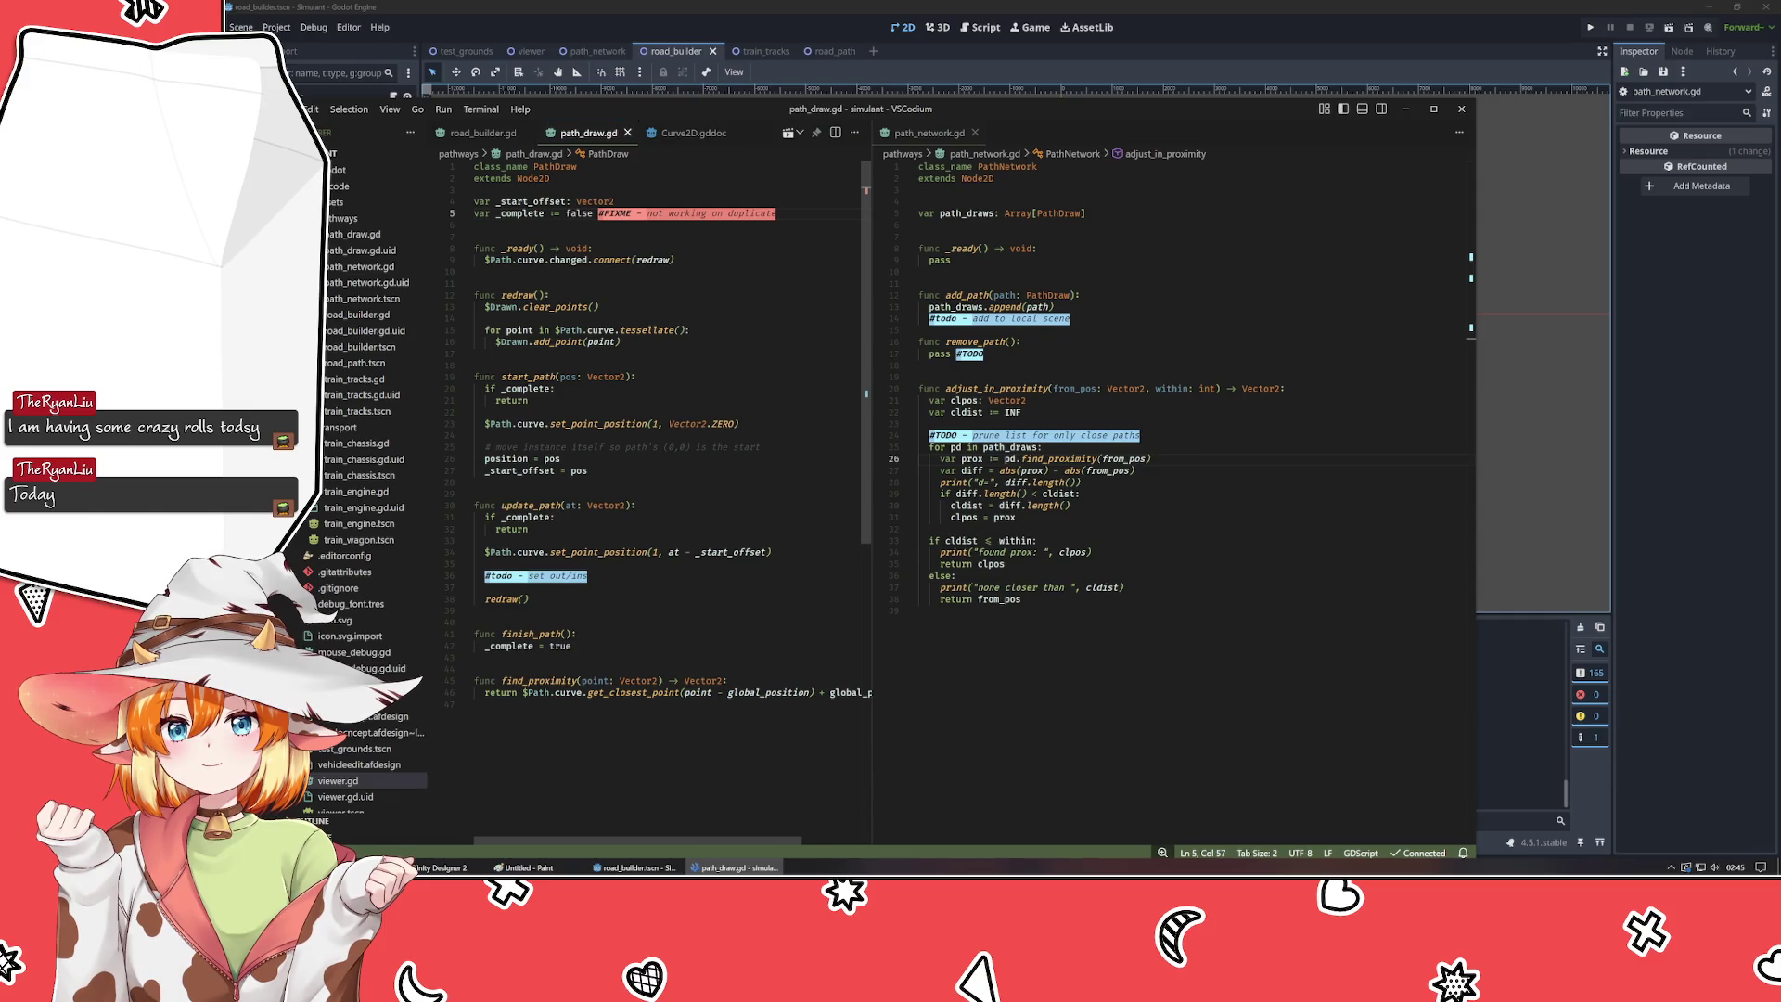
{"action": "left_click", "coordinate": [478, 135]}
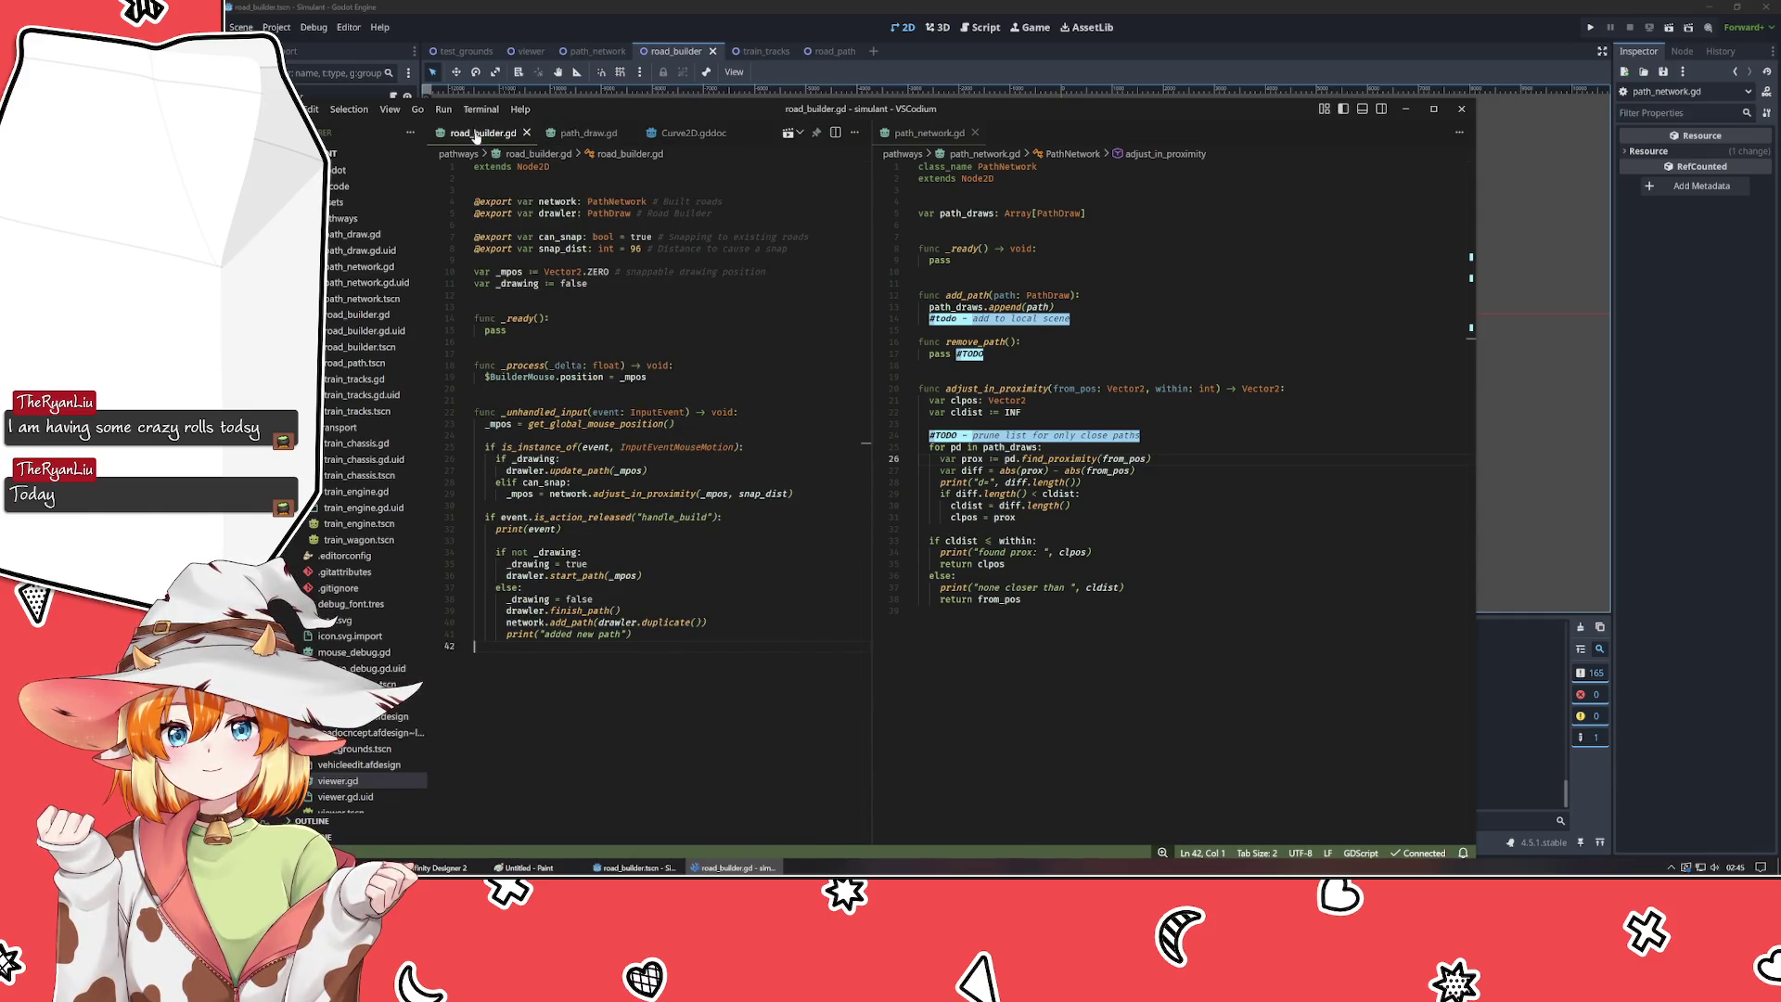
{"action": "mouse_move", "coordinate": [510, 272]}
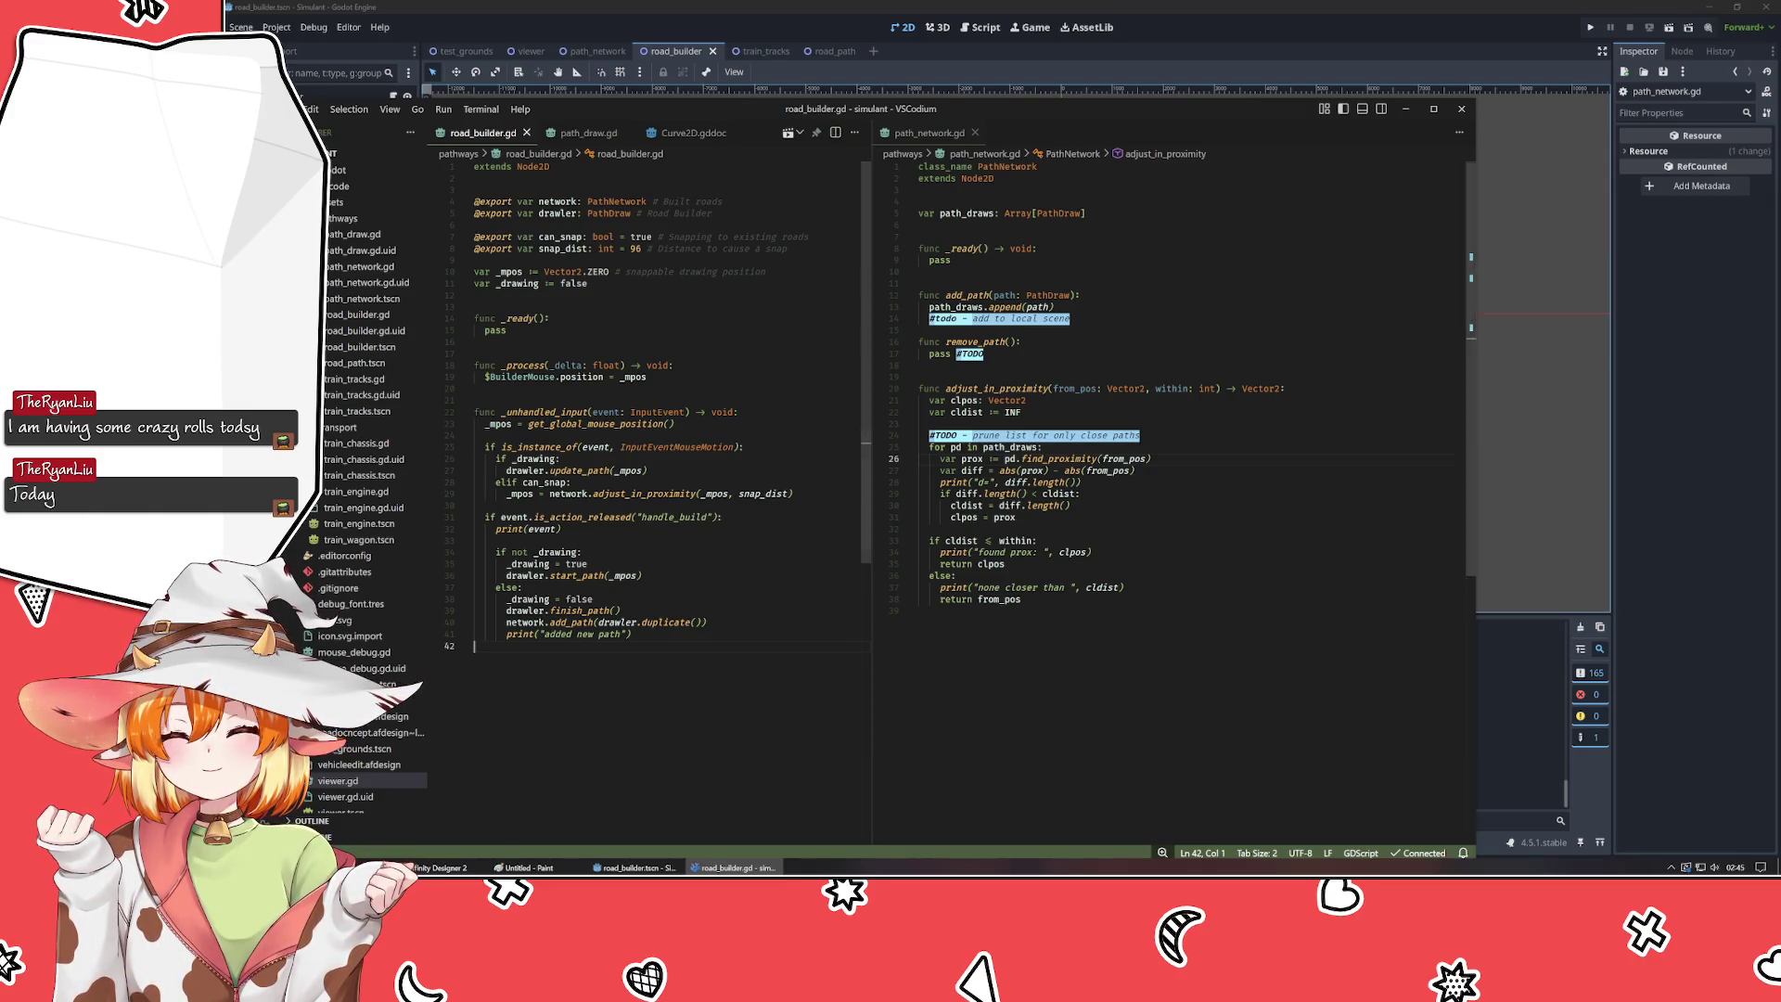
{"action": "left_click", "coordinate": [1743, 561]}
{"action": "key", "text": "F5"}
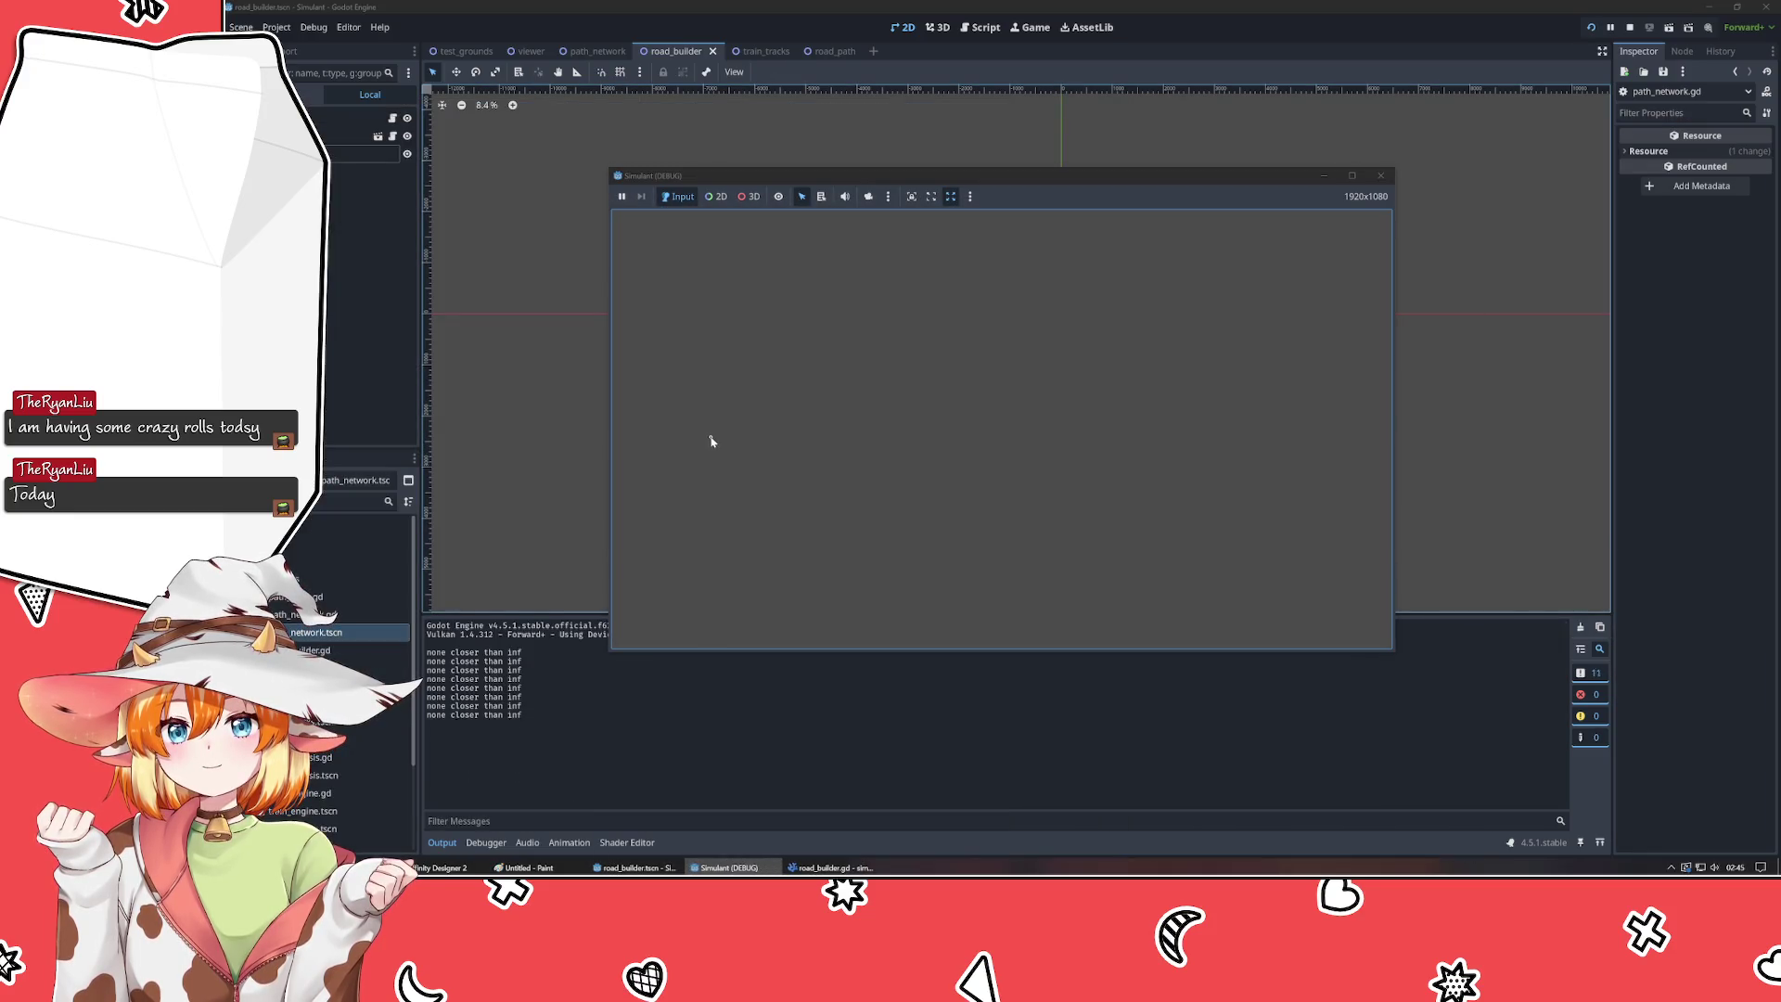
- Draw two roads close together to check the logged proximity distances, then stop the game
{"action": "left_click", "coordinate": [711, 439]}
{"action": "left_click", "coordinate": [1232, 362]}
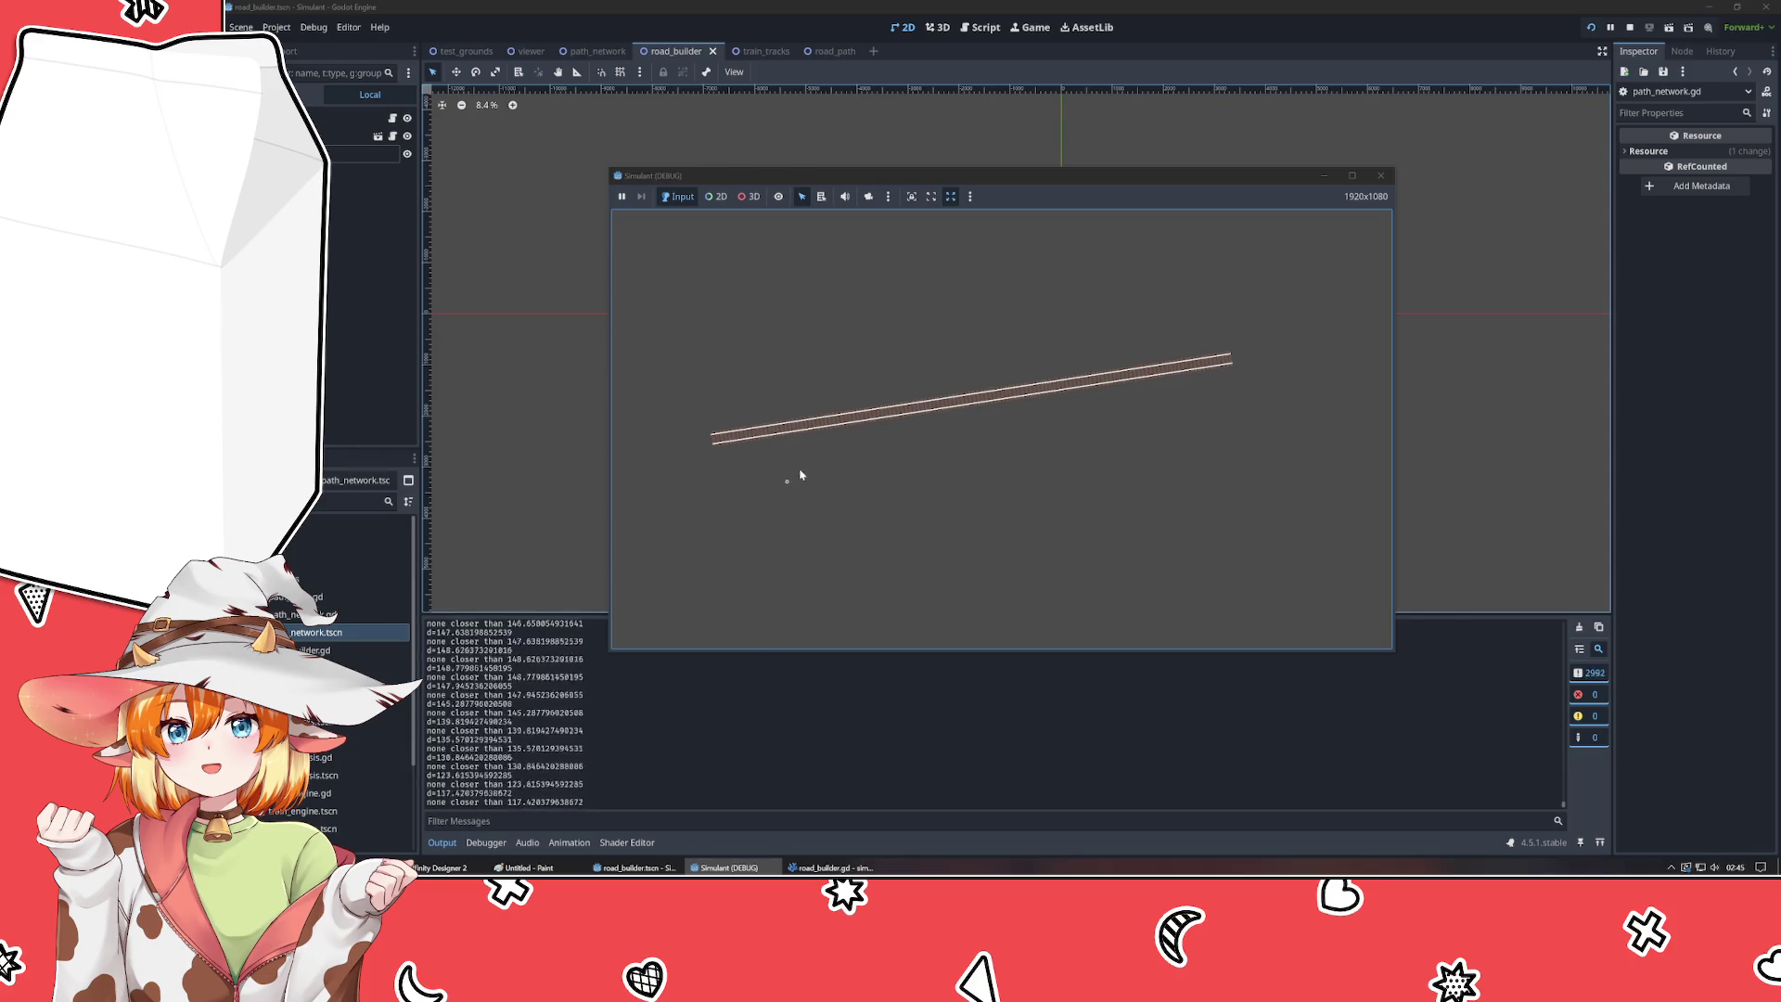
{"action": "left_click", "coordinate": [947, 433]}
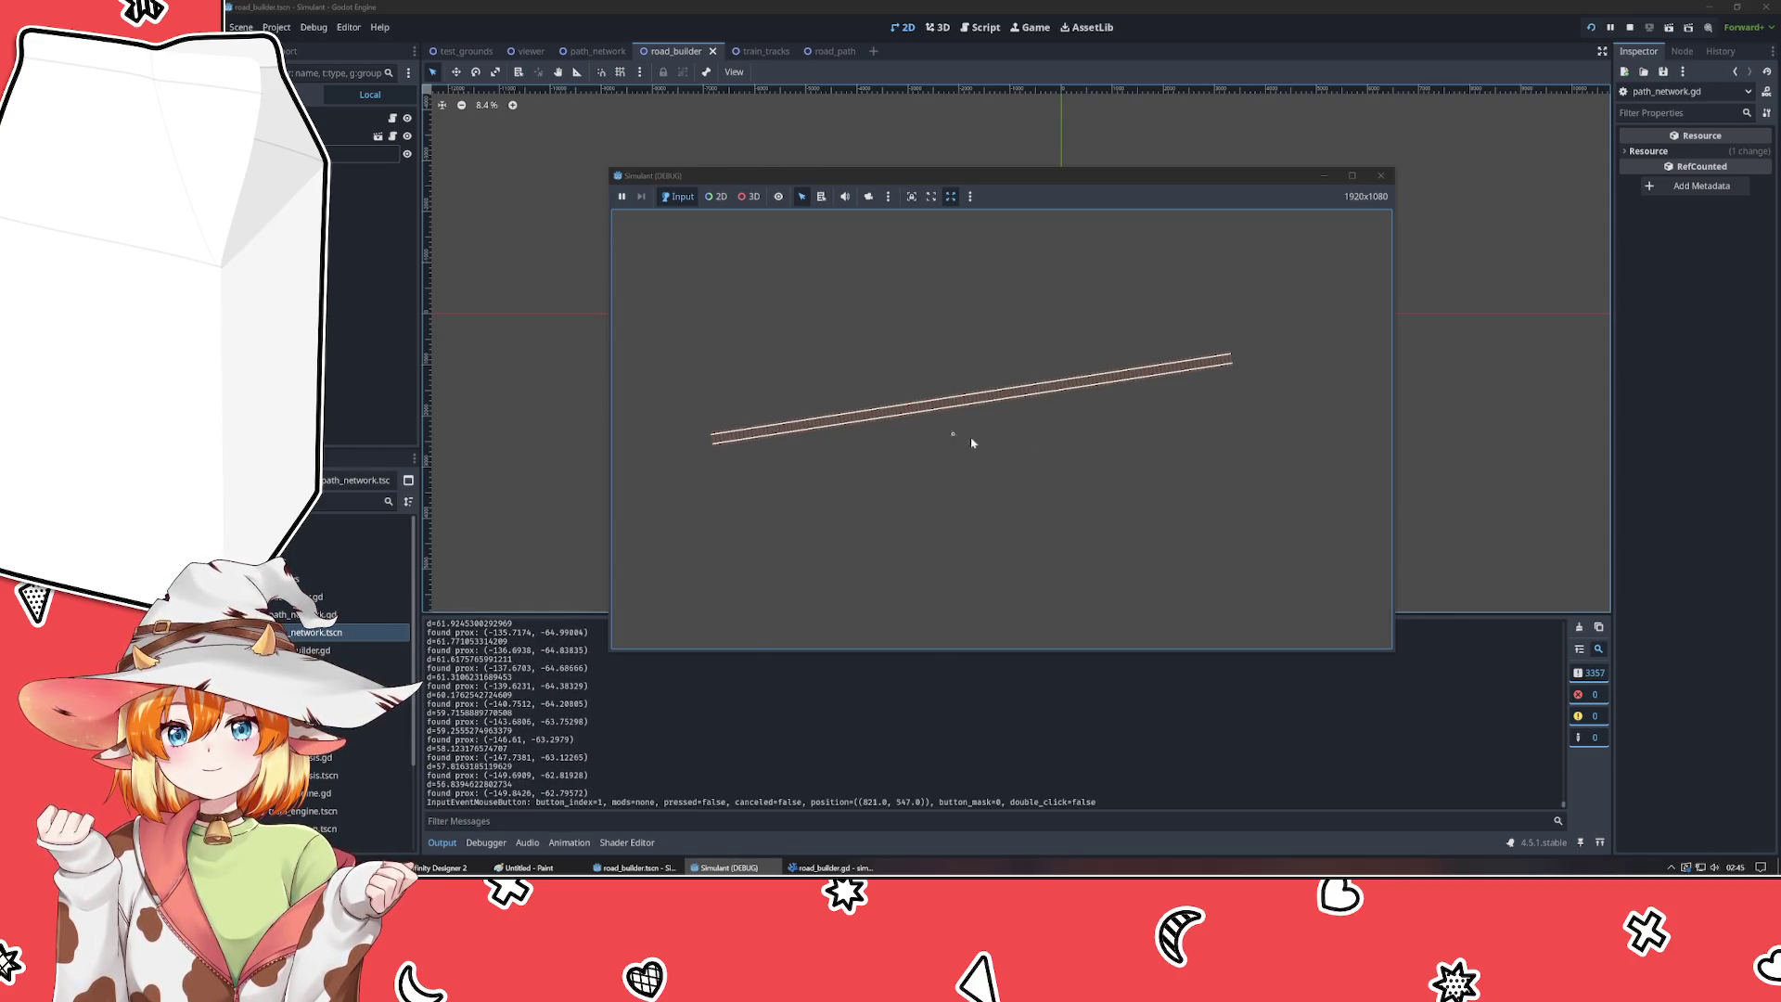
{"action": "left_click", "coordinate": [778, 439]}
{"action": "left_click", "coordinate": [965, 543]}
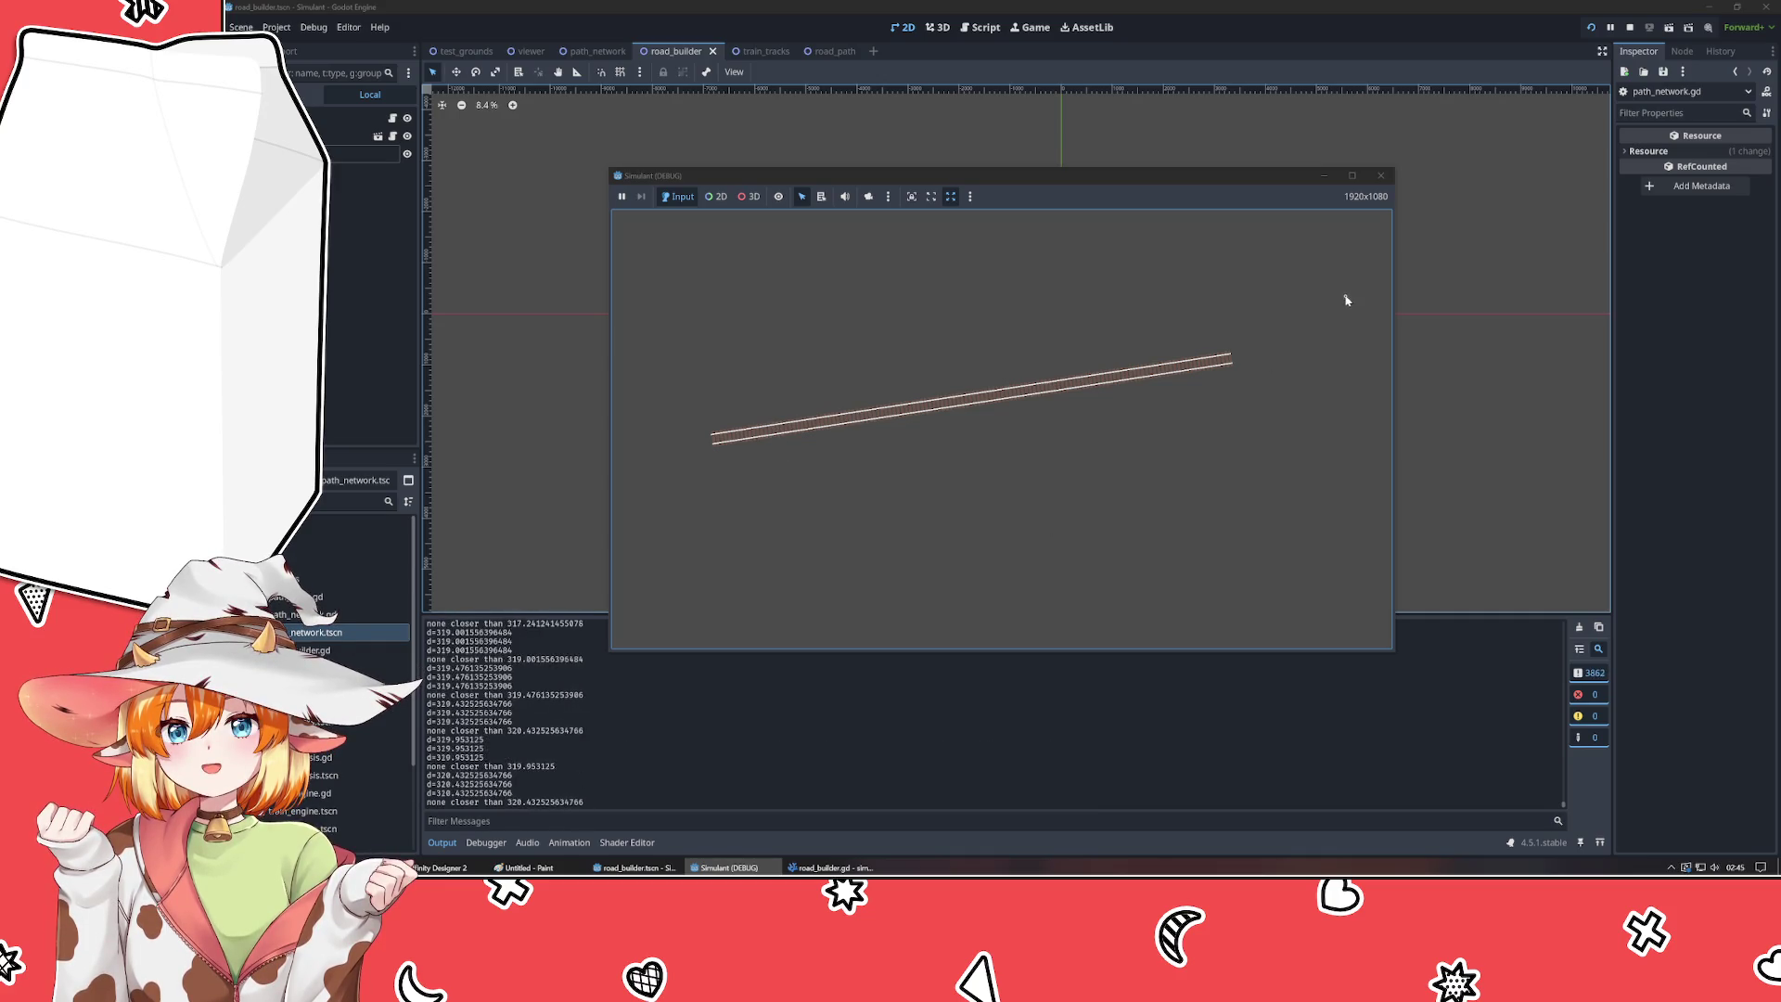
{"action": "left_click_drag", "start_coordinate": [1396, 182], "coordinate": [1390, 181]}
{"action": "left_click", "coordinate": [1374, 175]}
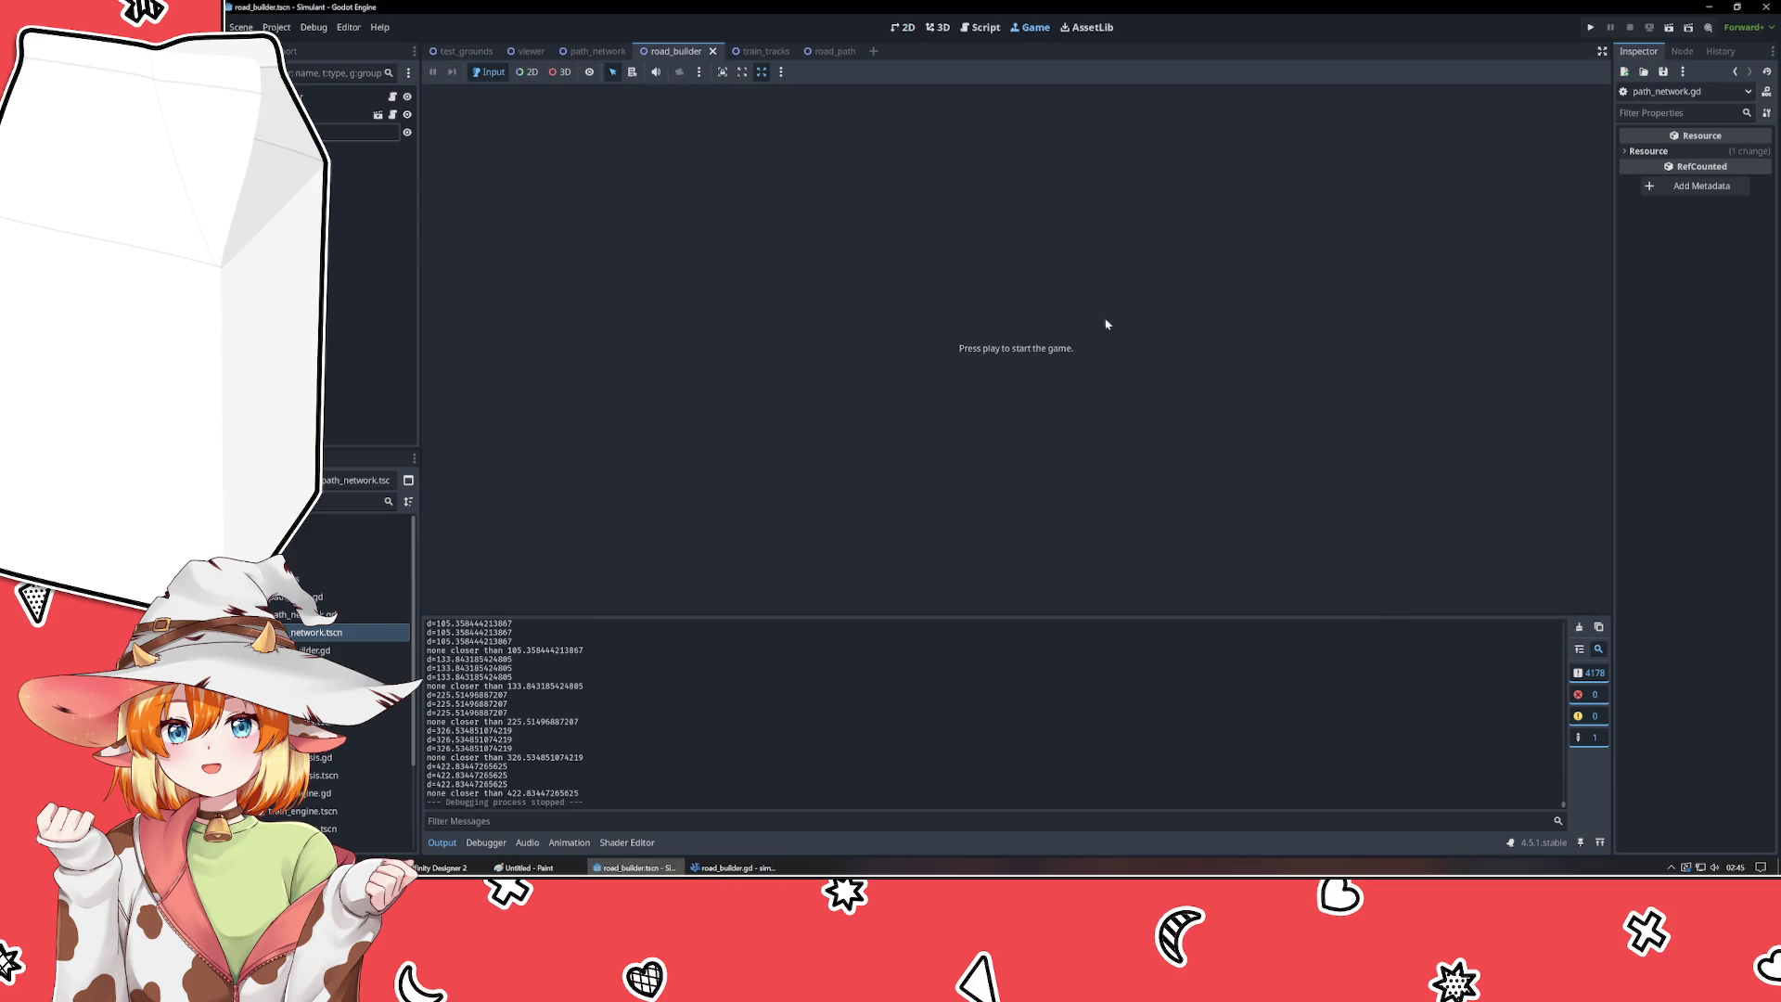
- Change the FIXME ending on line 5 of path_draw.gd to "as desired" and save
{"action": "left_click", "coordinate": [733, 867]}
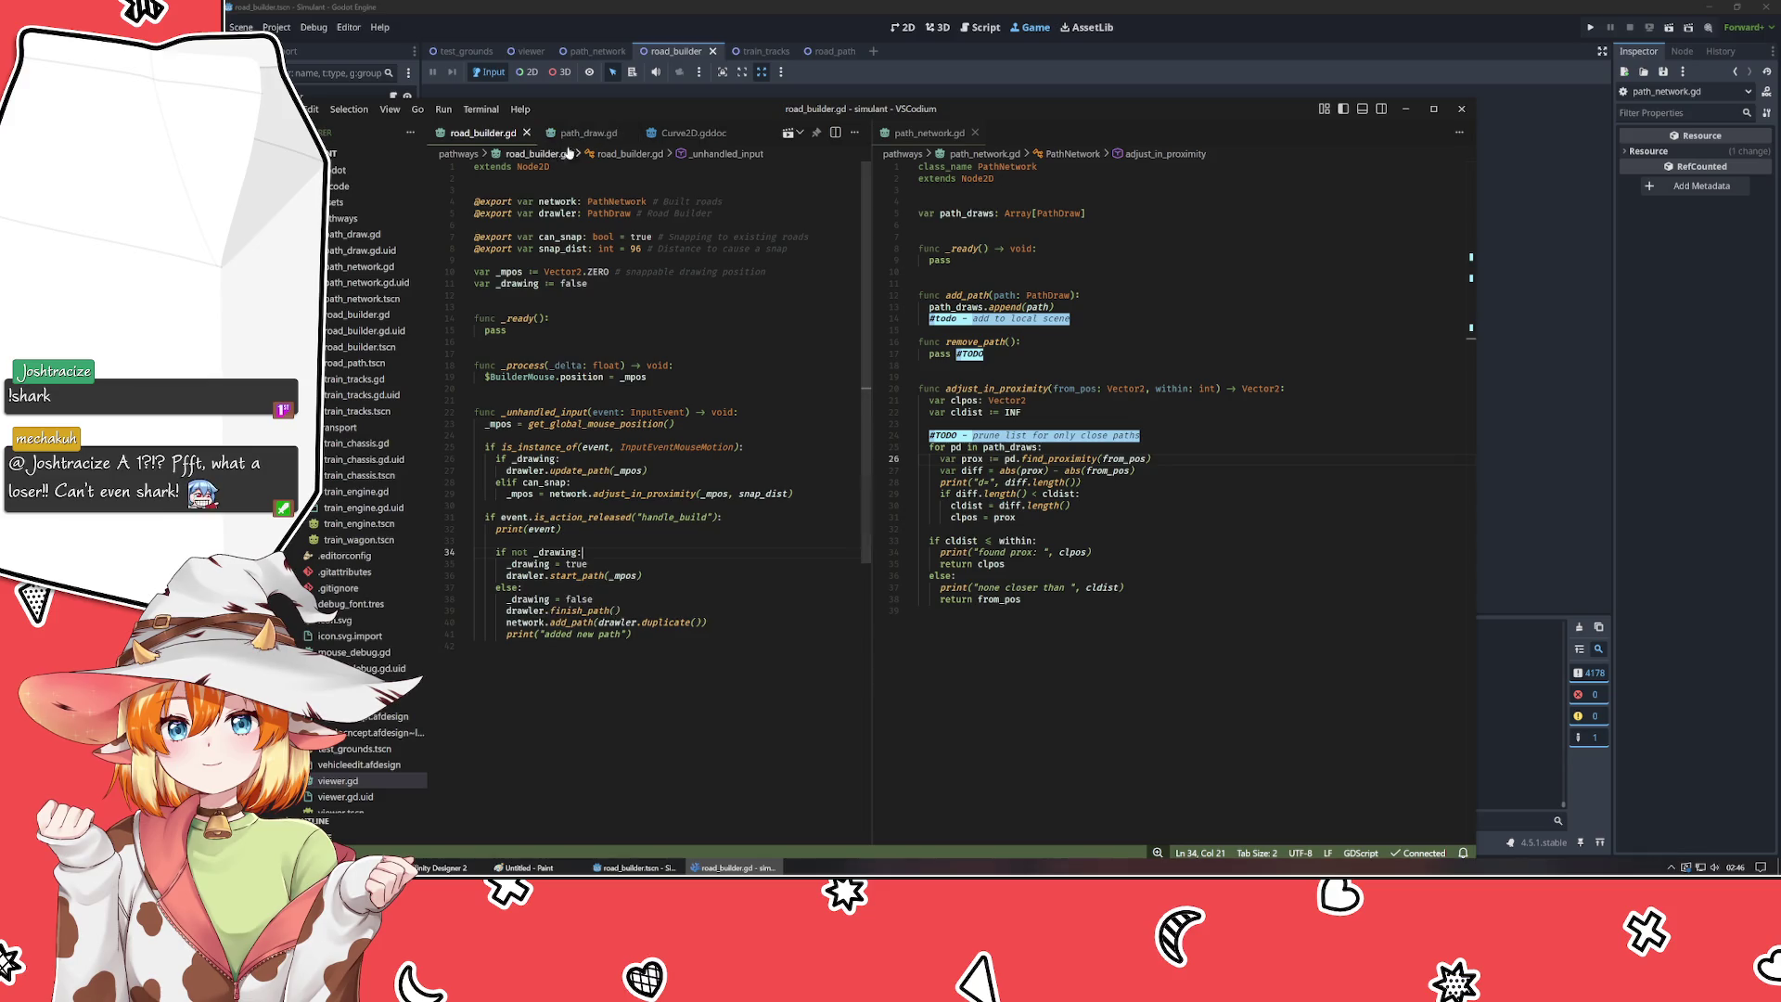
{"action": "key", "text": "ctrl+Page_Down"}
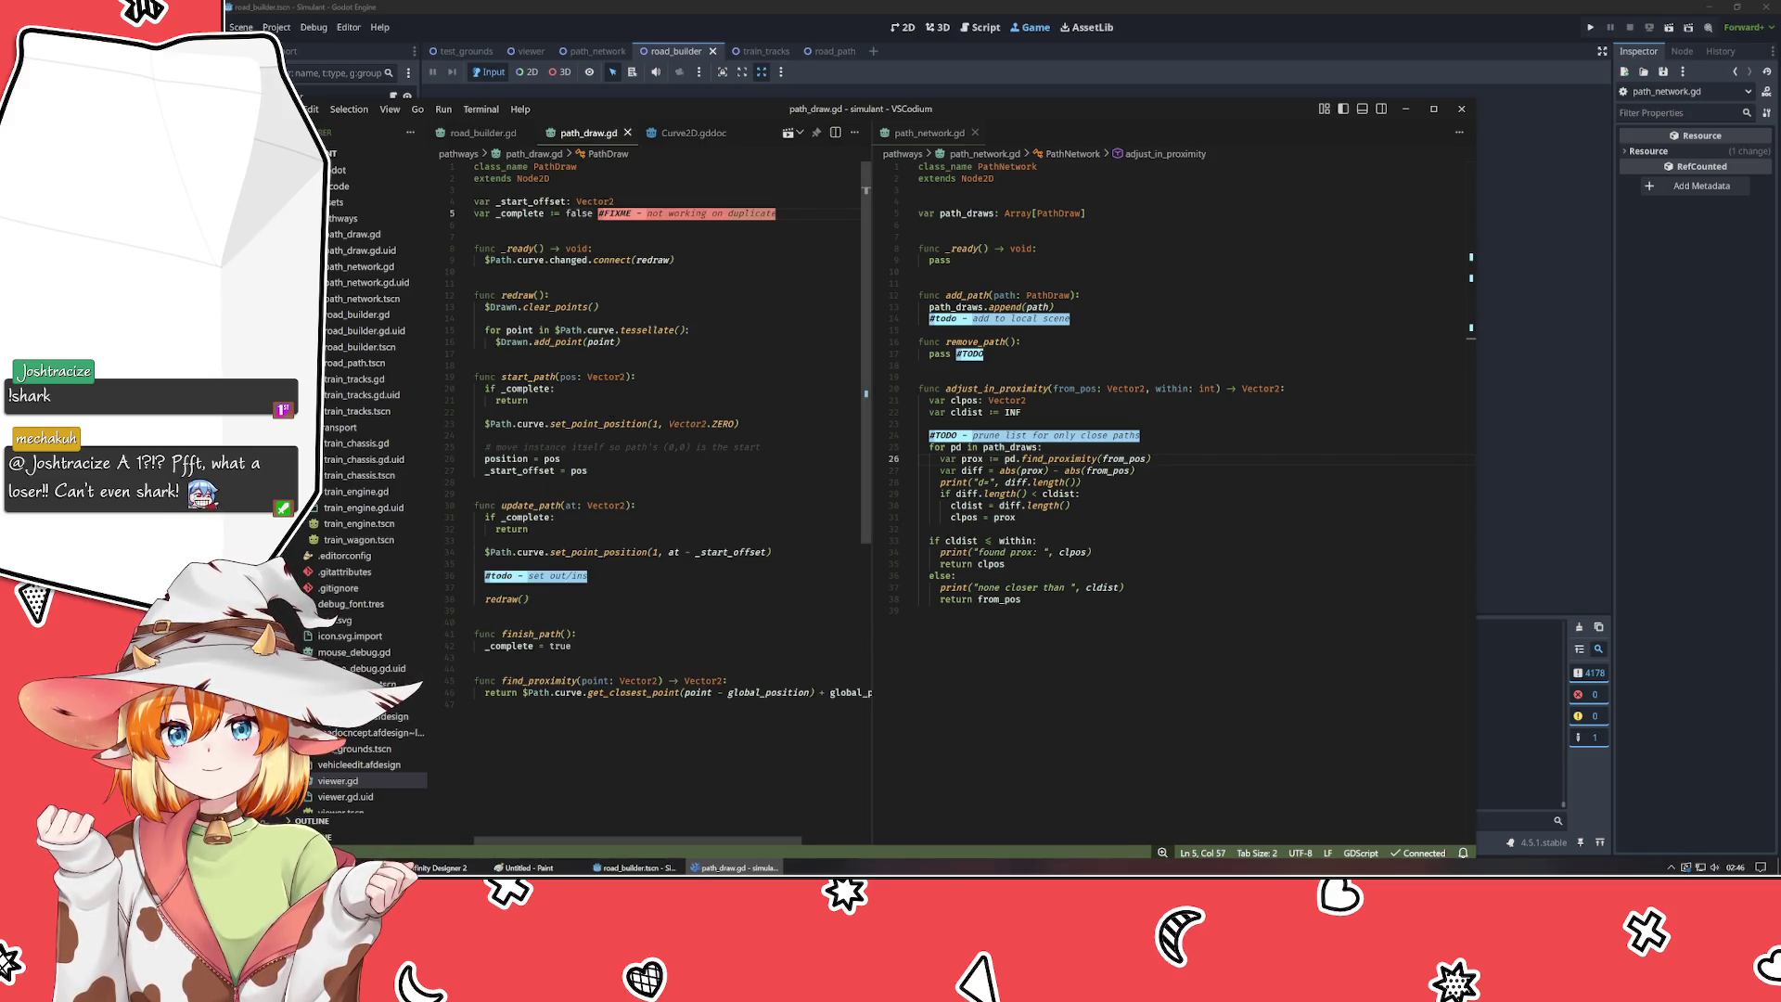
{"action": "key", "text": "ctrl+shift+Left"}
{"action": "key", "text": "ctrl+shift+Left"}
{"action": "key", "text": "BackSpace"}
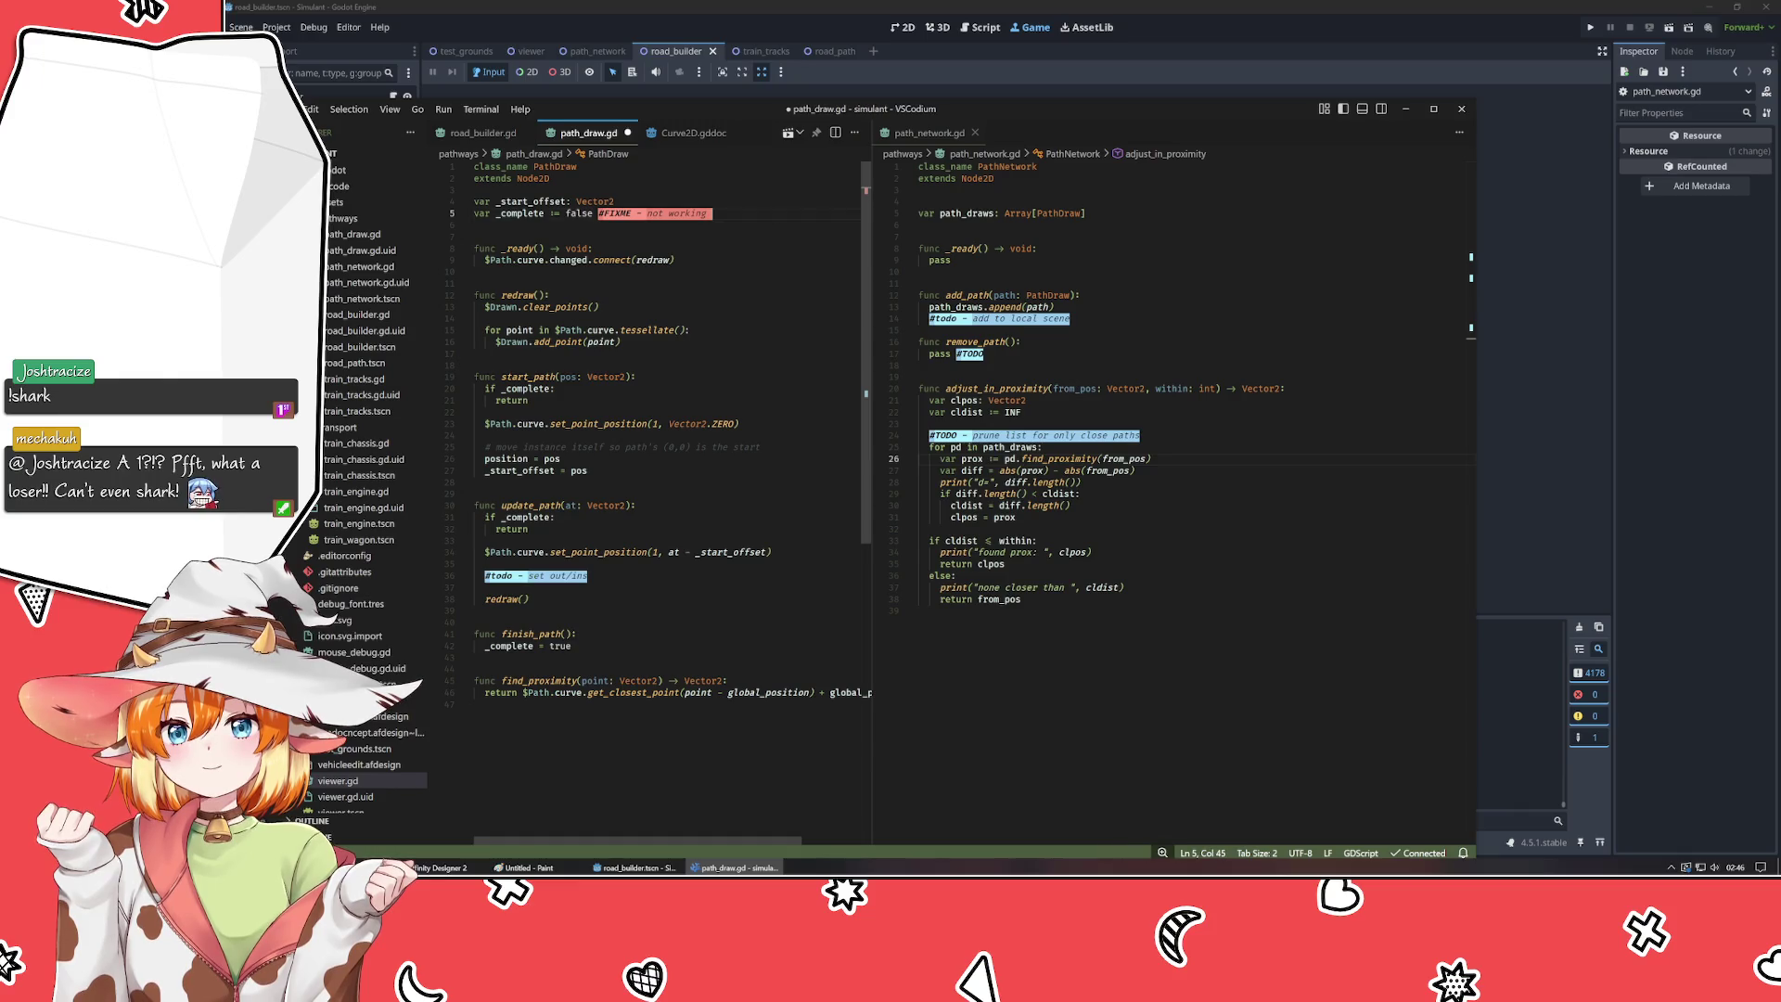
{"action": "type", "text": "as desired"}
{"action": "key", "text": "ctrl+s"}
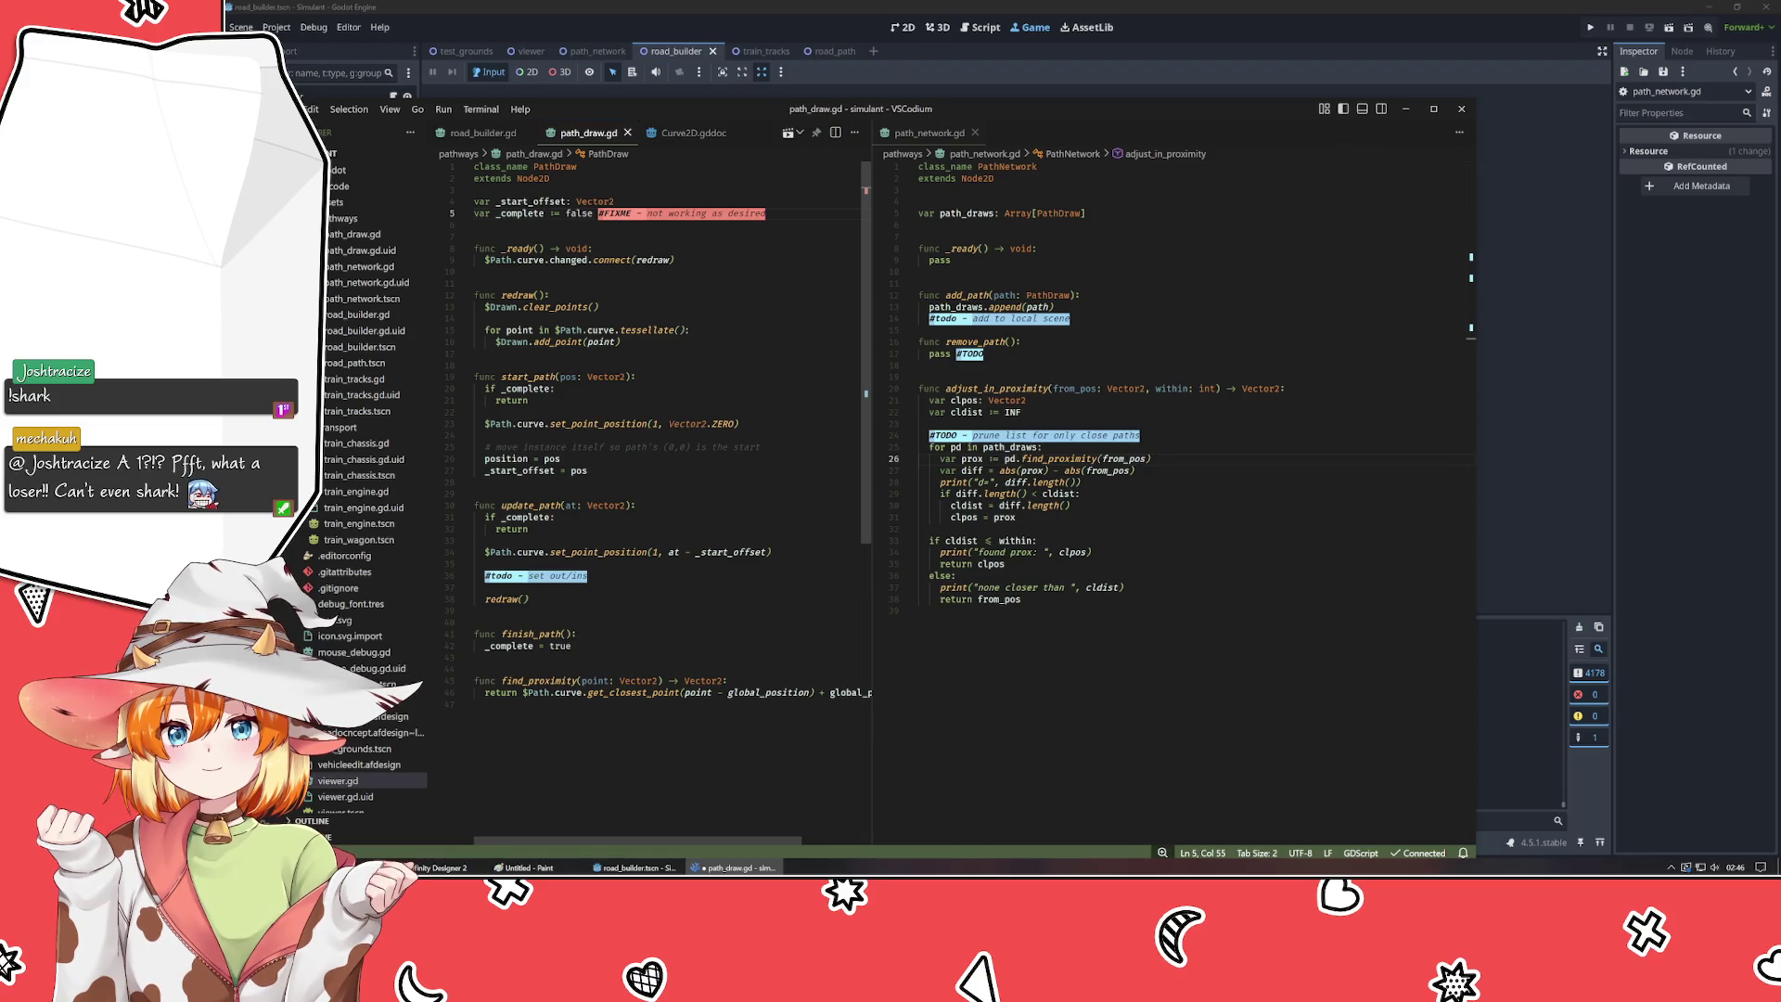
{"action": "left_click", "coordinate": [1009, 68]}
- Run the game, drag a diagonal test road across it, and stop it
{"action": "key", "text": "F5"}
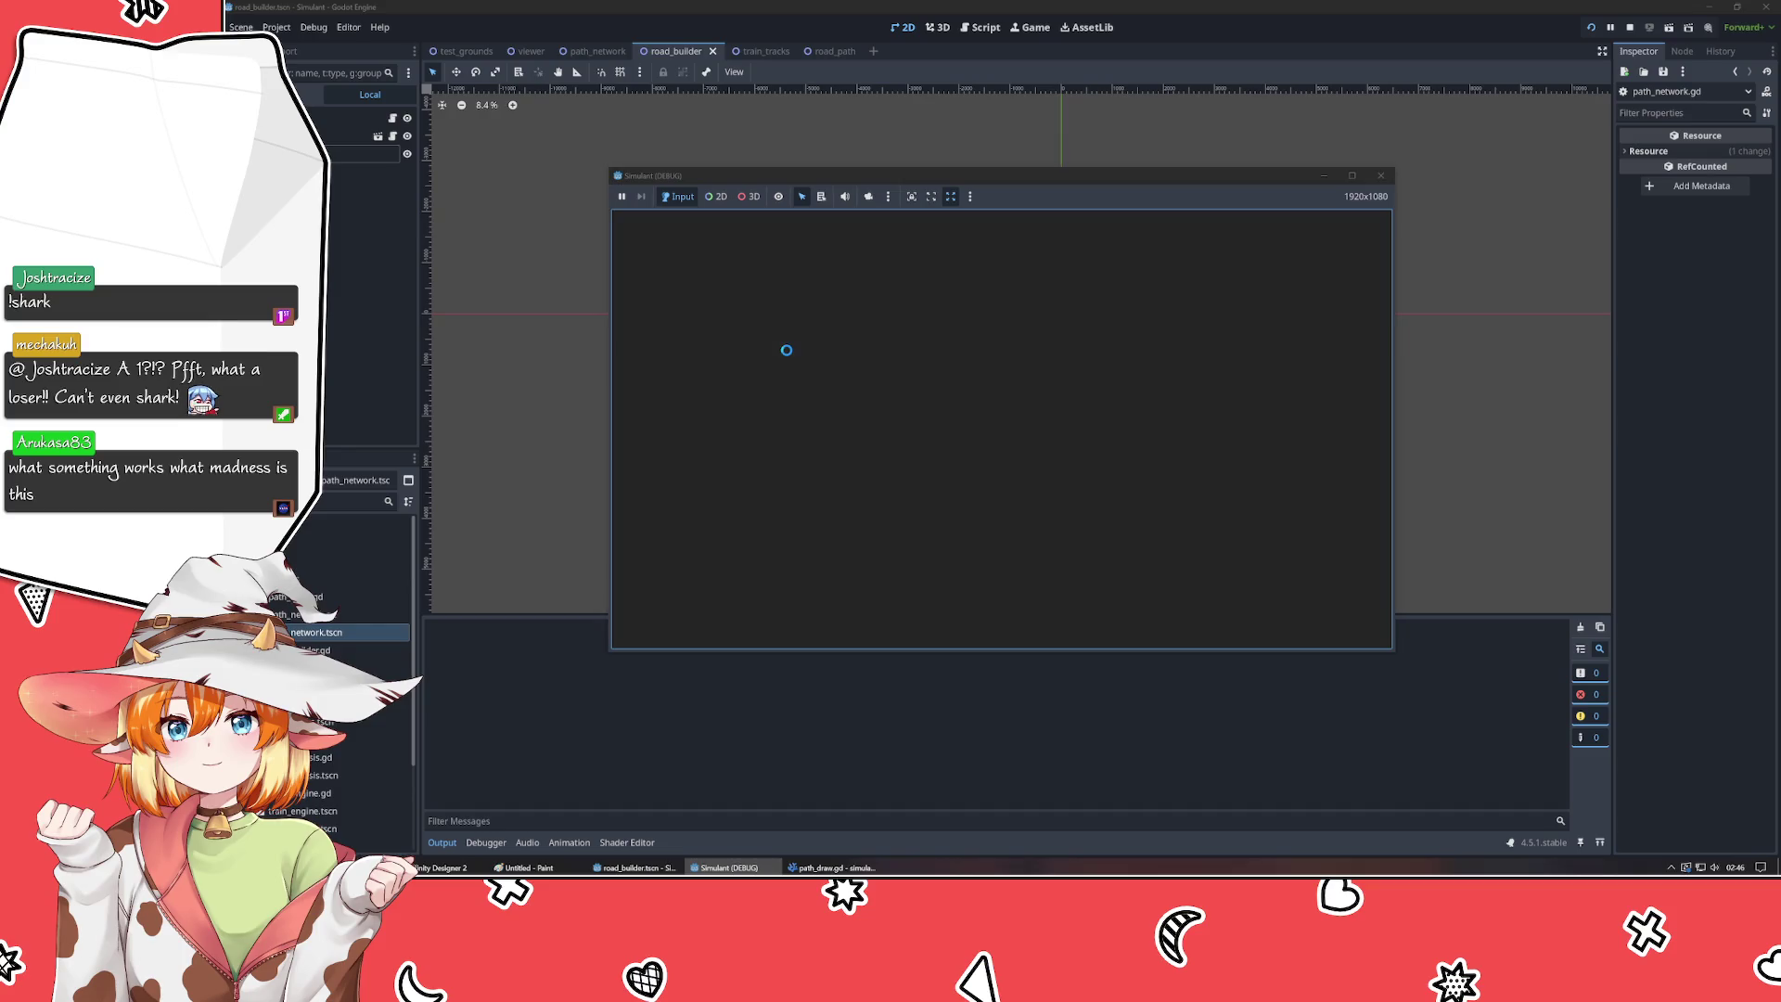
{"action": "mouse_move", "coordinate": [647, 269]}
{"action": "left_mouse_down"}
{"action": "mouse_move", "coordinate": [712, 333]}
{"action": "mouse_move", "coordinate": [1280, 529]}
{"action": "mouse_move", "coordinate": [1315, 573]}
{"action": "left_mouse_up"}
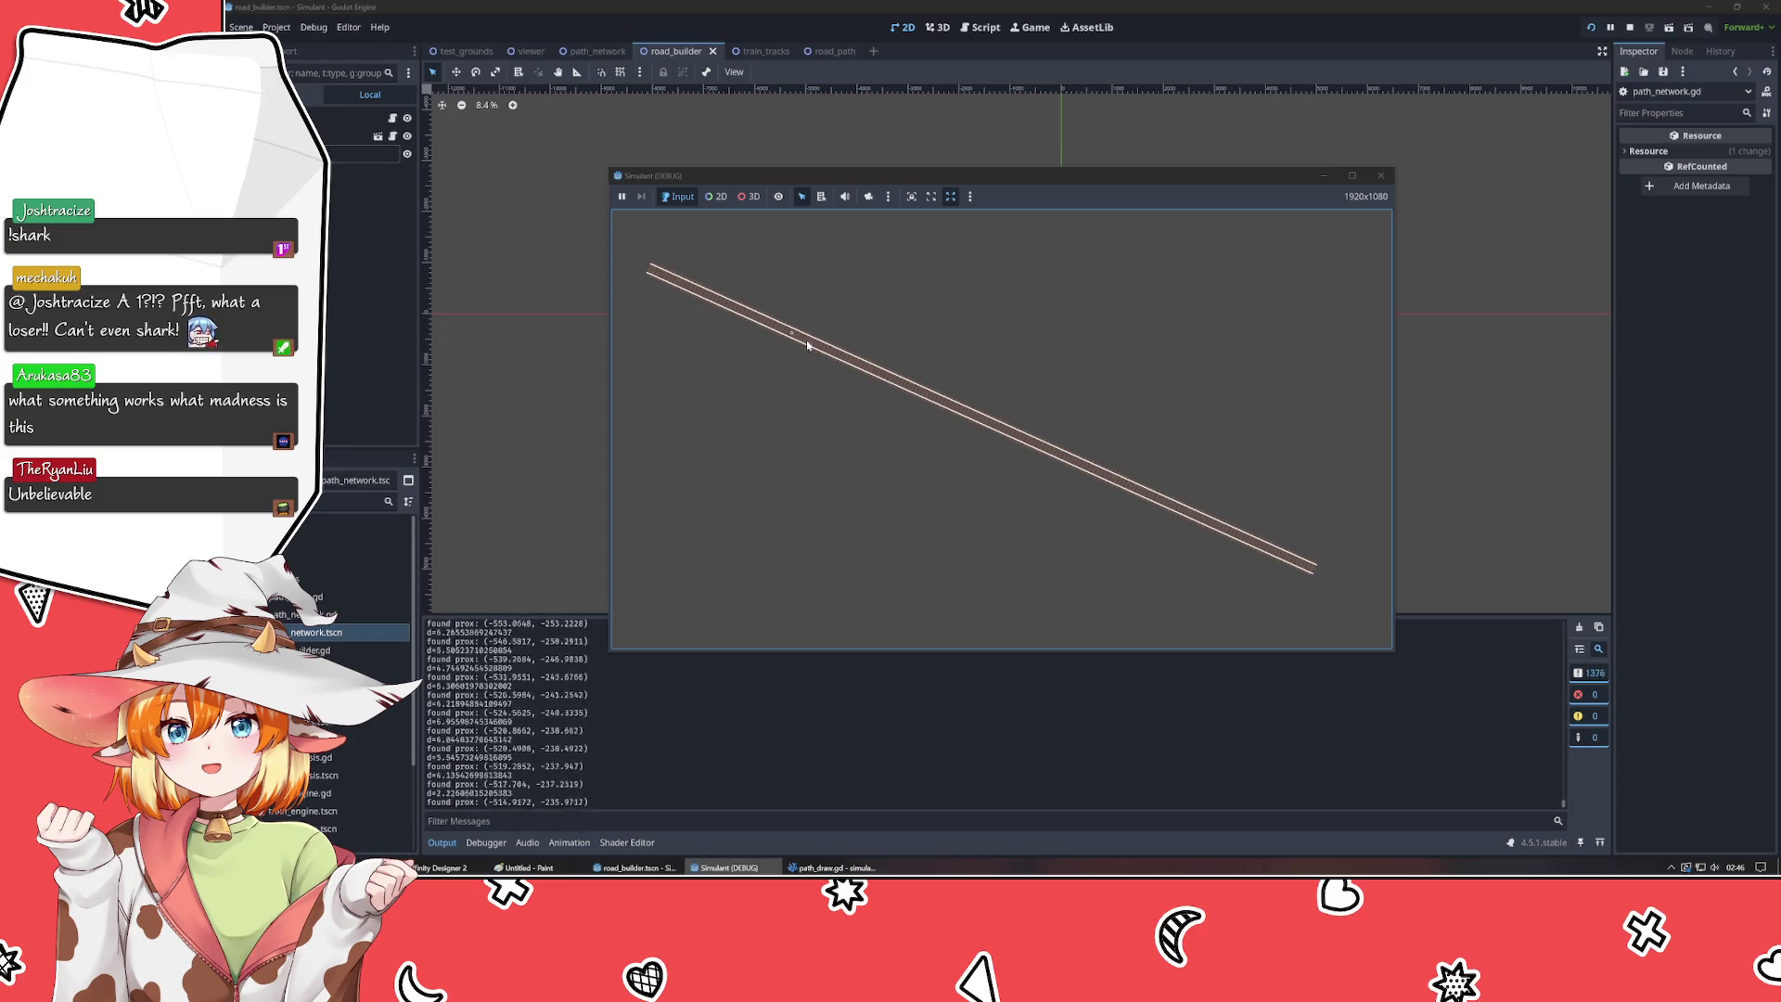
{"action": "left_click", "coordinate": [1380, 175]}
- Change _complete in finish_path on line 42 from true to false and relaunch the game
{"action": "left_click", "coordinate": [737, 867]}
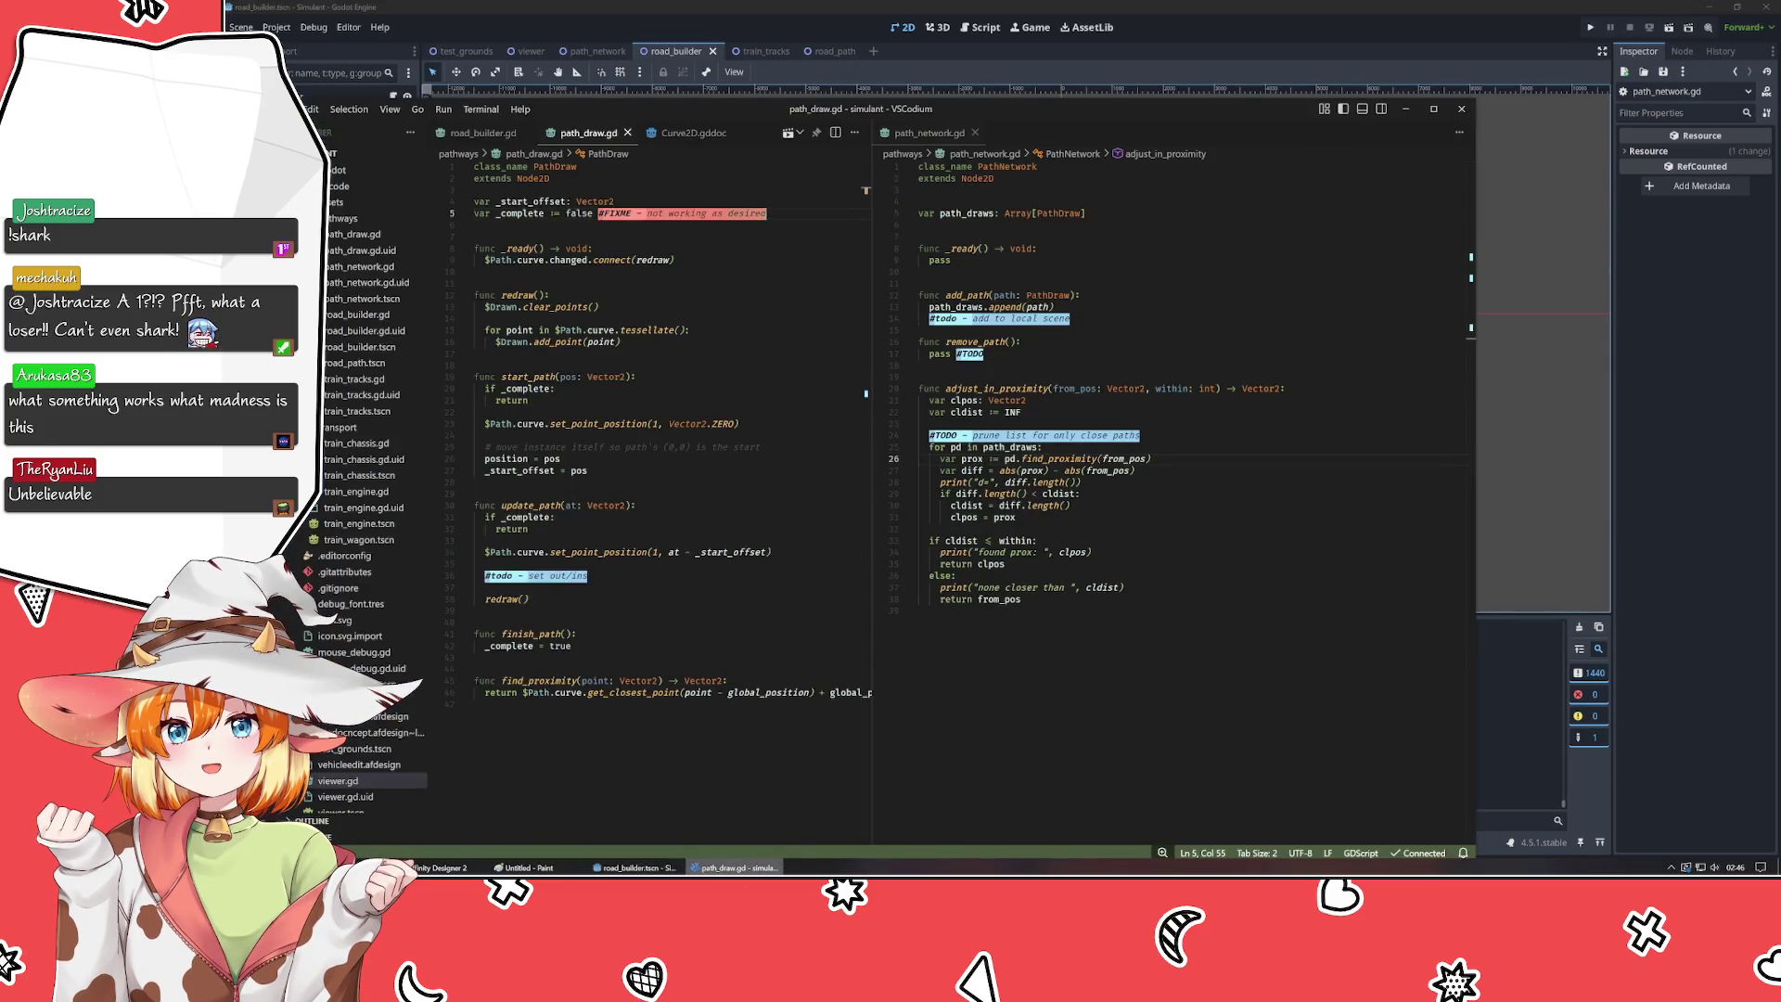
{"action": "left_click", "coordinate": [570, 646]}
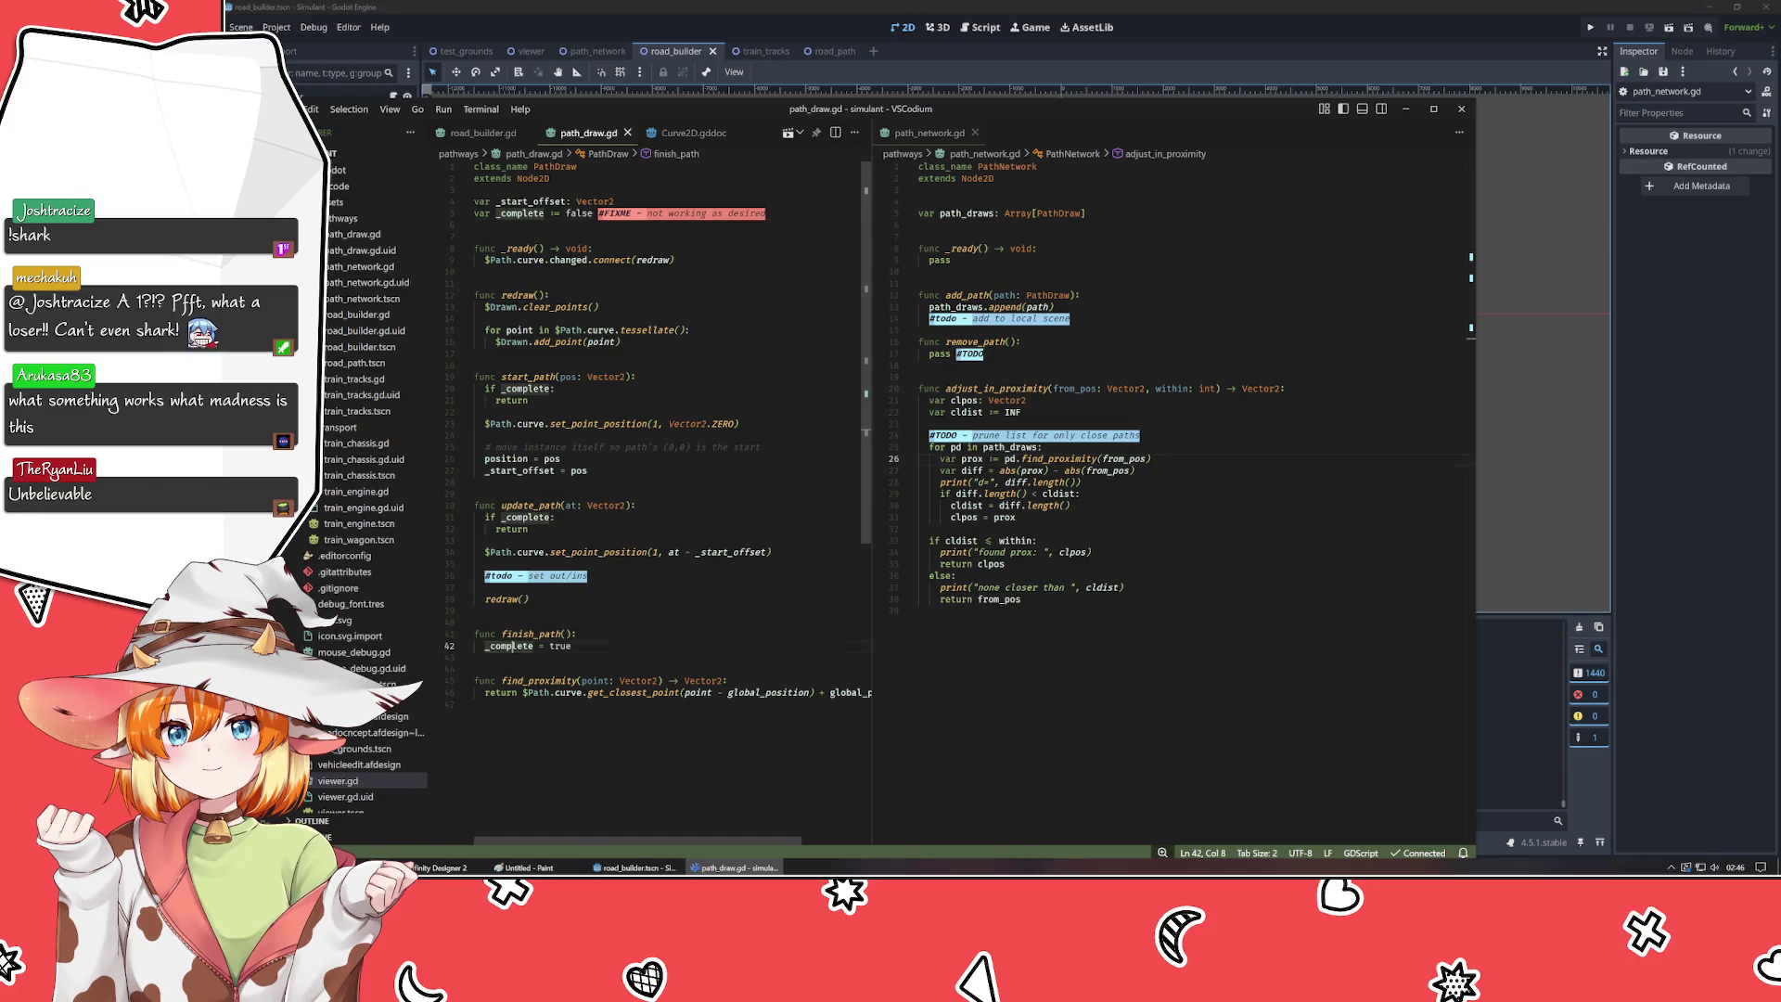
{"action": "key", "text": "BackSpace"}
{"action": "key", "text": "BackSpace"}
{"action": "key", "text": "BackSpace"}
{"action": "type", "text": "false"}
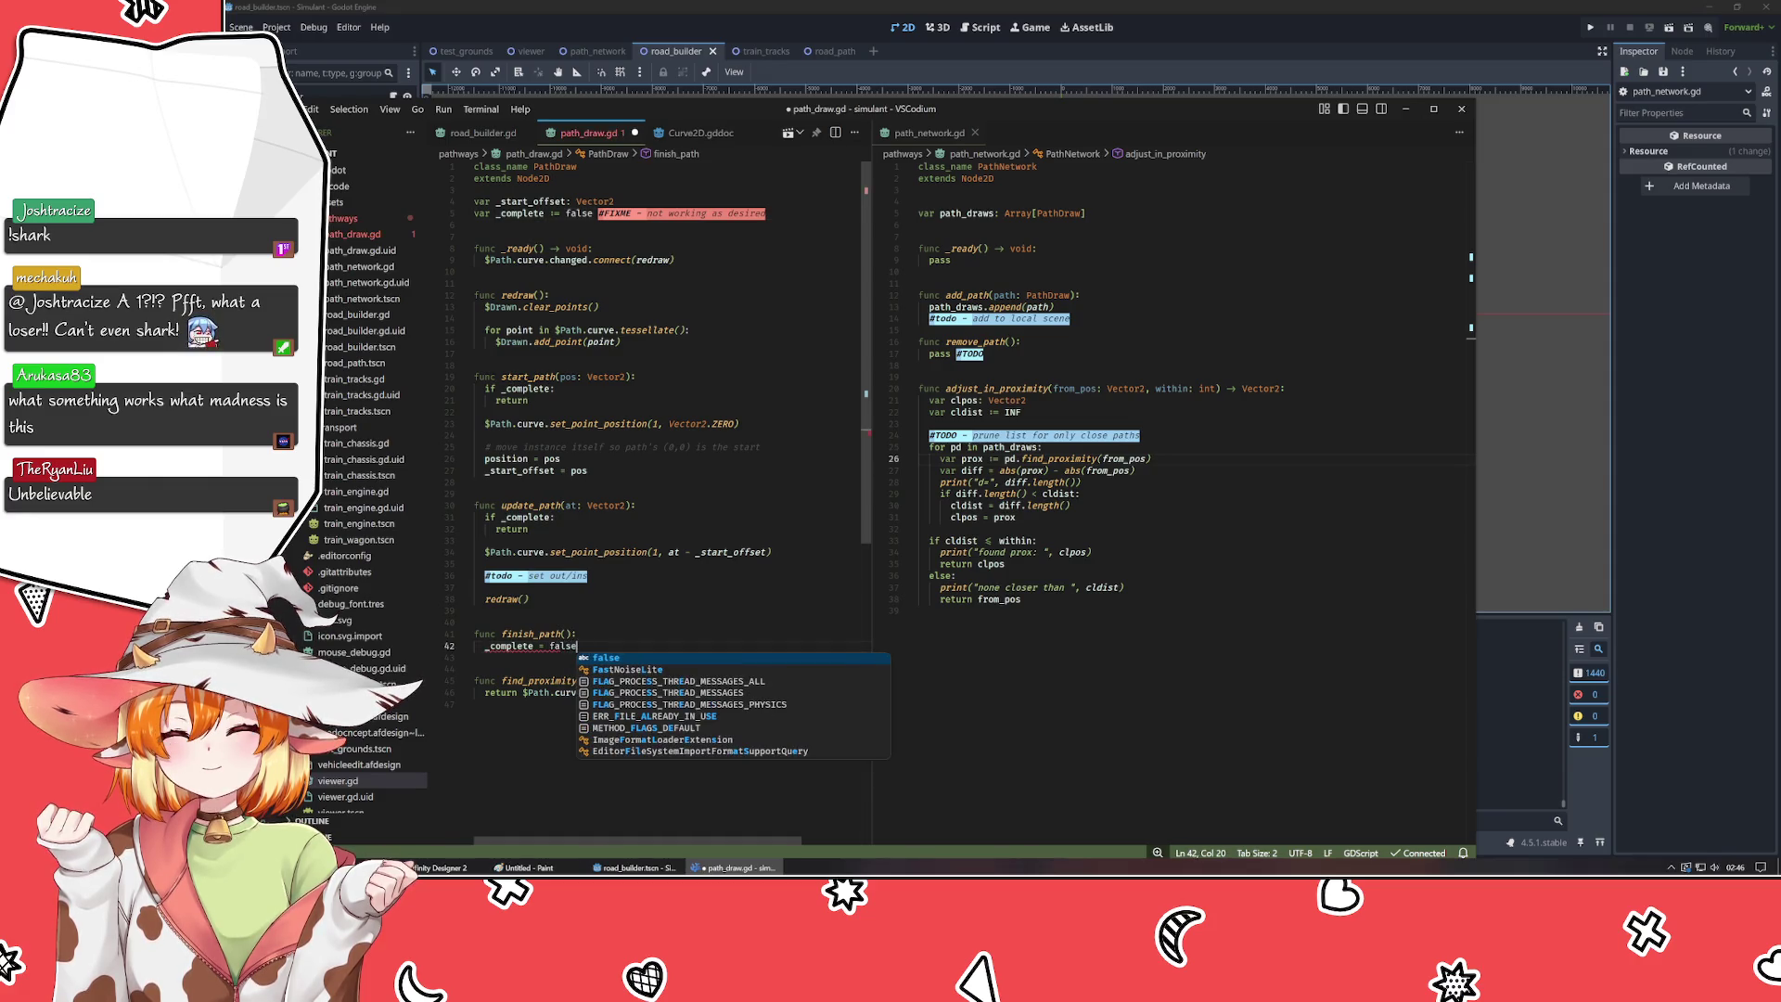
{"action": "key", "text": "alt+Tab"}
{"action": "key", "text": "F5"}
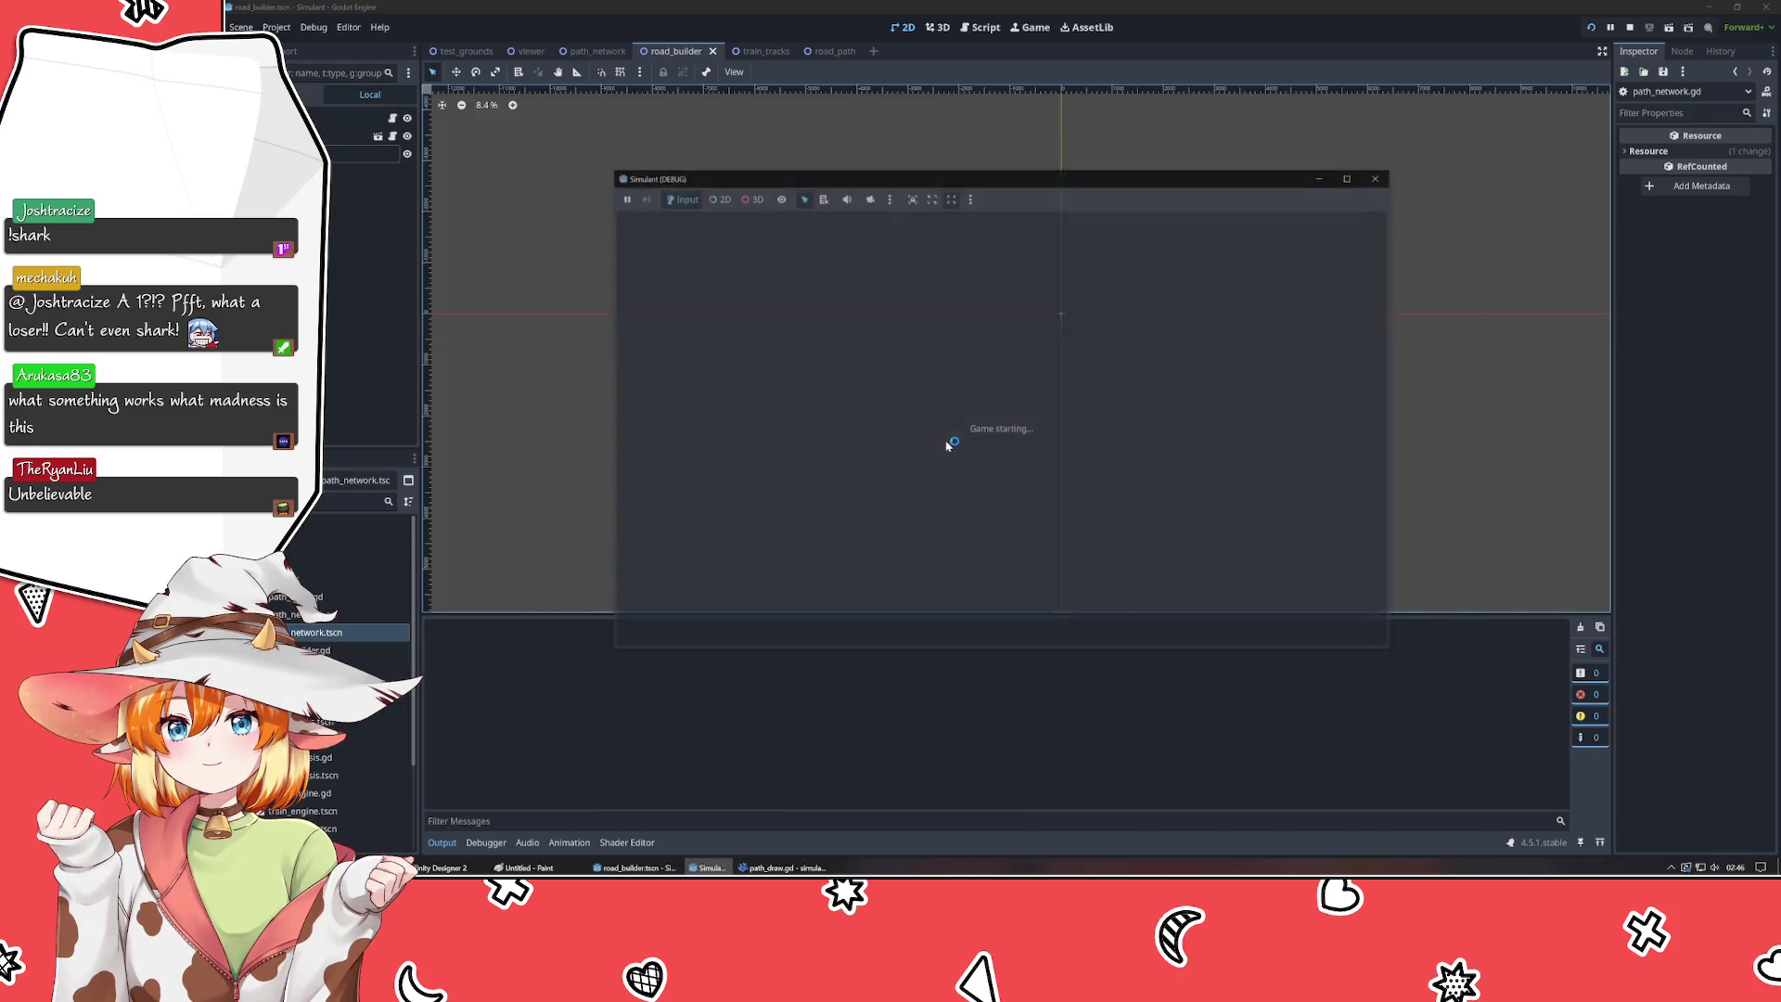
- Draw several test roads at different spots to check snapping, then stop the game and return to path_draw.gd
{"action": "left_click", "coordinate": [694, 308]}
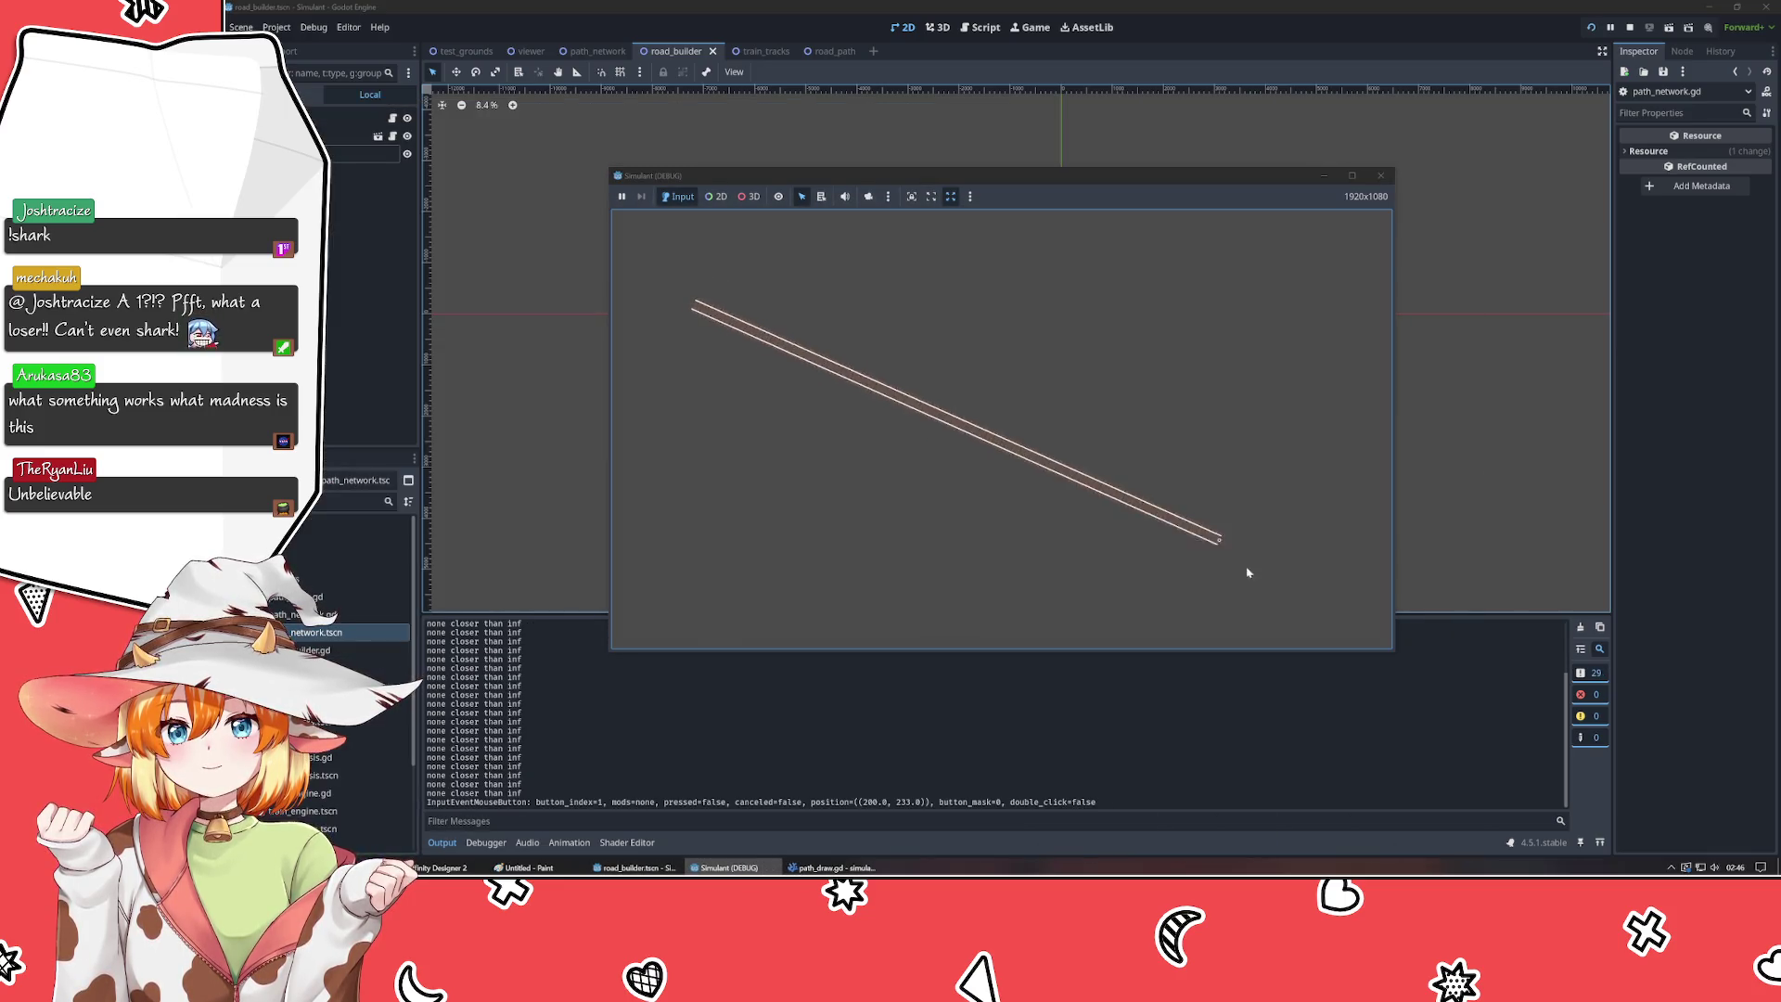
{"action": "left_click", "coordinate": [667, 500]}
{"action": "left_click", "coordinate": [1100, 314]}
{"action": "left_click", "coordinate": [1005, 505]}
{"action": "left_click", "coordinate": [1260, 447]}
{"action": "left_click", "coordinate": [767, 295]}
{"action": "left_click", "coordinate": [988, 577]}
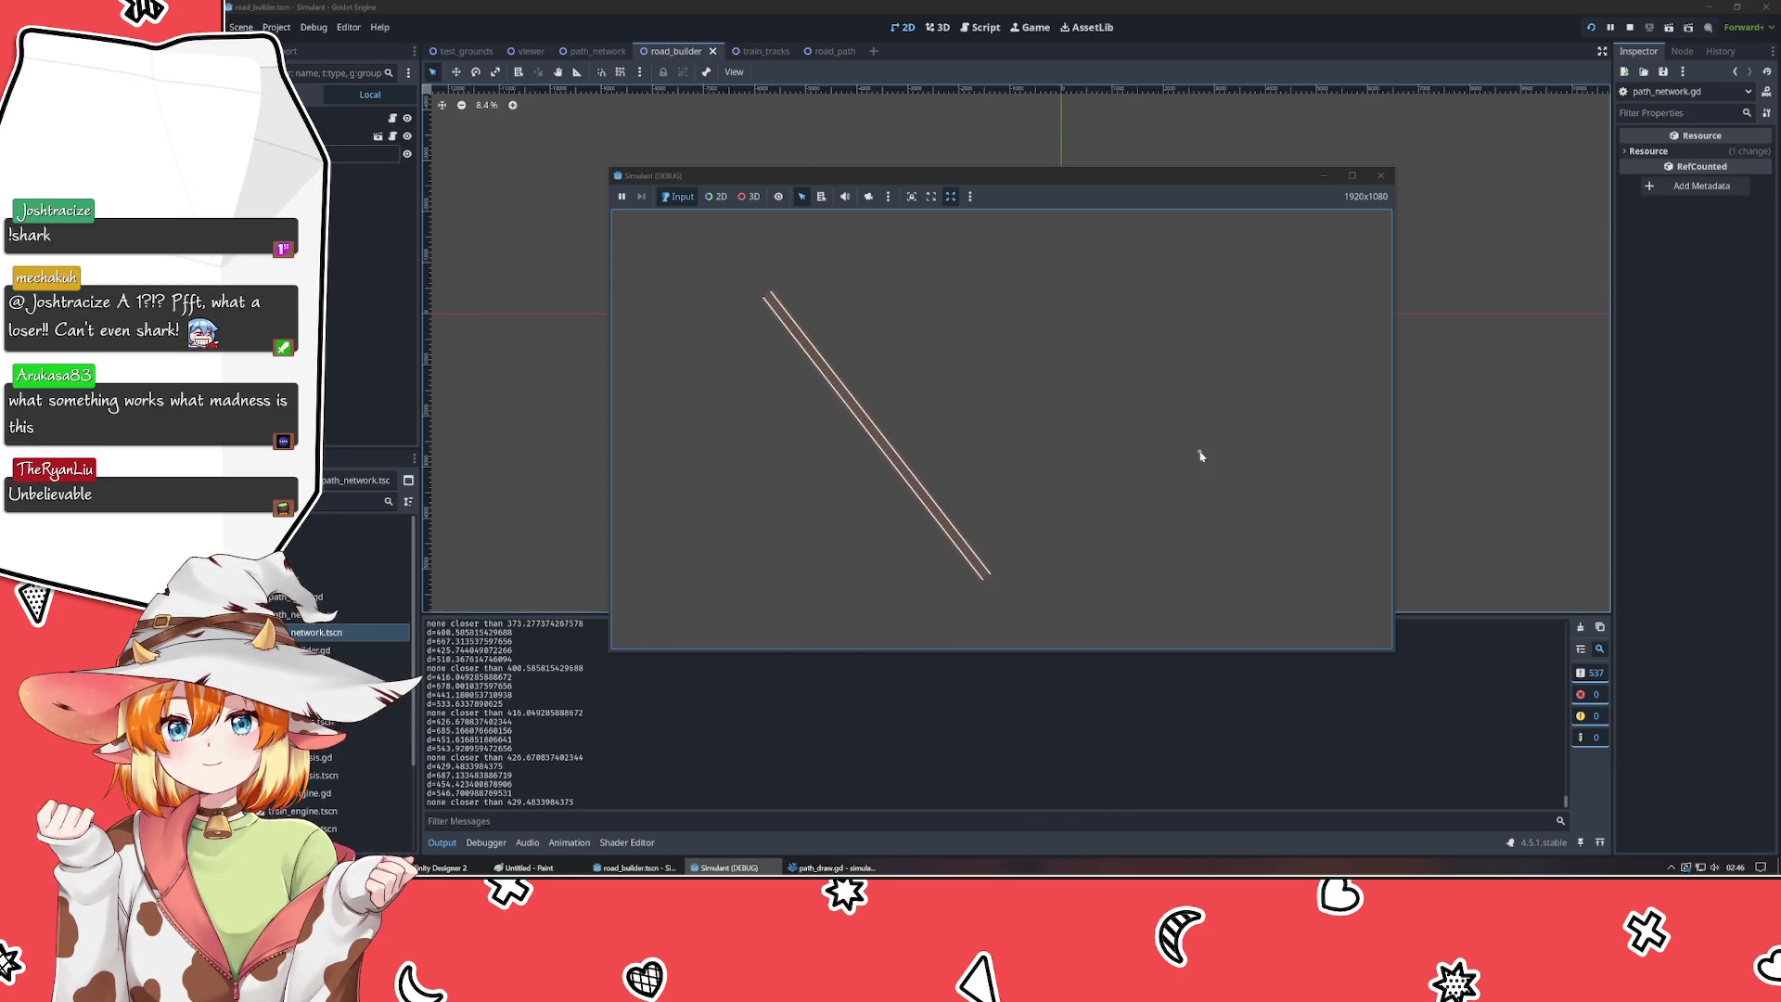
{"action": "left_click", "coordinate": [1013, 284]}
{"action": "left_click", "coordinate": [1323, 366]}
{"action": "left_click", "coordinate": [701, 401]}
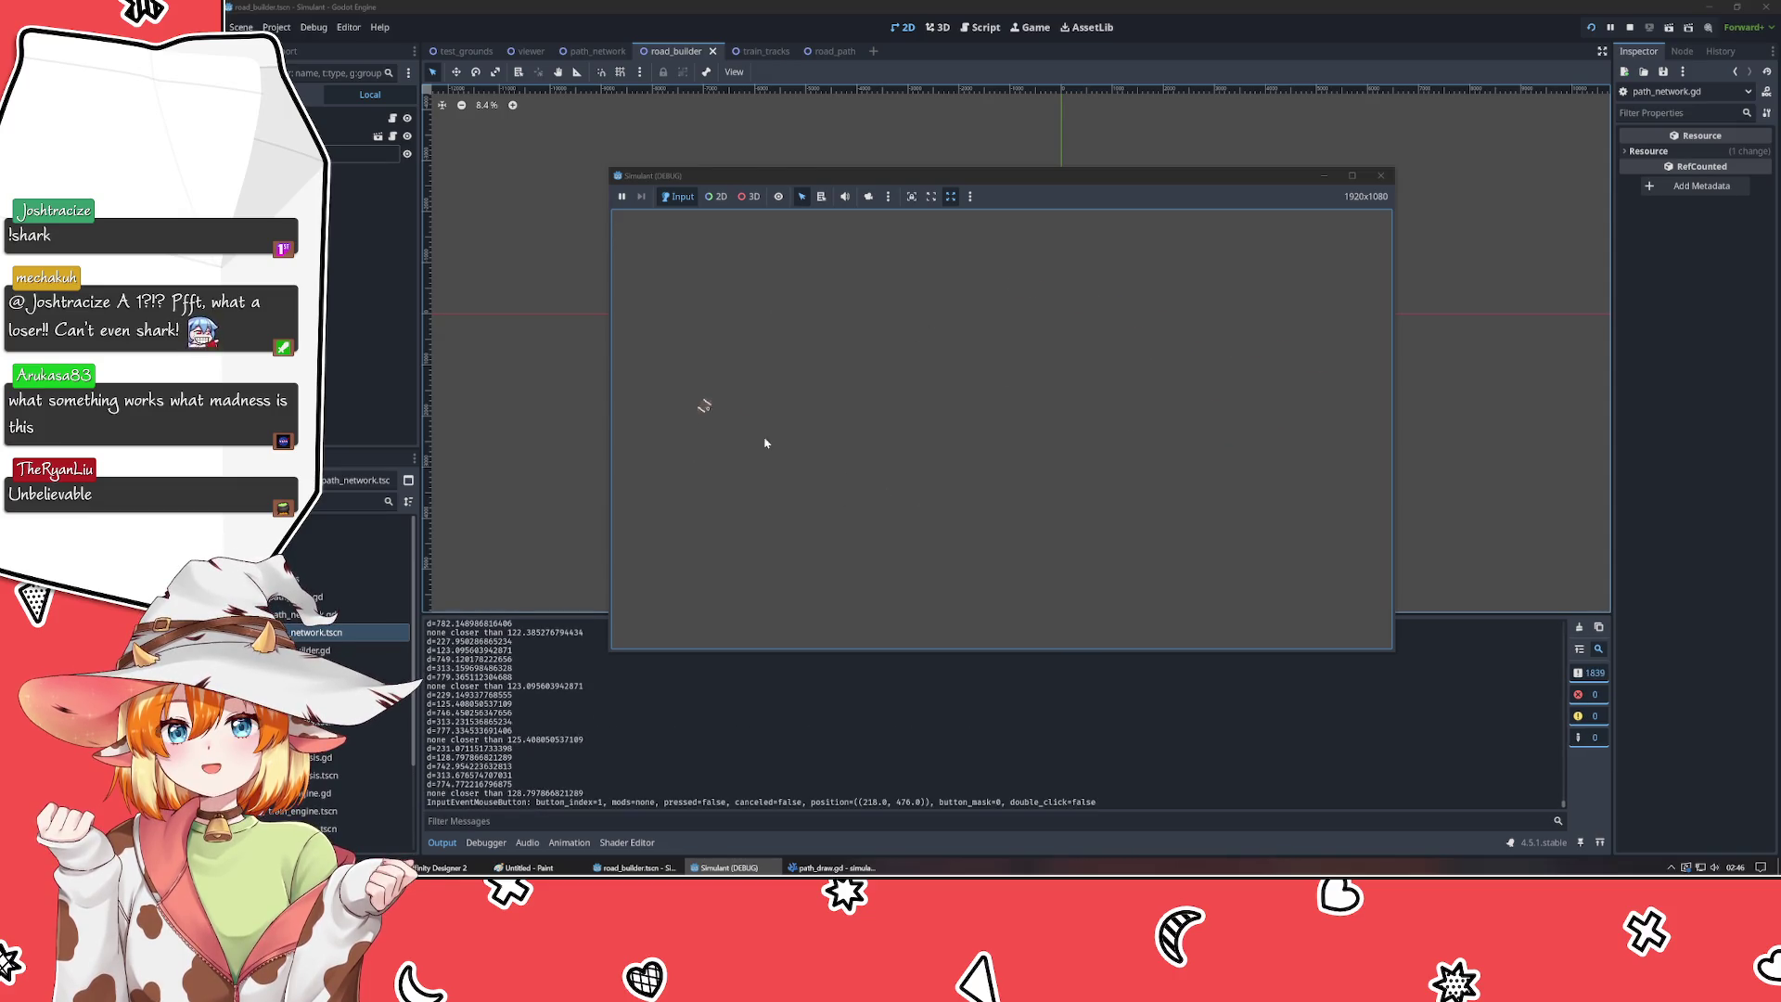
{"action": "left_click", "coordinate": [1154, 556]}
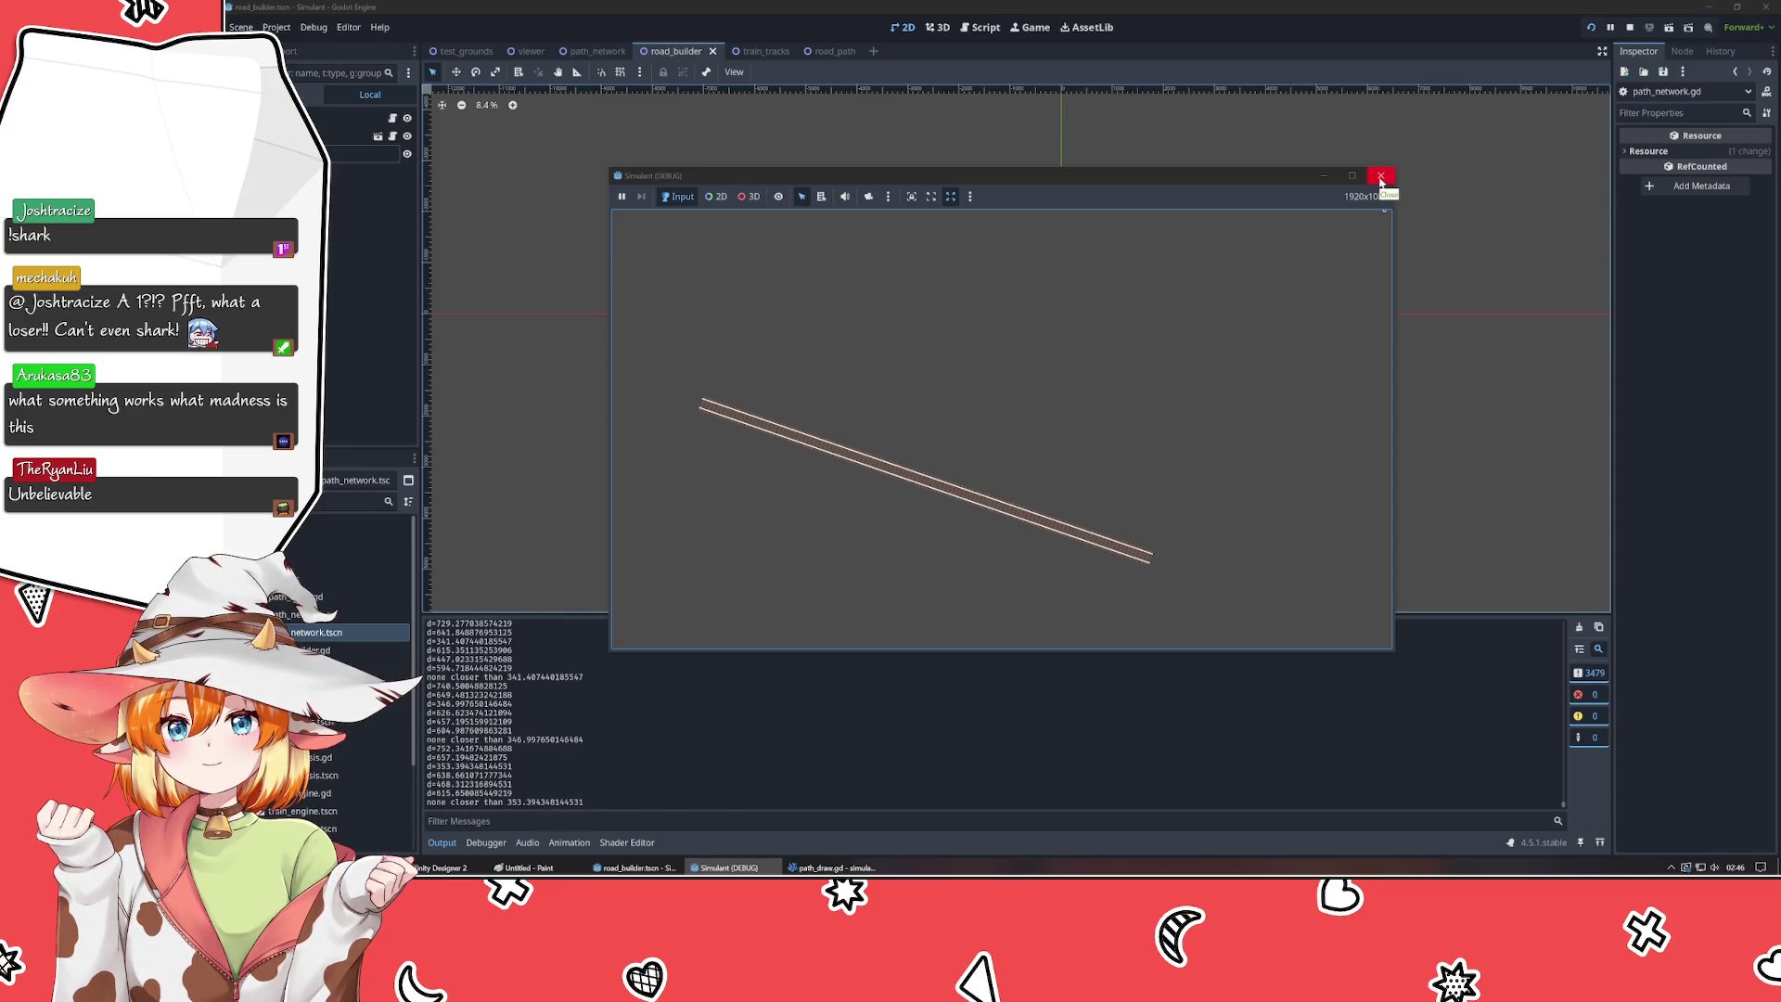
{"action": "left_click", "coordinate": [1380, 178]}
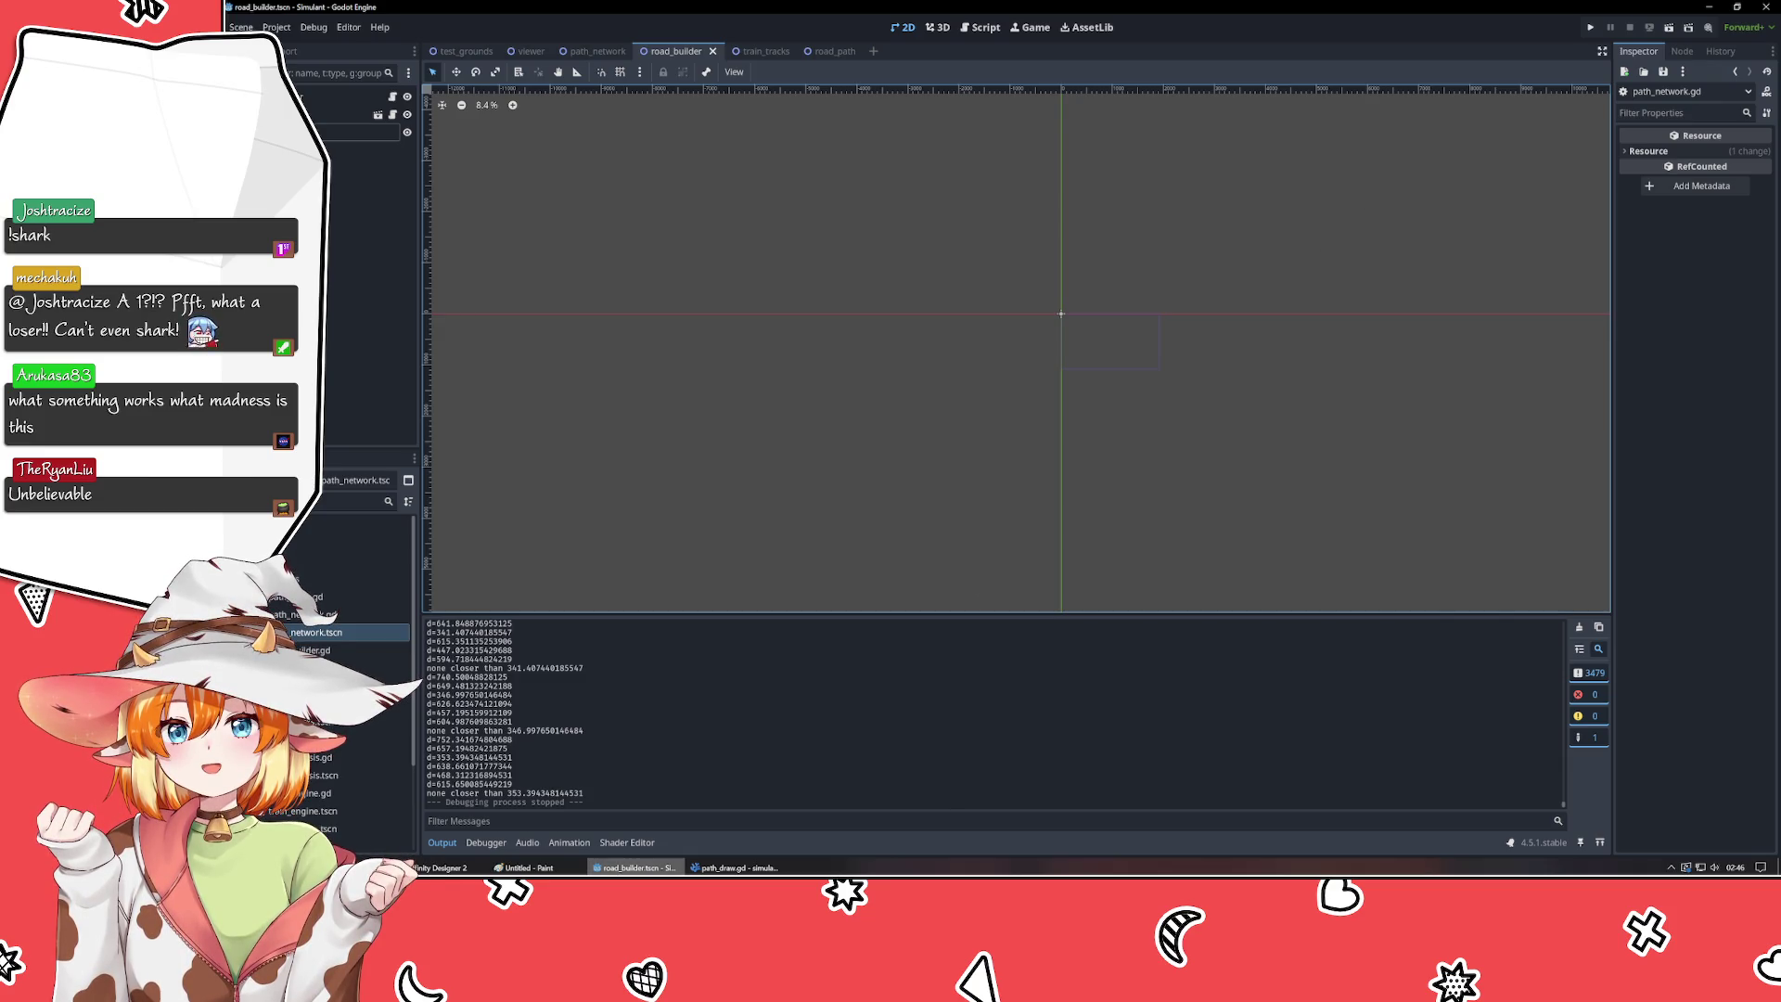
{"action": "left_click", "coordinate": [733, 868]}
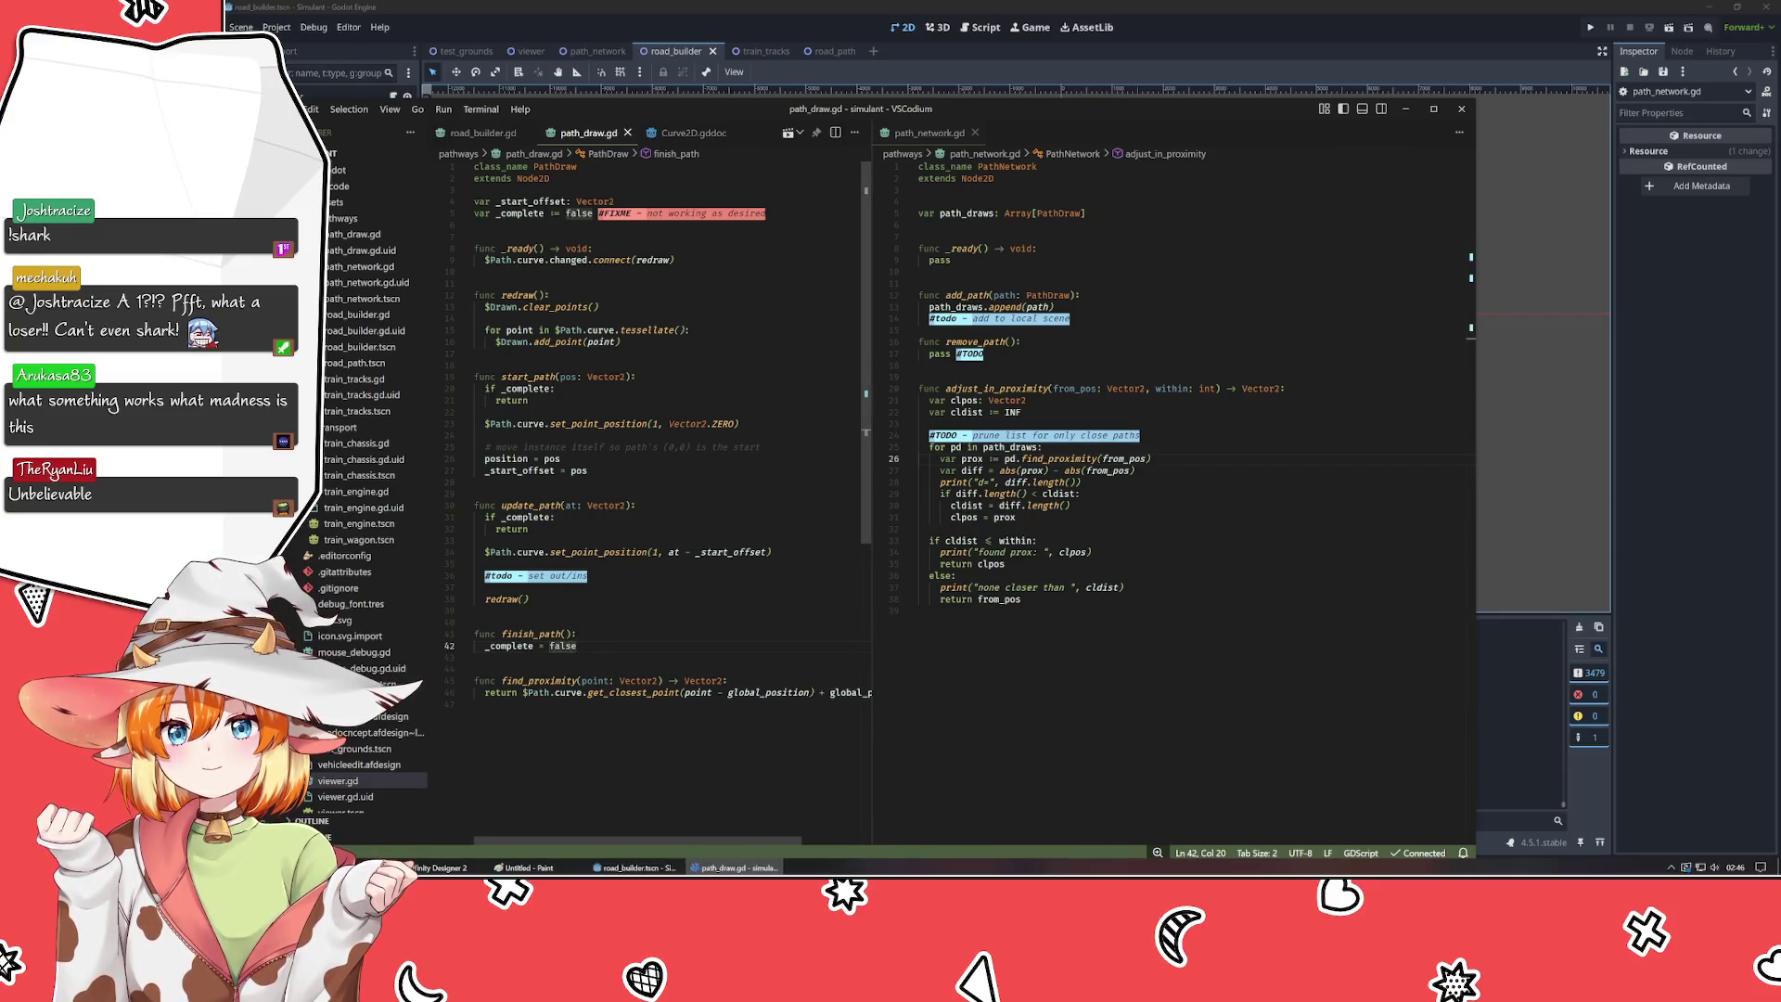
- Restore _complete to true on line 42, then delete the three debug prints in path_network.gd and save
{"action": "key", "text": "BackSpace"}
{"action": "key", "text": "BackSpace"}
{"action": "key", "text": "BackSpace"}
{"action": "type", "text": "true"}
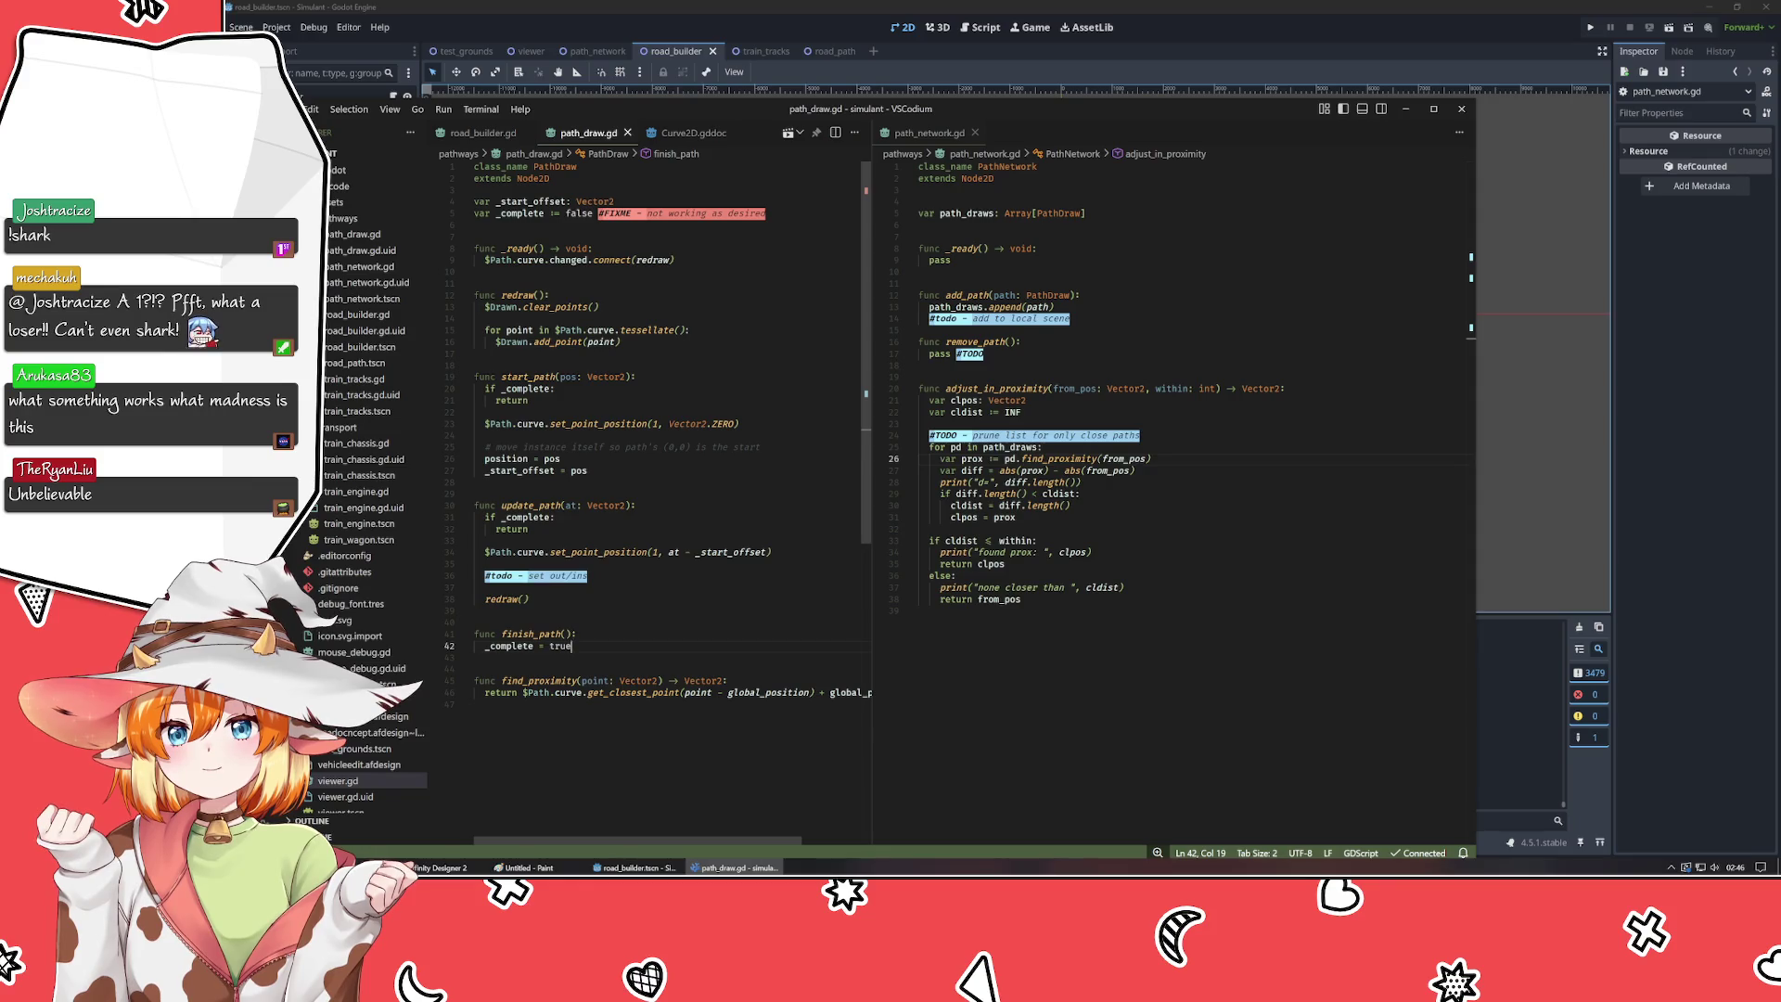
{"action": "left_click", "coordinate": [956, 575]}
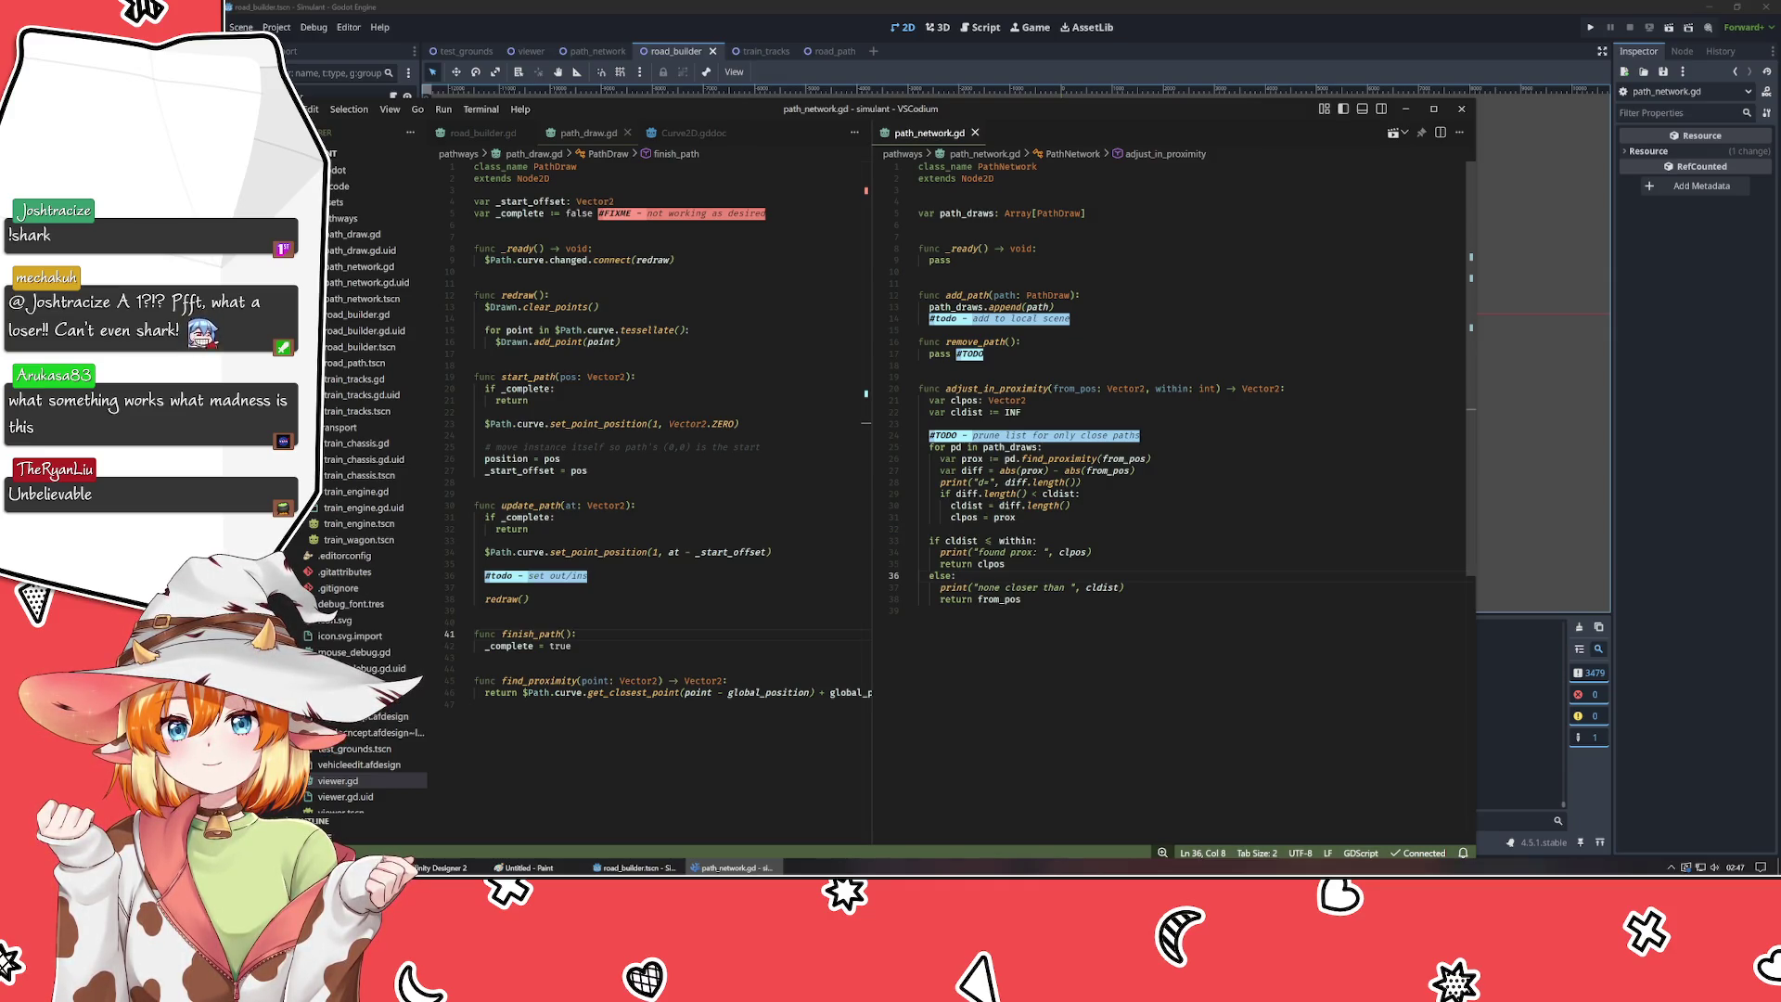
{"action": "left_click", "coordinate": [1076, 482]}
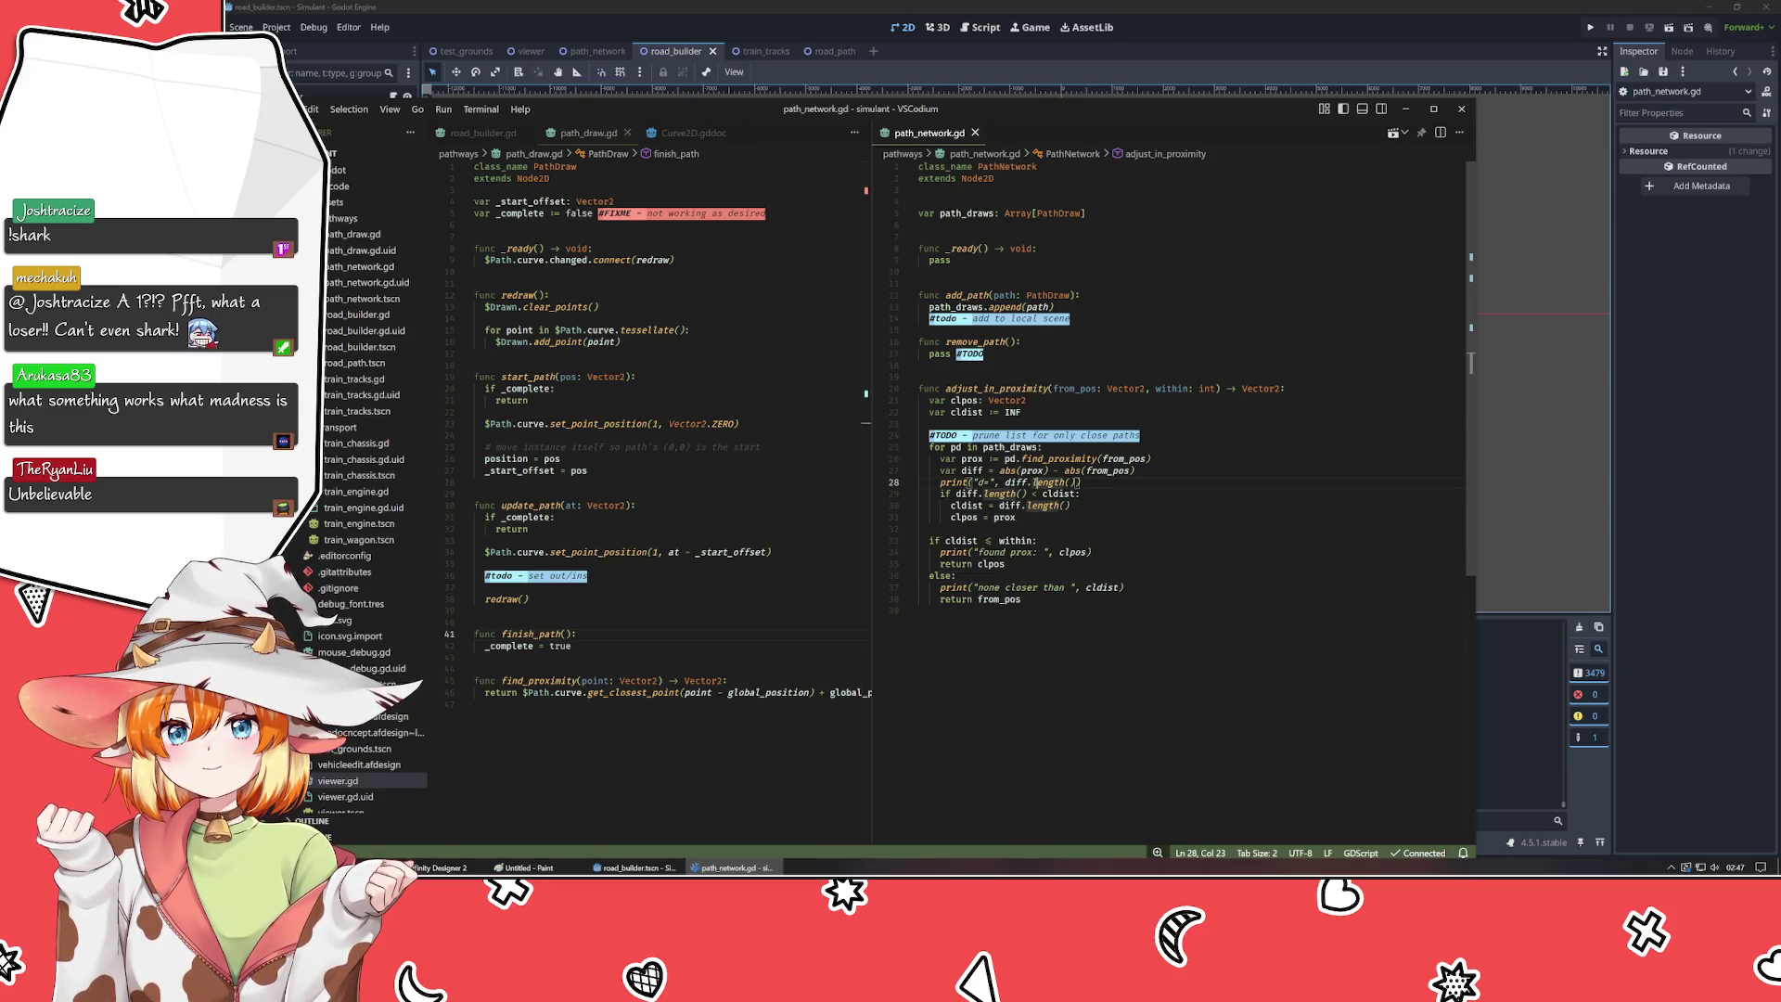
{"action": "key", "text": "ctrl+shift+k"}
{"action": "left_click", "coordinate": [987, 540]}
{"action": "key", "text": "ctrl+shift+k"}
{"action": "left_click", "coordinate": [988, 575]}
{"action": "left_click", "coordinate": [985, 563]}
{"action": "key", "text": "ctrl+shift+k"}
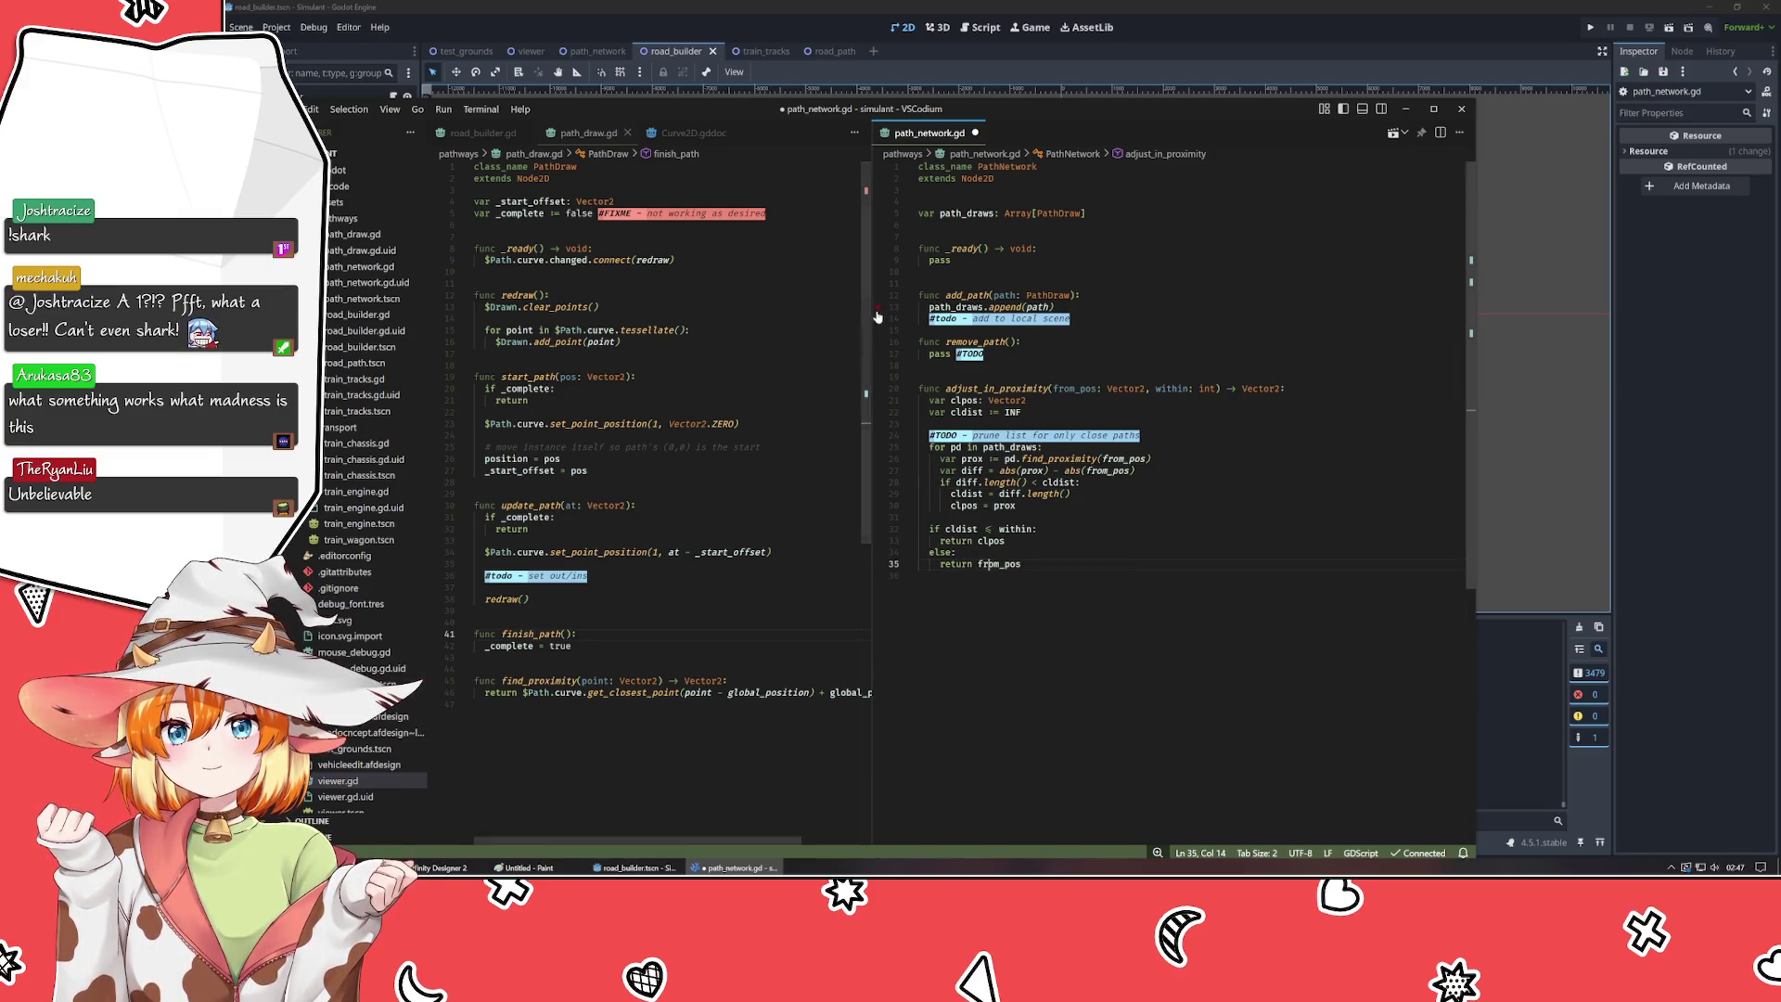
{"action": "key", "text": "ctrl+s"}
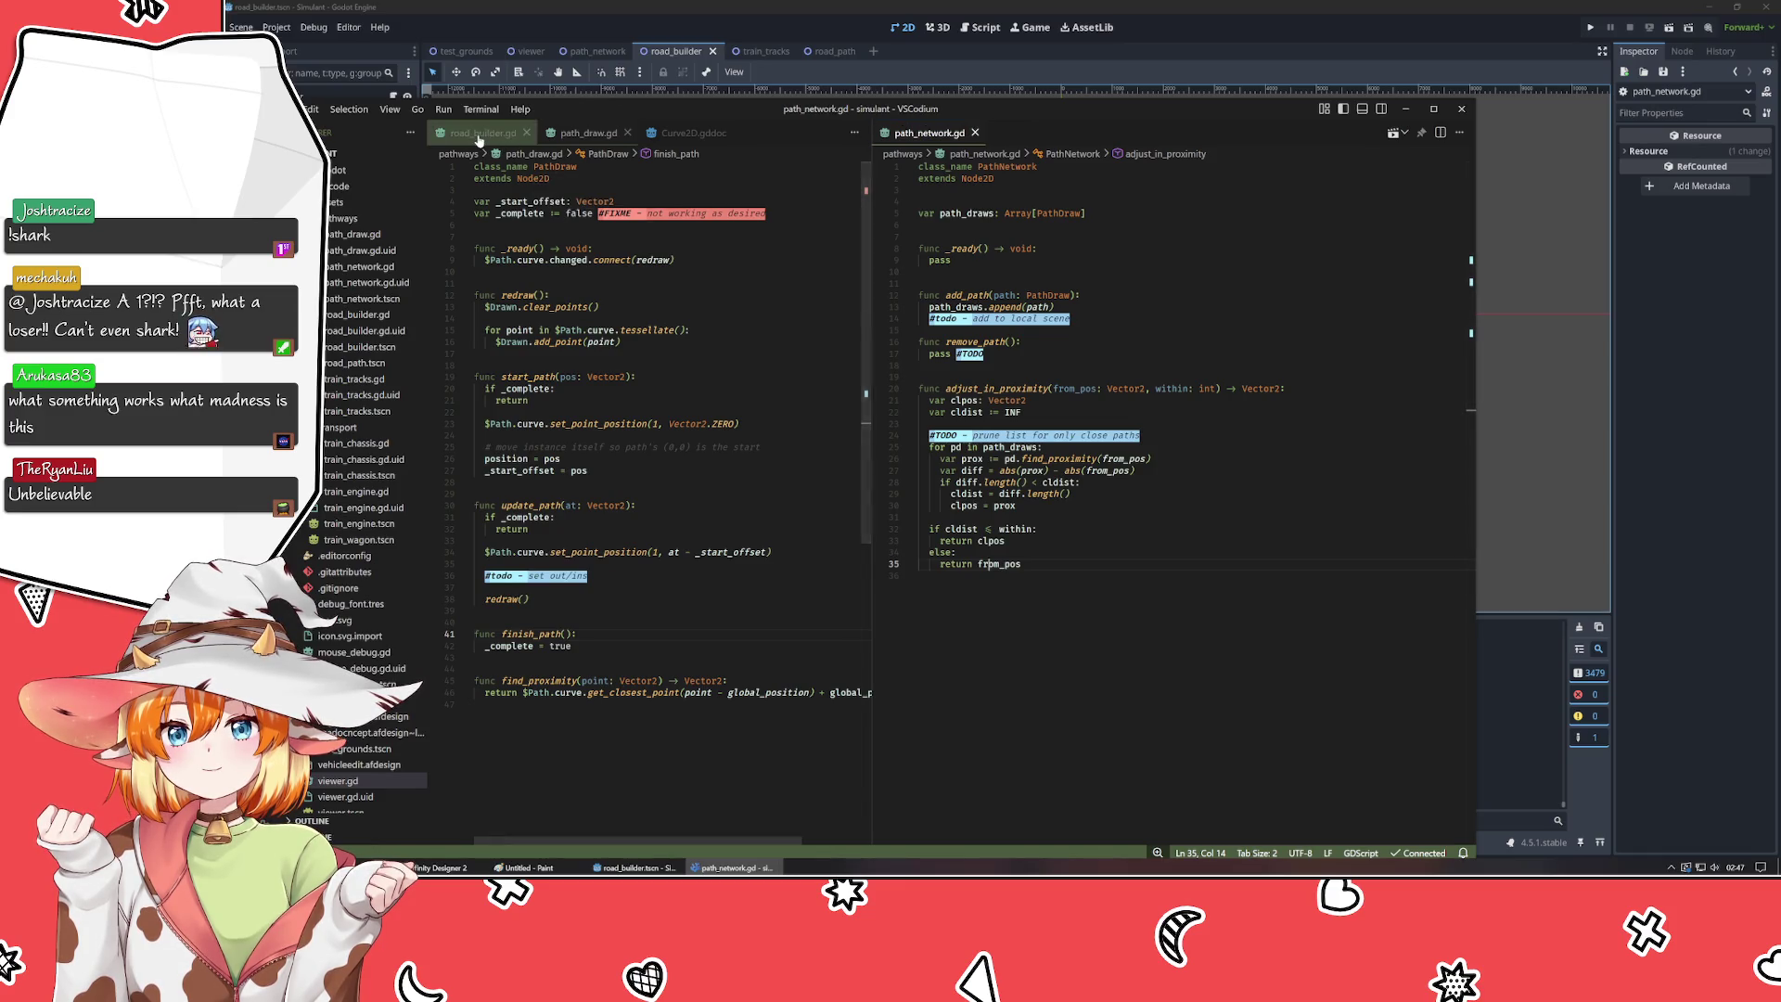
- Set snap_dist on line 8 of road_builder.gd to 48 and save
{"action": "left_click", "coordinate": [483, 132]}
{"action": "left_click", "coordinate": [641, 249]}
{"action": "type", "text": "48 # Distance to cause a snap"}
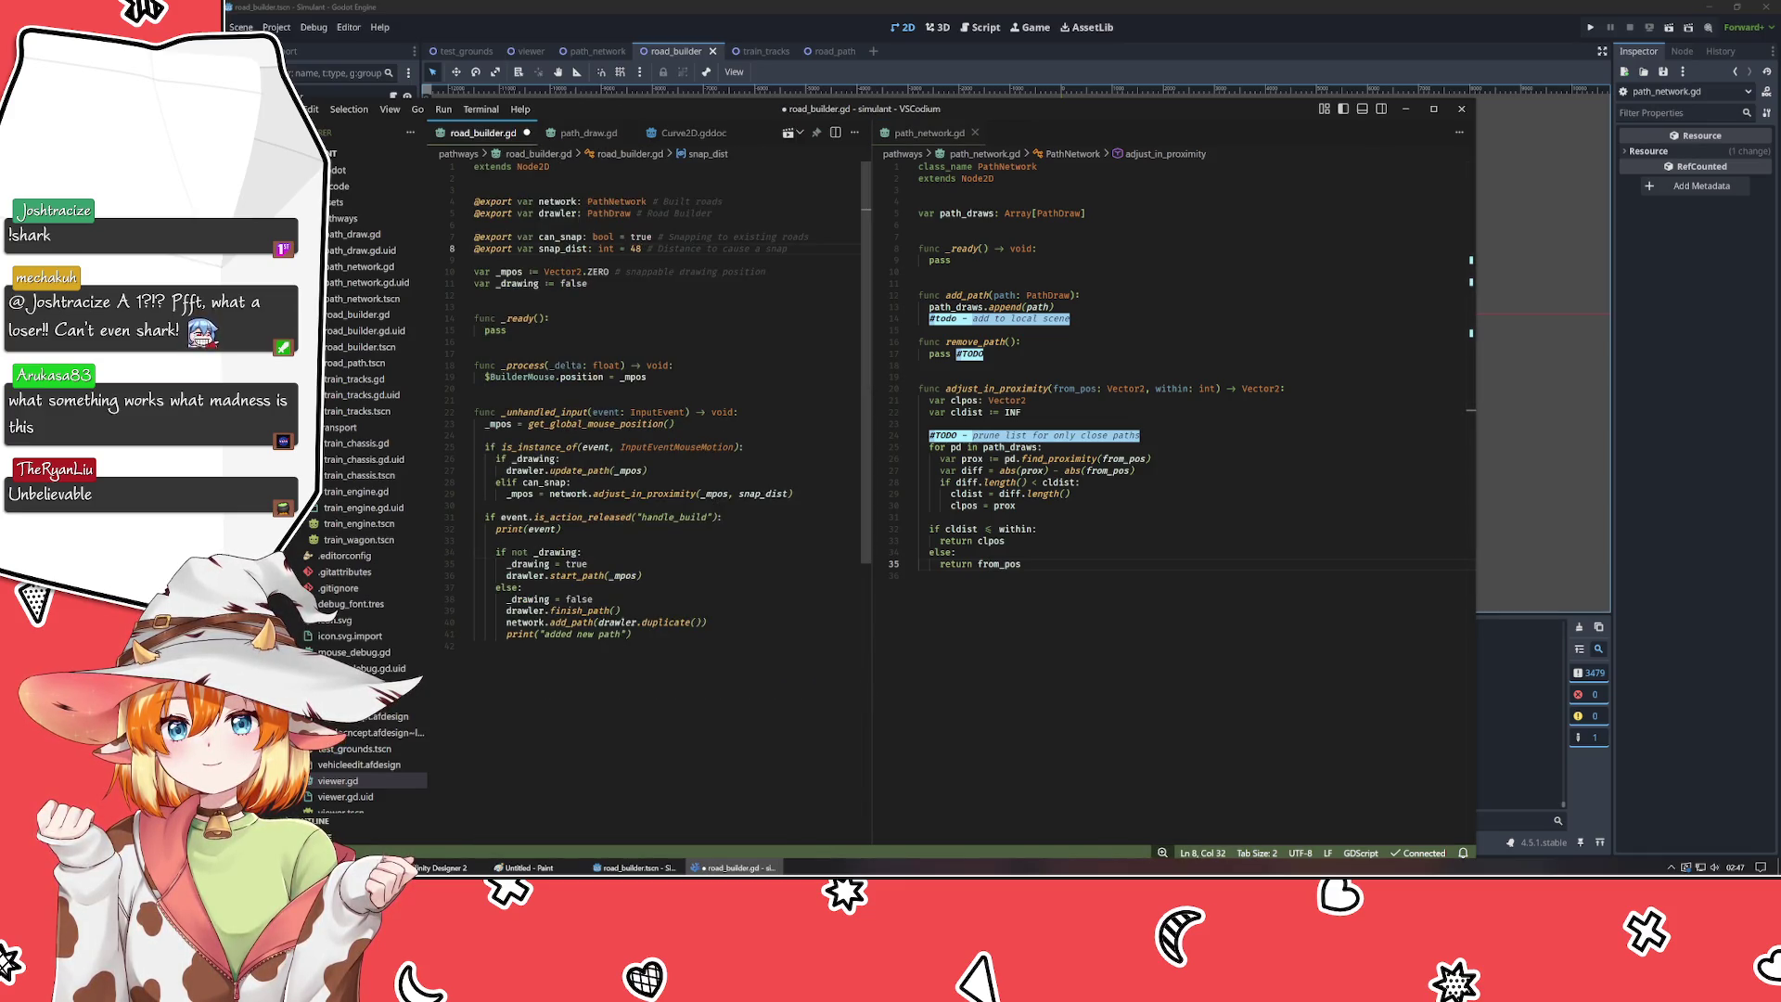
{"action": "key", "text": "ctrl+s"}
- Run the game in Godot, draw a test road with snap distance 48, and stop it
{"action": "key", "text": "alt+Tab"}
{"action": "key", "text": "F5"}
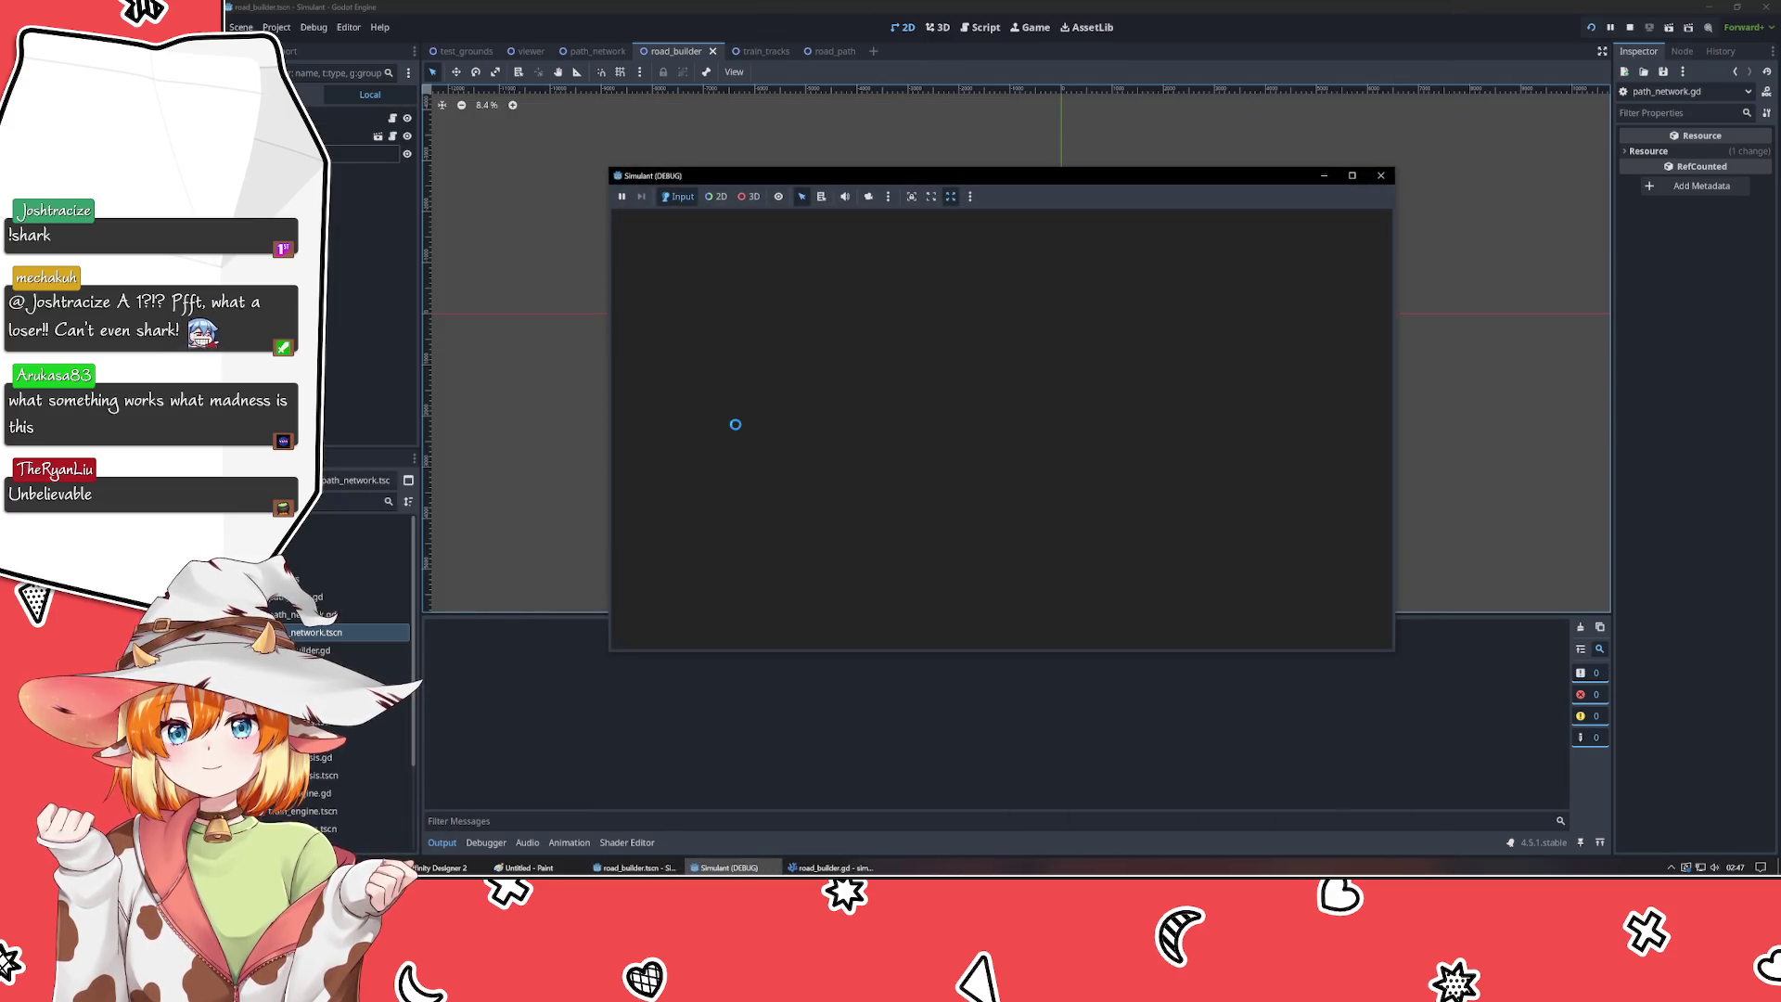
{"action": "left_click", "coordinate": [702, 445]}
{"action": "left_click", "coordinate": [1185, 299]}
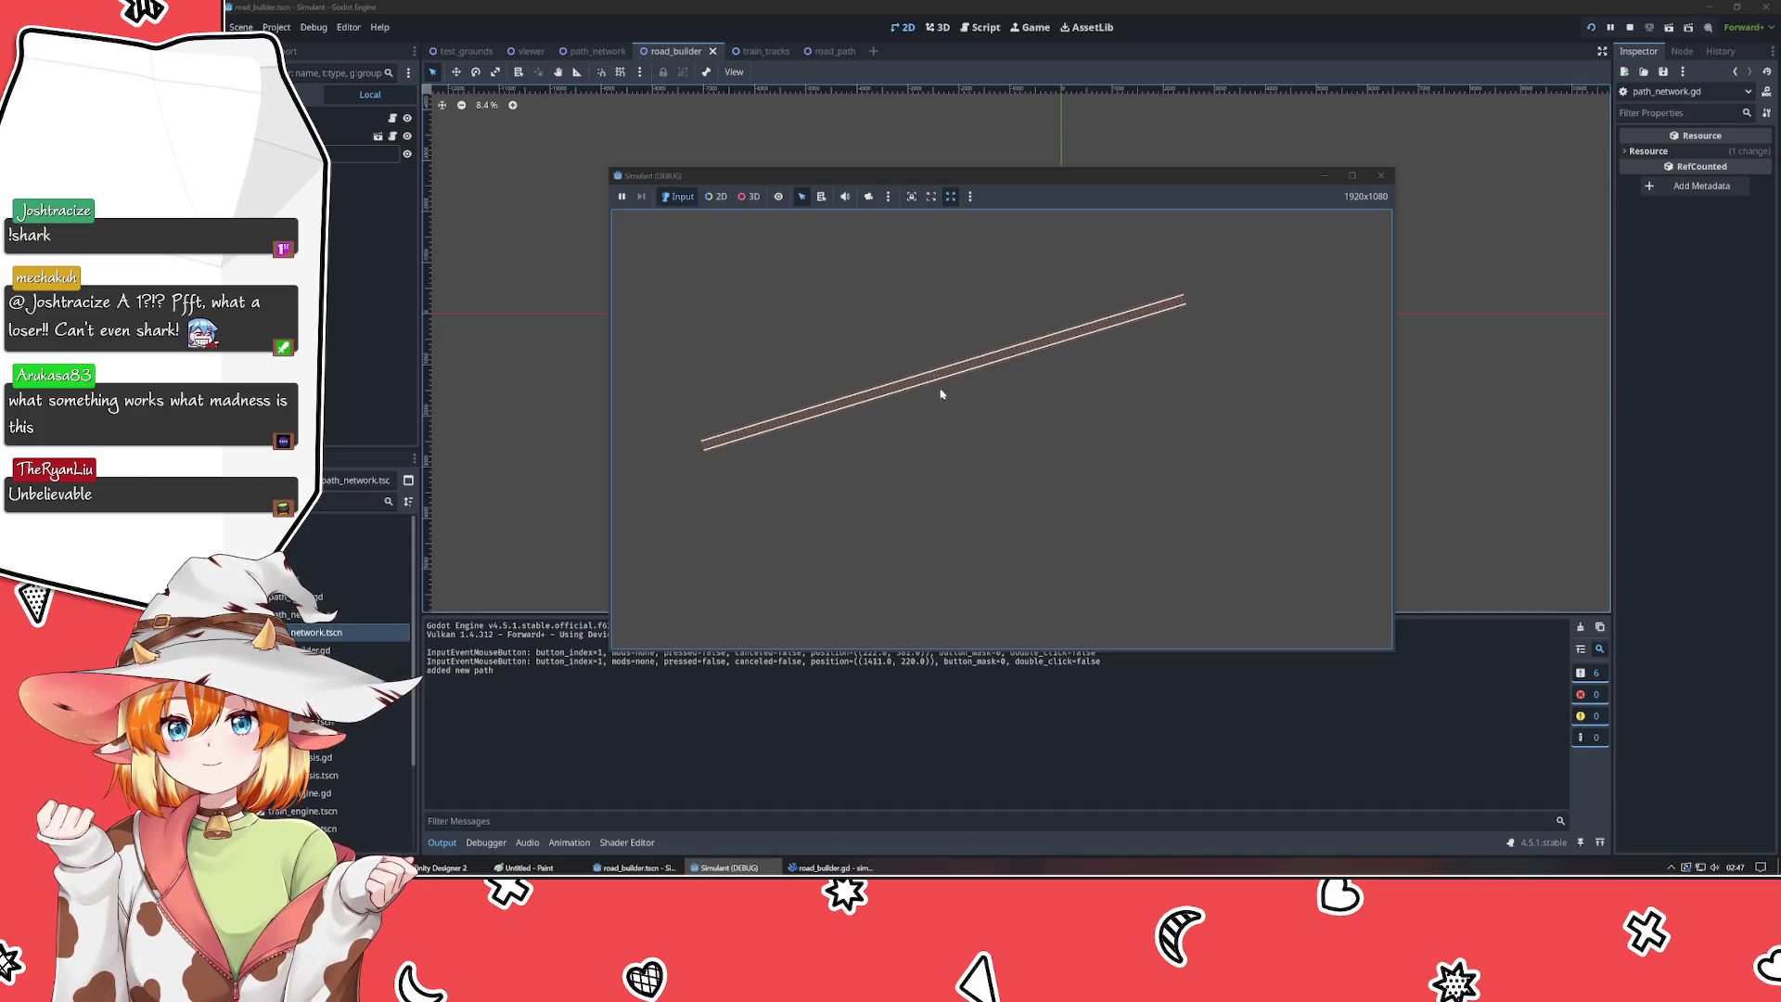
{"action": "left_click", "coordinate": [1380, 175]}
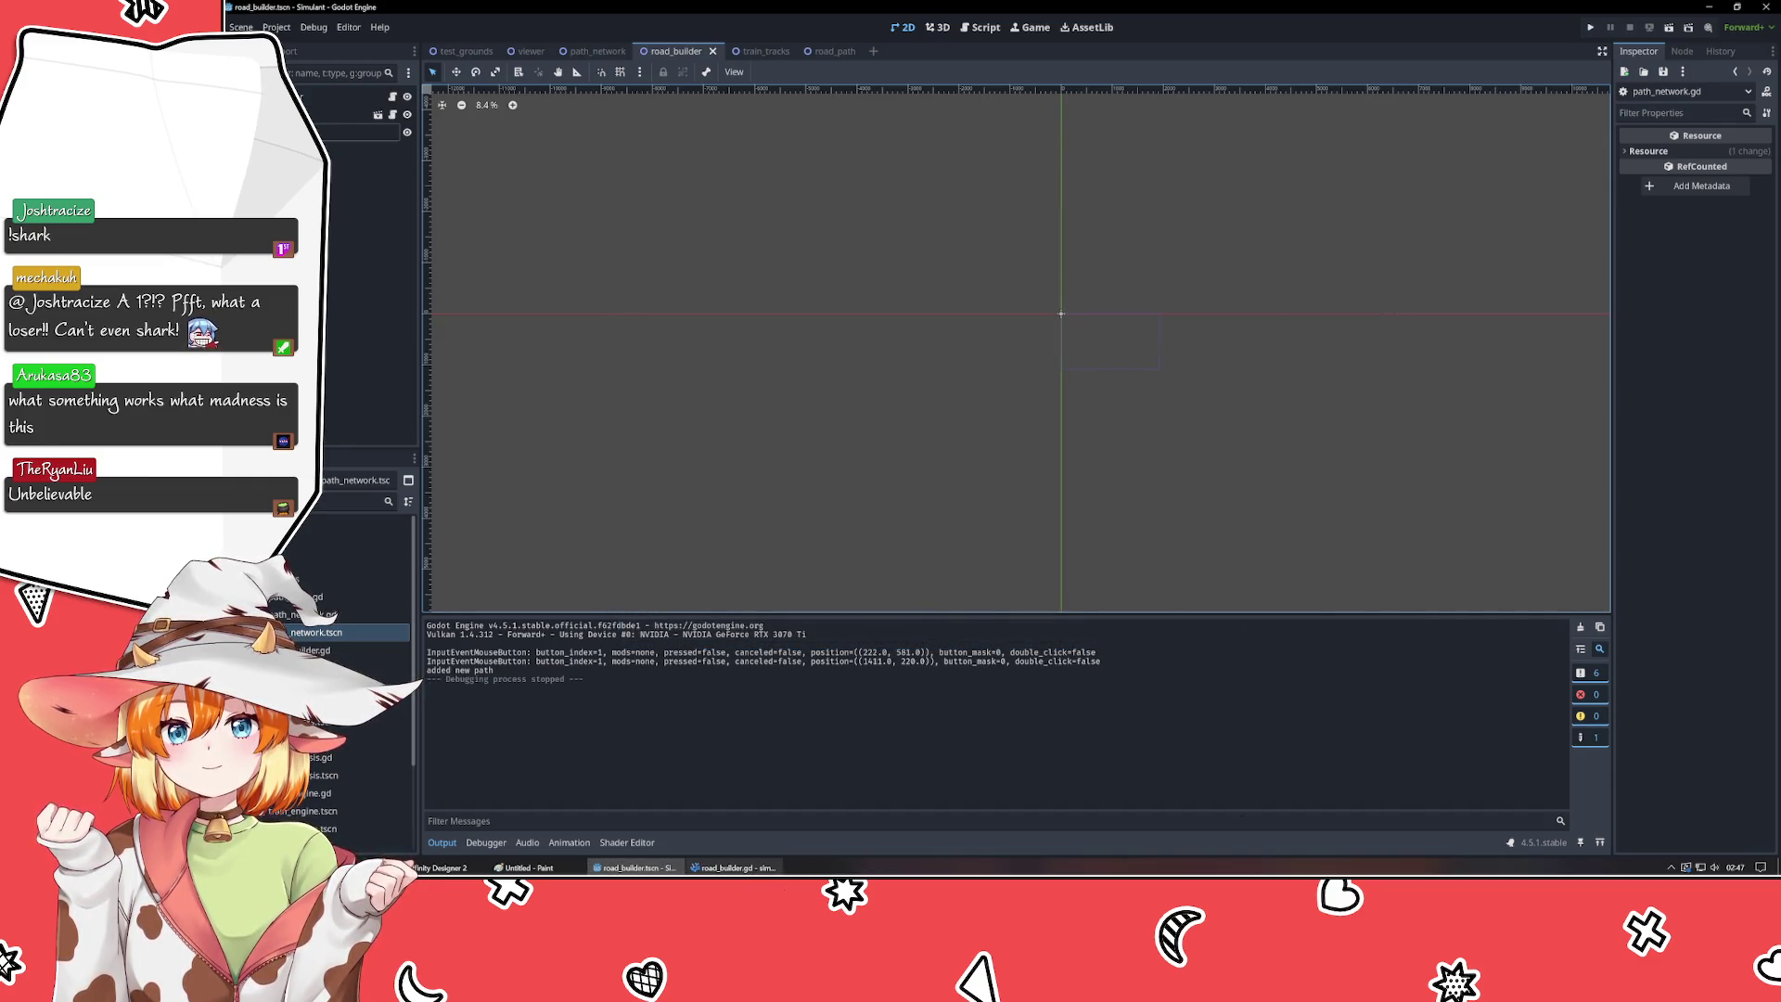
- Change snap_dist to 32 in road_builder.gd and save
{"action": "key", "text": "alt+Tab"}
{"action": "type", "text": "32"}
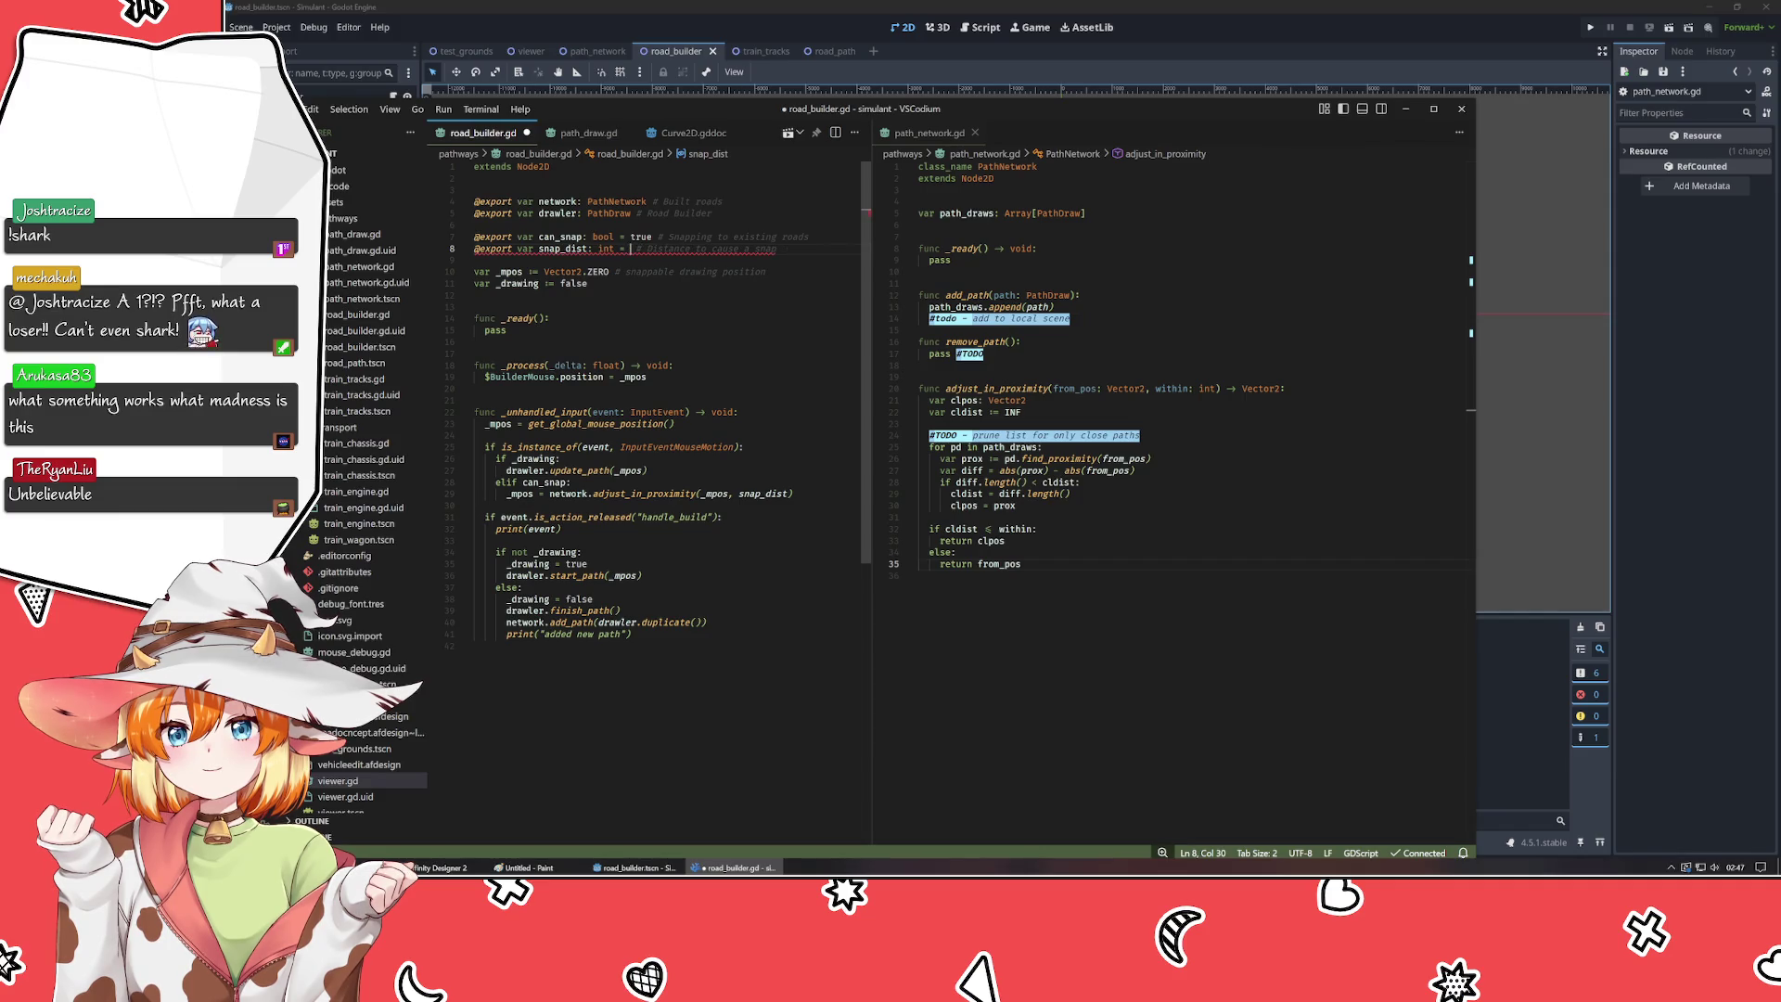
{"action": "key", "text": "ctrl+s"}
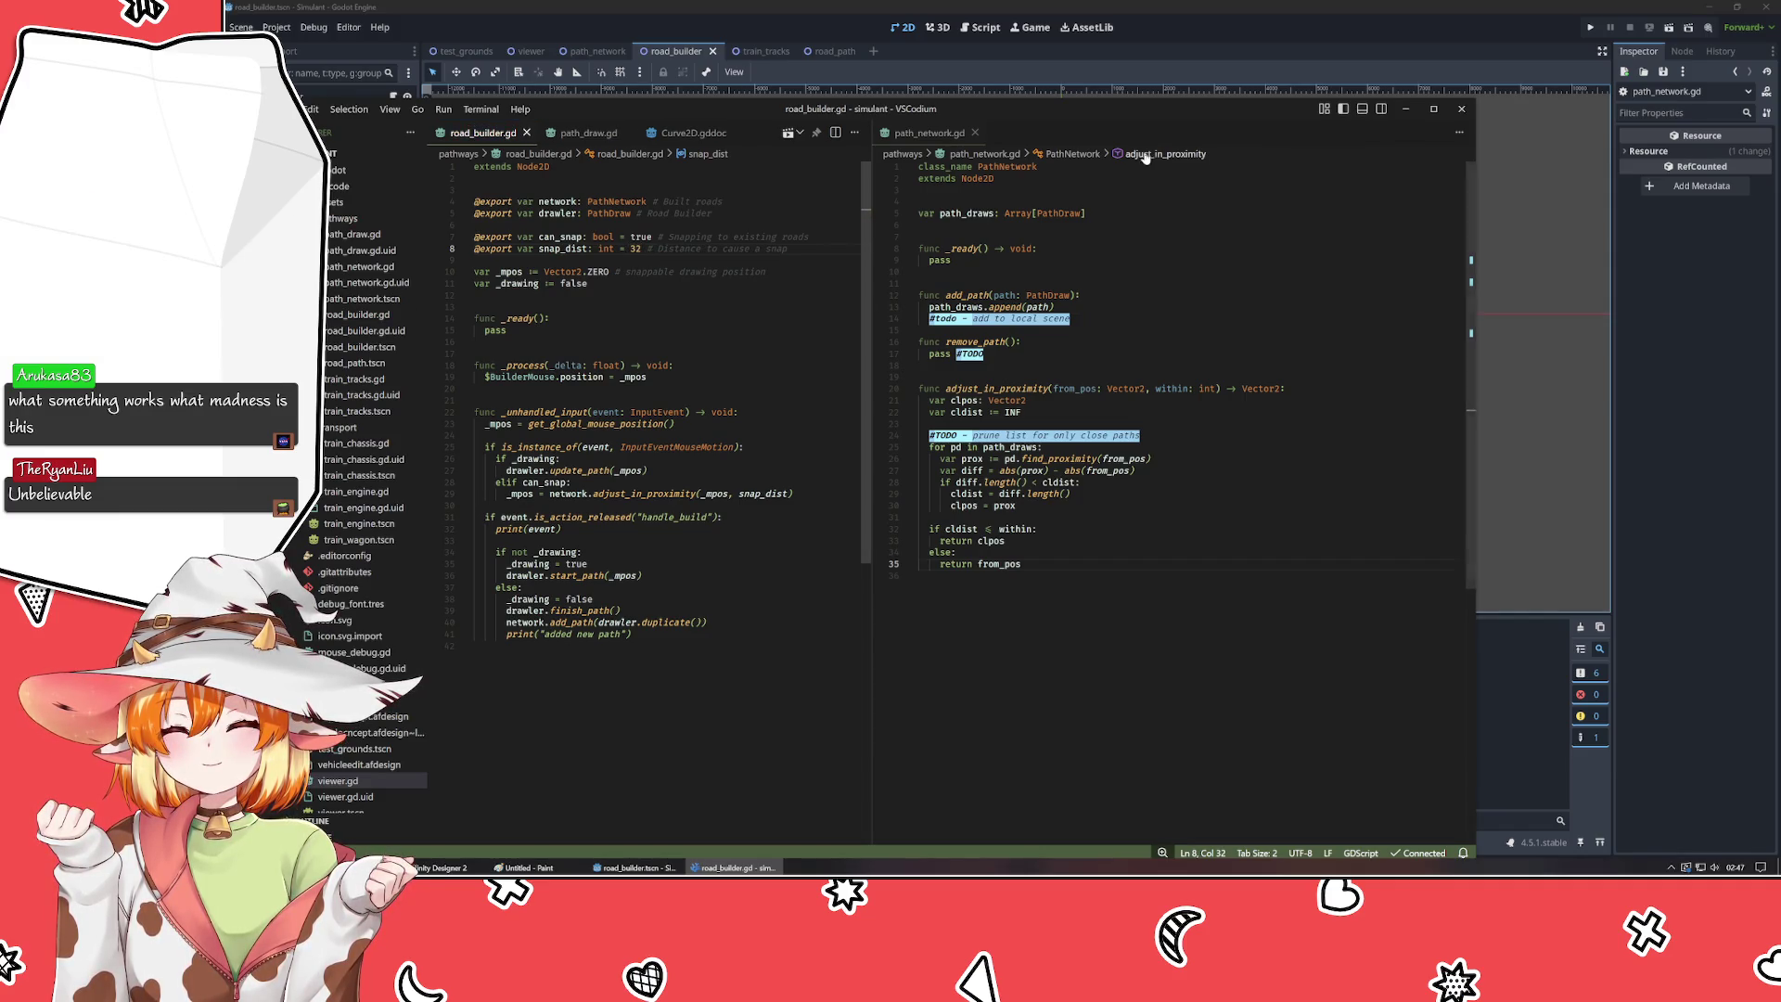